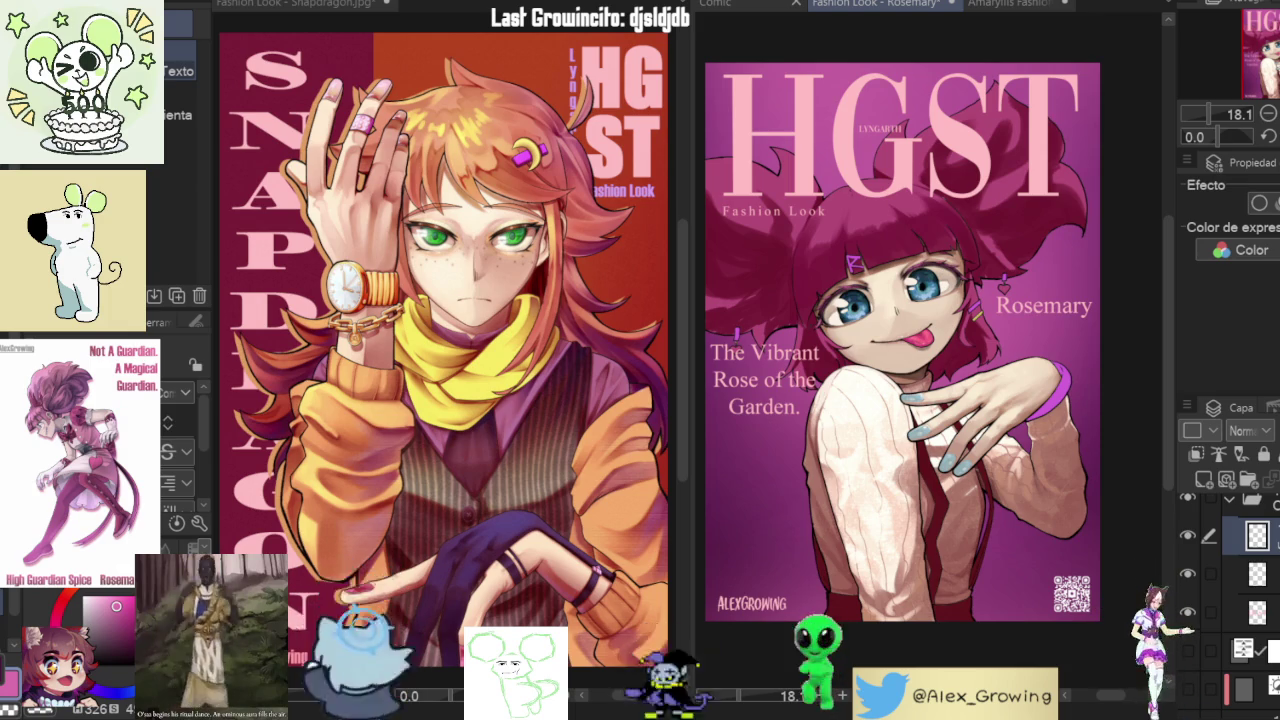
- Restyle the Rosemary name as a bolder uppercase serif ROSEMARY and nudge it left and down
drag(922, 361, 930, 358)
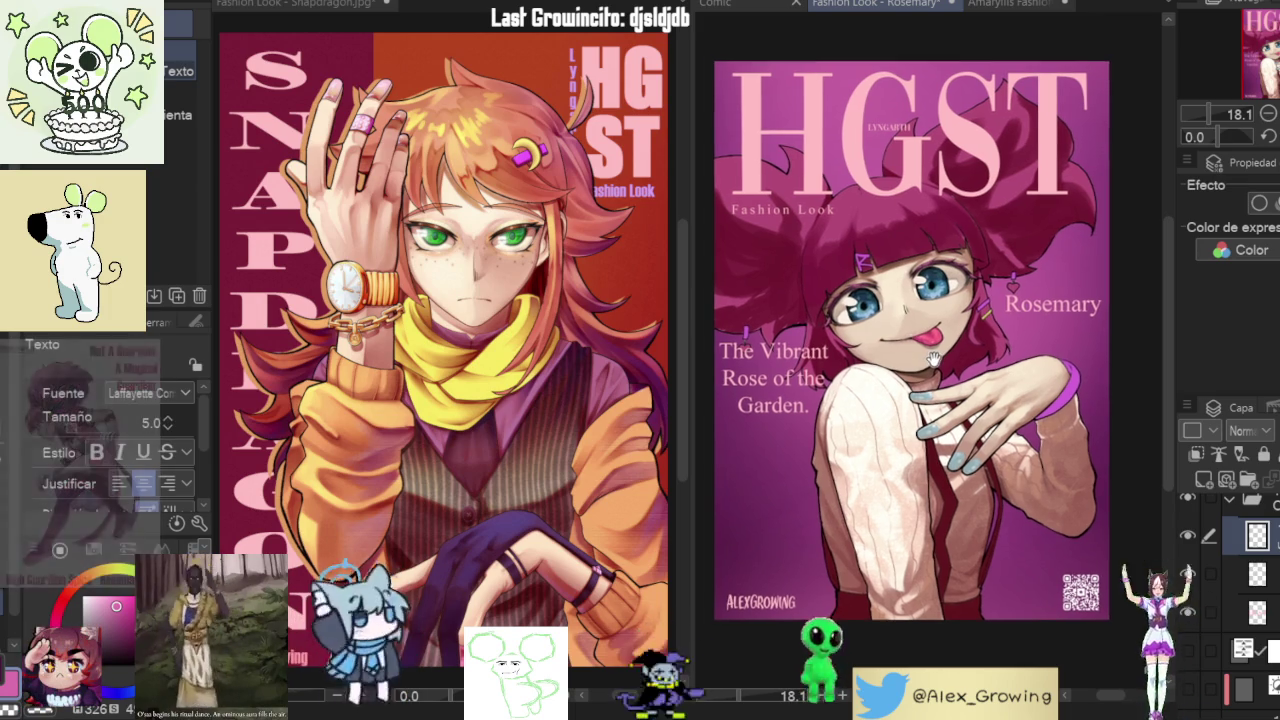
key(ctrl+plus)
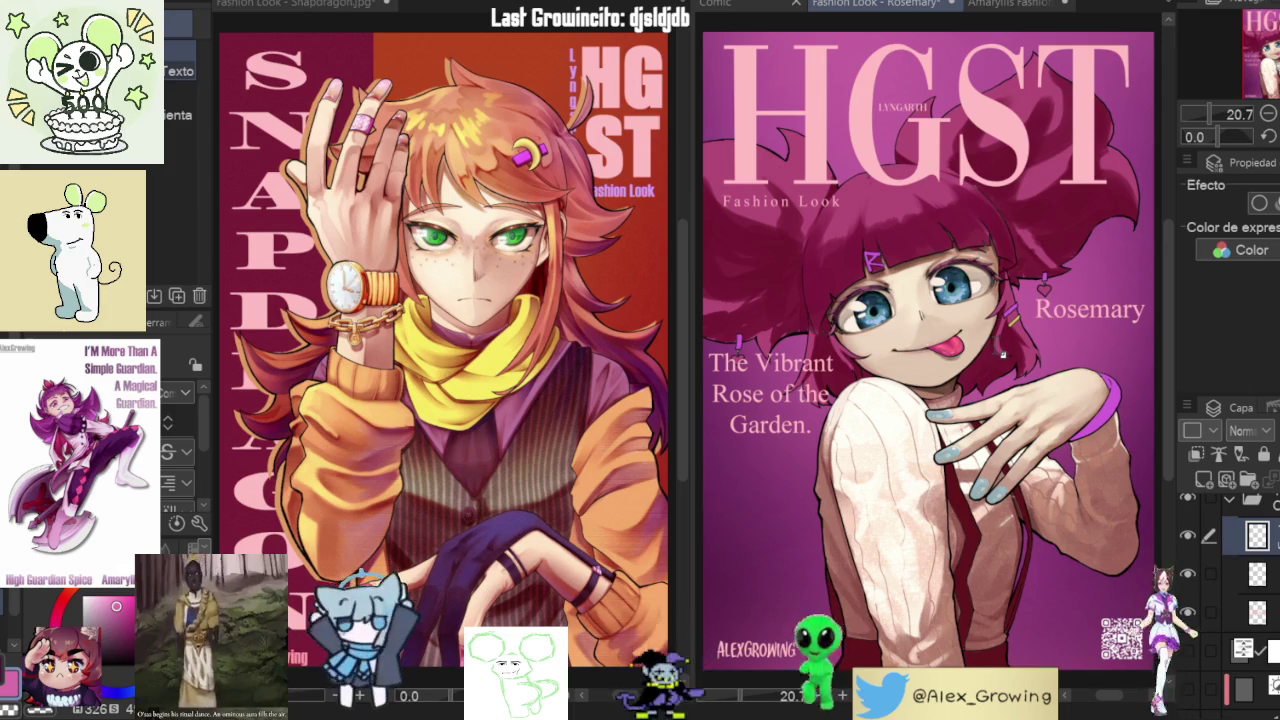
drag(1086, 308, 1047, 315)
click(1050, 310)
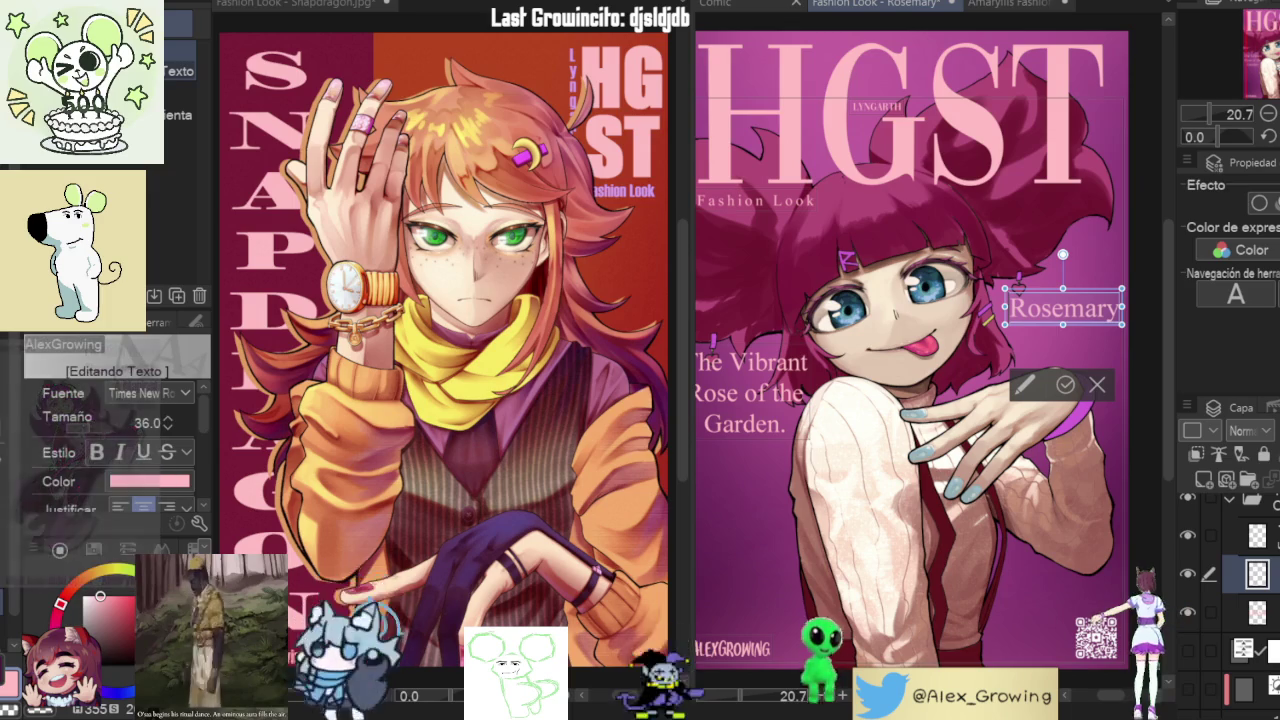
click(96, 451)
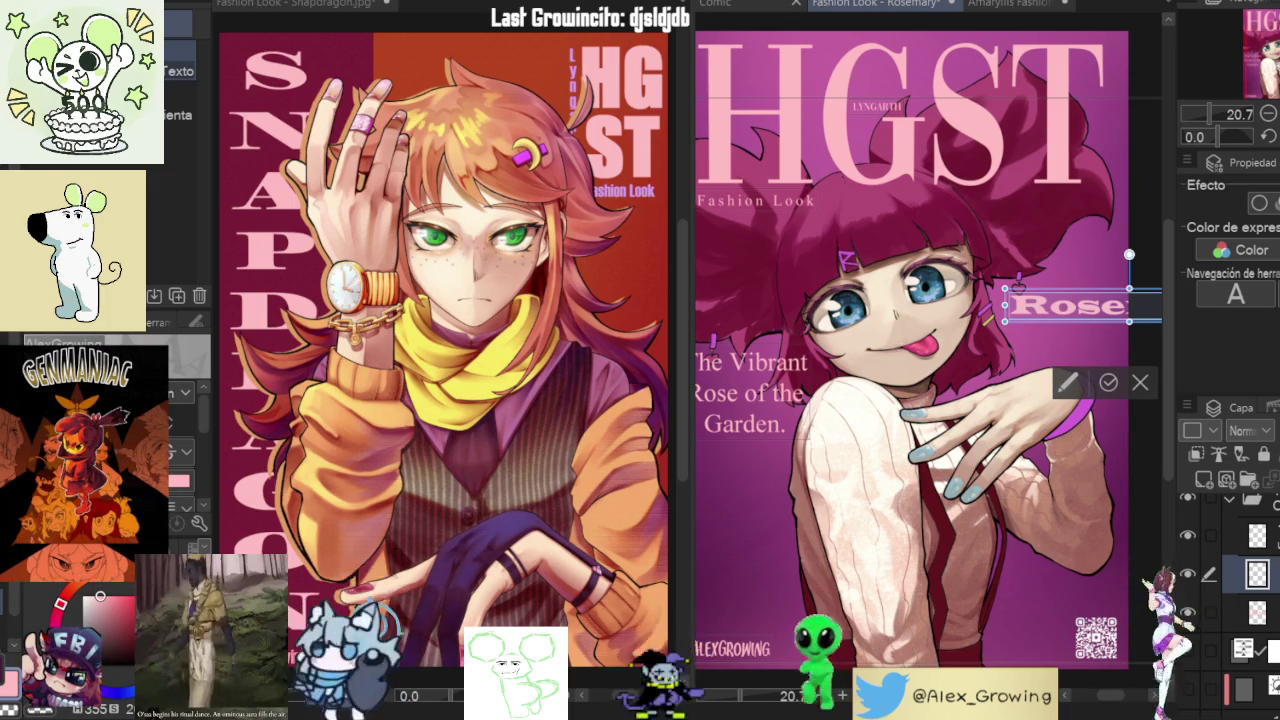
click(96, 470)
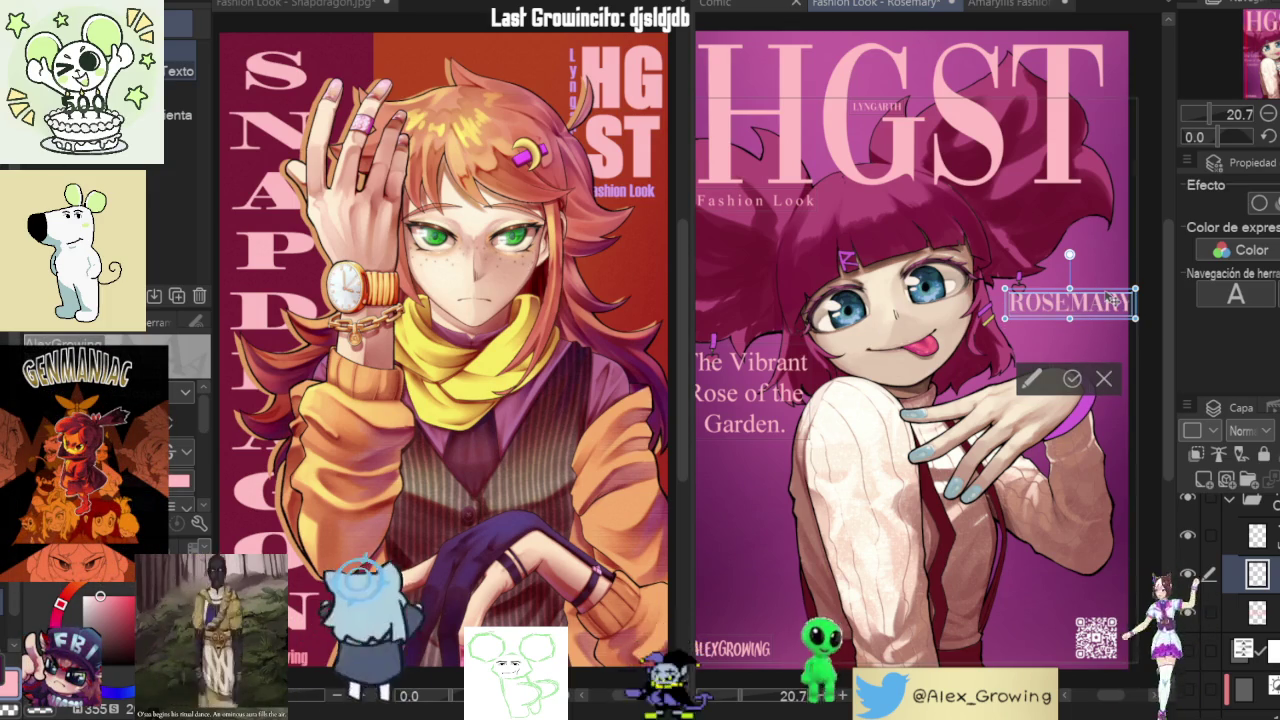
drag(1111, 301, 1103, 310)
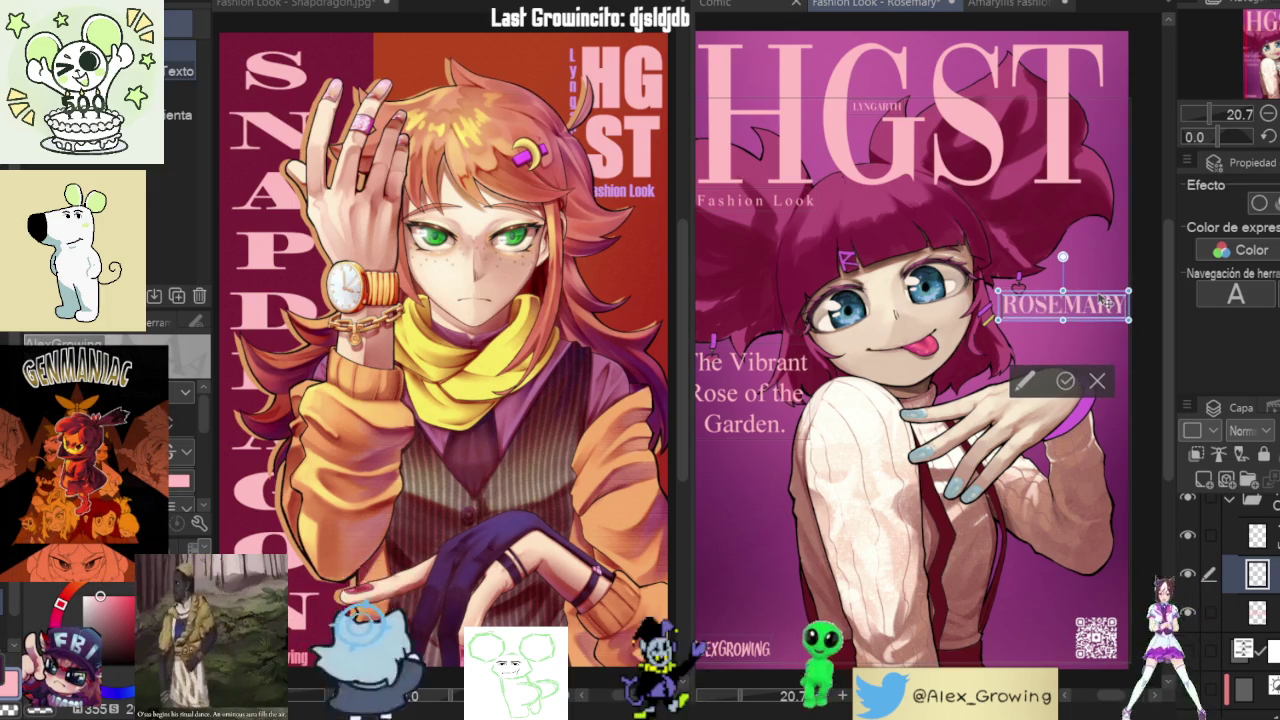
click(1063, 387)
- Reselect the ROSEMARY text so it can be edited again
scroll(1060, 389, down, 1)
scroll(1062, 380, up, 1)
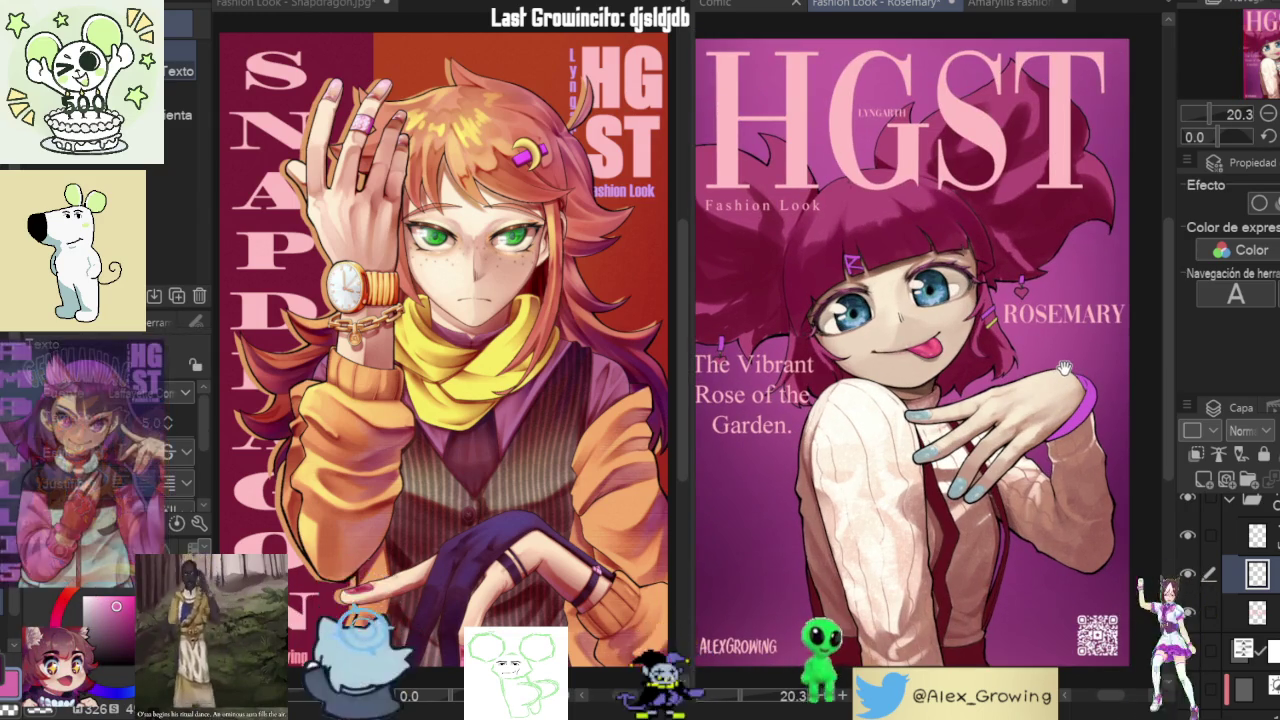
scroll(1063, 313, down, 1)
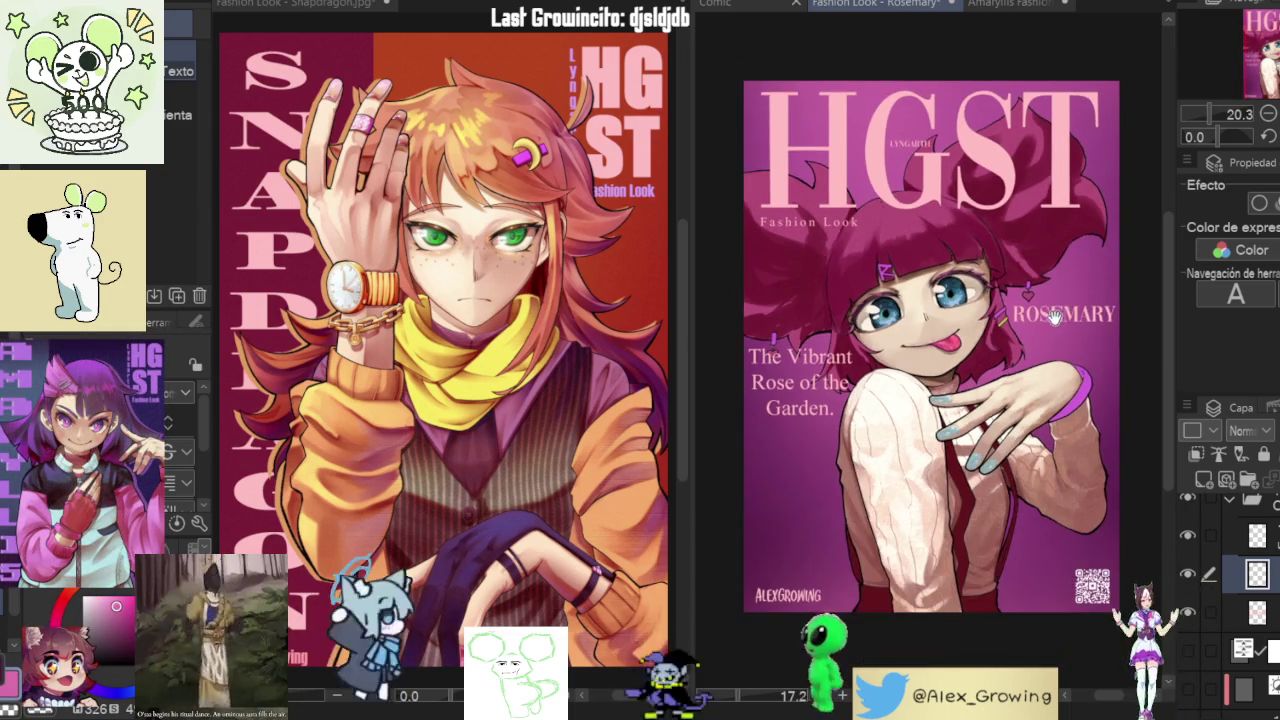
scroll(1090, 340, down, 1)
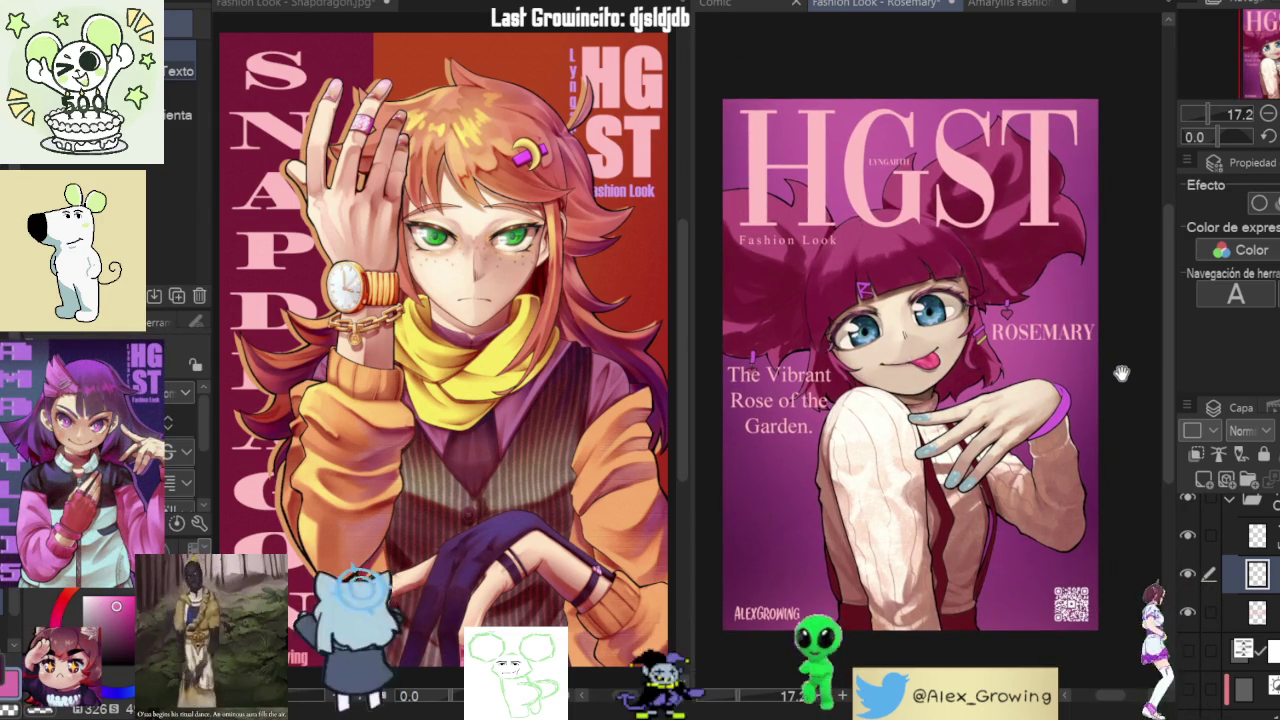
click(1040, 332)
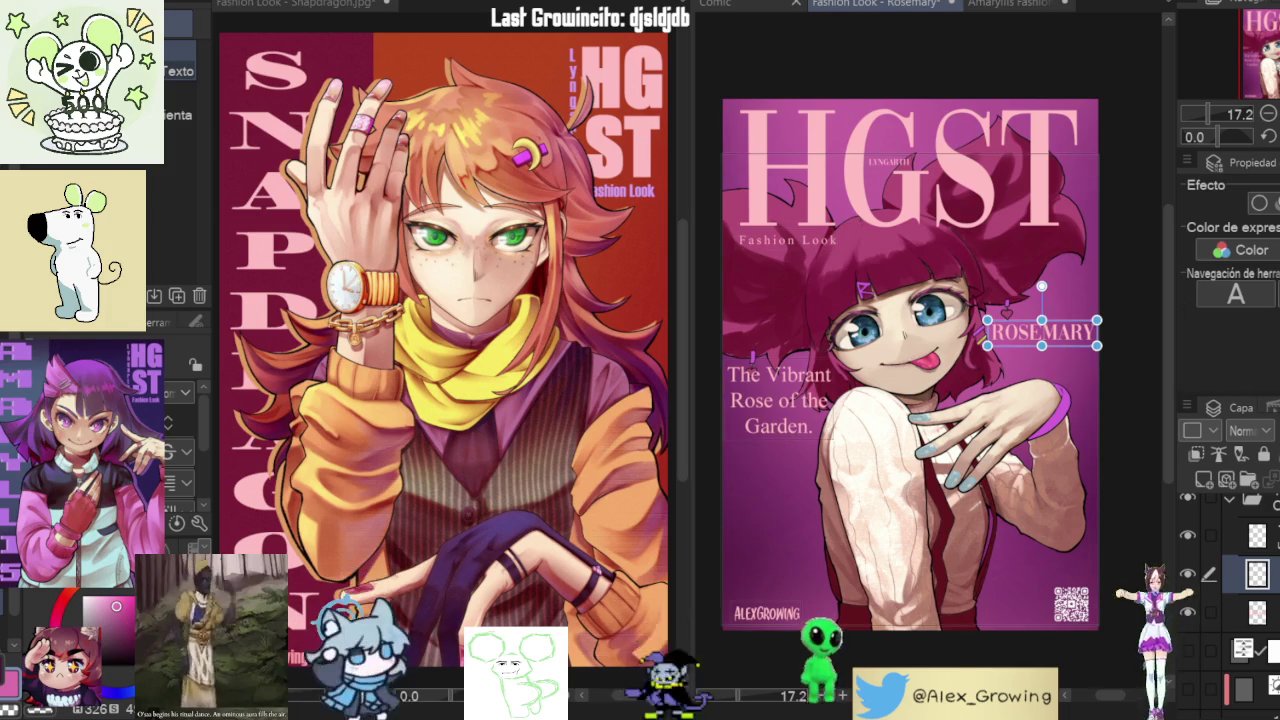
scroll(824, 426, up, 2)
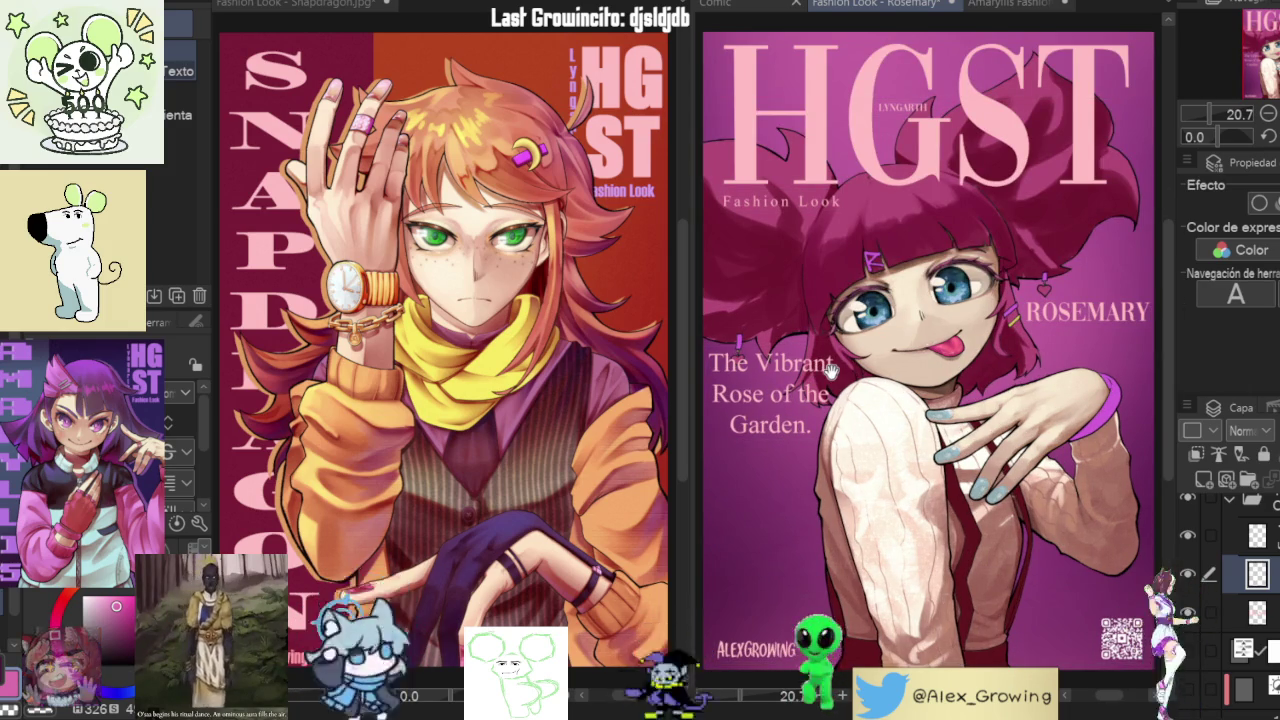
drag(830, 370, 833, 340)
click(1090, 282)
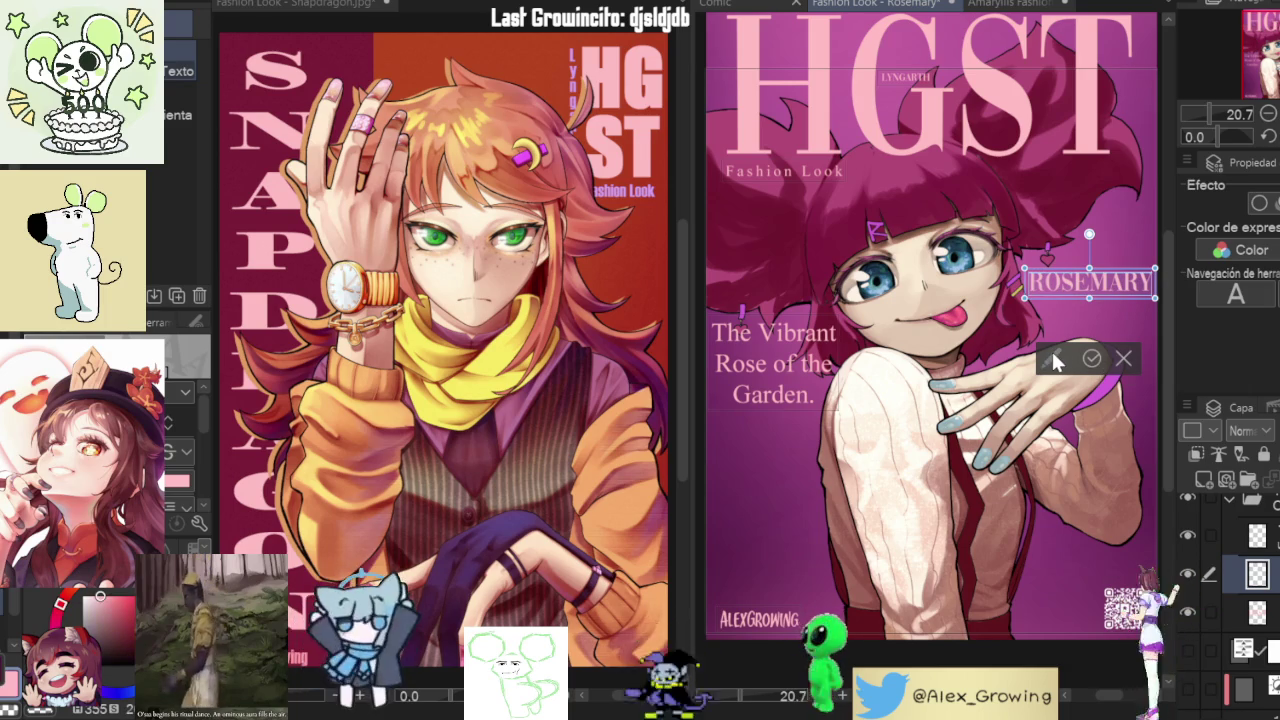
scroll(208, 423, down, 2)
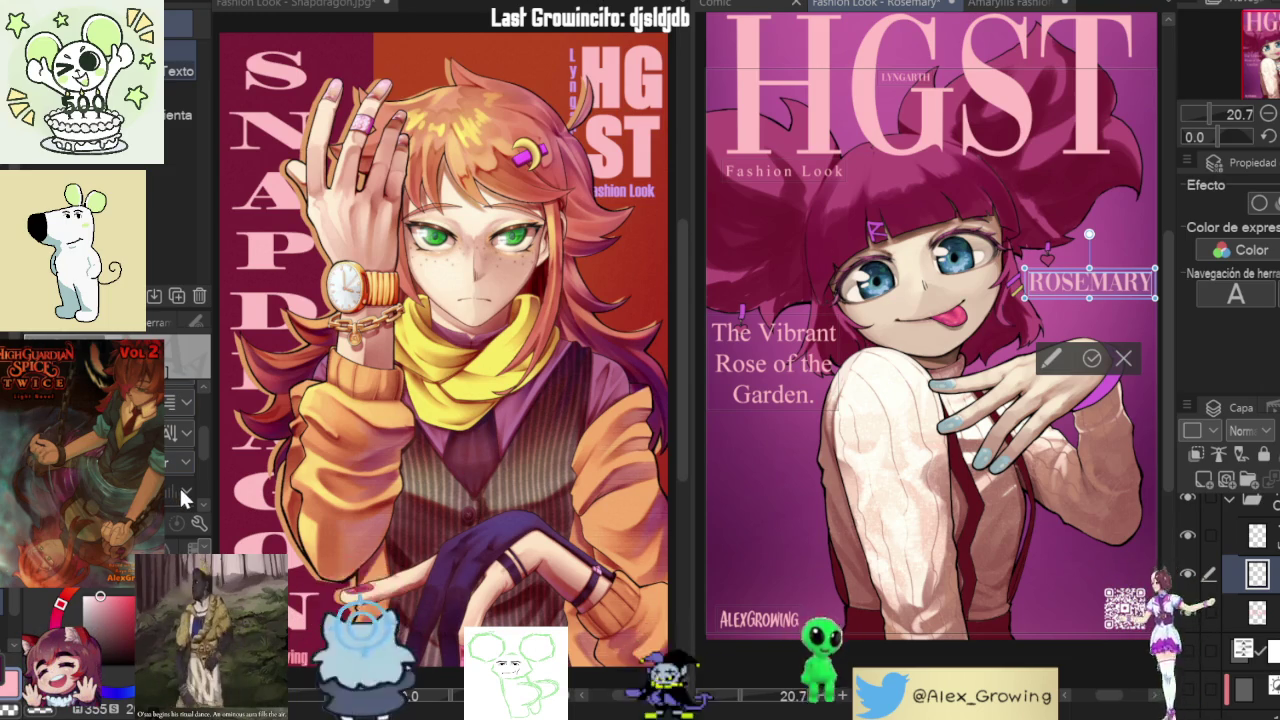
- Switch ROSEMARY to vertical text direction, undo back to horizontal, and start removing the leading R
click(172, 434)
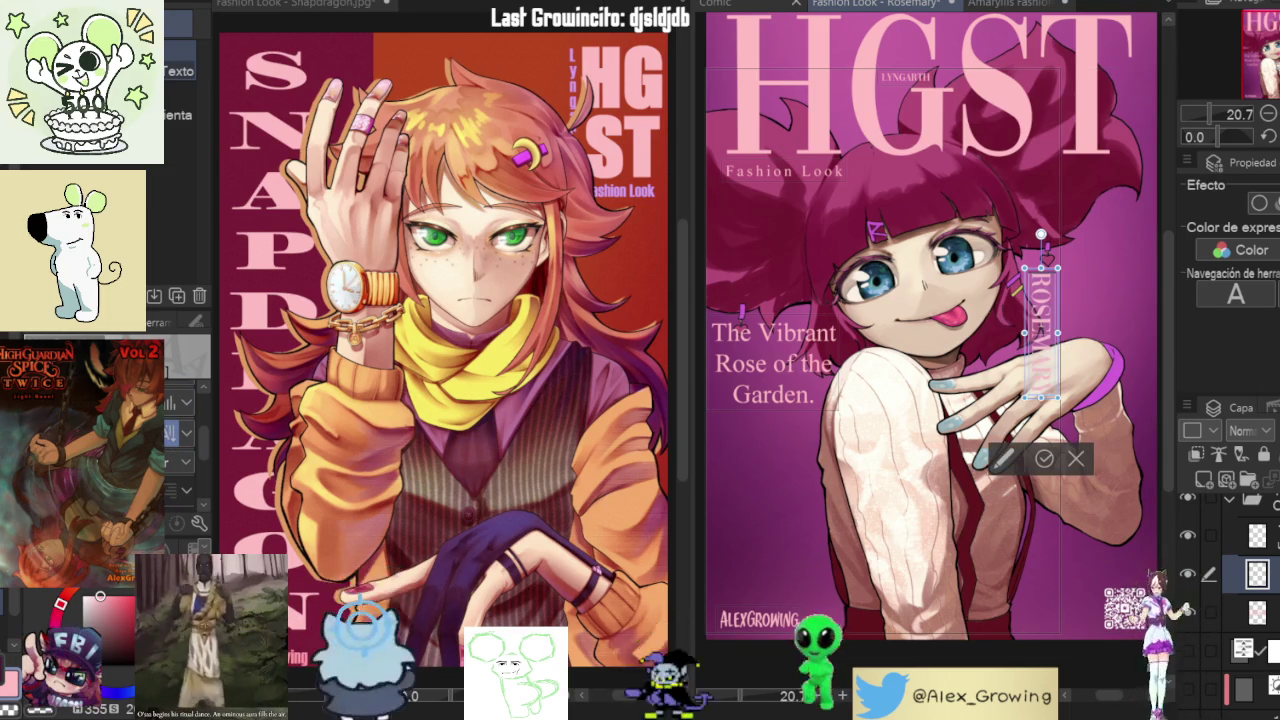
key(ctrl+z)
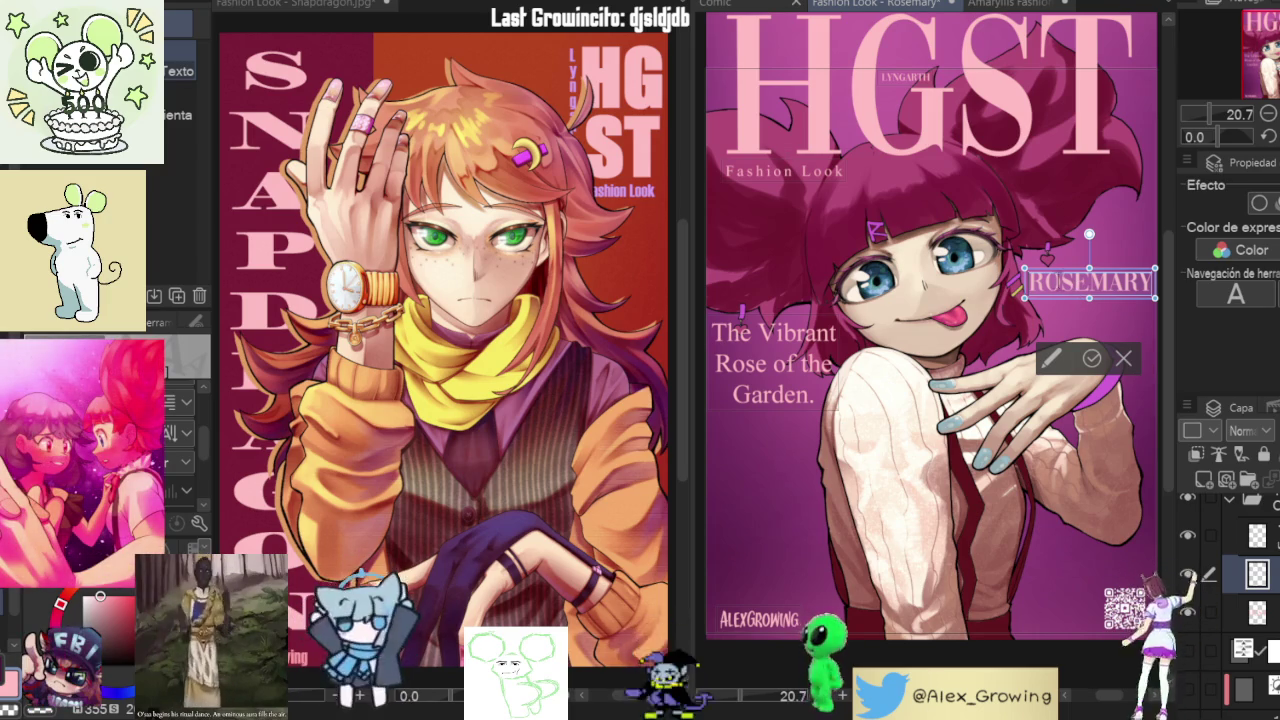
key(Return)
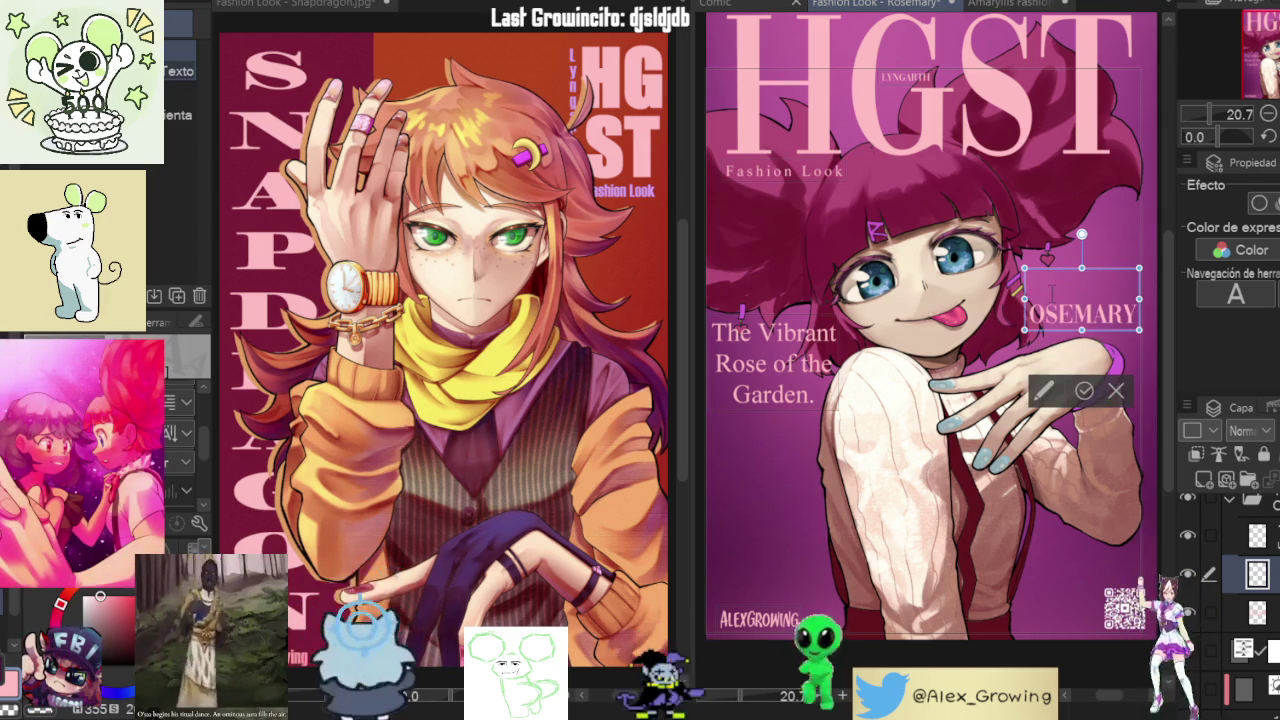
- Retype the R and break ROSEMARY into seven stacked lines, one letter per line
key(BackSpace)
text(R)
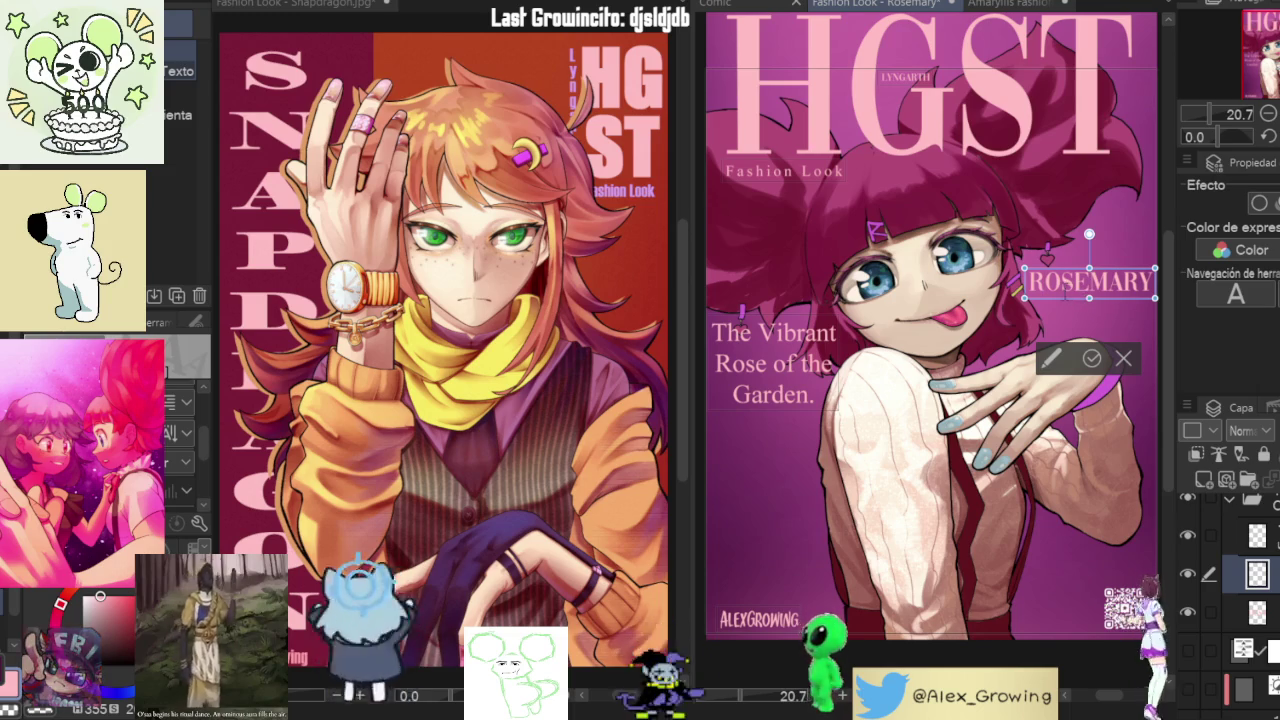
key(Return)
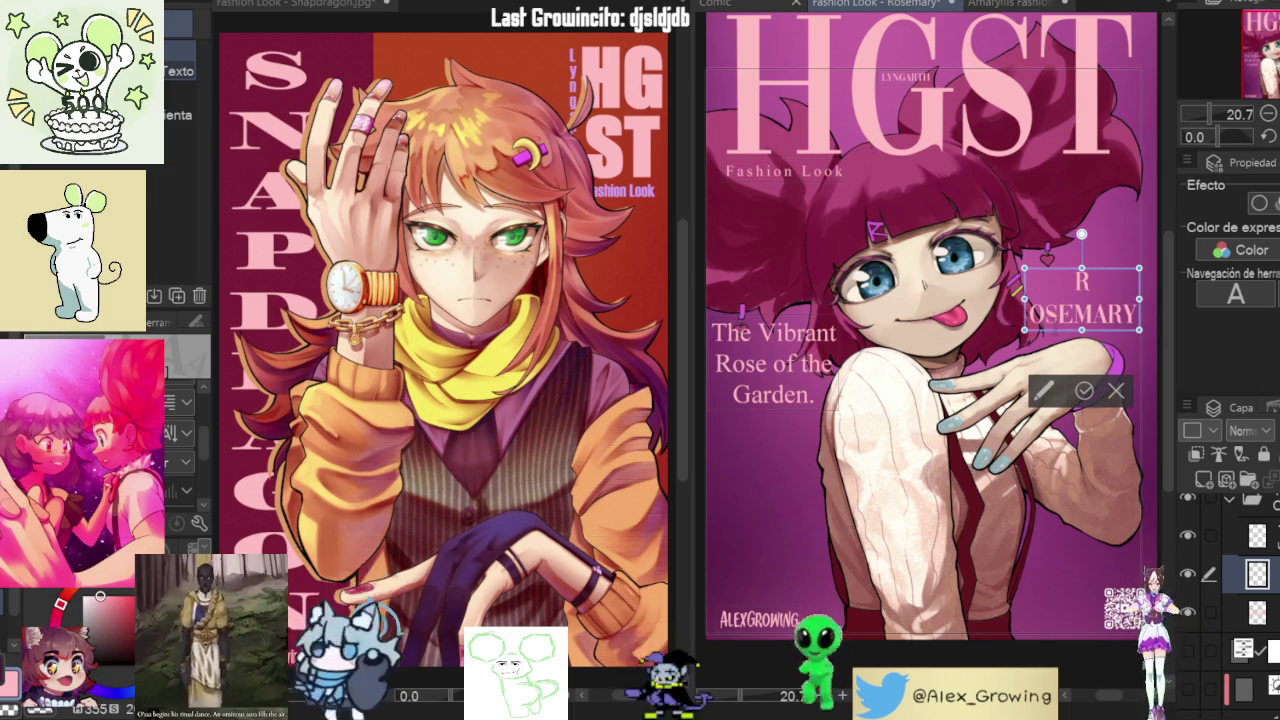
key(Right)
key(Return)
key(Right)
key(Return)
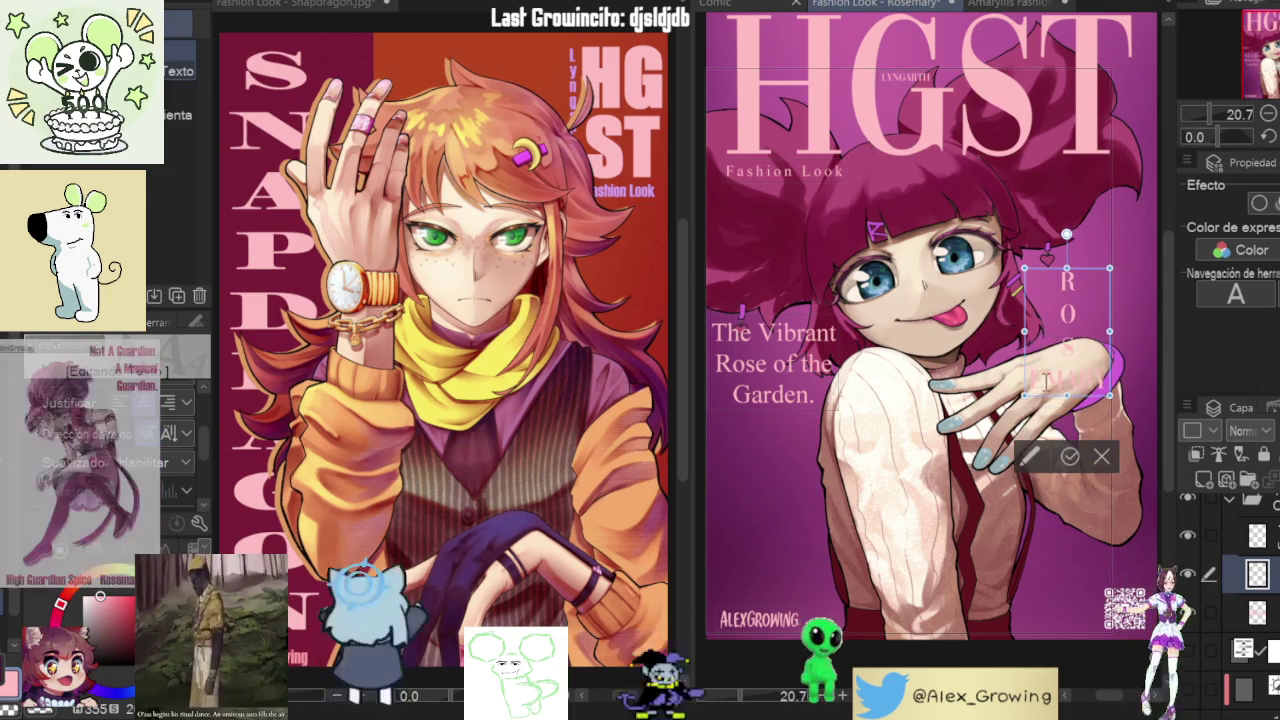
key(Right)
key(Return)
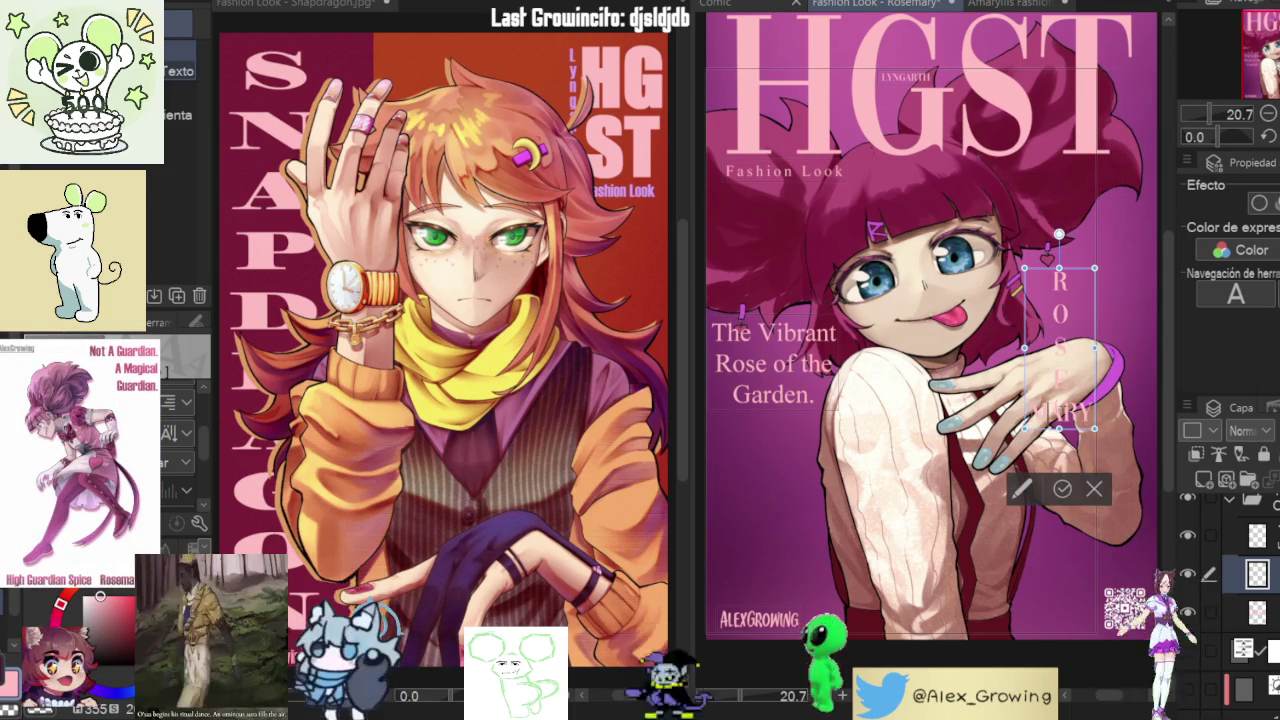
key(Right)
key(Return)
key(Right)
key(Return)
key(Right)
key(Return)
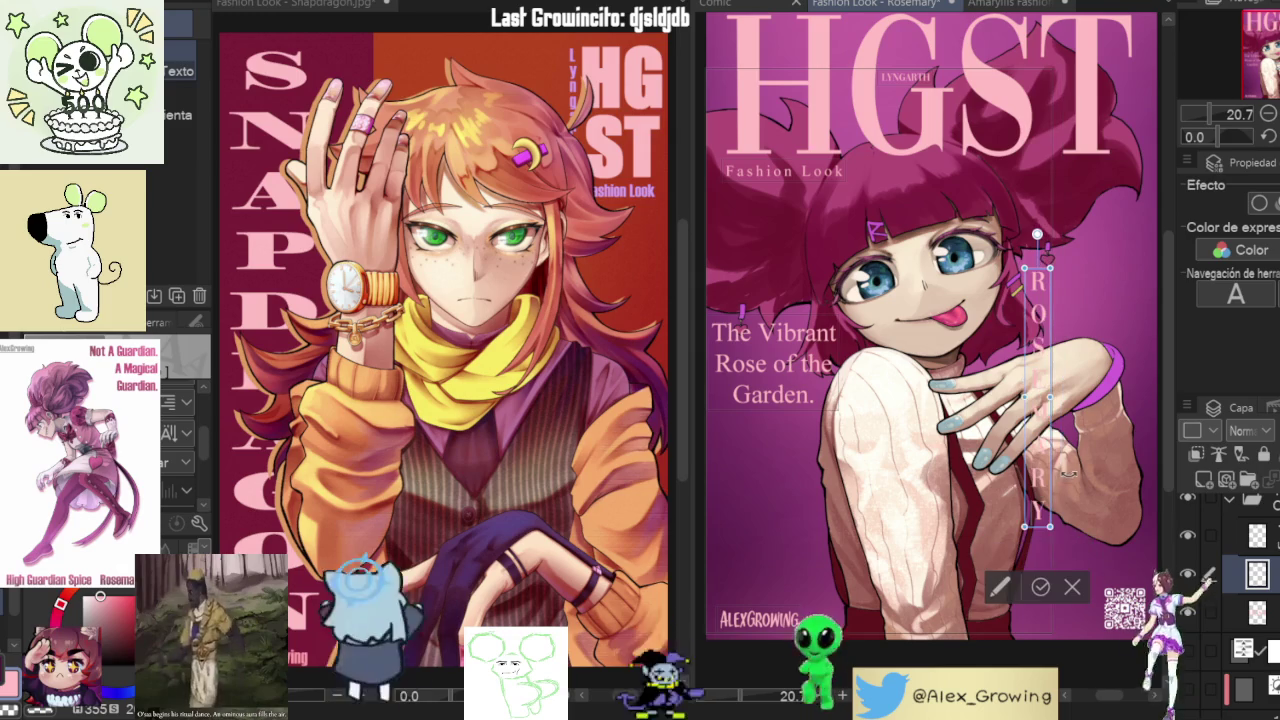
- Move the vertical ROSEMARY to the cover's right edge, lower it slightly, and confirm
mouse_move(1058, 428)
mouse_down()
mouse_move(1153, 293)
mouse_move(1043, 297)
mouse_up()
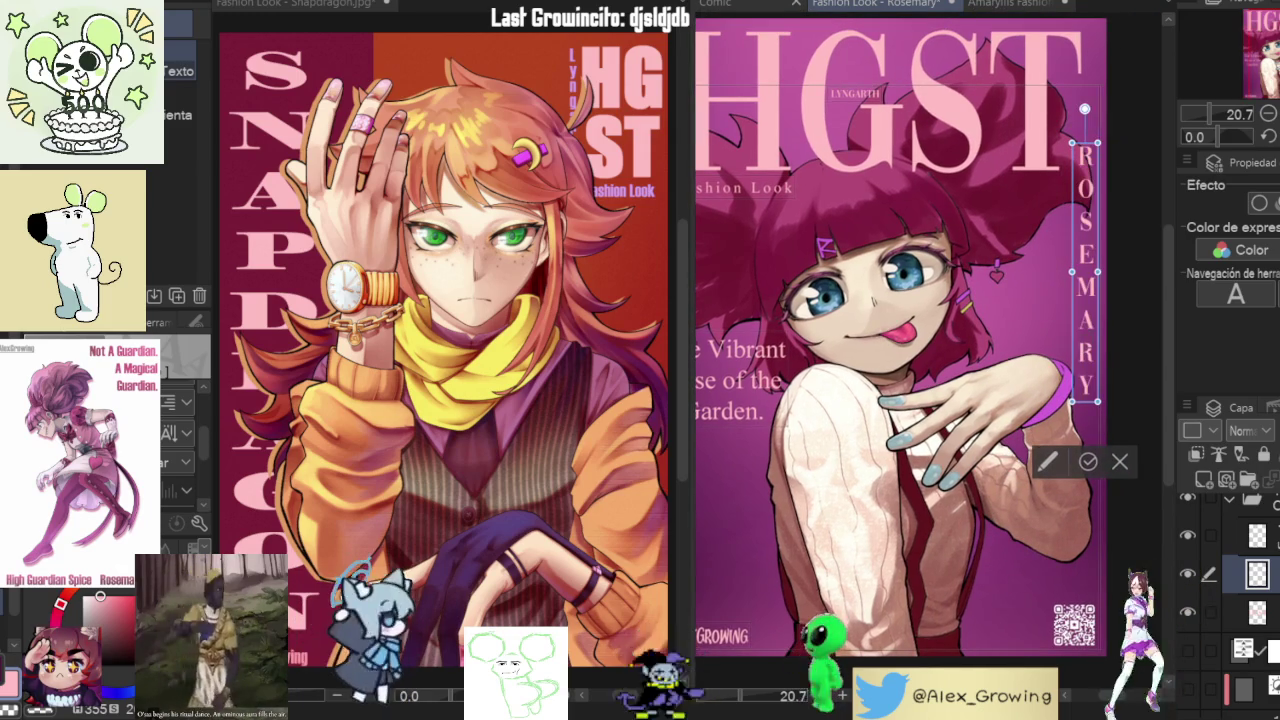
drag(1103, 347, 1103, 375)
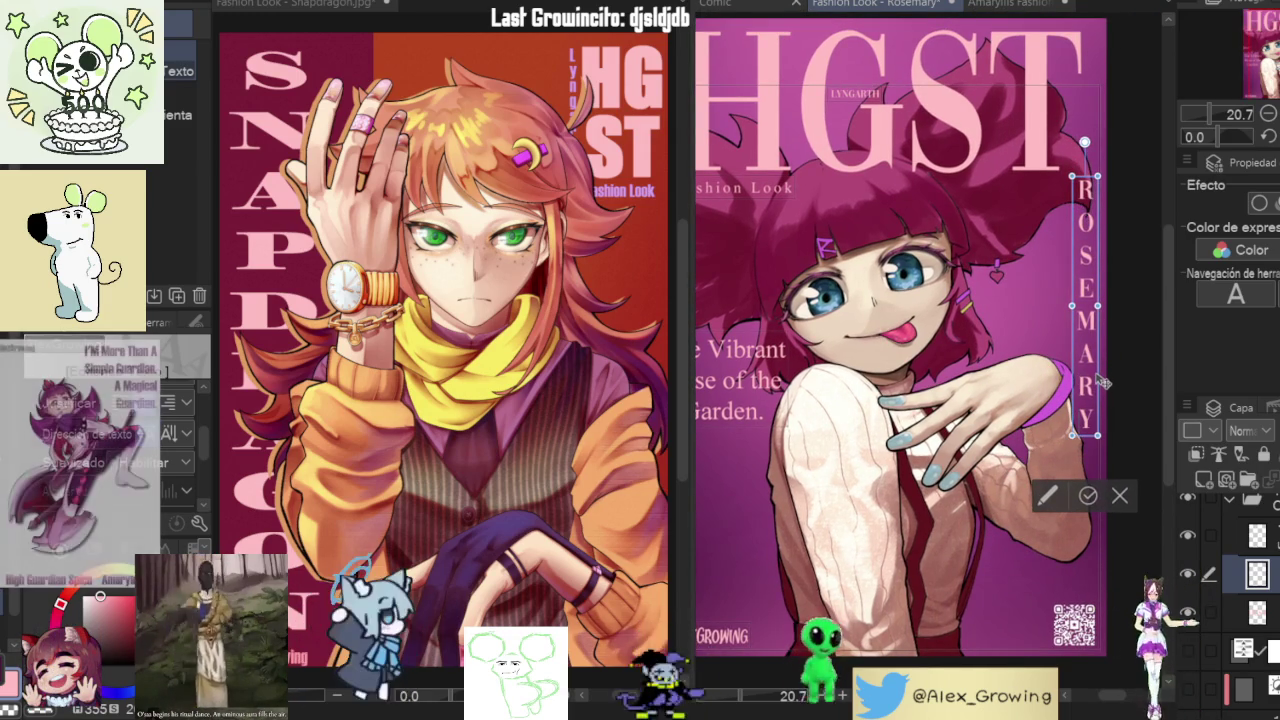
click(1087, 488)
scroll(1018, 340, down, 4)
scroll(1018, 340, up, 2)
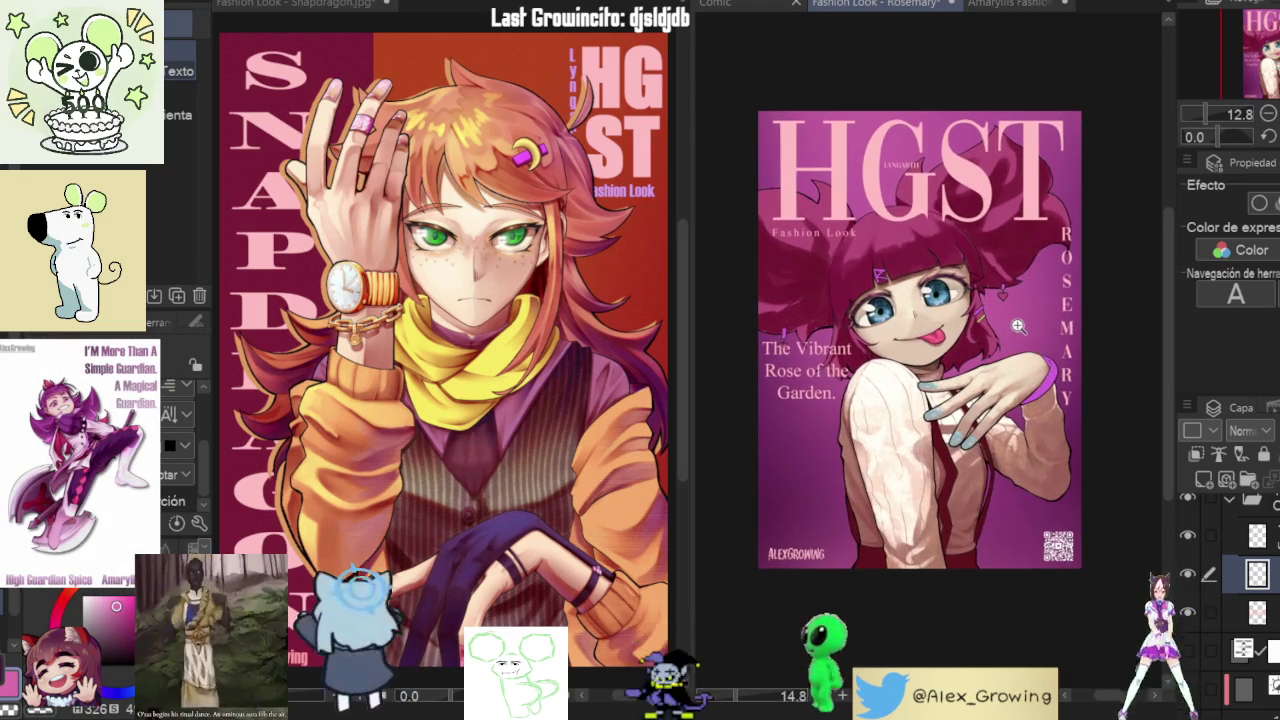
- Move the vertical ROSEMARY to the left side and 'The Vibrant Rose of the Garden.' to the right
drag(1085, 360, 797, 482)
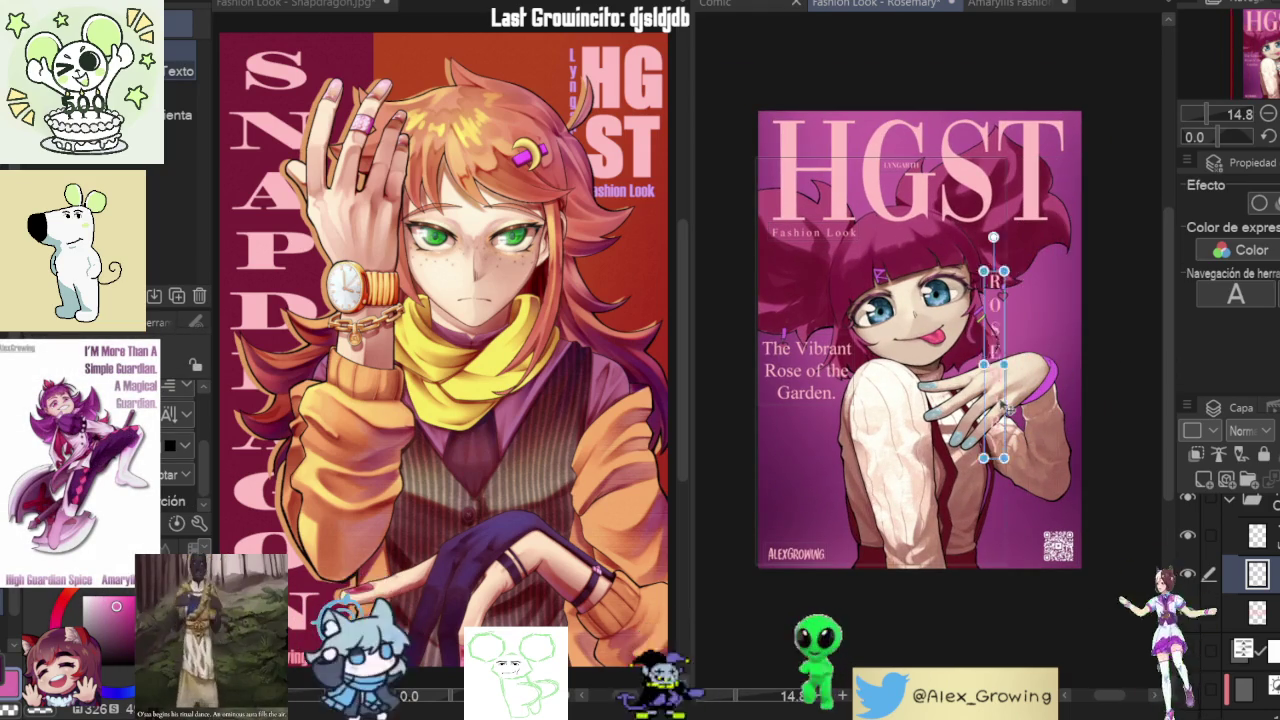
click(818, 366)
mouse_move(818, 366)
mouse_down()
mouse_move(1054, 312)
mouse_move(1043, 298)
mouse_up()
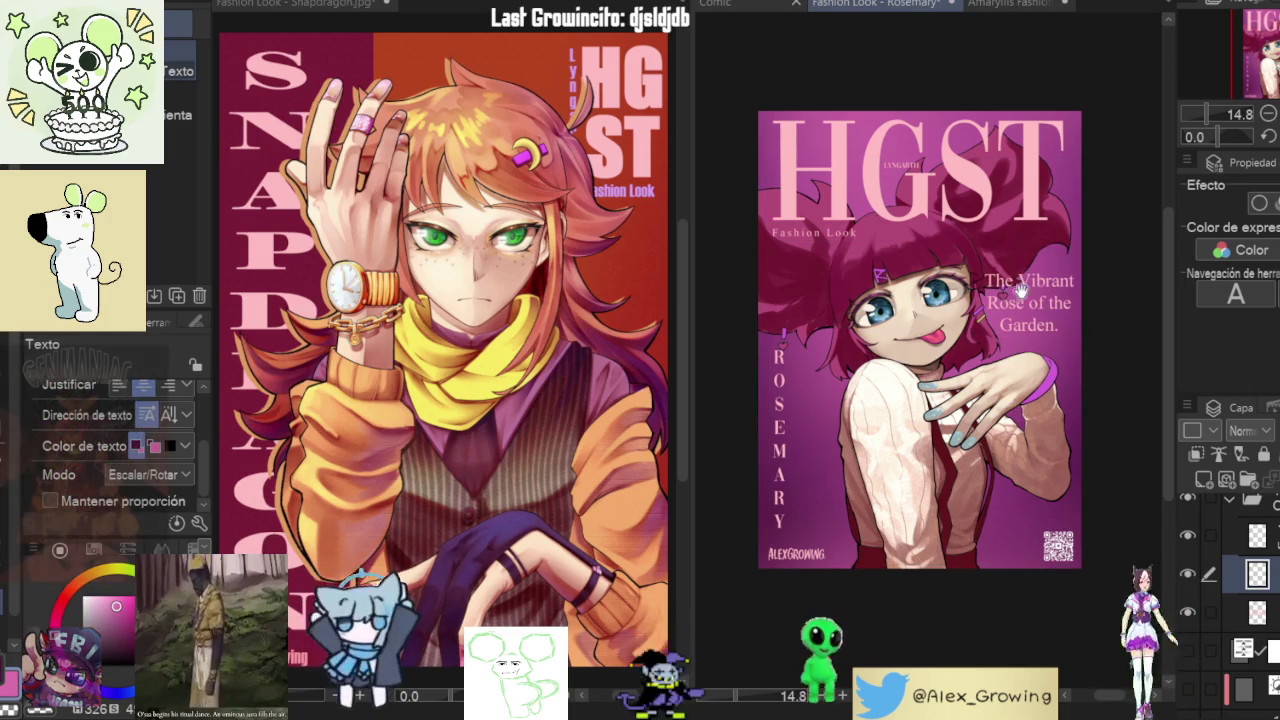
- Fine-tune the vertical ROSEMARY's height along the cover's left edge
click(770, 423)
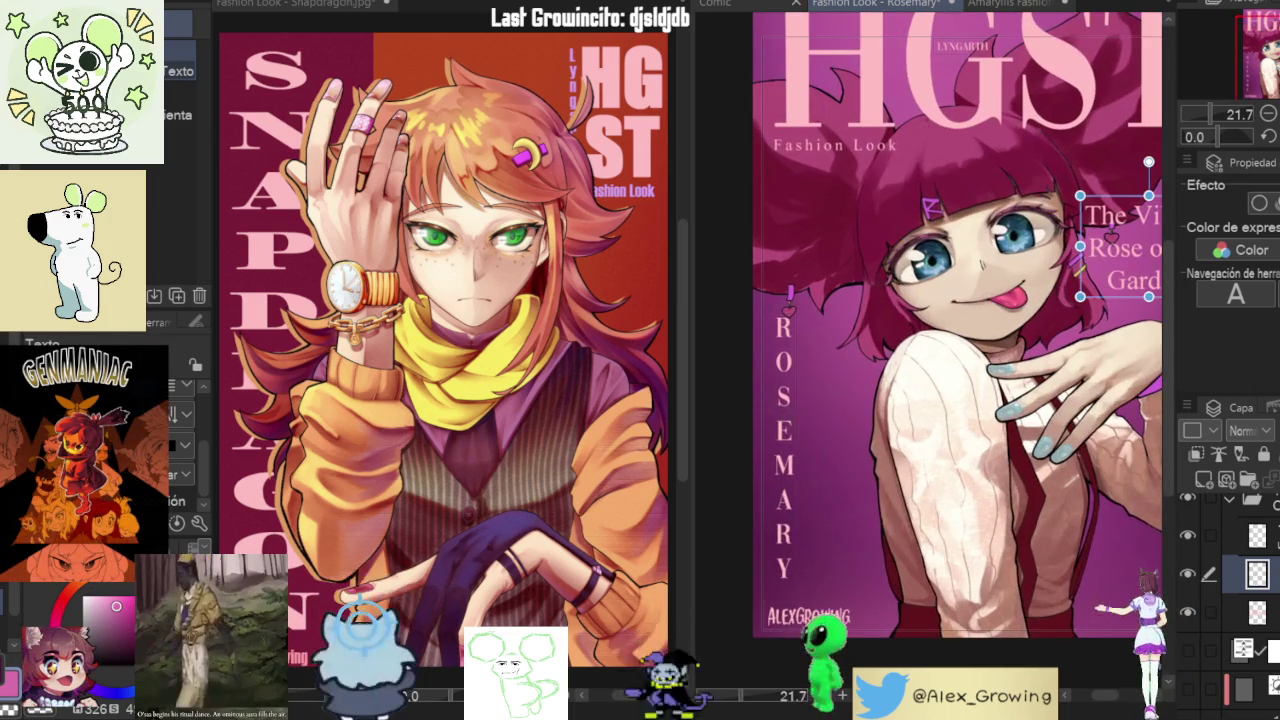
drag(782, 428, 792, 428)
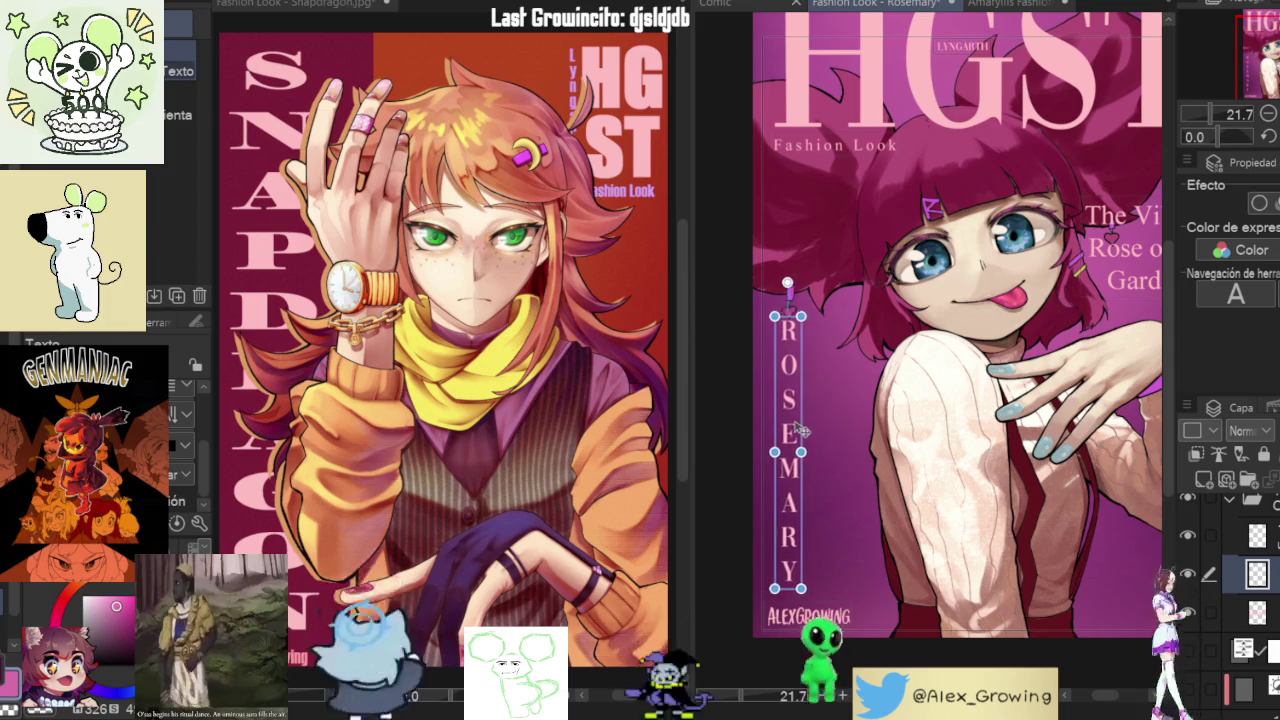
mouse_move(792, 428)
mouse_down()
mouse_move(803, 260)
mouse_move(790, 233)
mouse_up()
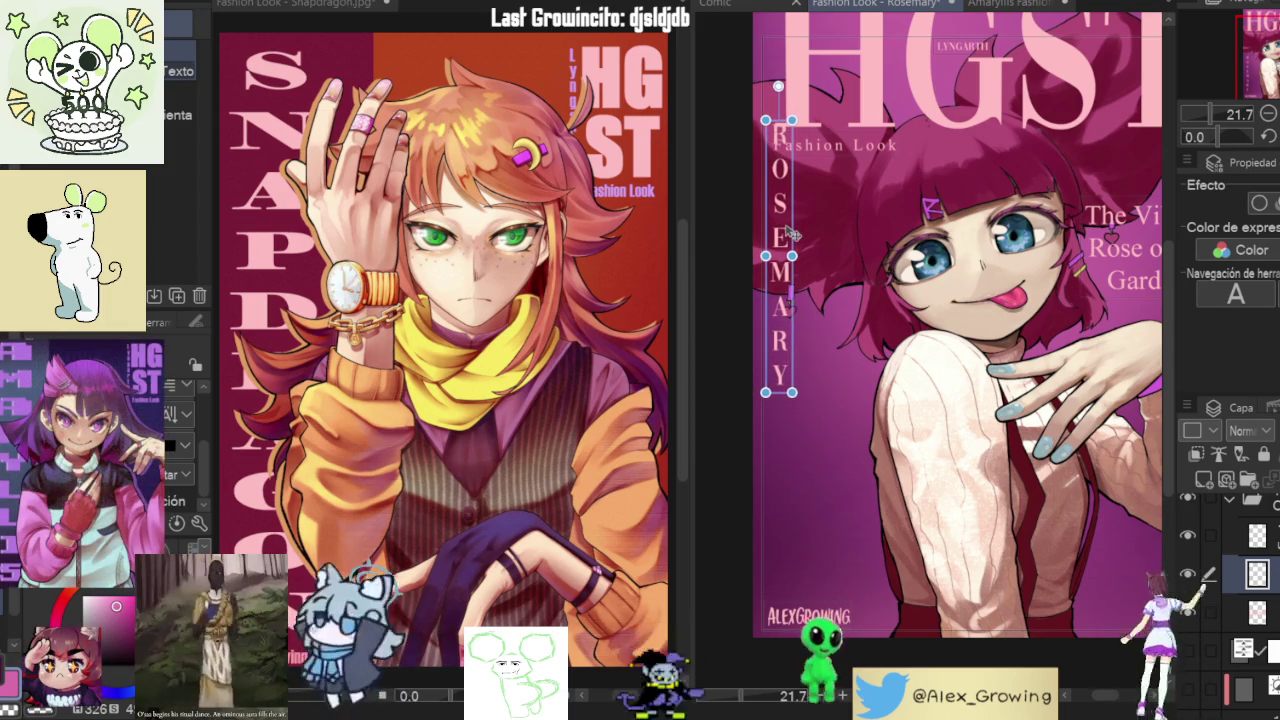
drag(801, 304, 811, 508)
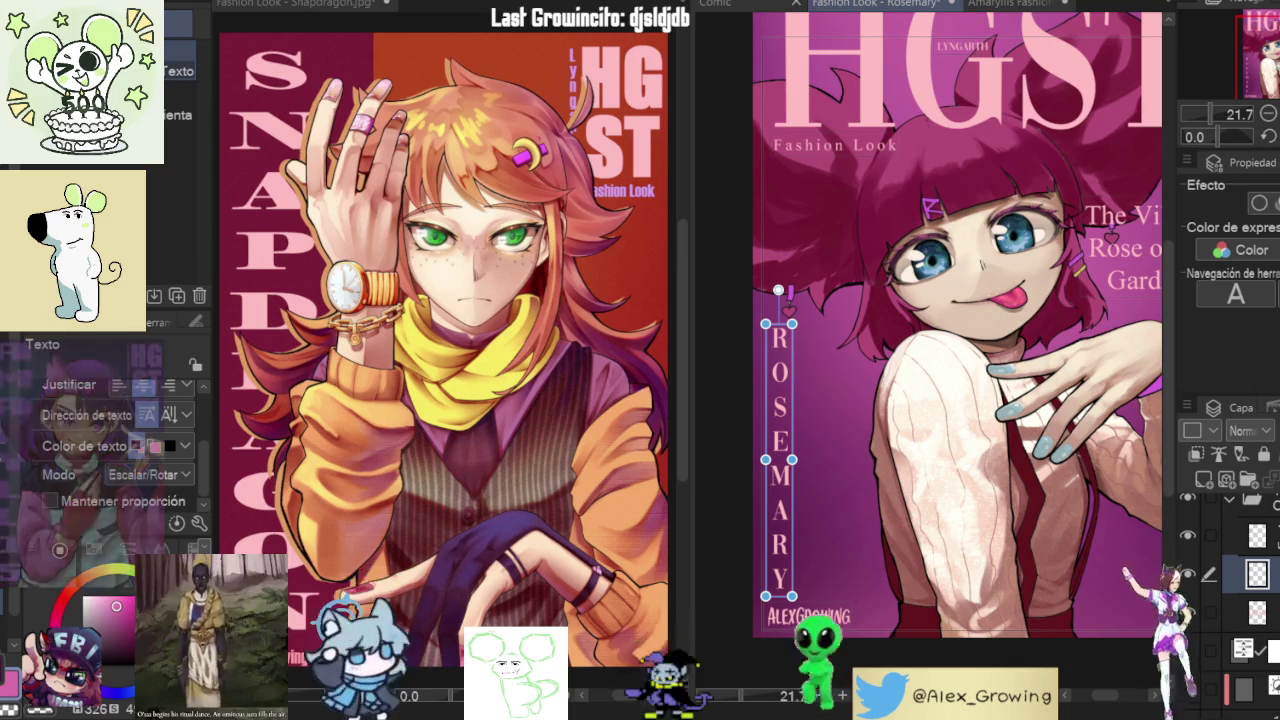
key(ctrl+0)
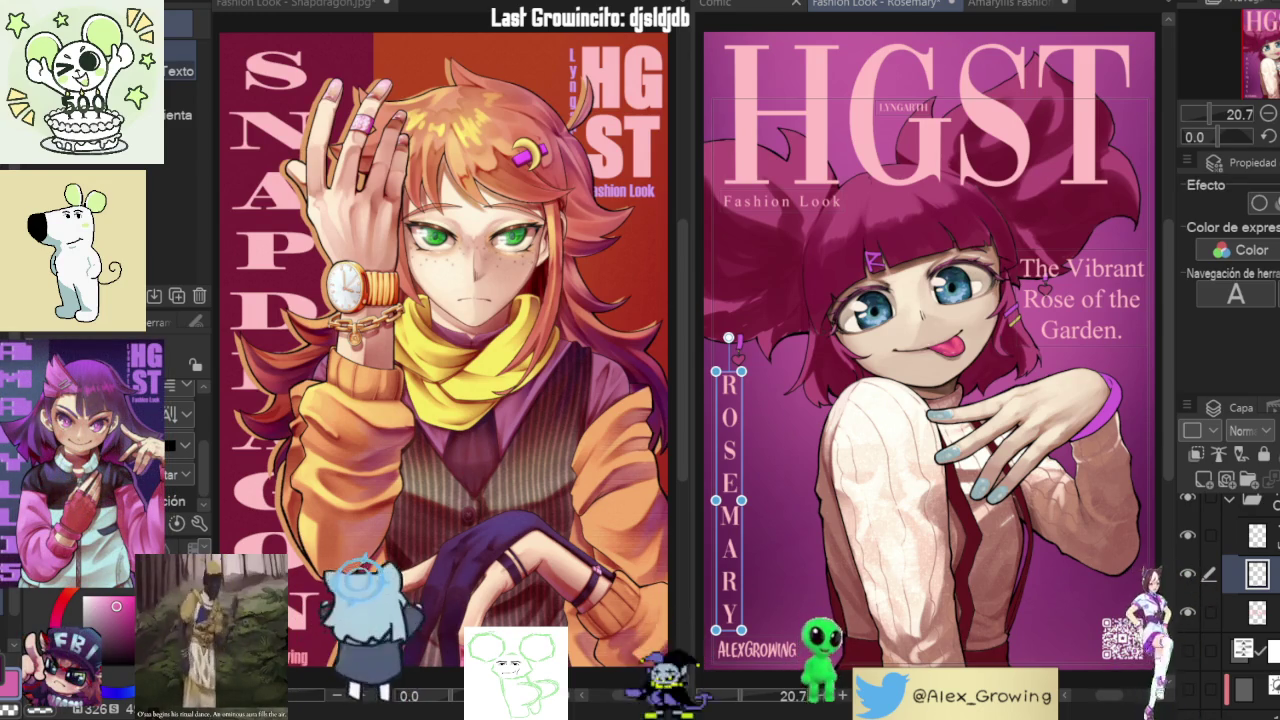
- Drag the Snapdragon document into the right pane's tab group so it fills a single view
drag(357, 13, 1084, 19)
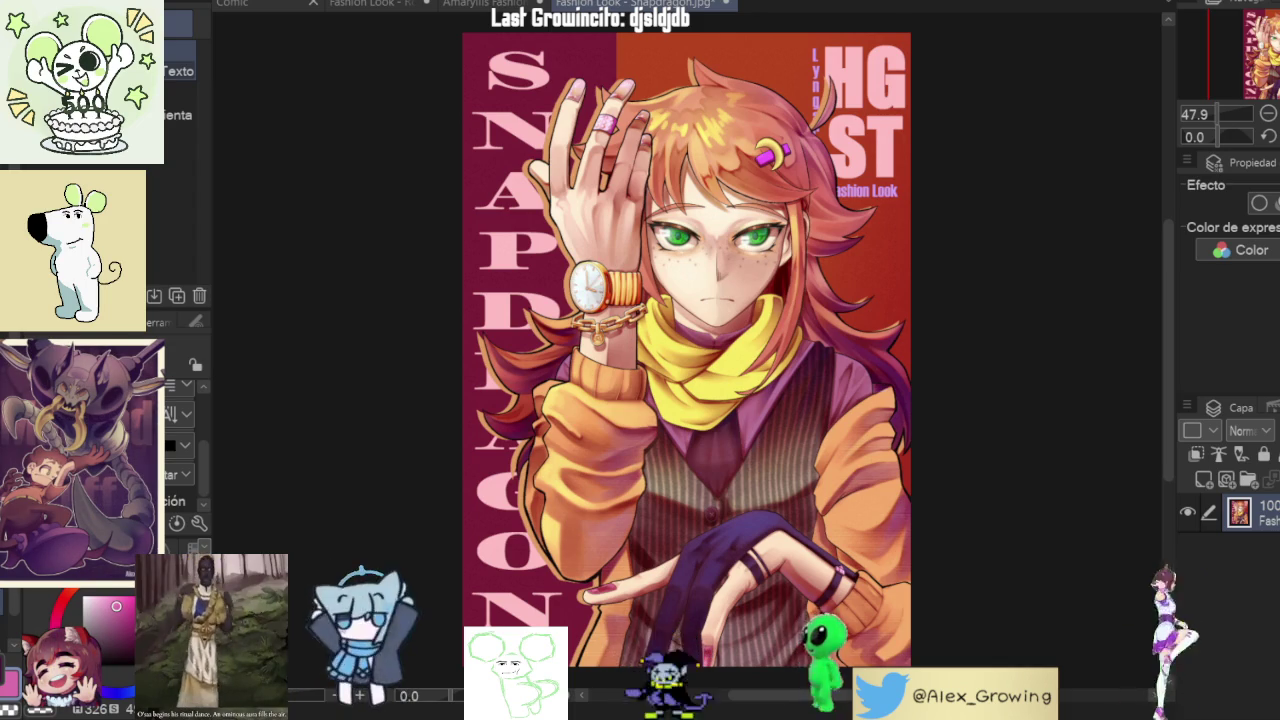
- Return to the Rosemary cover and select, then confirm, the 'The Vibrant Rose of the Garden.' tagline
click(382, 3)
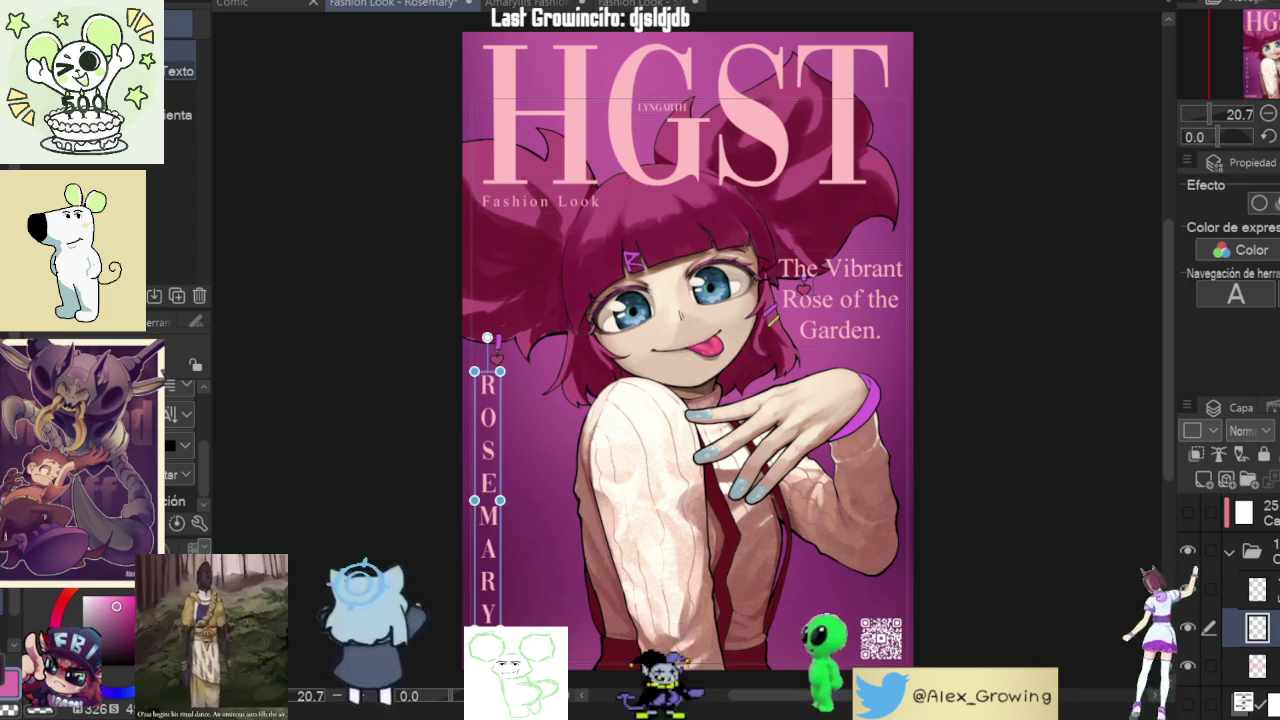
click(840, 300)
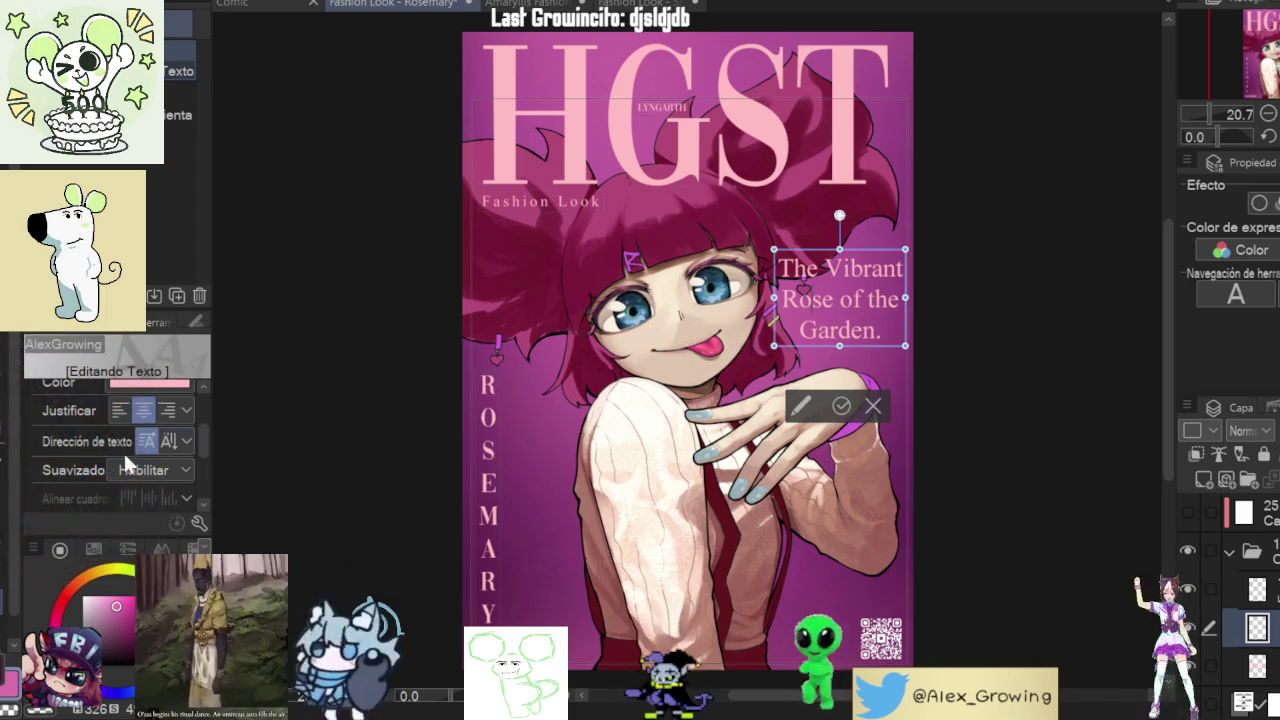
drag(206, 426, 206, 384)
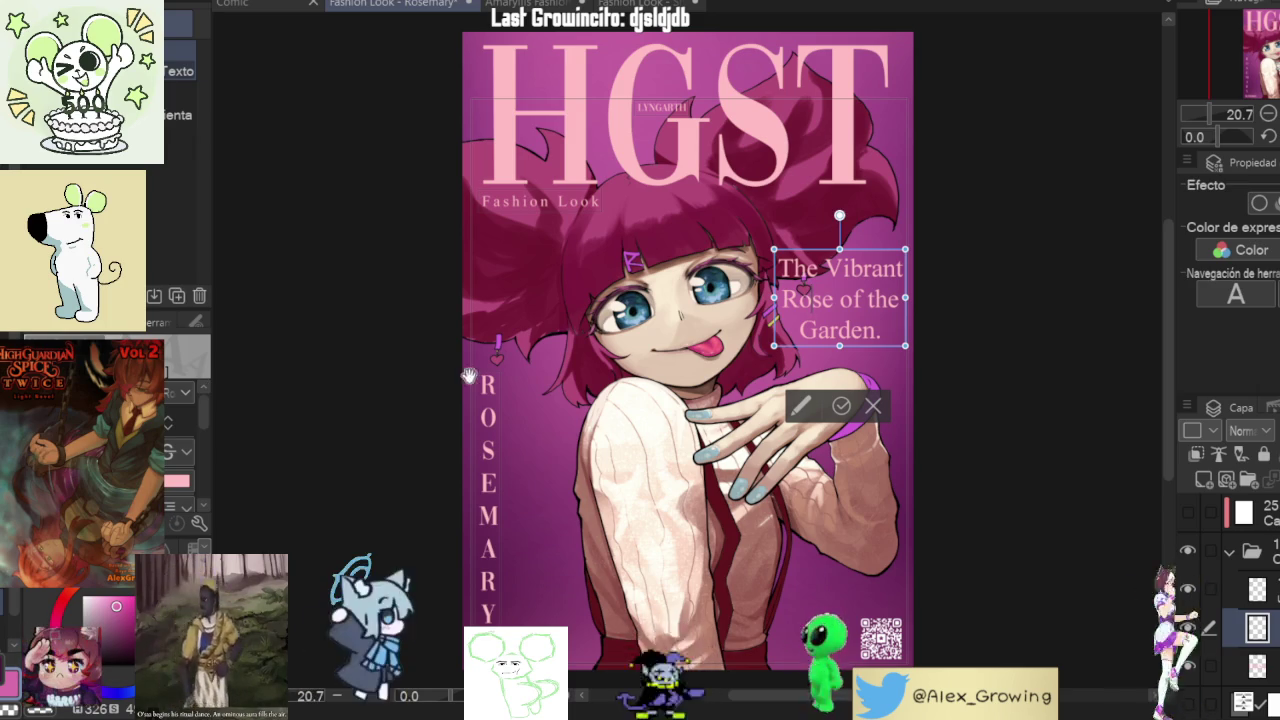
click(843, 407)
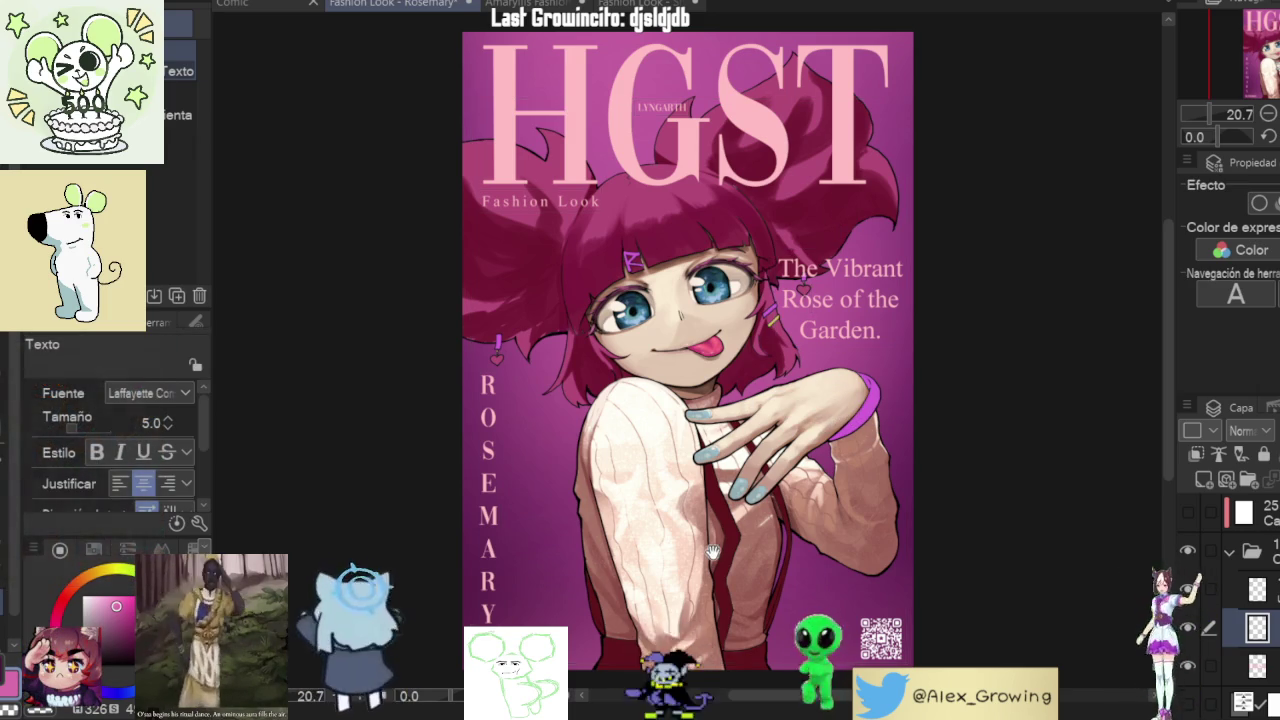
- Zoom in to inspect the character's hand artwork up close
click(813, 413)
scroll(813, 413, up, 3)
scroll(891, 429, down, 3)
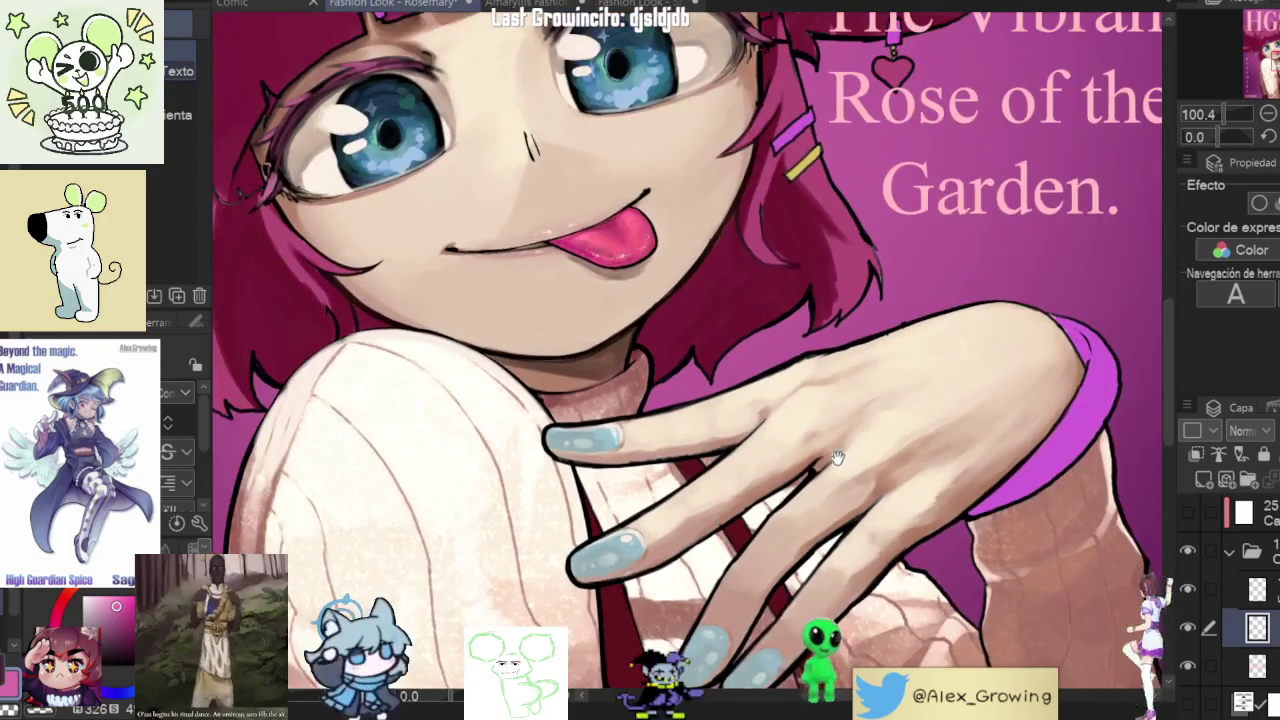
scroll(851, 614, up, 2)
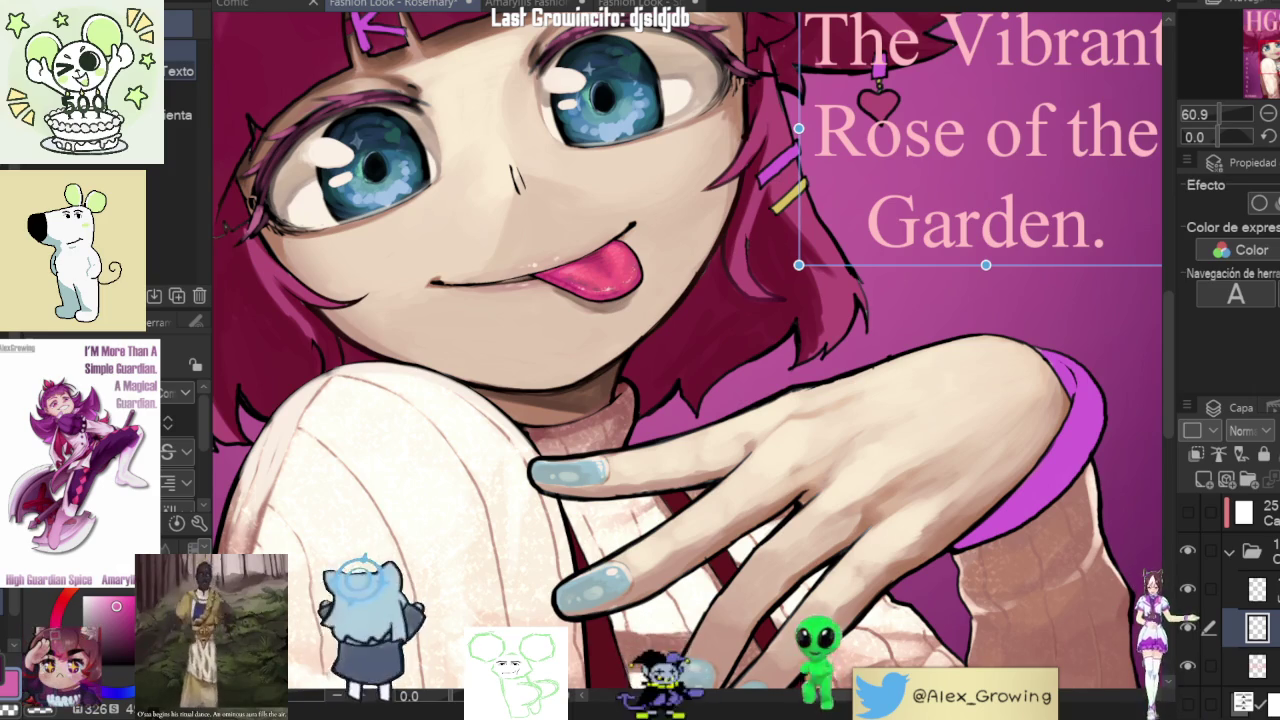
scroll(700, 360, down, 5)
scroll(730, 360, up, 2)
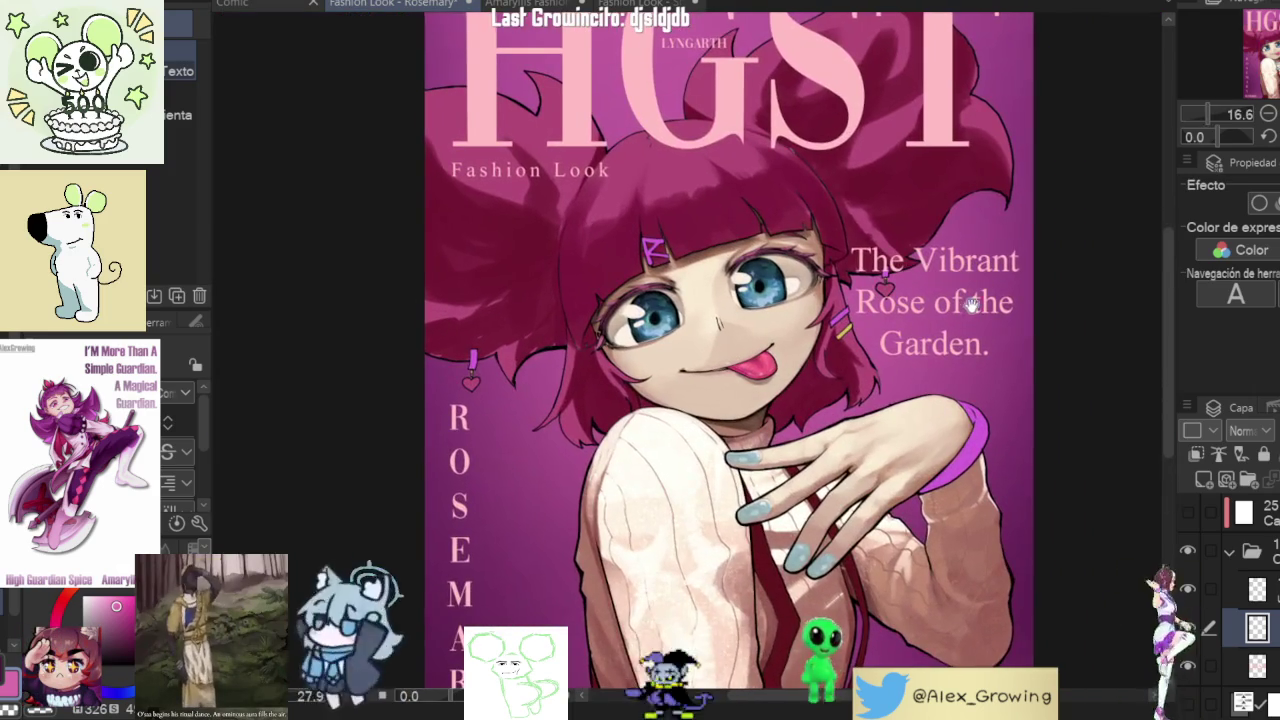
scroll(550, 360, down, 2)
click(1188, 628)
click(1188, 628)
click(1188, 628)
click(1188, 628)
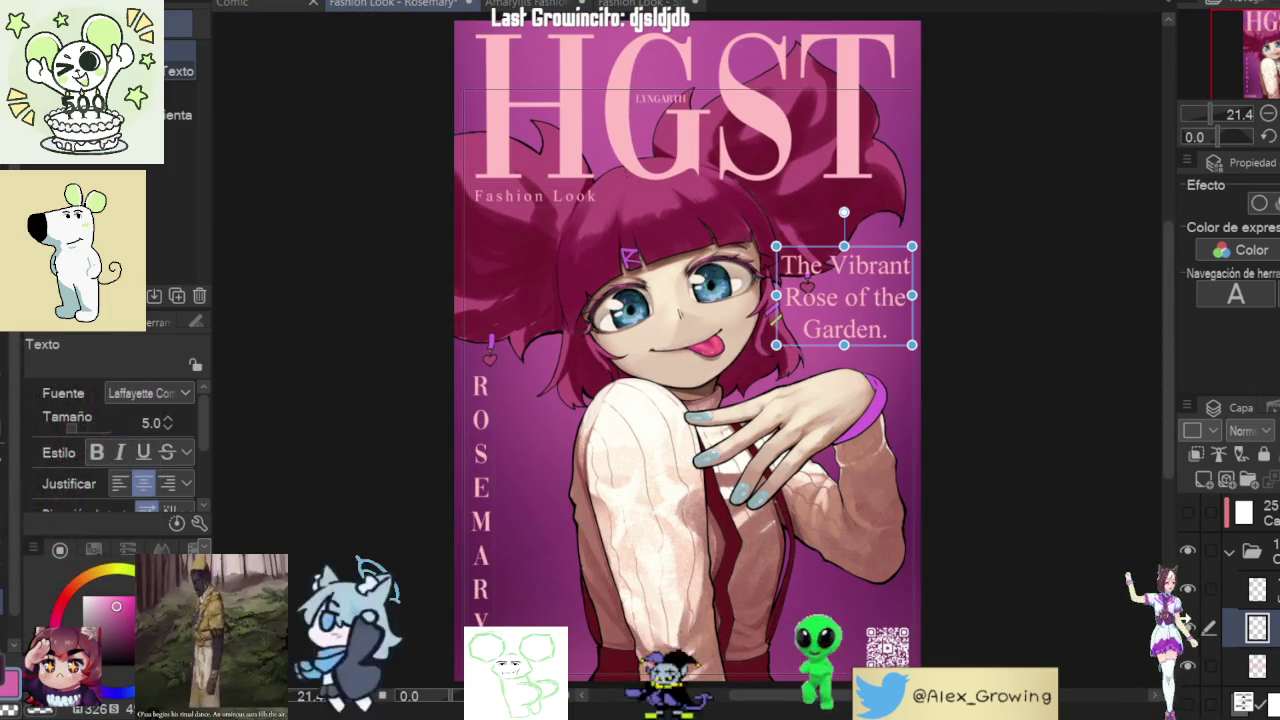
click(1188, 628)
click(1188, 628)
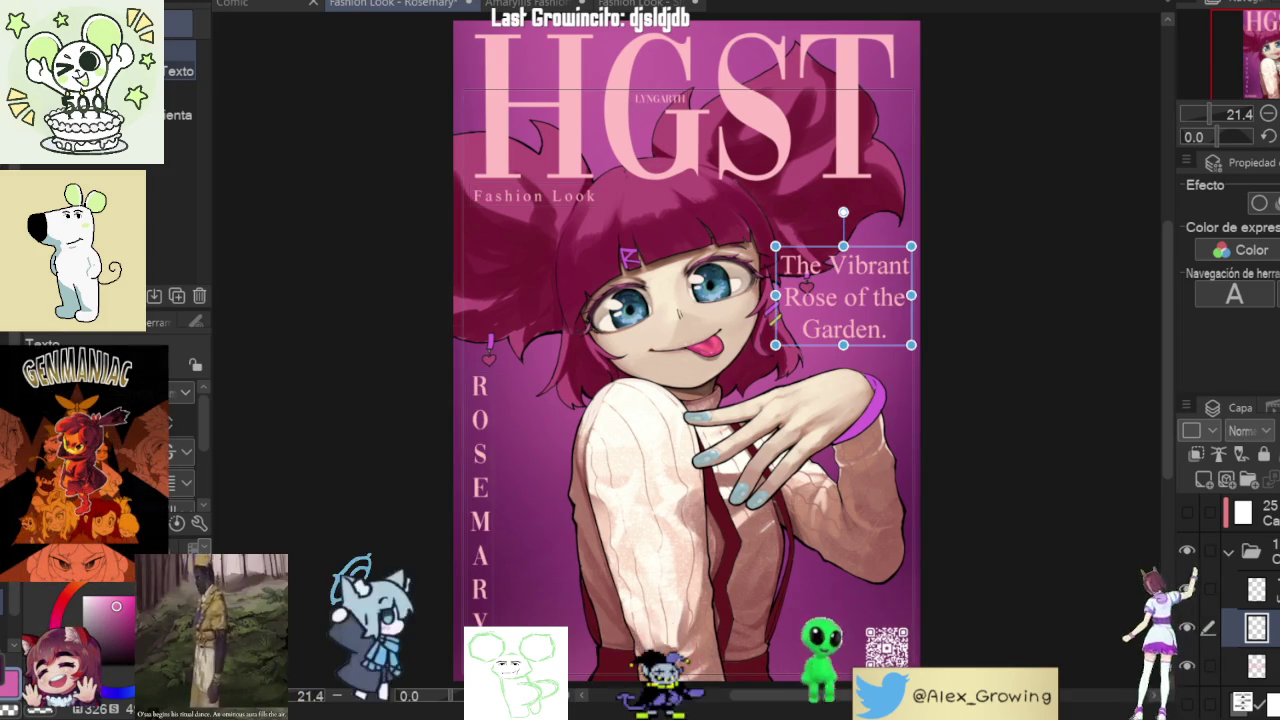
click(1250, 551)
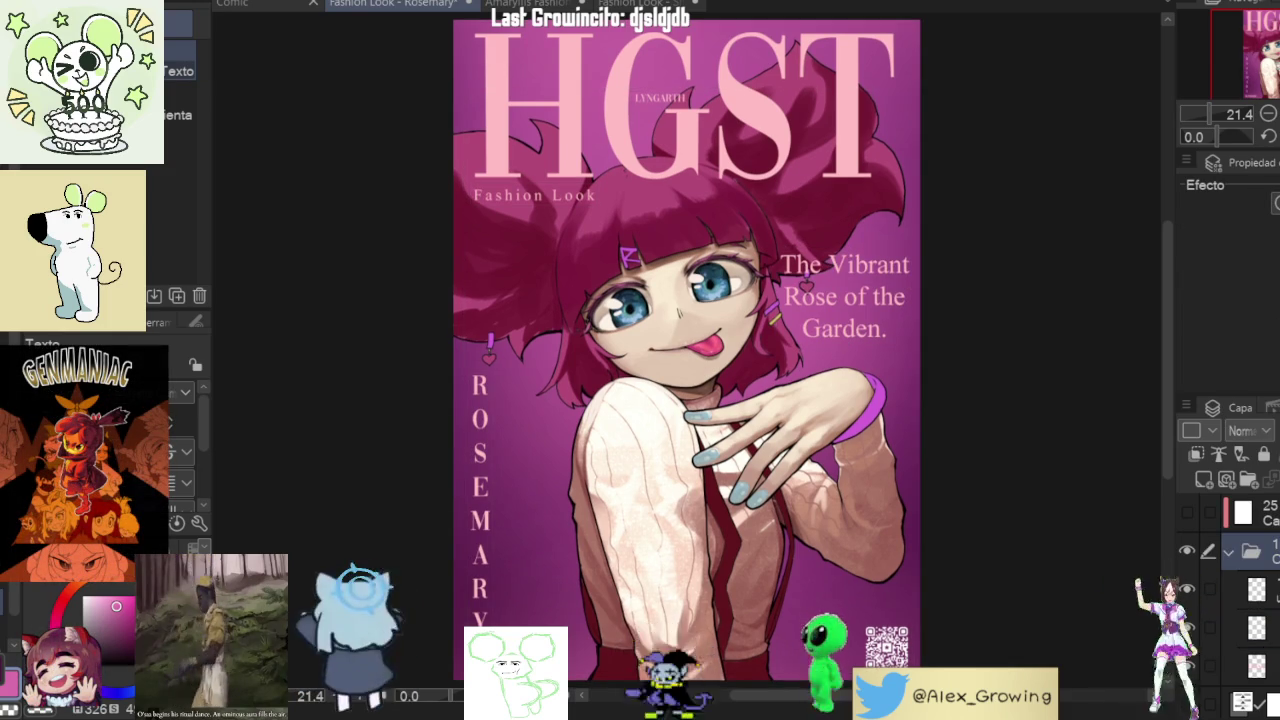
key(h)
key(h)
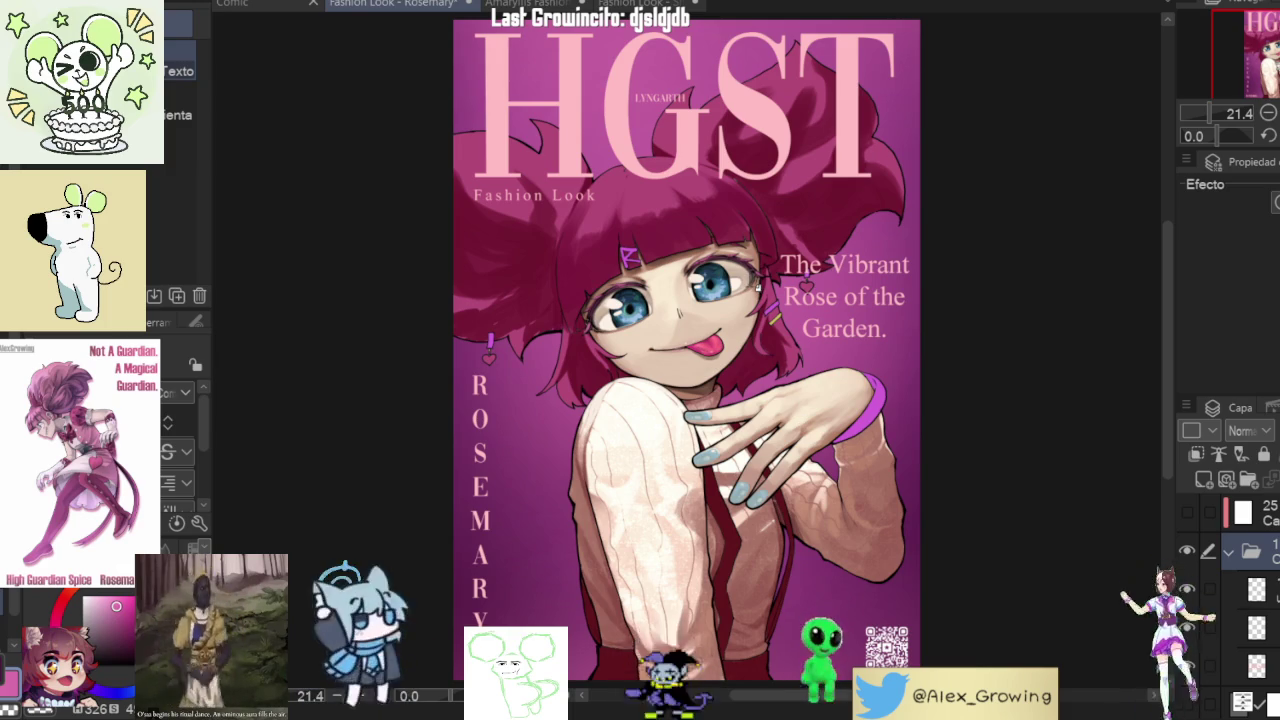
- Hide and re-show the HGST title layer to check its effect
click(1187, 552)
click(1187, 552)
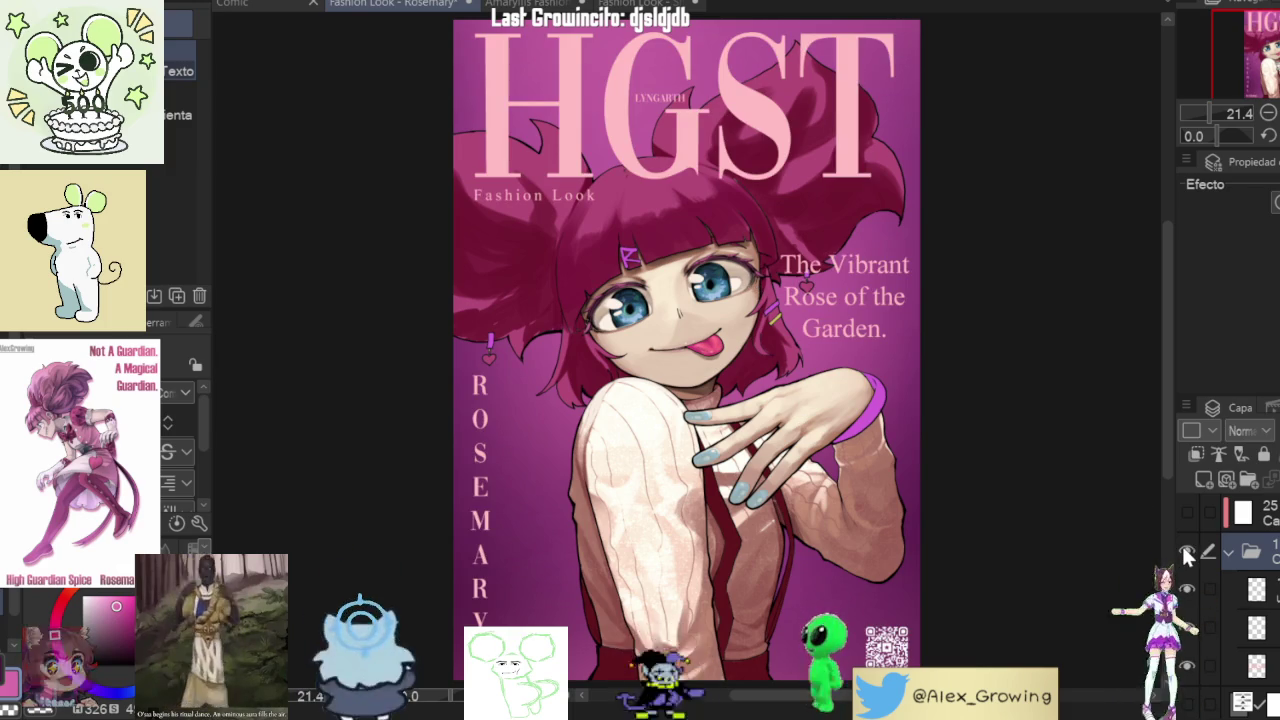
scroll(1240, 600, up, 3)
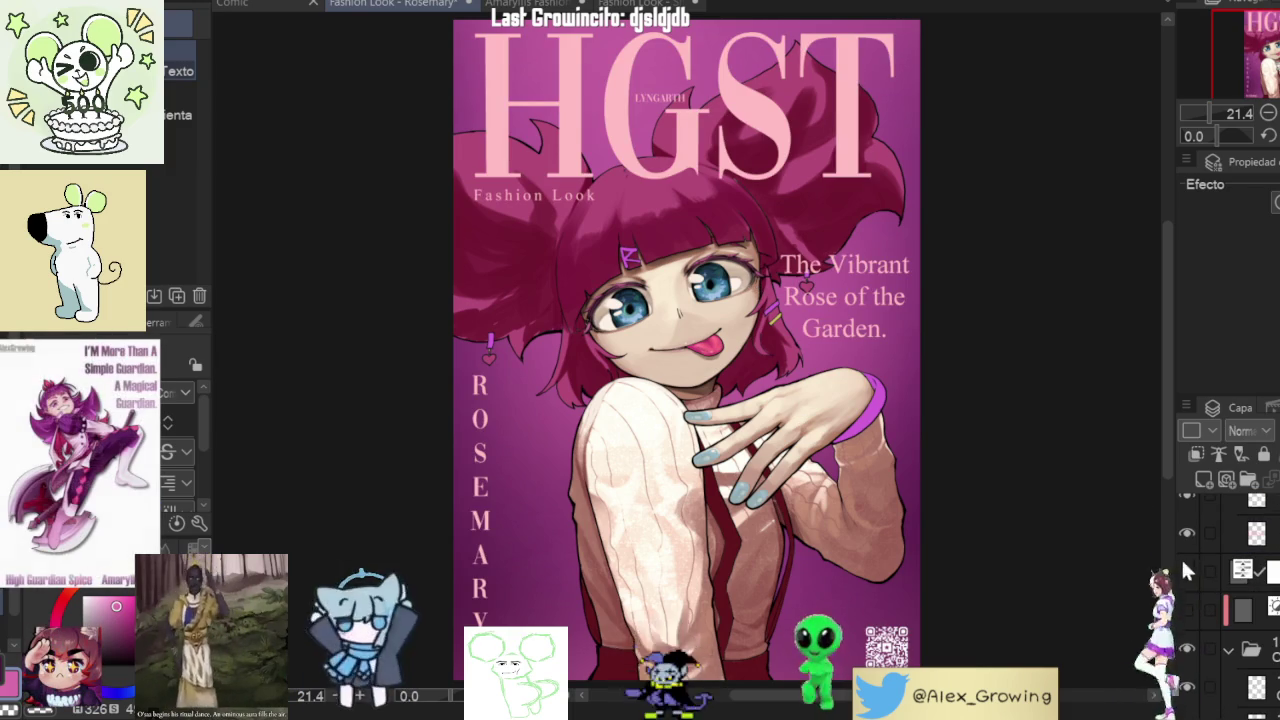
scroll(1214, 542, down, 3)
- Hide and re-show the tagline layer, then select the tagline box and paste a duplicate
click(1187, 600)
click(1187, 600)
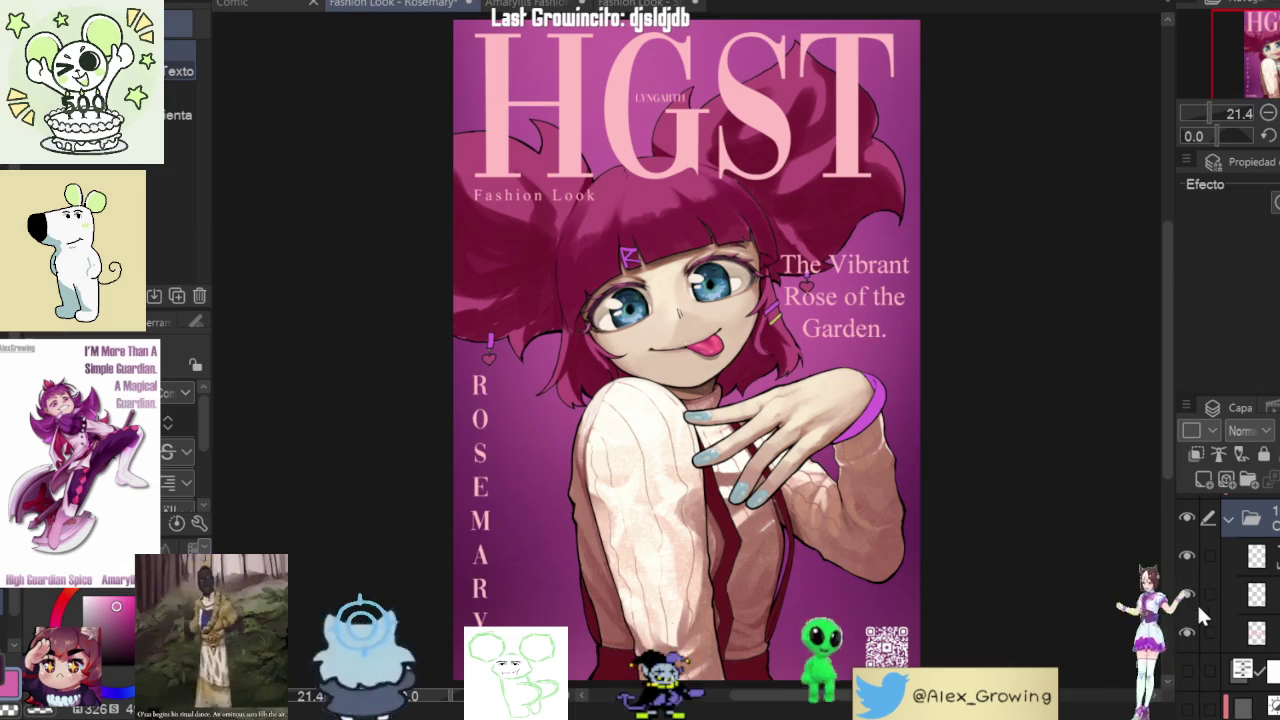
click(867, 312)
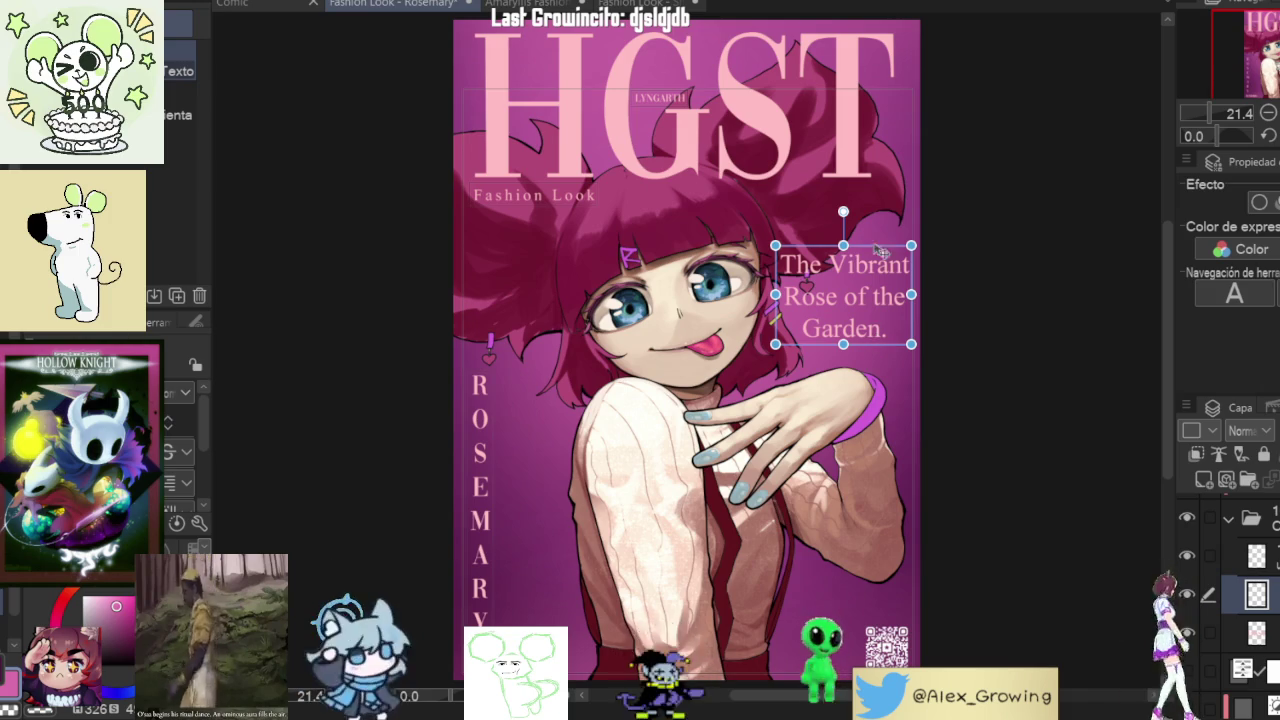
key(ctrl+v)
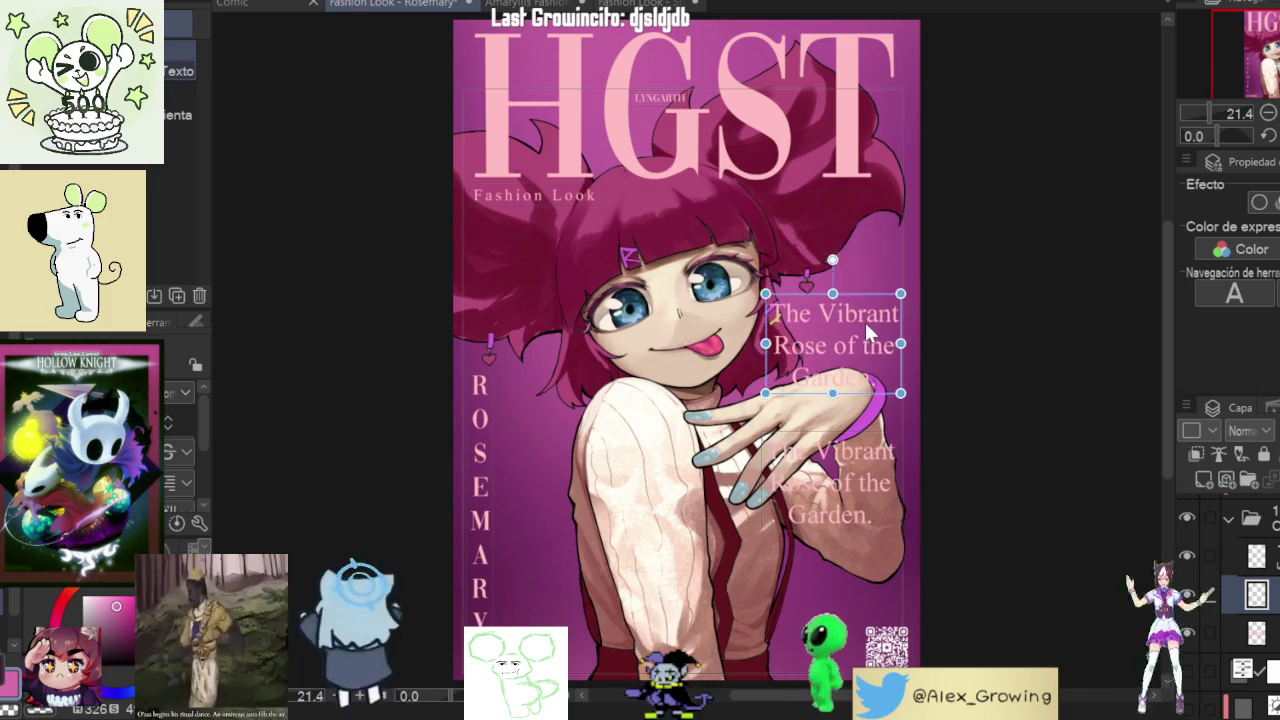
click(866, 440)
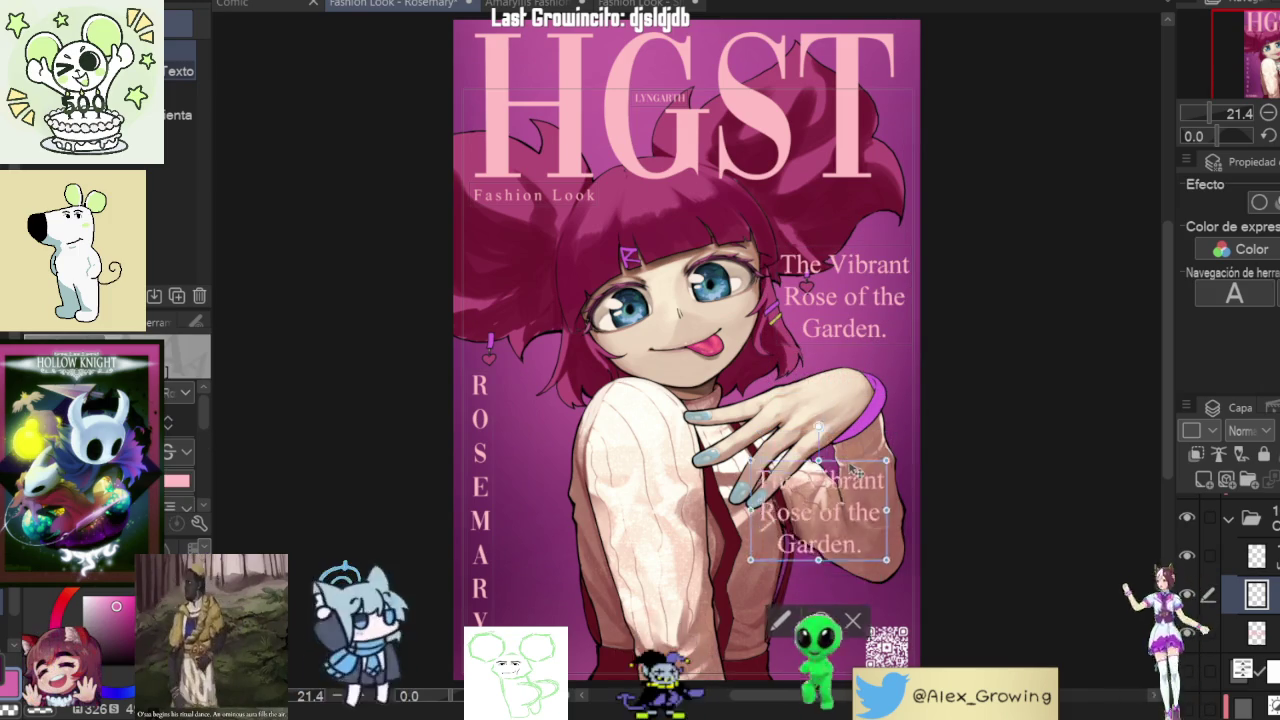
drag(866, 440, 876, 543)
key(ctrl+a)
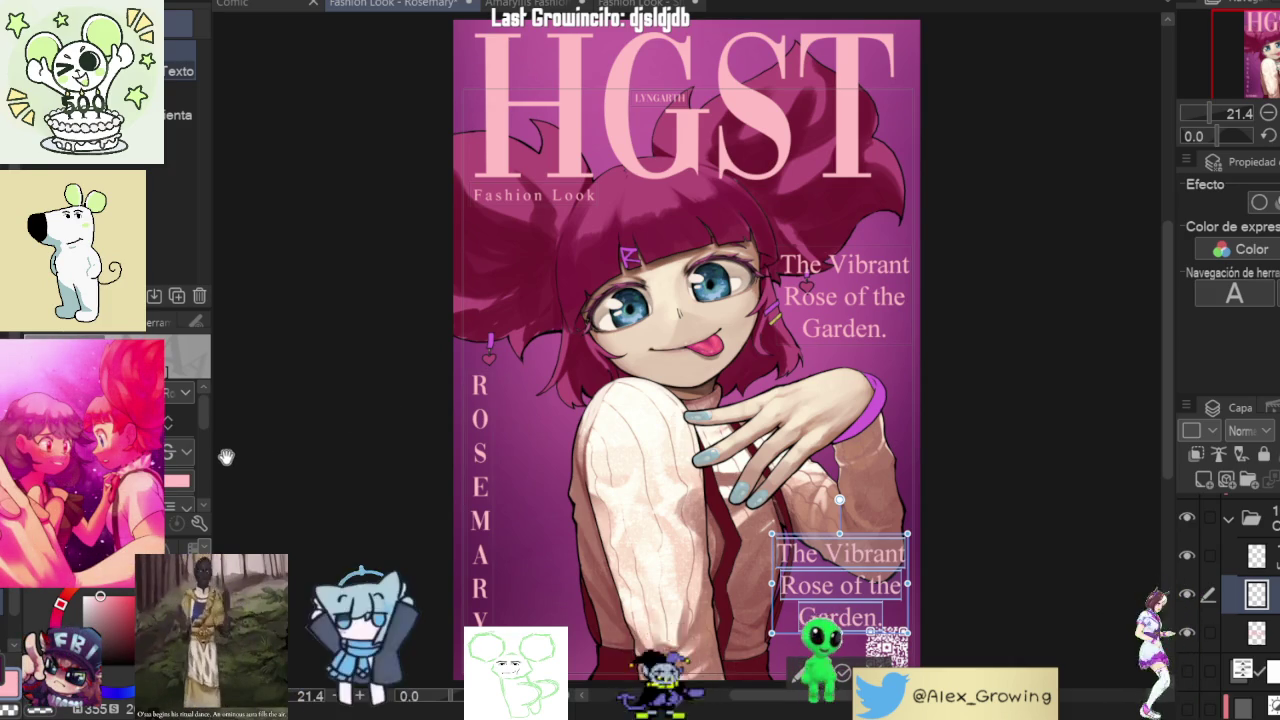
scroll(170, 440, down, 5)
scroll(170, 440, down, 1)
scroll(172, 432, down, 1)
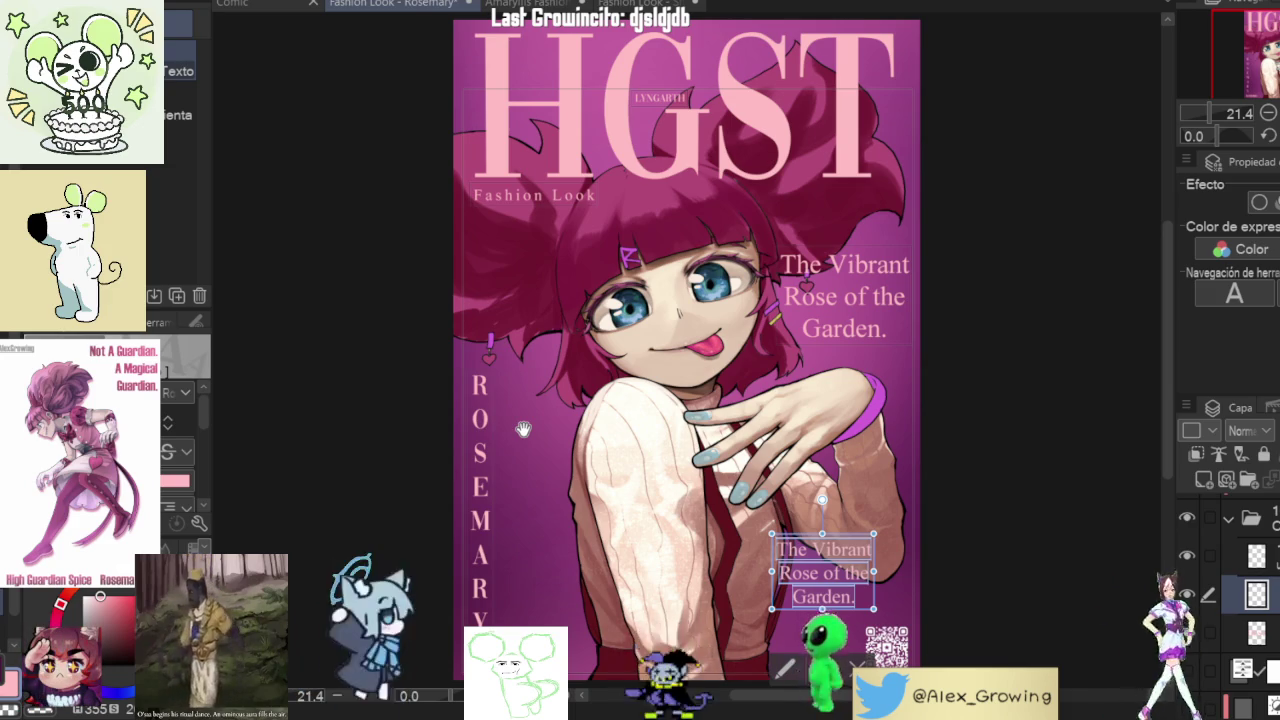
key(Delete)
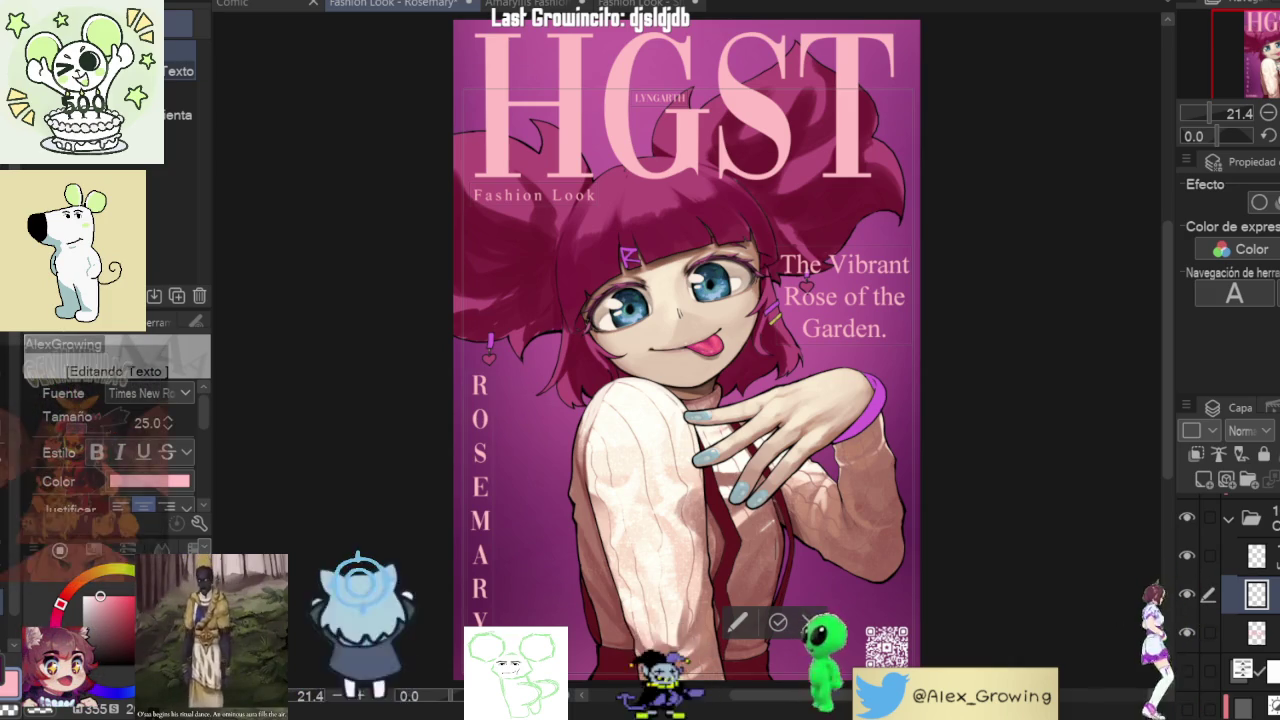
key(ctrl+v)
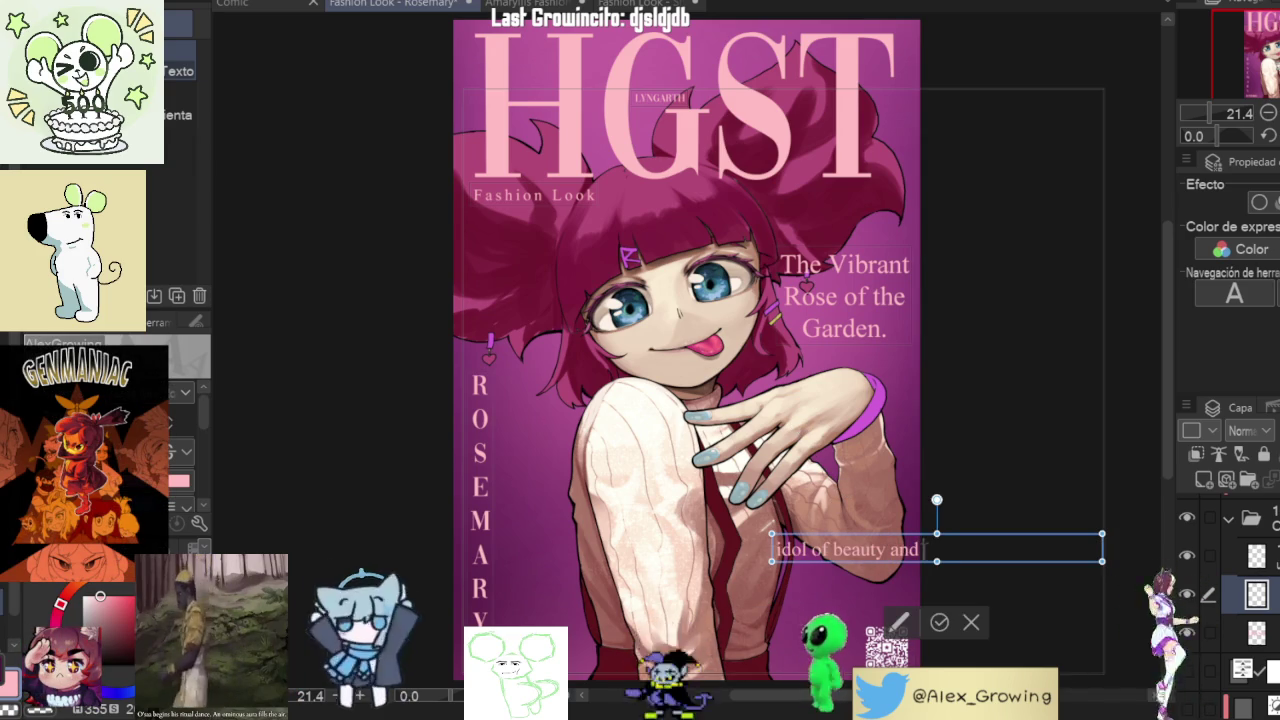
- Narrow and rebalance the 'Idol of beauty' tagline box to rewrap its lines, then undo the last change
drag(1101, 548, 954, 560)
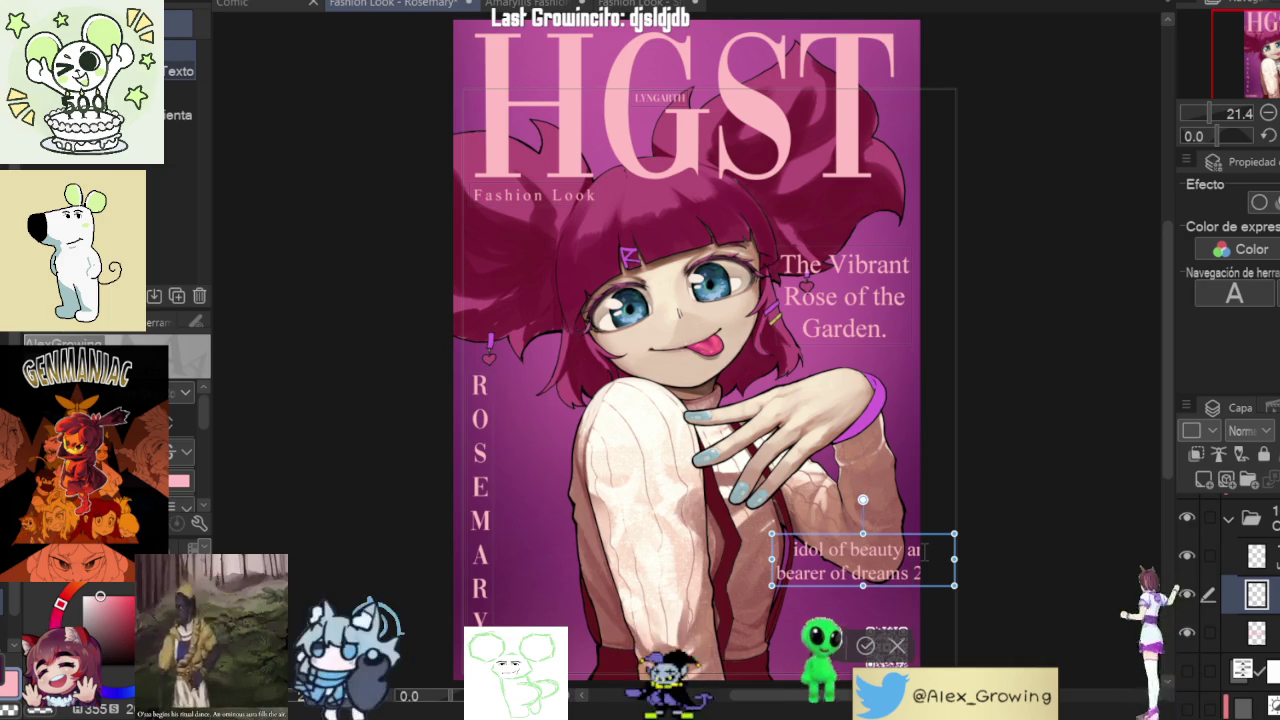
drag(954, 560, 921, 560)
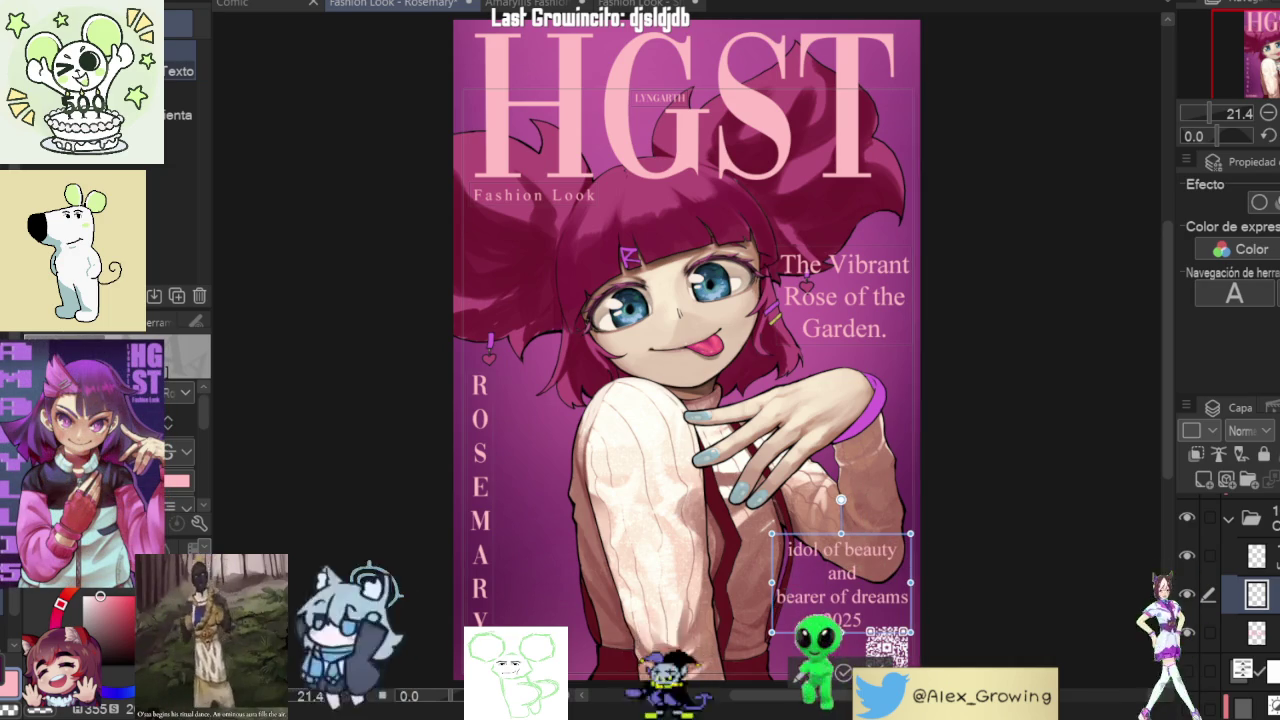
mouse_move(920, 572)
mouse_down()
mouse_move(943, 572)
mouse_move(887, 574)
mouse_up()
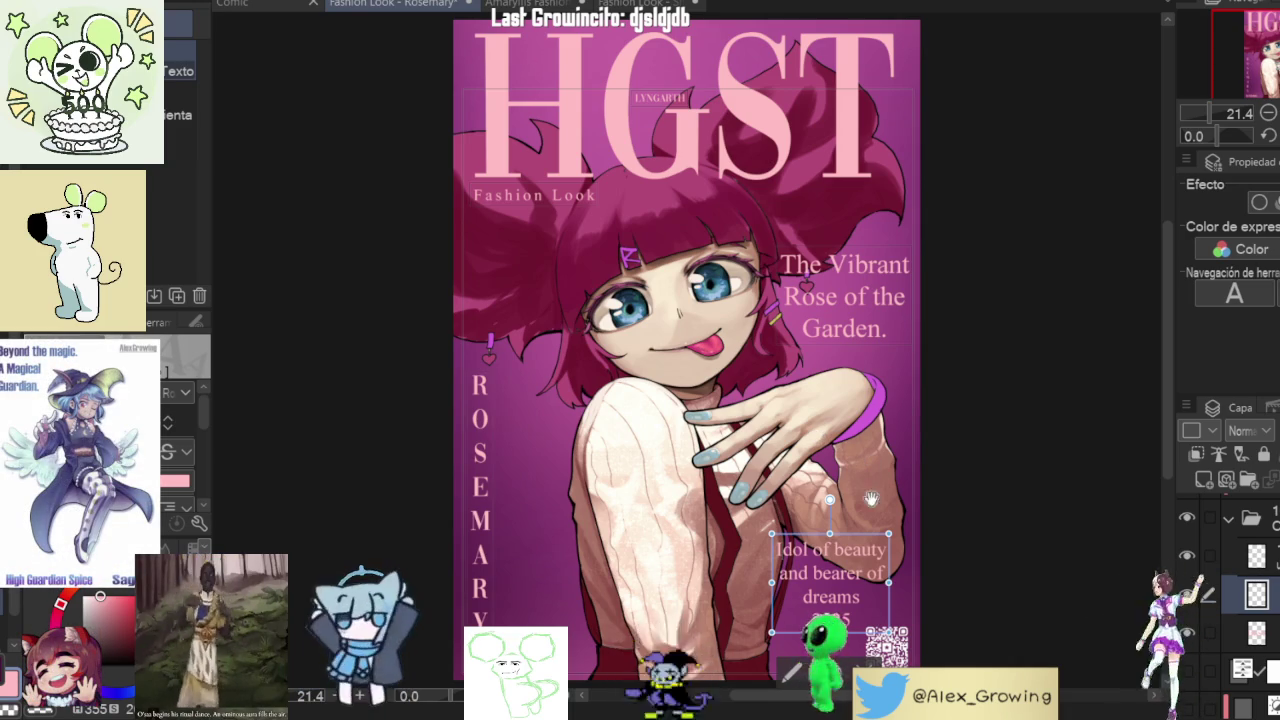
key(ctrl+z)
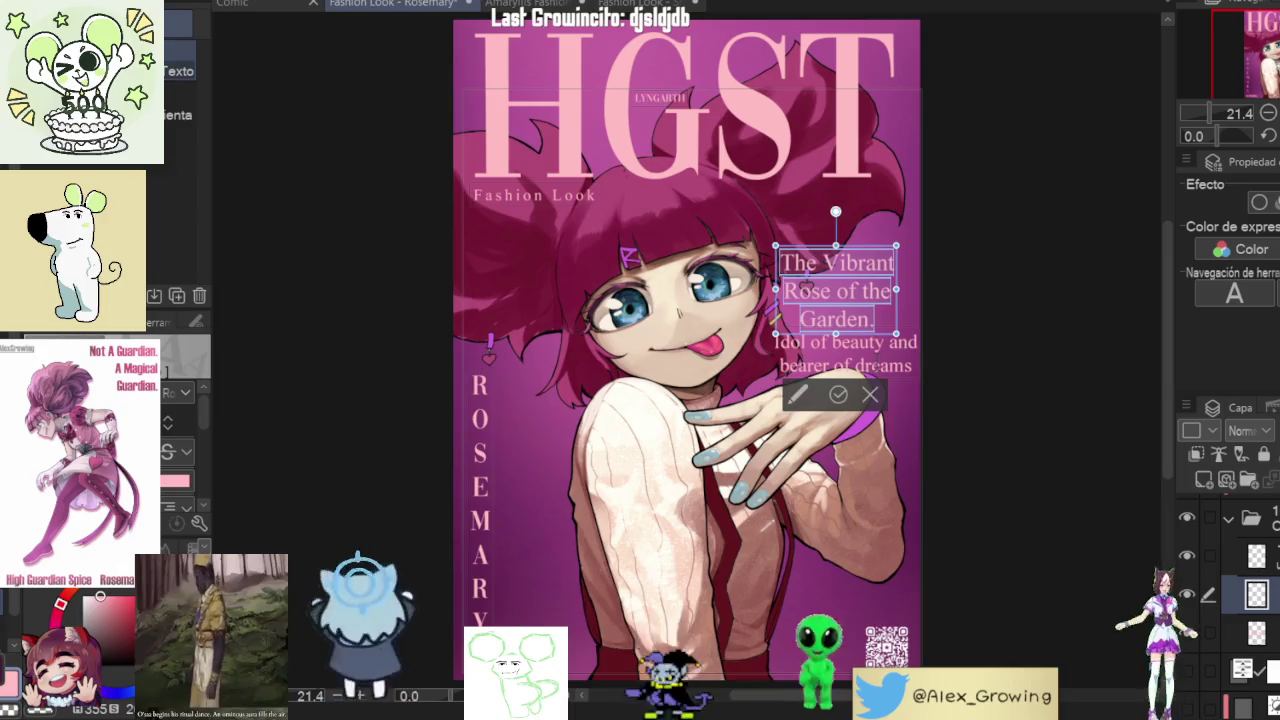
- Move 'The Vibrant Rose of the Garden.' up to sit beneath the T of HGST
click(837, 290)
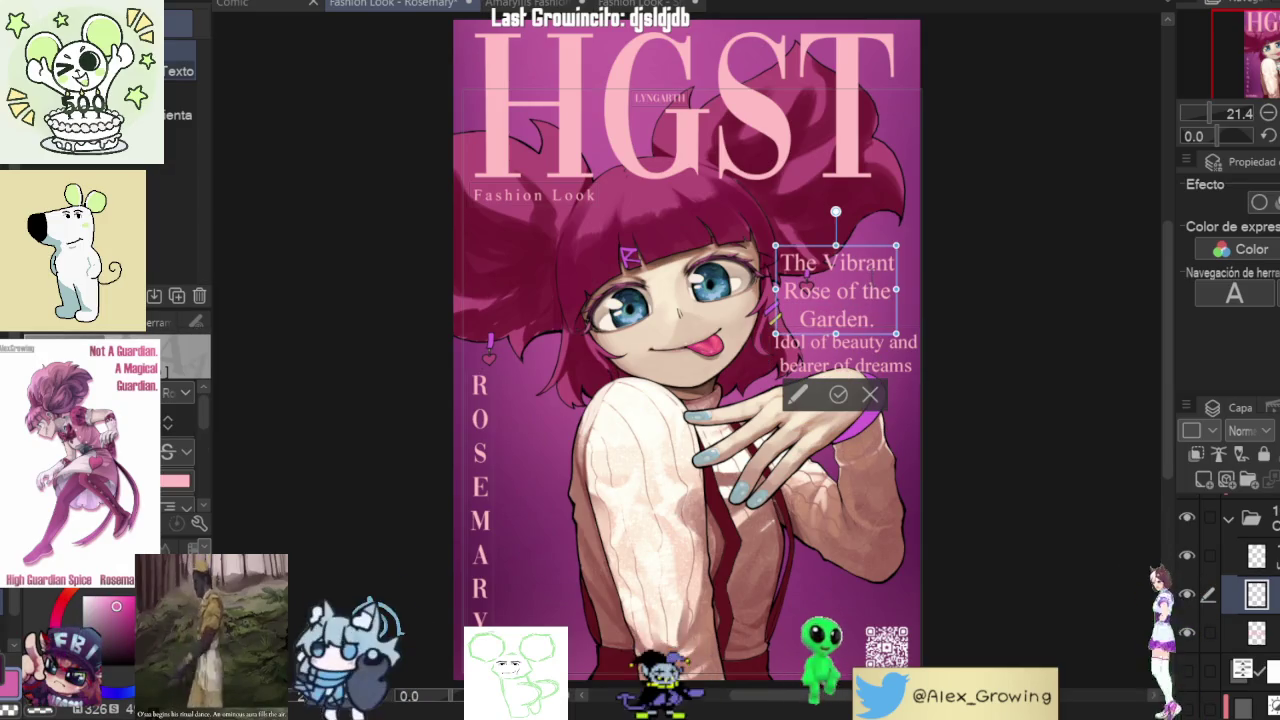
key(ctrl+a)
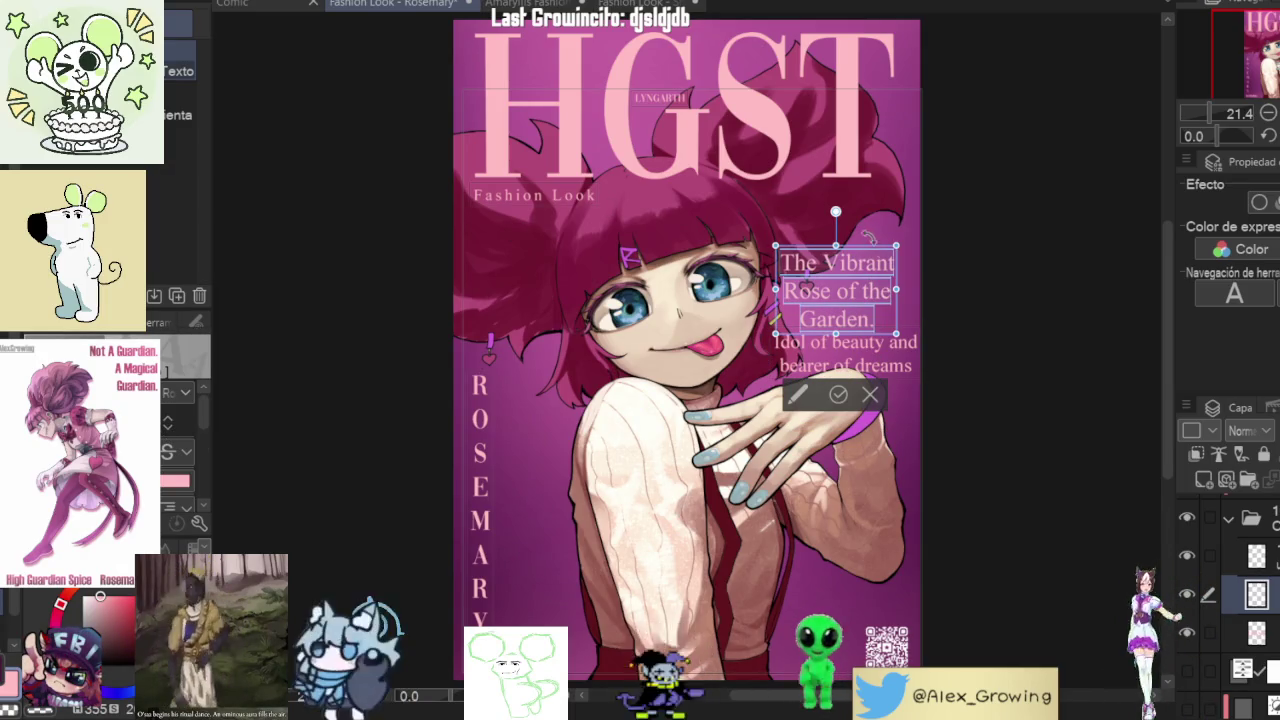
drag(870, 252, 873, 43)
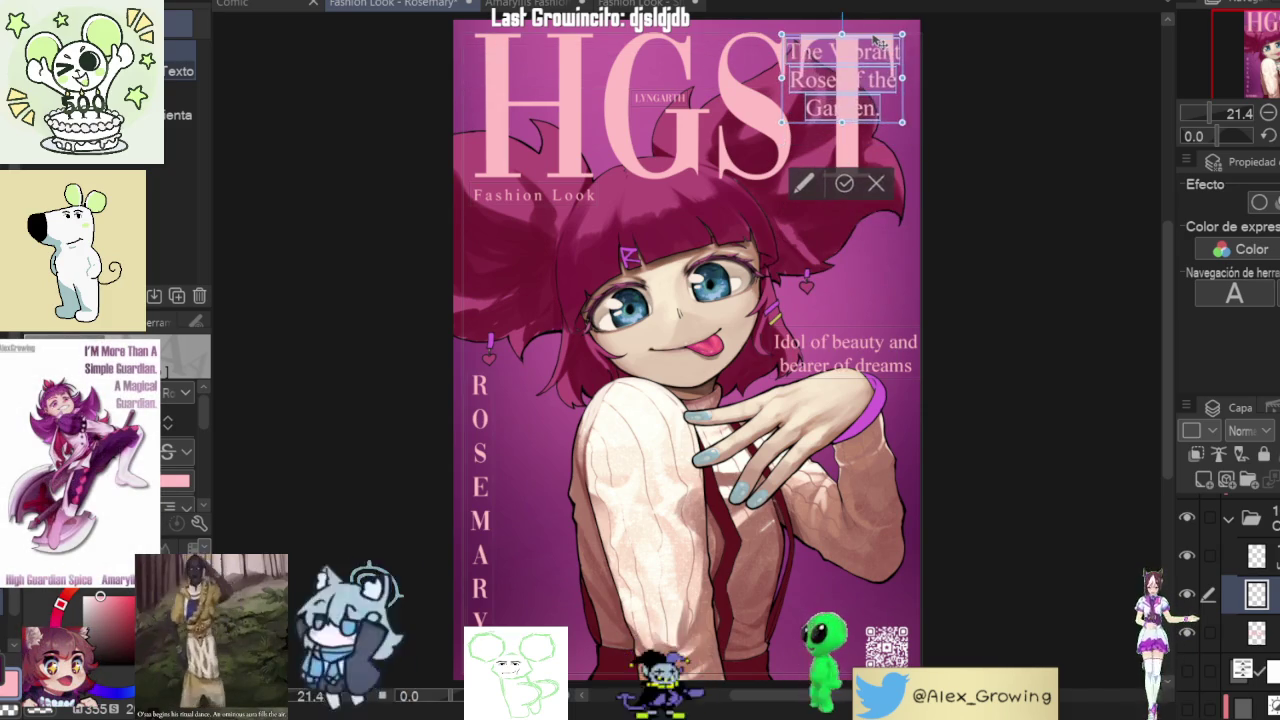
scroll(893, 35, up, 3)
scroll(890, 45, up, 2)
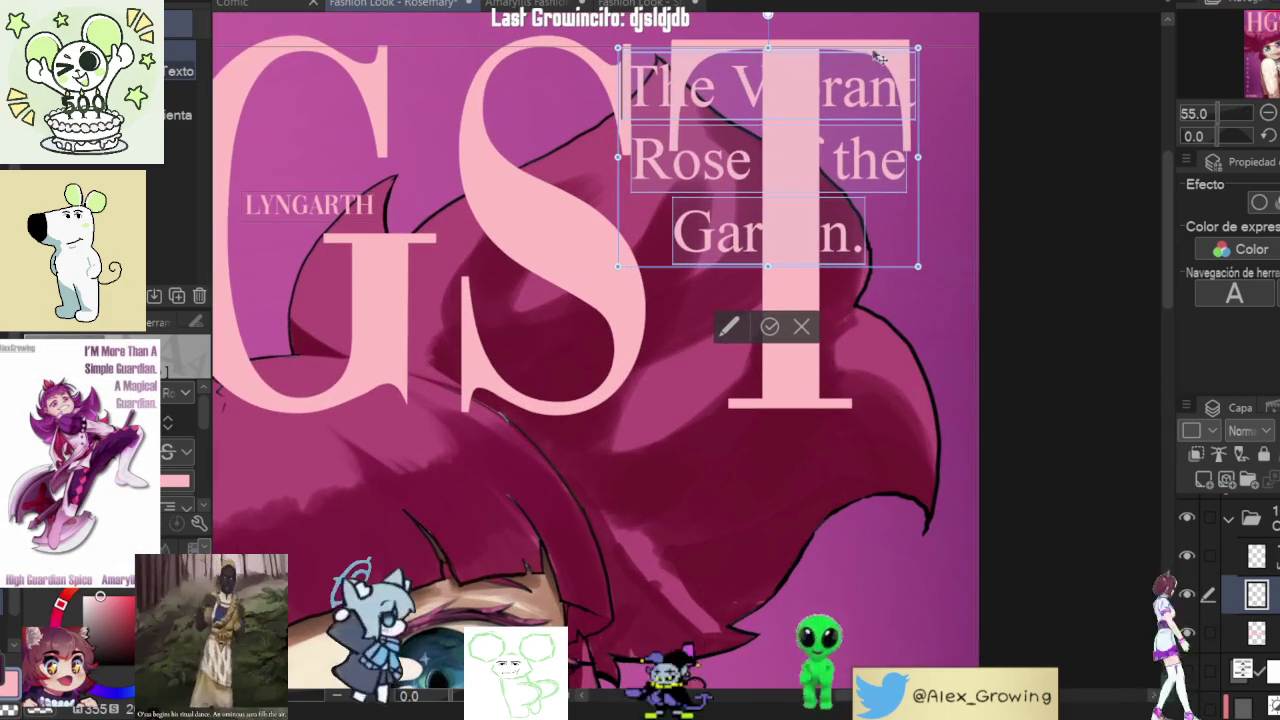
drag(888, 55, 867, 453)
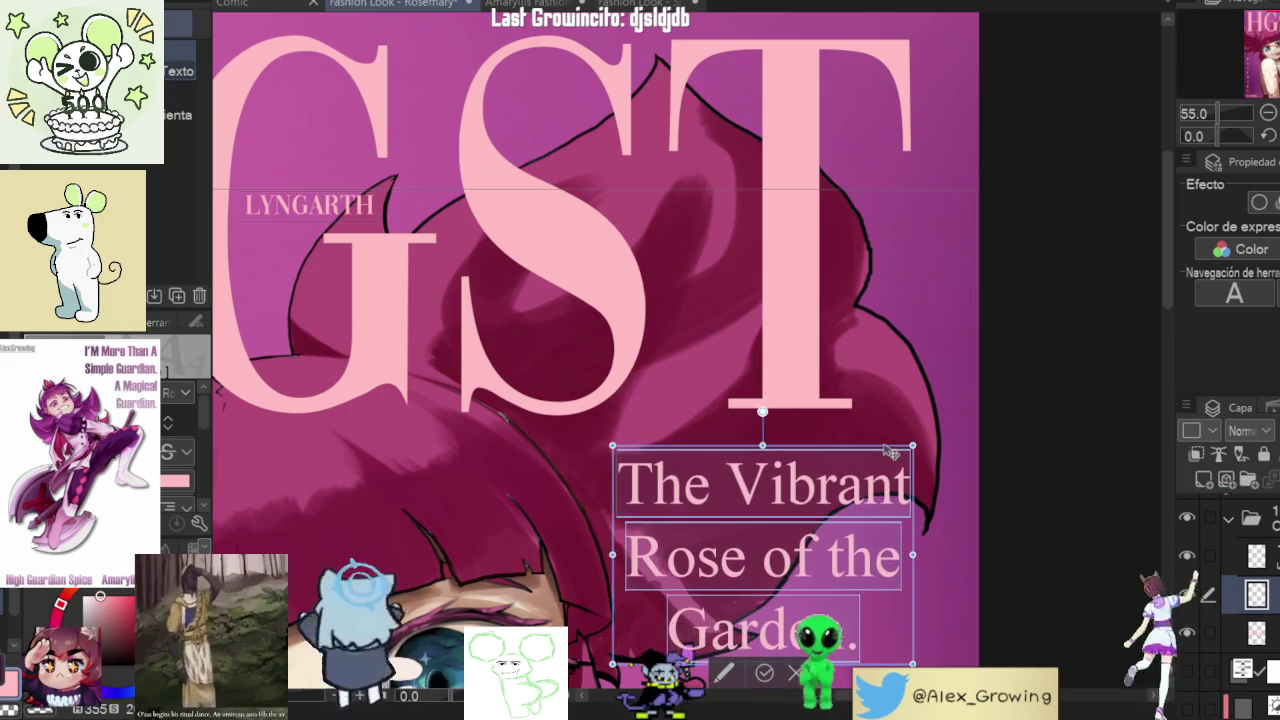
key(Delete)
key(ctrl+z)
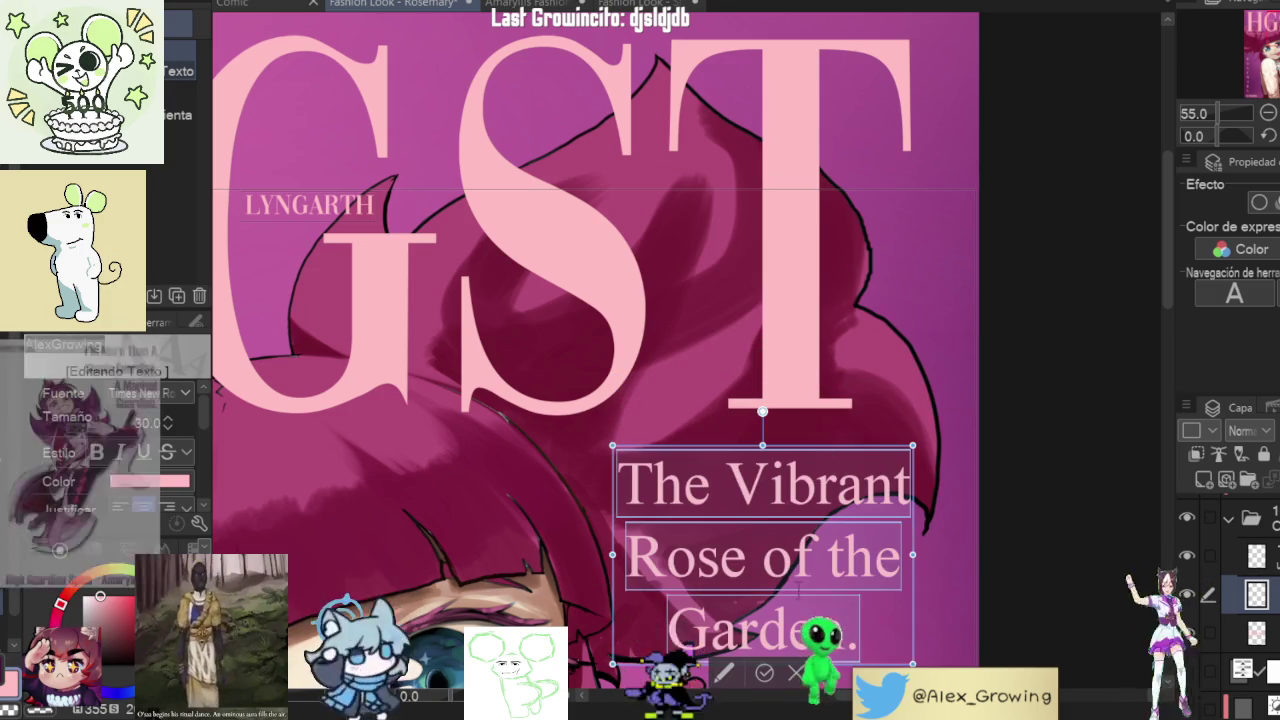
drag(811, 522, 858, 203)
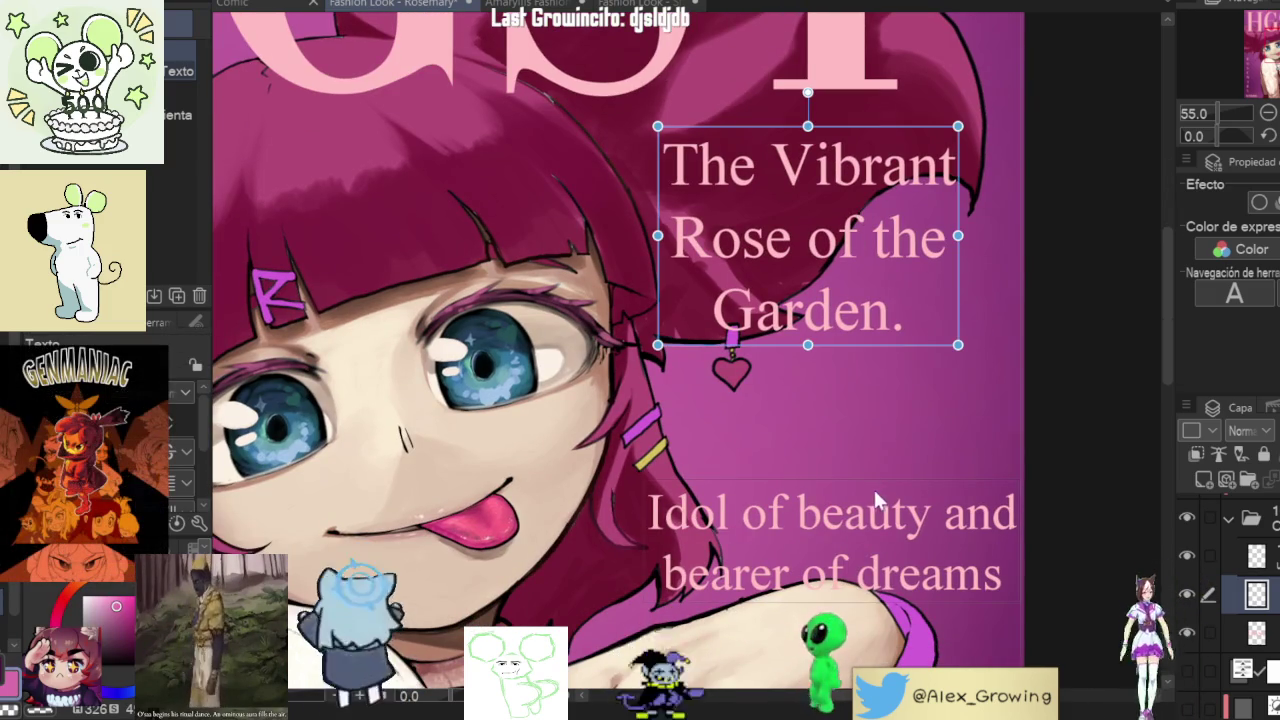
- Rewrap 'Idol of beauty and bearer of dreams' onto three lines with 'dreams' alone
click(857, 524)
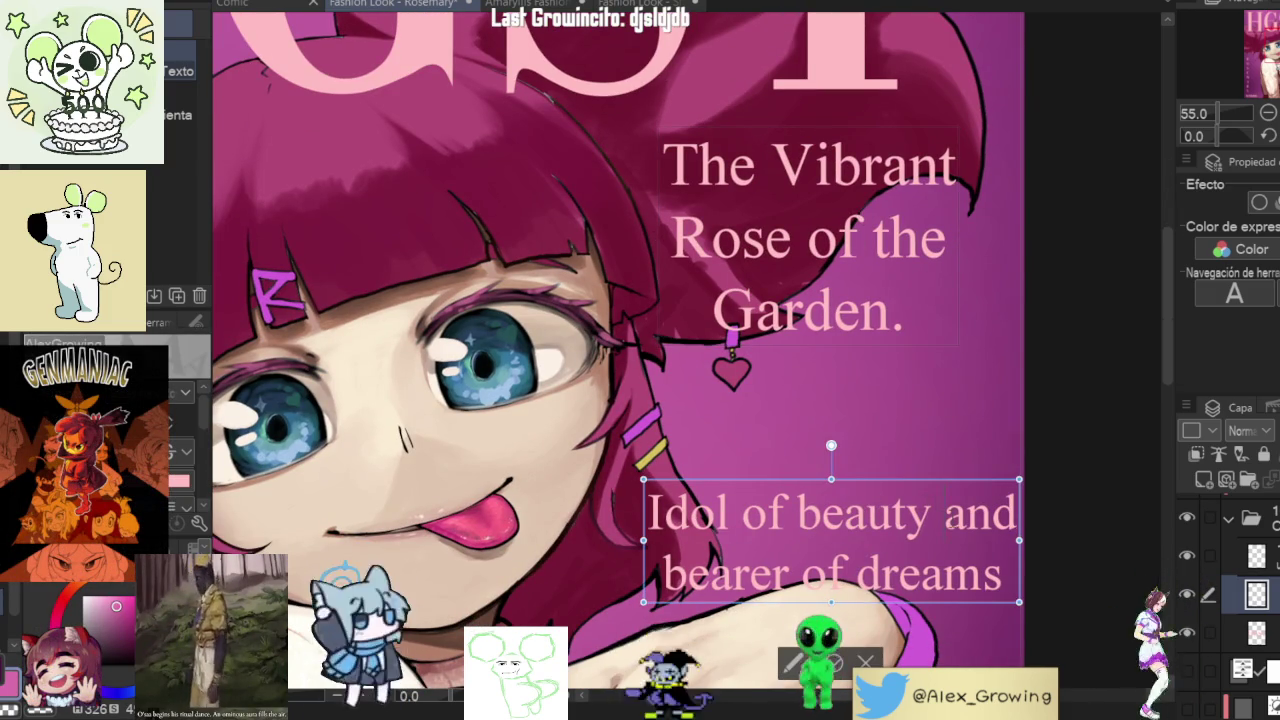
key(Return)
key(Delete)
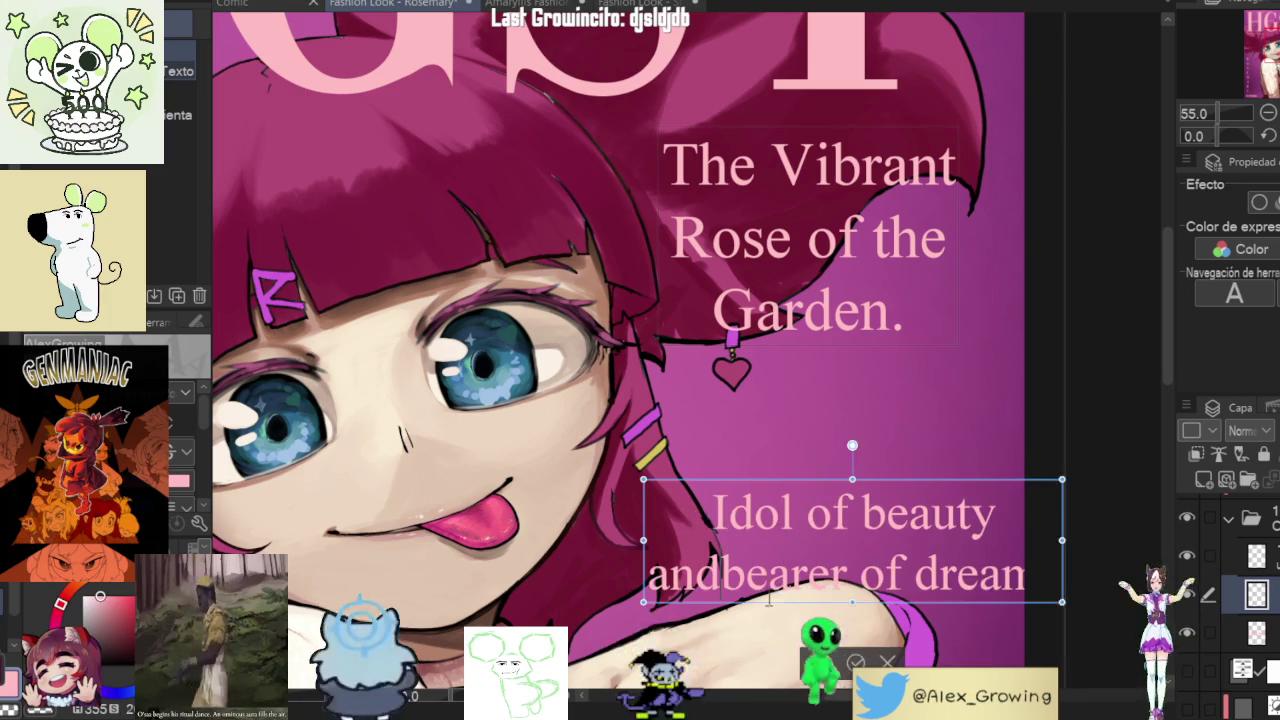
key(Delete)
key(Return)
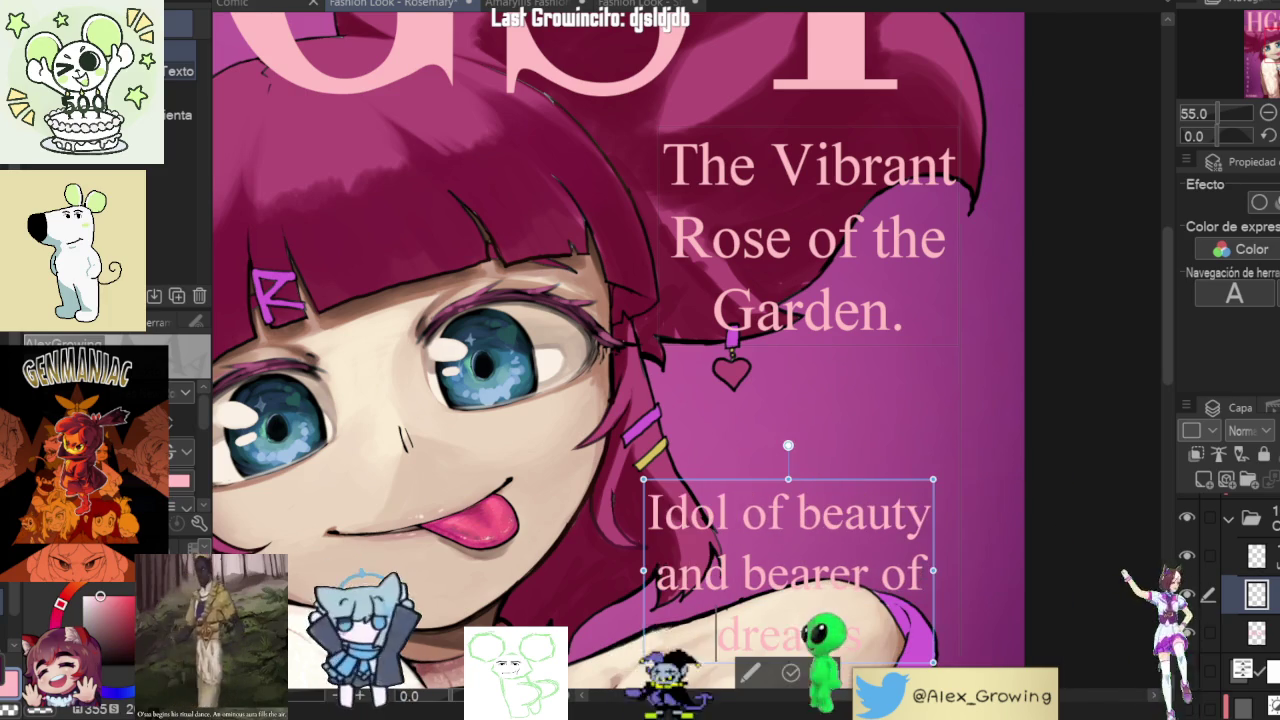
- Move the tagline under 'Garden.', add a period after 'dreams', and confirm the edit
drag(872, 488, 895, 140)
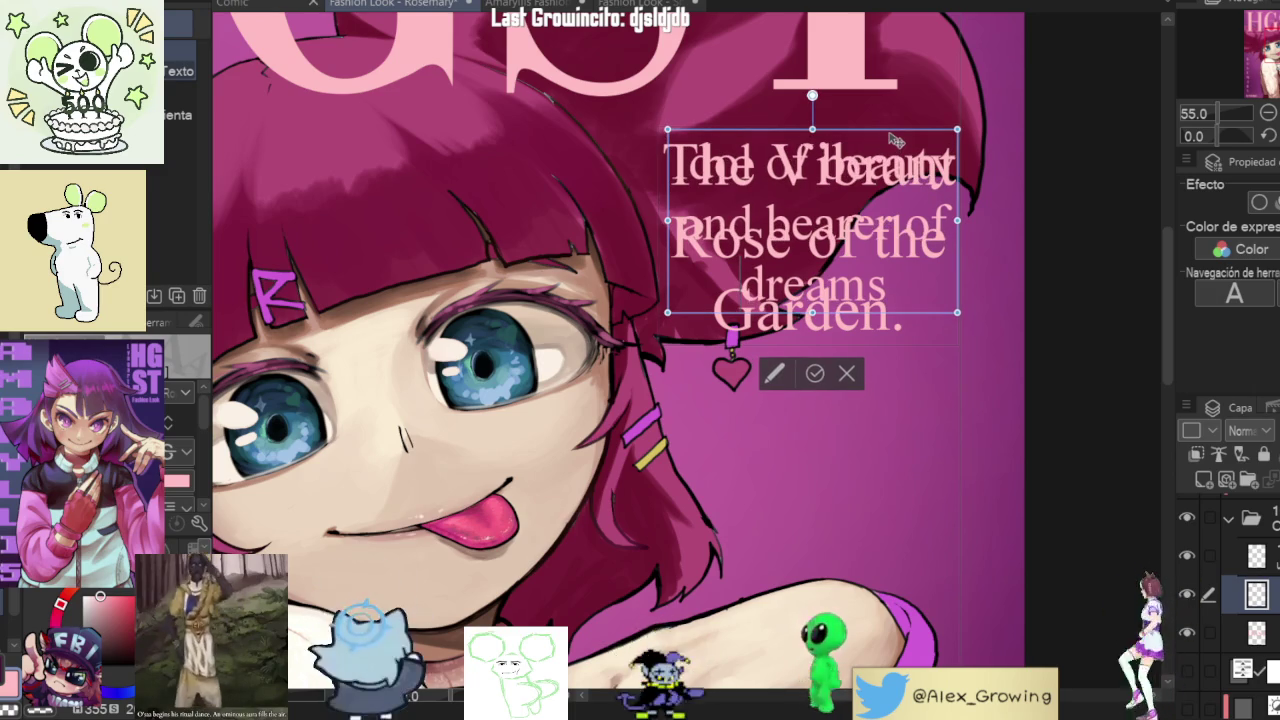
drag(895, 140, 898, 383)
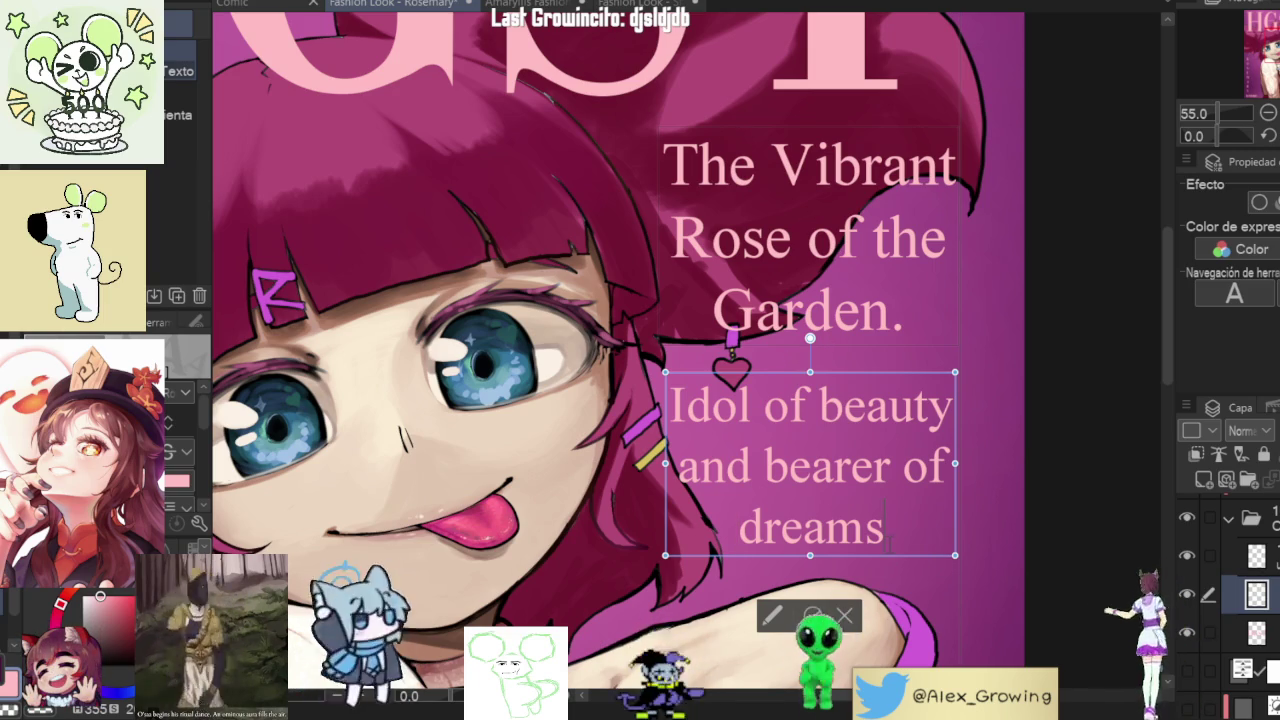
text(.)
key(Escape)
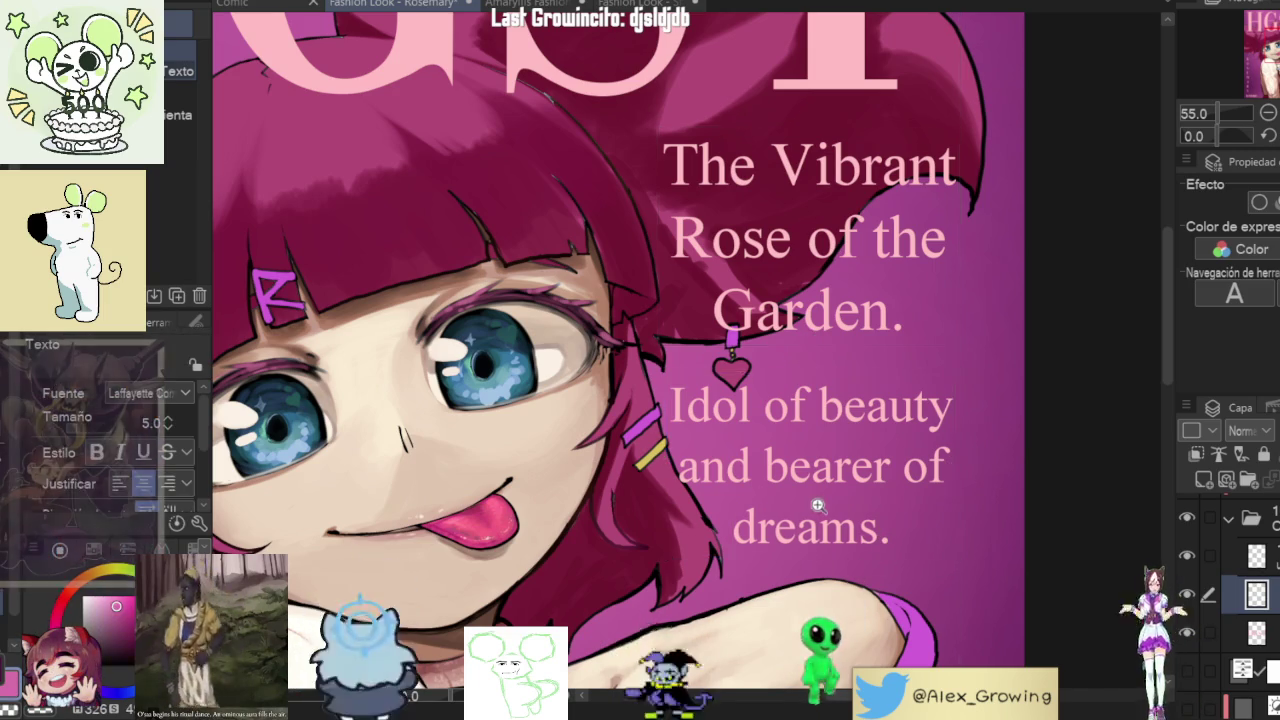
scroll(790, 470, down, 3)
click(764, 453)
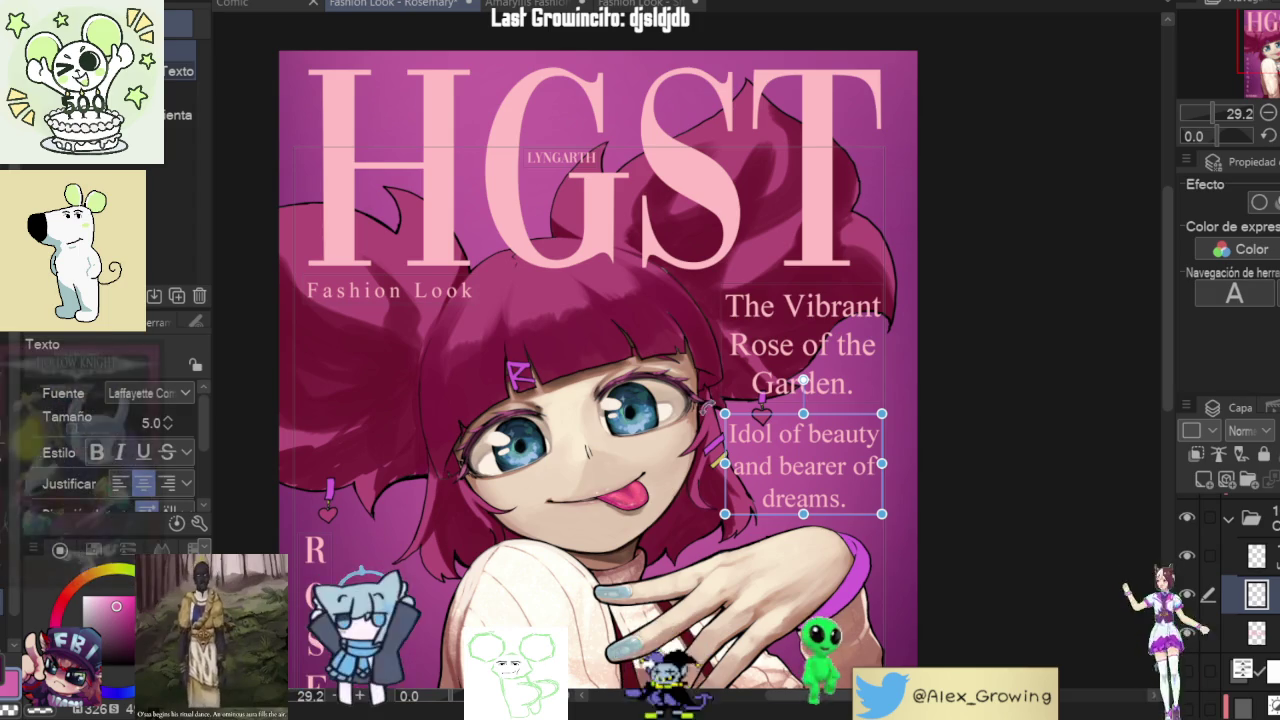
scroll(688, 497, down, 3)
scroll(688, 497, up, 3)
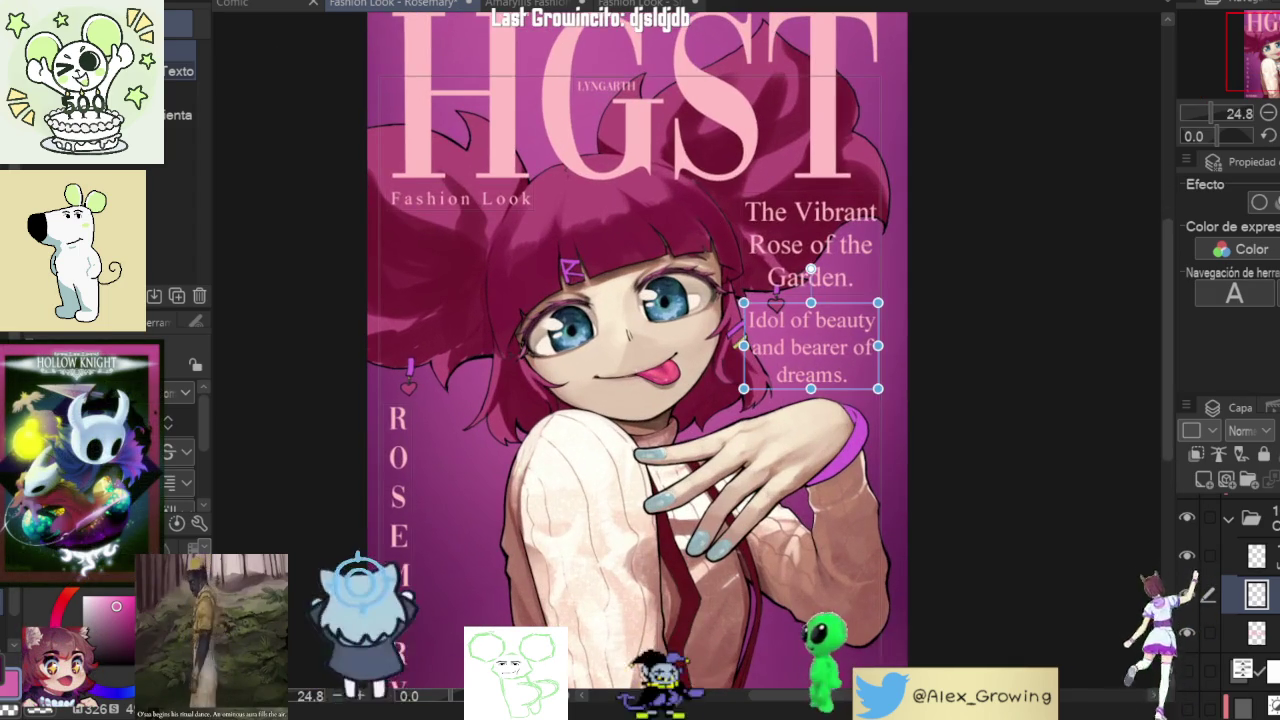
scroll(644, 361, down, 1)
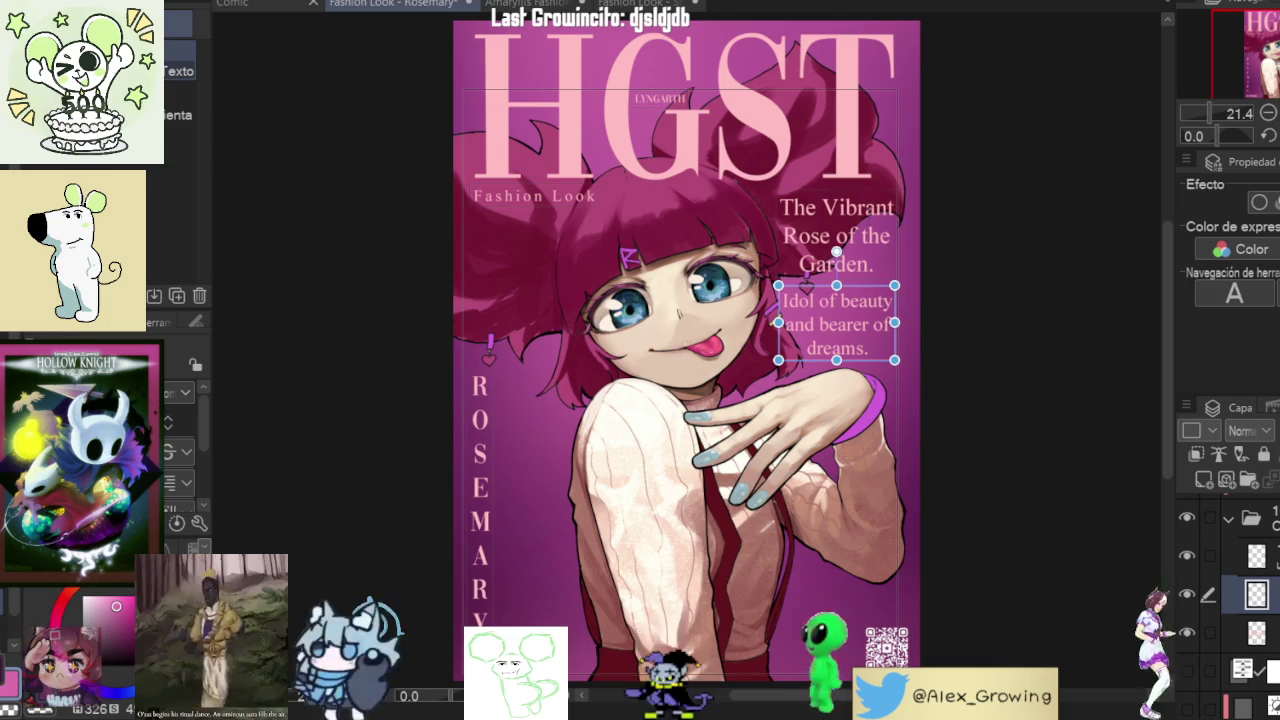
key(Escape)
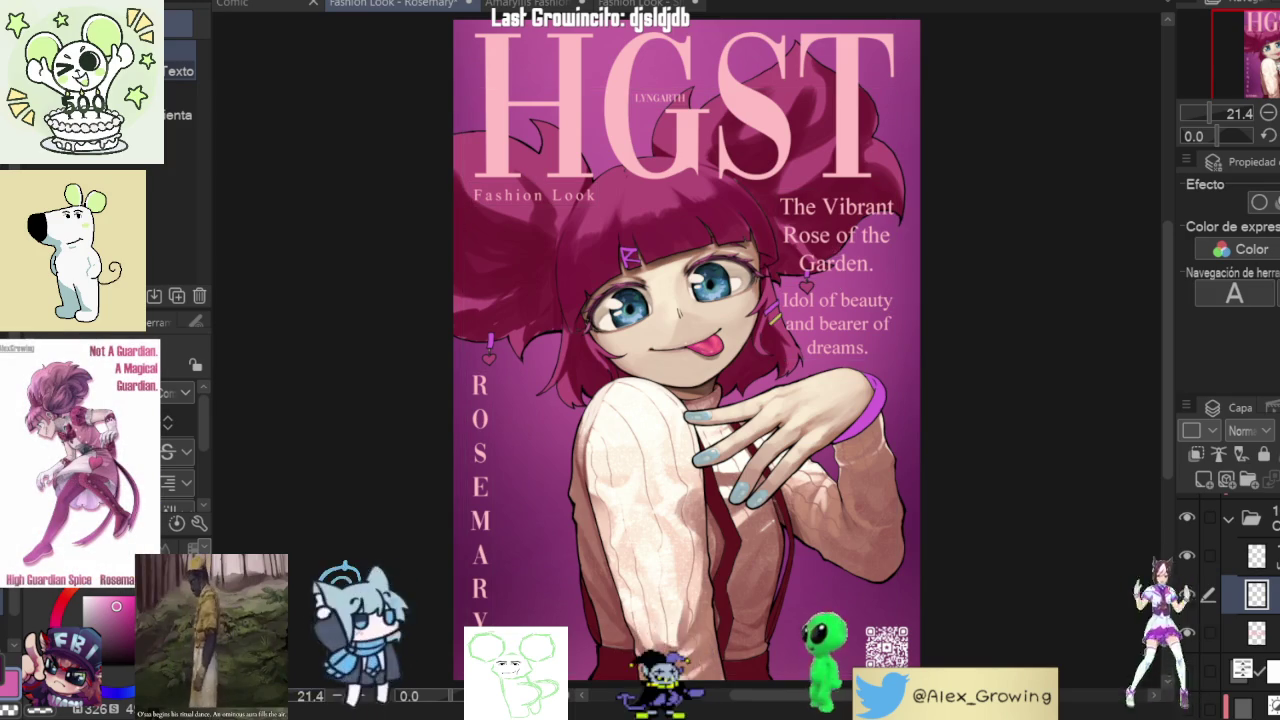
click(884, 315)
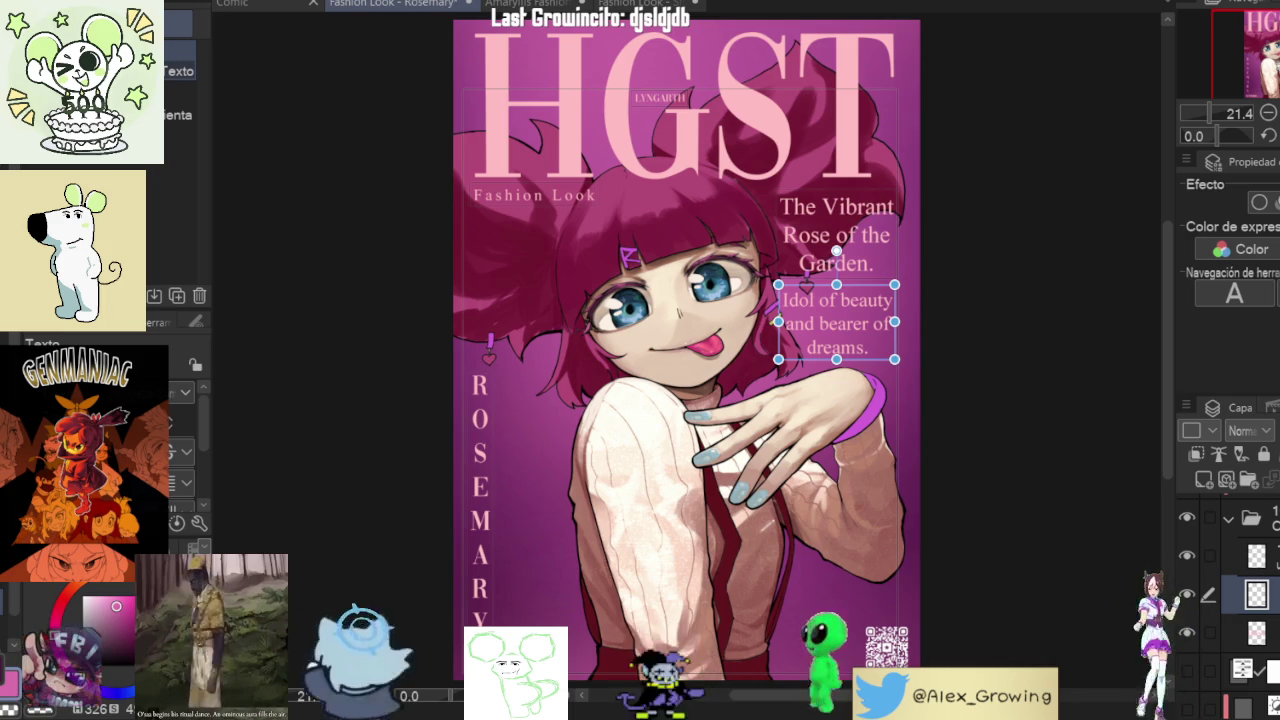
- Shrink the 'Idol of beauty' tagline and move it down and to the right
click(836, 323)
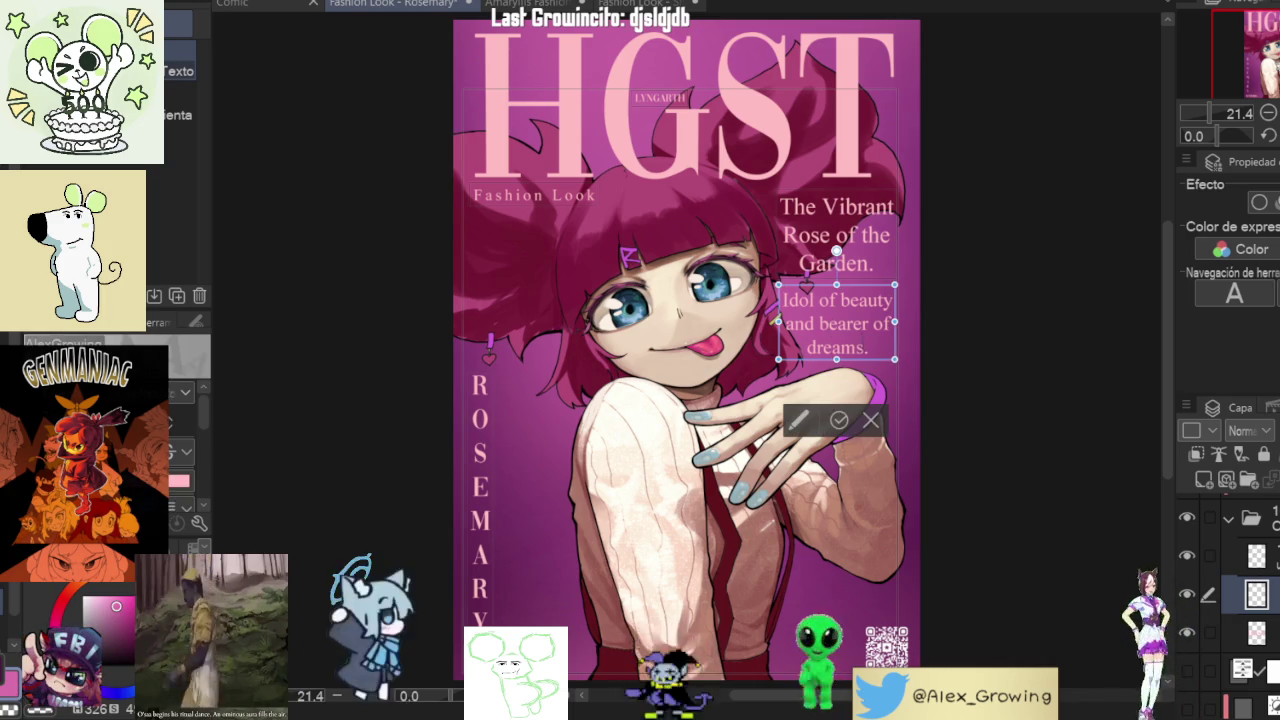
drag(868, 347, 782, 300)
scroll(170, 440, down, 5)
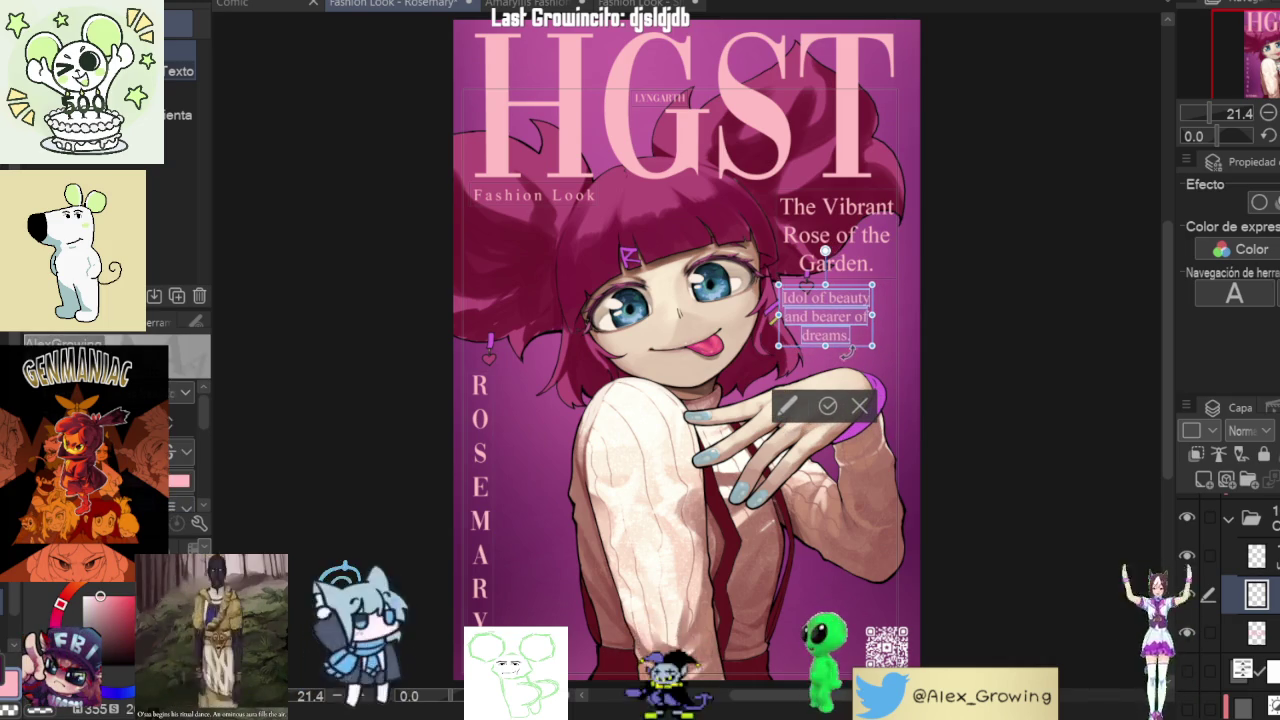
drag(859, 359, 893, 369)
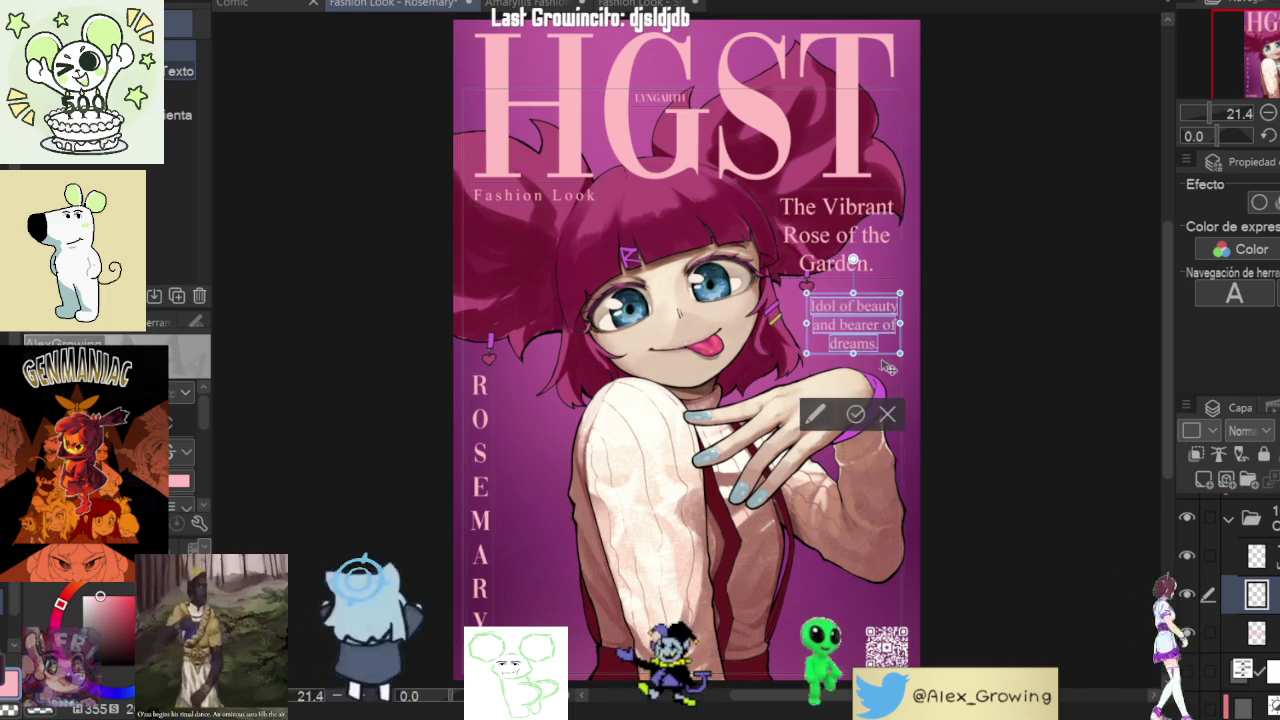
click(861, 416)
- Shrink 'The Vibrant Rose of the Garden.' and shift it right, directly above the Idol tagline
click(836, 234)
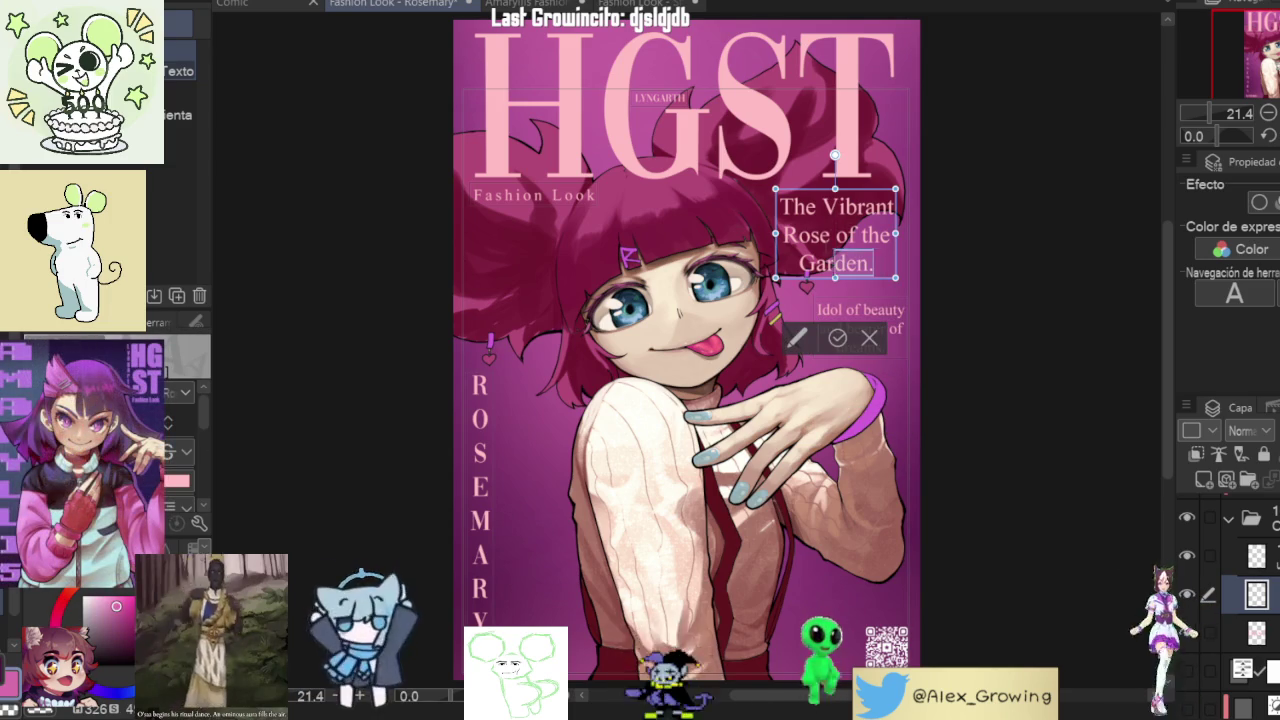
scroll(174, 436, down, 2)
scroll(174, 436, down, 2)
scroll(174, 436, down, 1)
scroll(174, 436, down, 1)
scroll(174, 436, down, 2)
scroll(174, 436, down, 2)
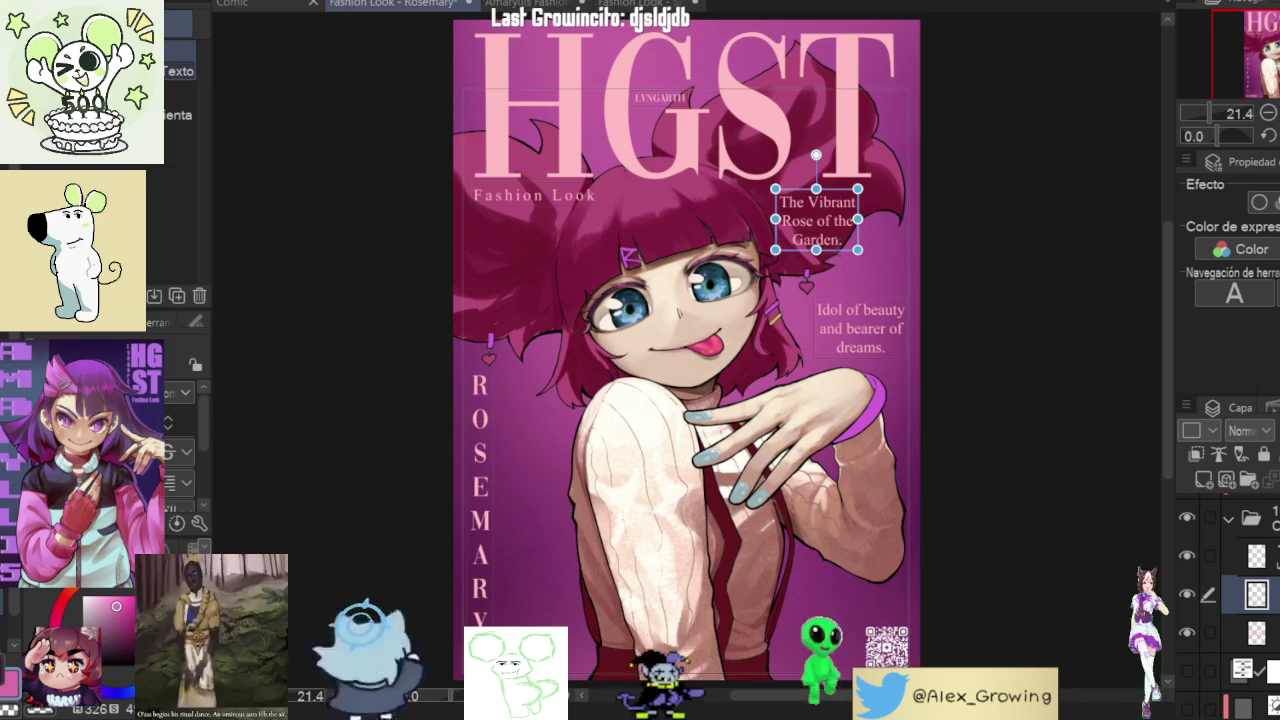
drag(817, 220, 855, 257)
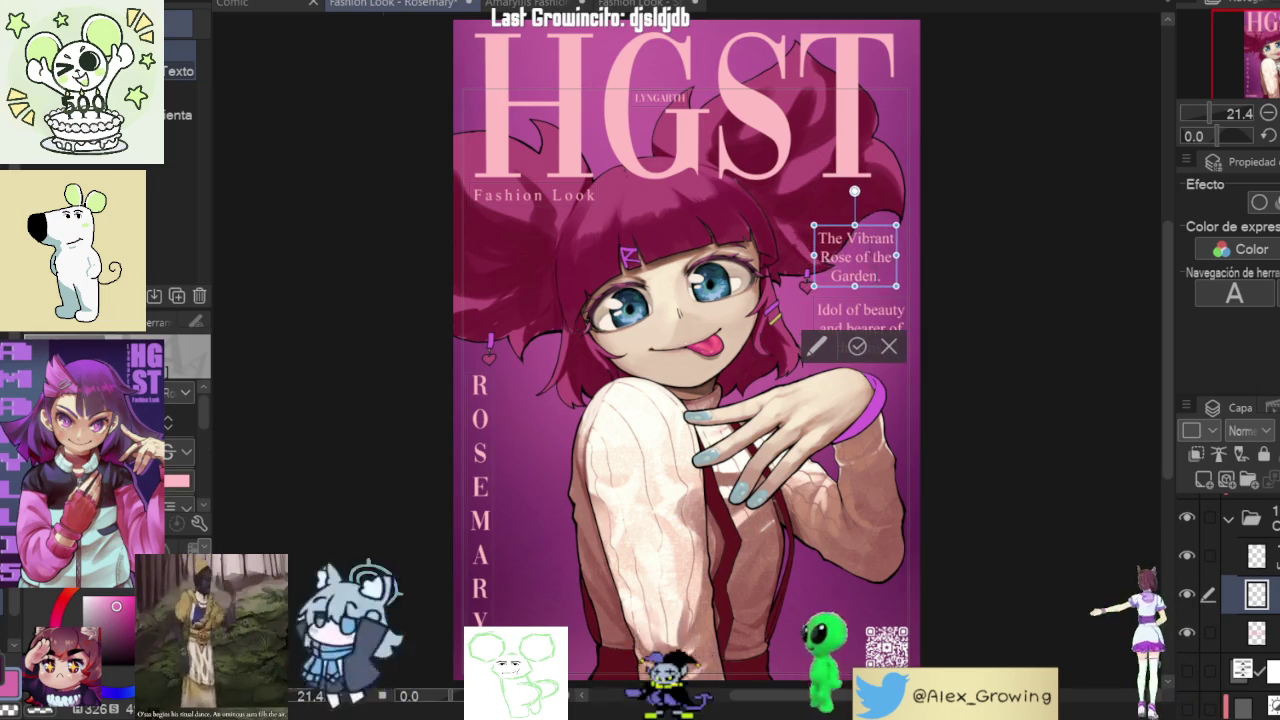
scroll(874, 241, up, 3)
mouse_move(869, 348)
mouse_down()
mouse_move(882, 366)
mouse_move(875, 326)
mouse_up()
scroll(828, 390, down, 3)
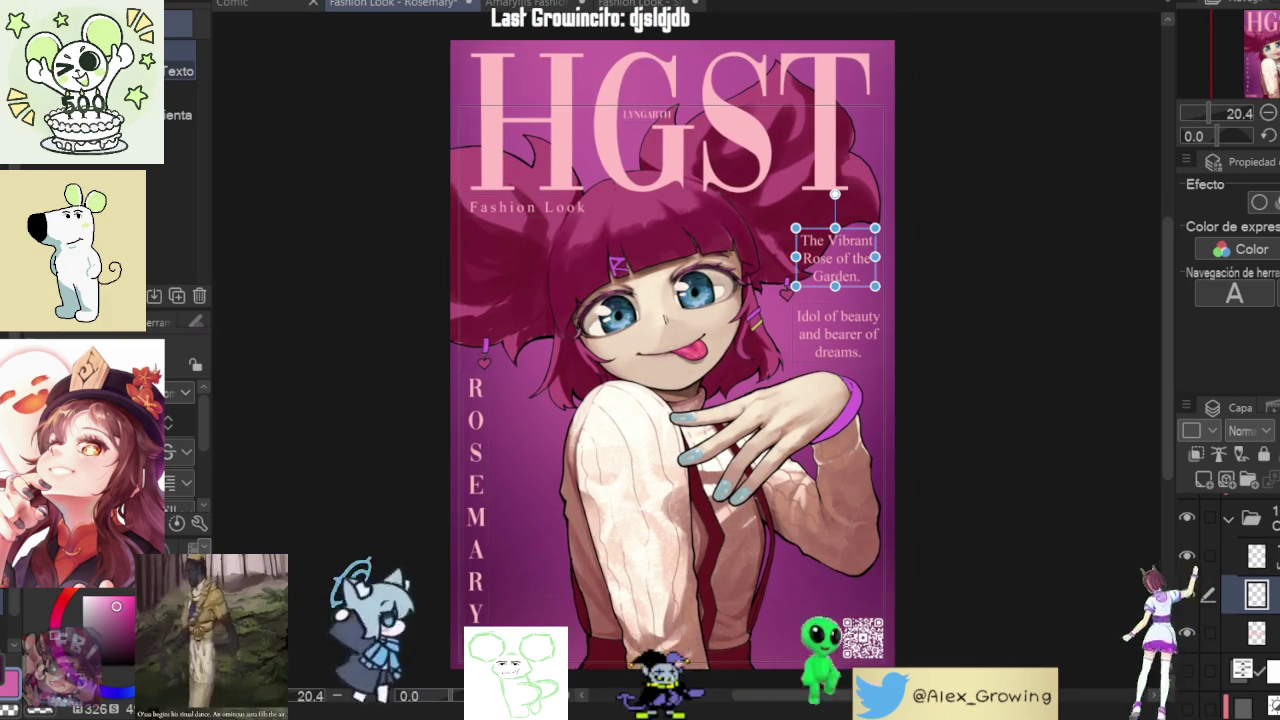
- Narrow the Vibrant Rose text box and remove the line break so it wraps onto two lines
scroll(791, 233, up, 3)
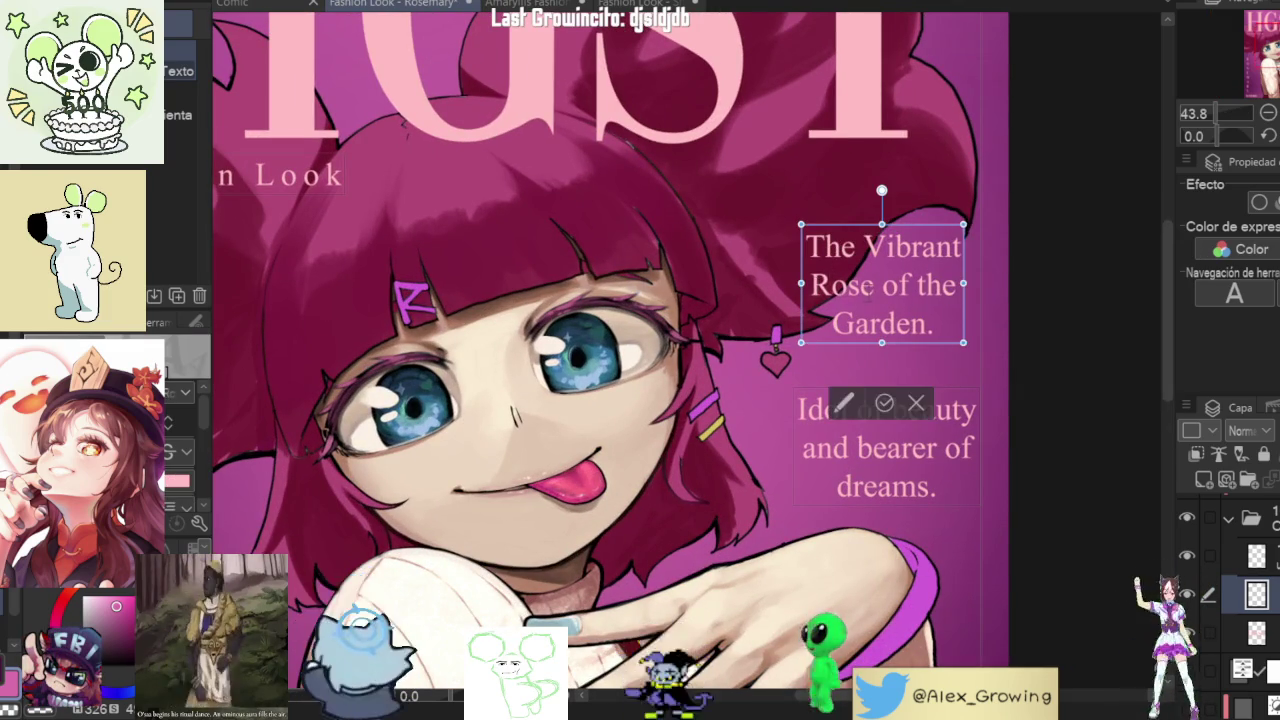
drag(963, 283, 1114, 283)
drag(930, 230, 815, 232)
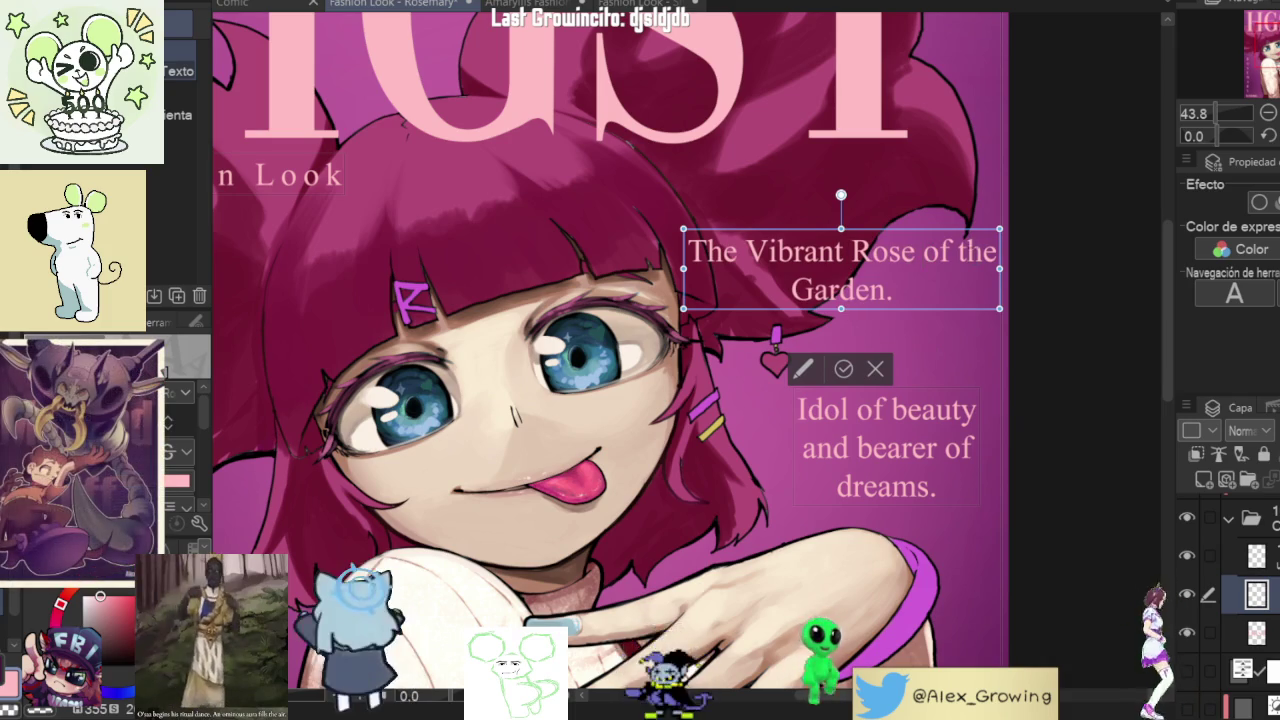
mouse_move(999, 268)
mouse_down()
mouse_move(917, 268)
mouse_move(999, 268)
mouse_move(917, 287)
mouse_up()
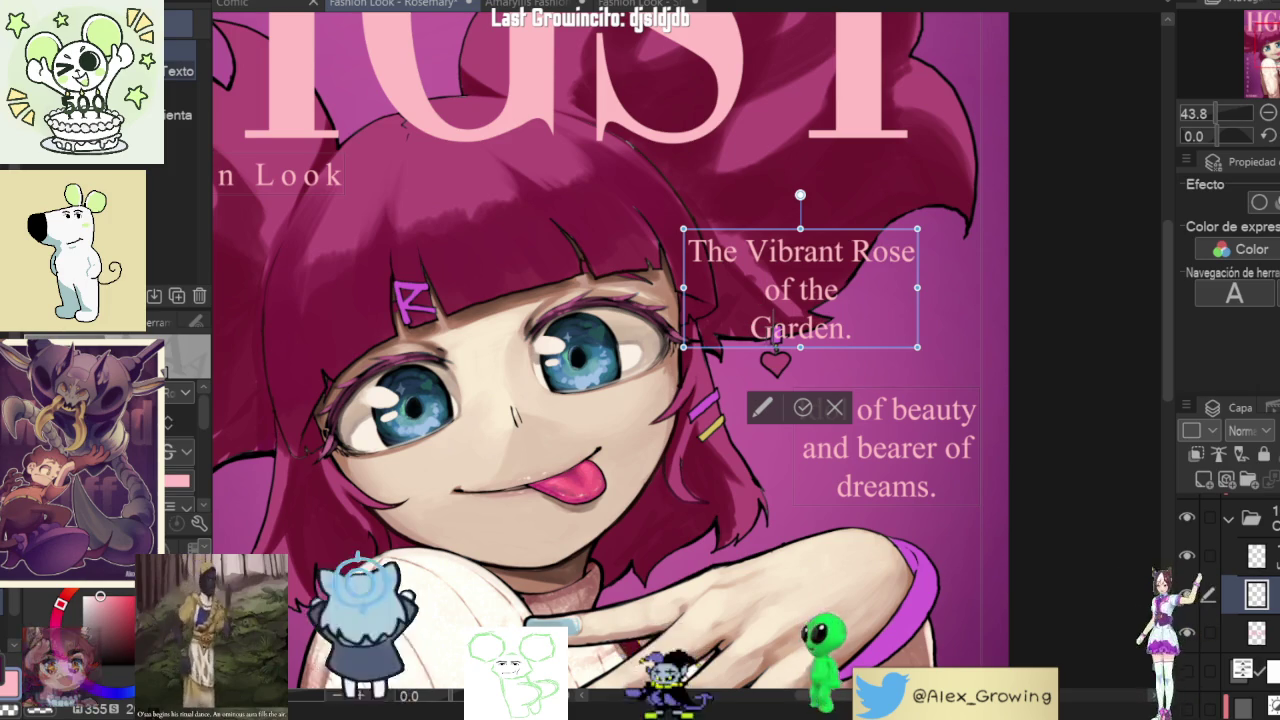
key(BackSpace)
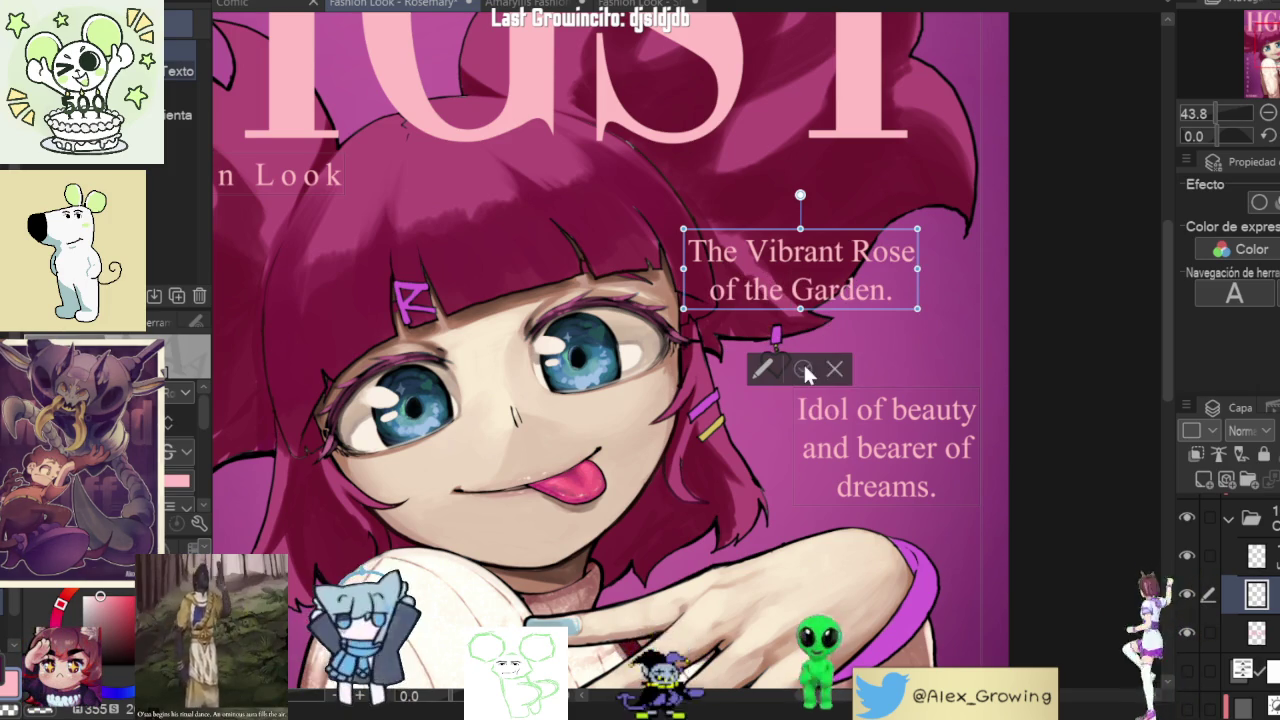
click(803, 368)
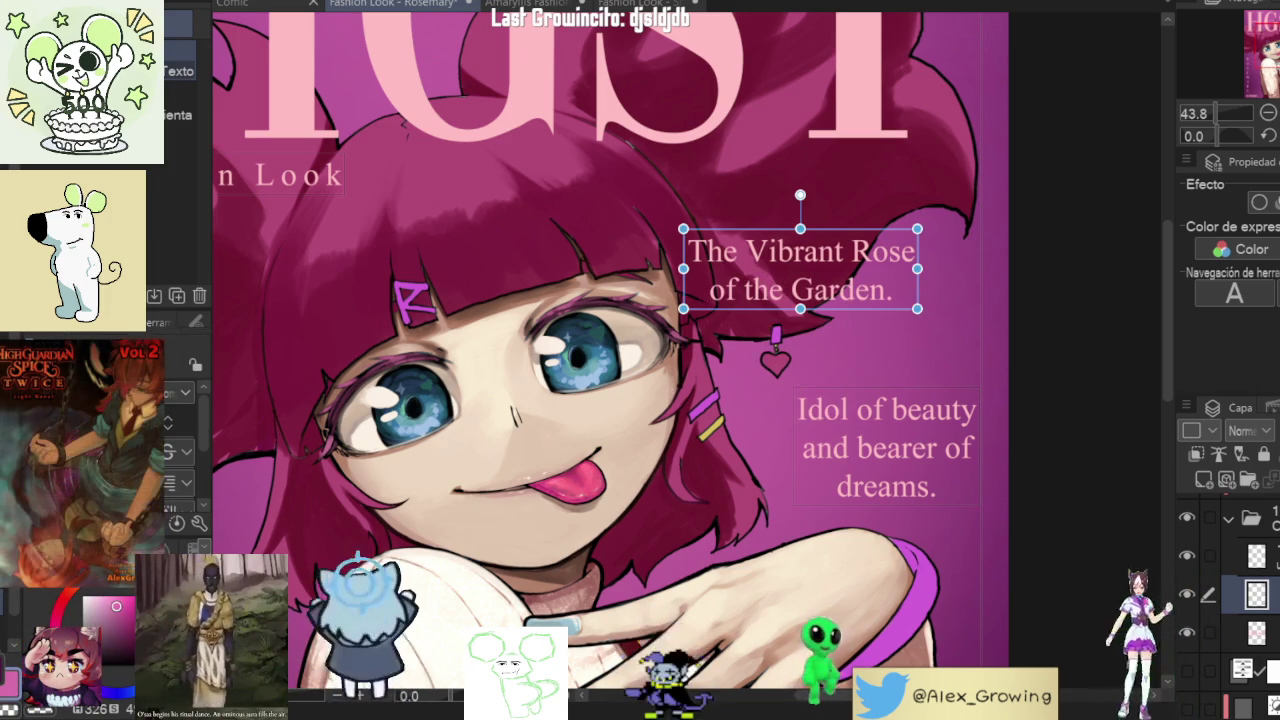
- Move the Vibrant Rose tagline up and right over the hair, toward the edge
drag(885, 238, 940, 216)
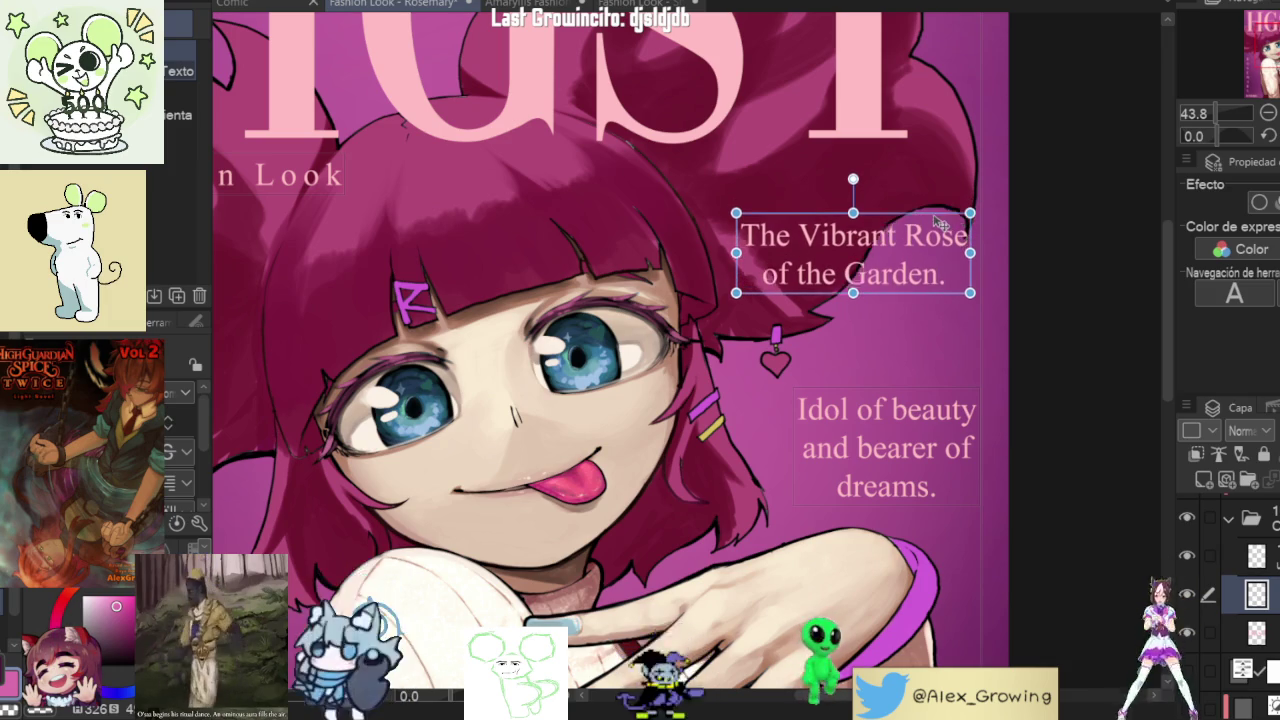
scroll(945, 240, down, 2)
scroll(953, 265, up, 3)
scroll(953, 265, up, 1)
scroll(953, 262, down, 3)
scroll(945, 258, up, 2)
click(940, 255)
scroll(938, 252, up, 1)
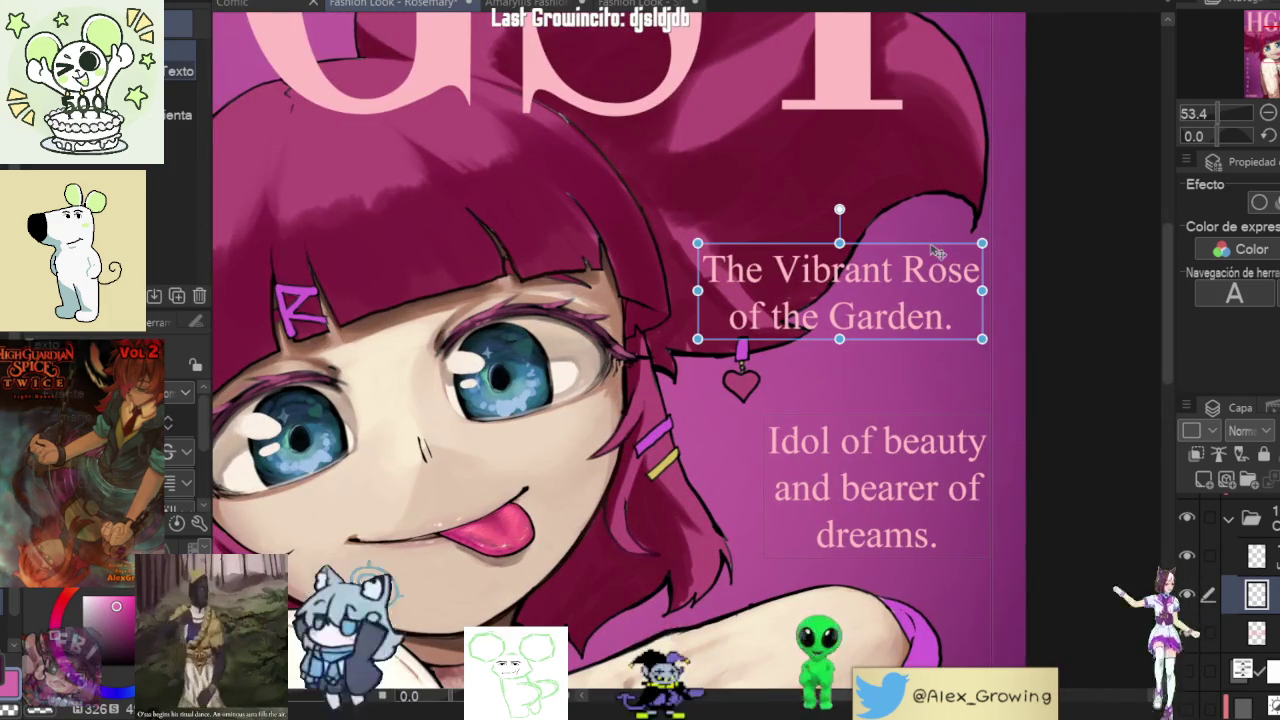
scroll(938, 252, down, 2)
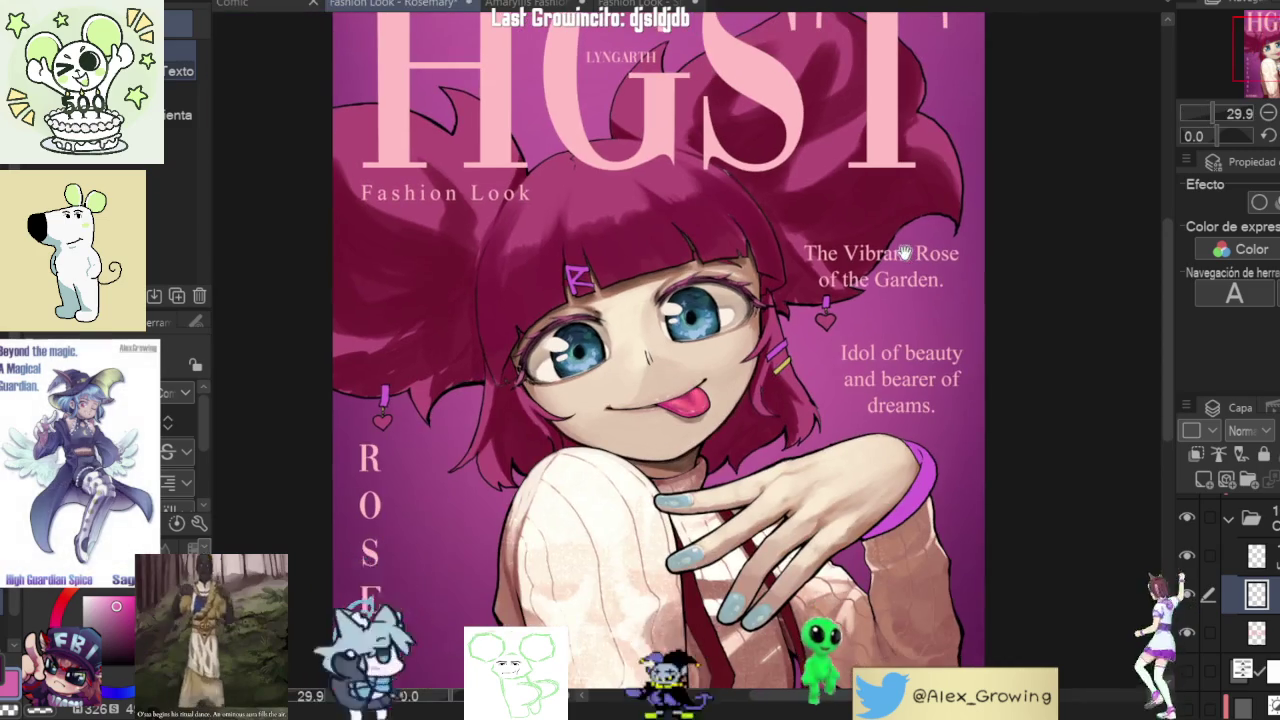
- Resize the 'Idol of beauty' text box so it reflows onto two lines, nudged slightly left
click(903, 253)
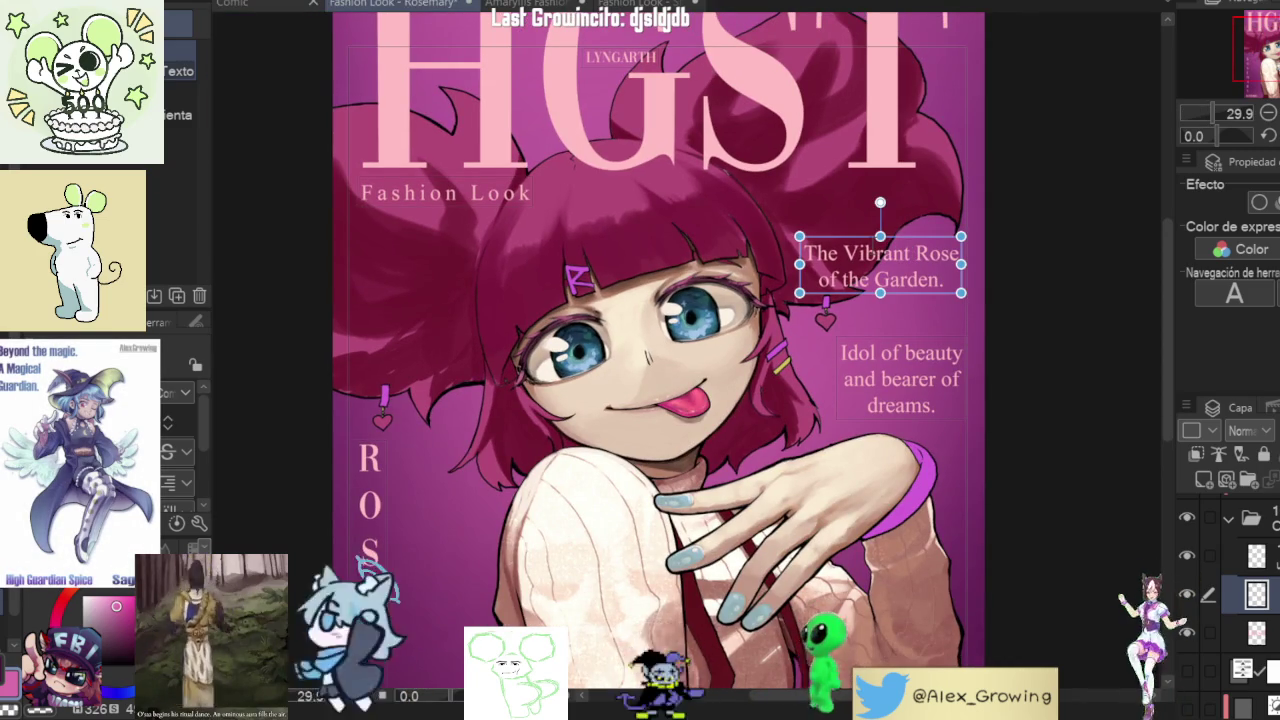
click(900, 378)
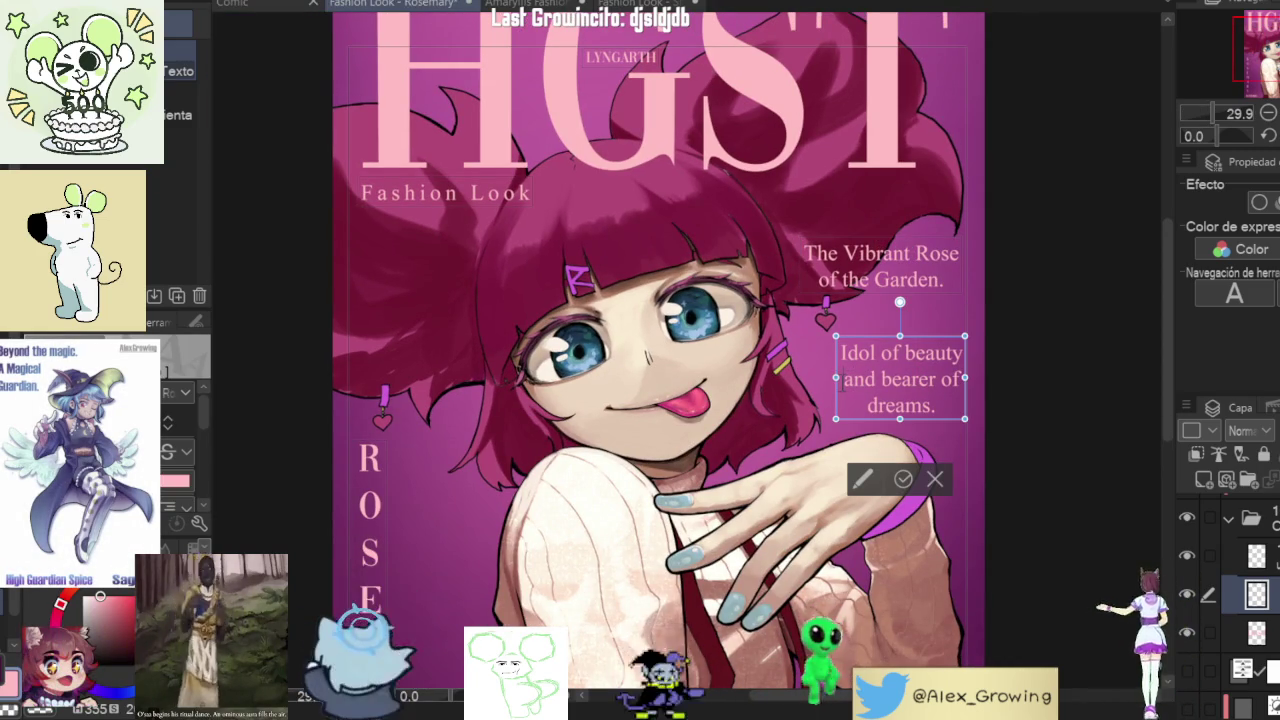
drag(928, 342, 866, 327)
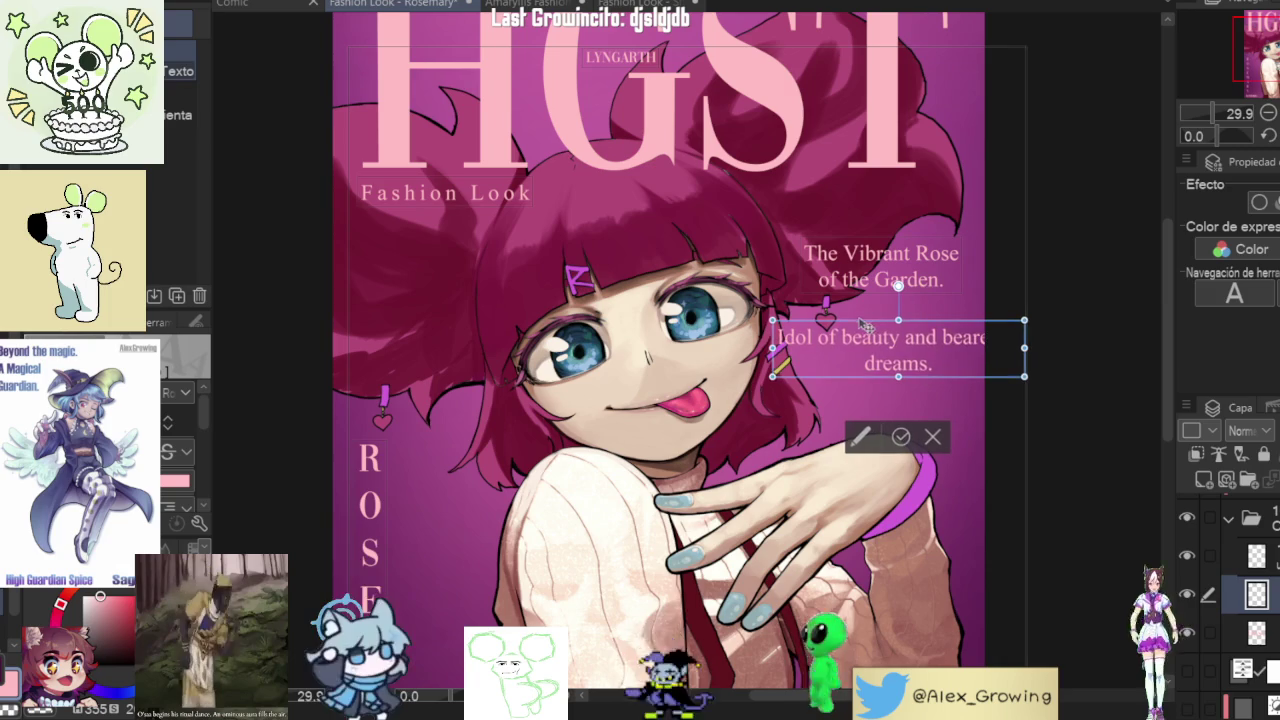
mouse_move(1024, 348)
mouse_down()
mouse_move(940, 348)
mouse_move(942, 325)
mouse_move(942, 365)
mouse_up()
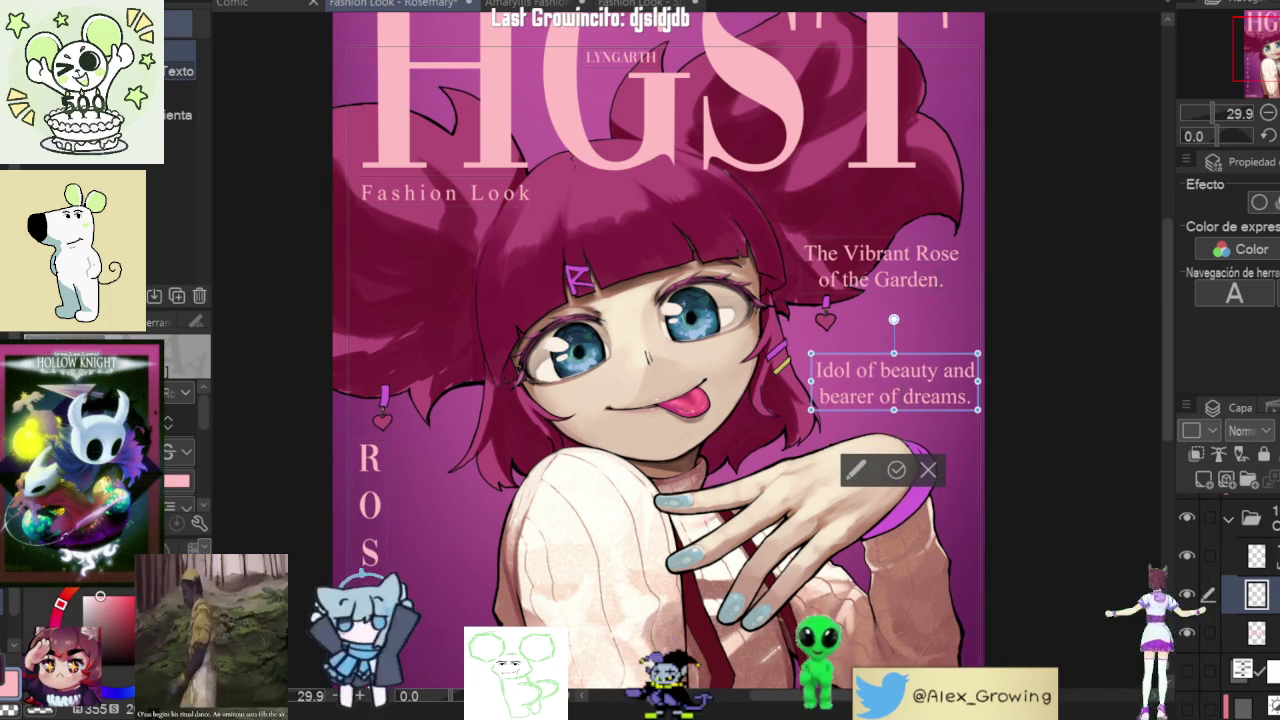
drag(938, 365, 930, 365)
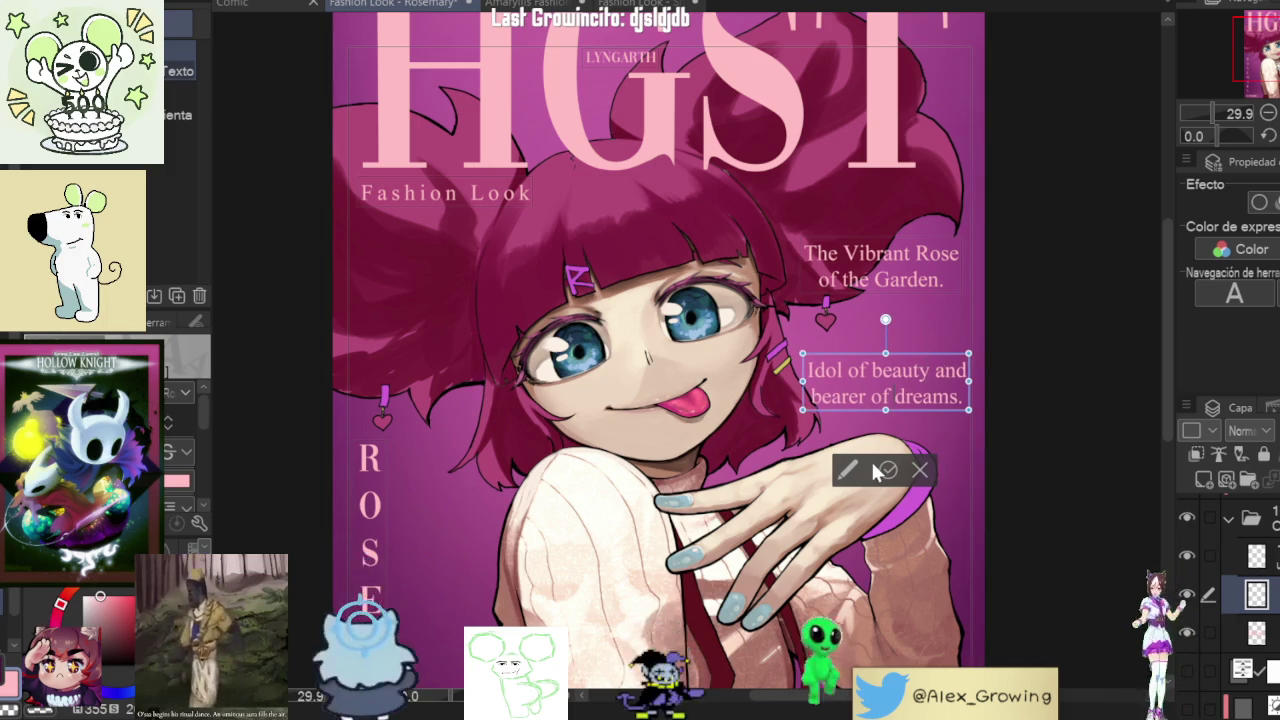
click(896, 470)
- Nudge the Vibrant Rose tagline slightly up and right to align it near the edge
click(943, 262)
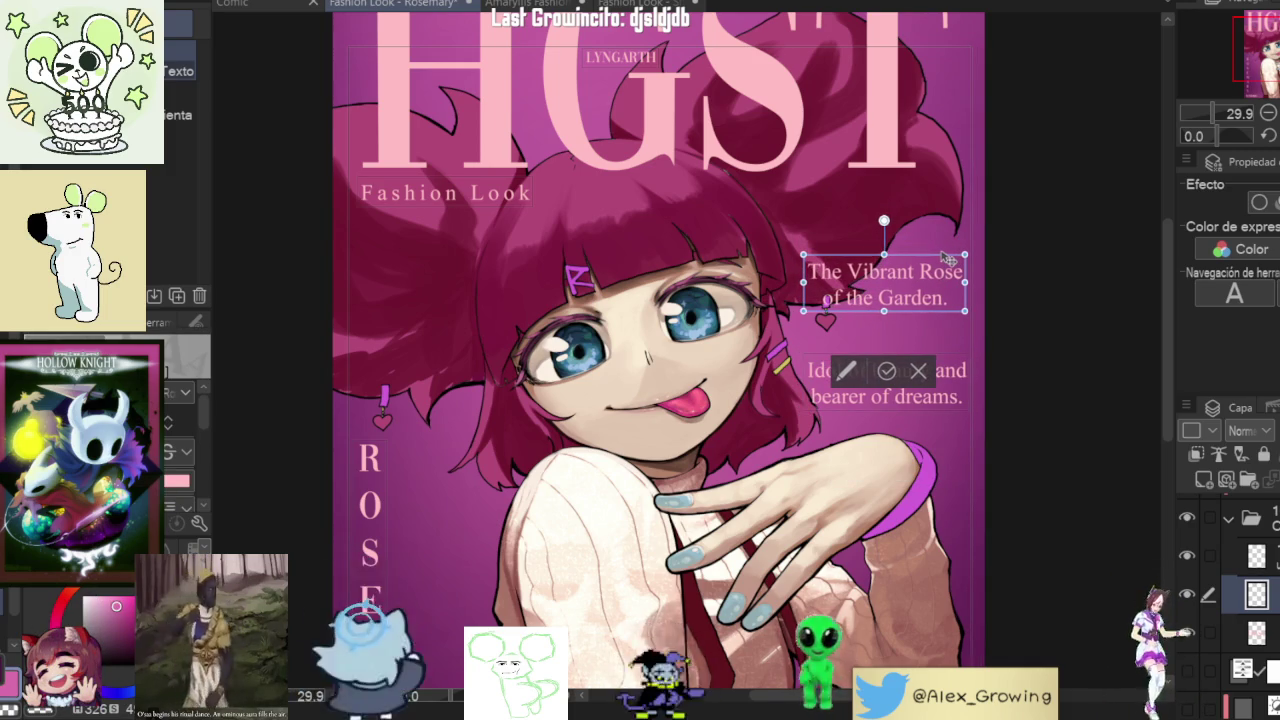
drag(943, 258, 950, 247)
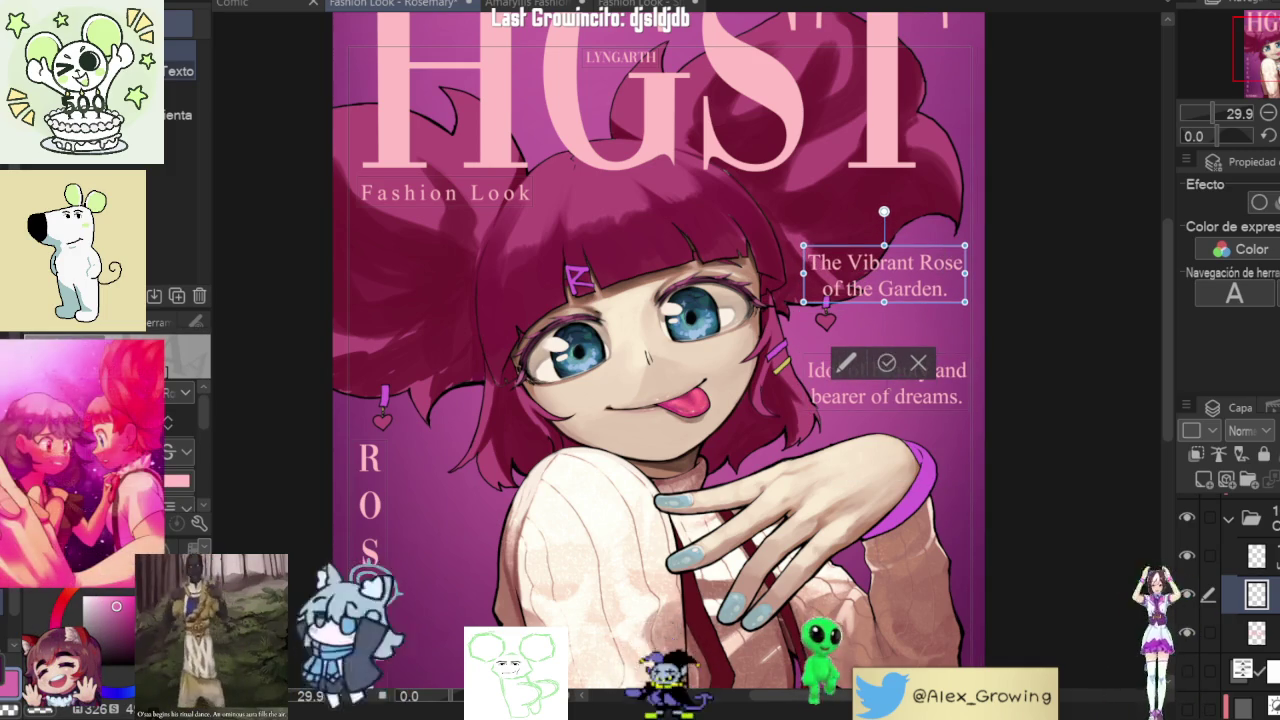
click(887, 362)
scroll(878, 344, down, 1)
scroll(860, 325, up, 2)
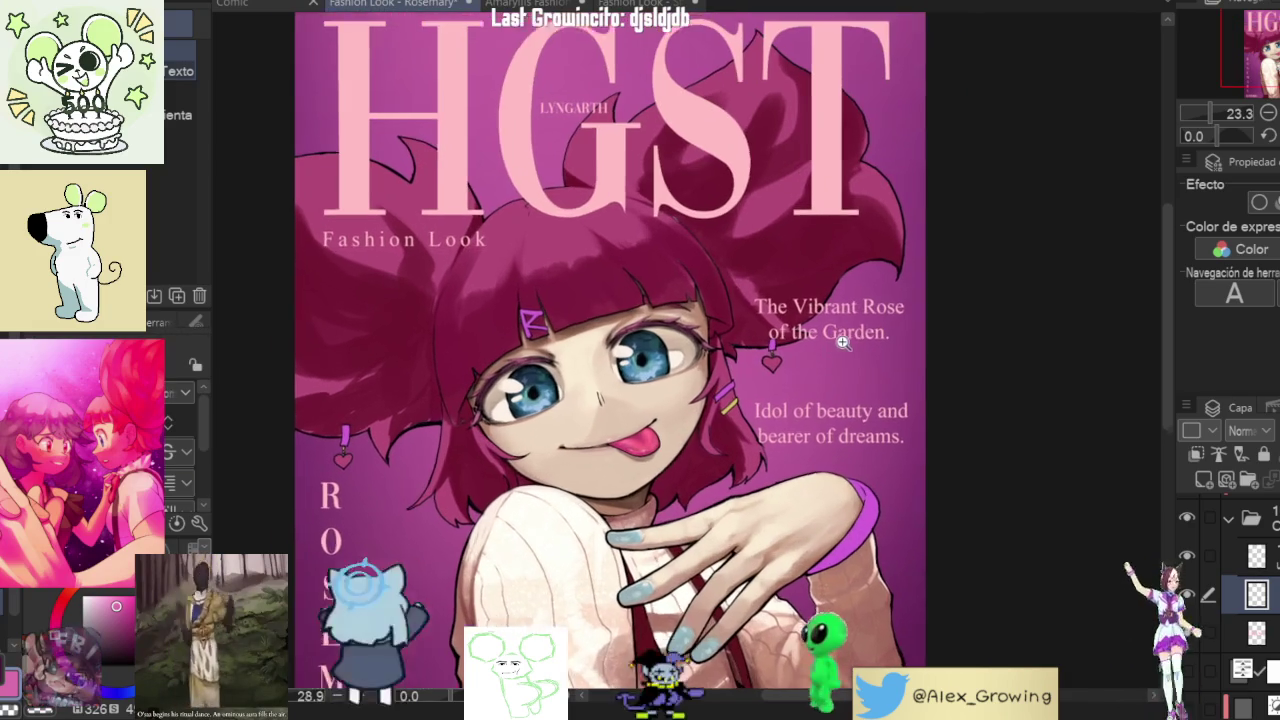
scroll(850, 312, up, 2)
click(850, 312)
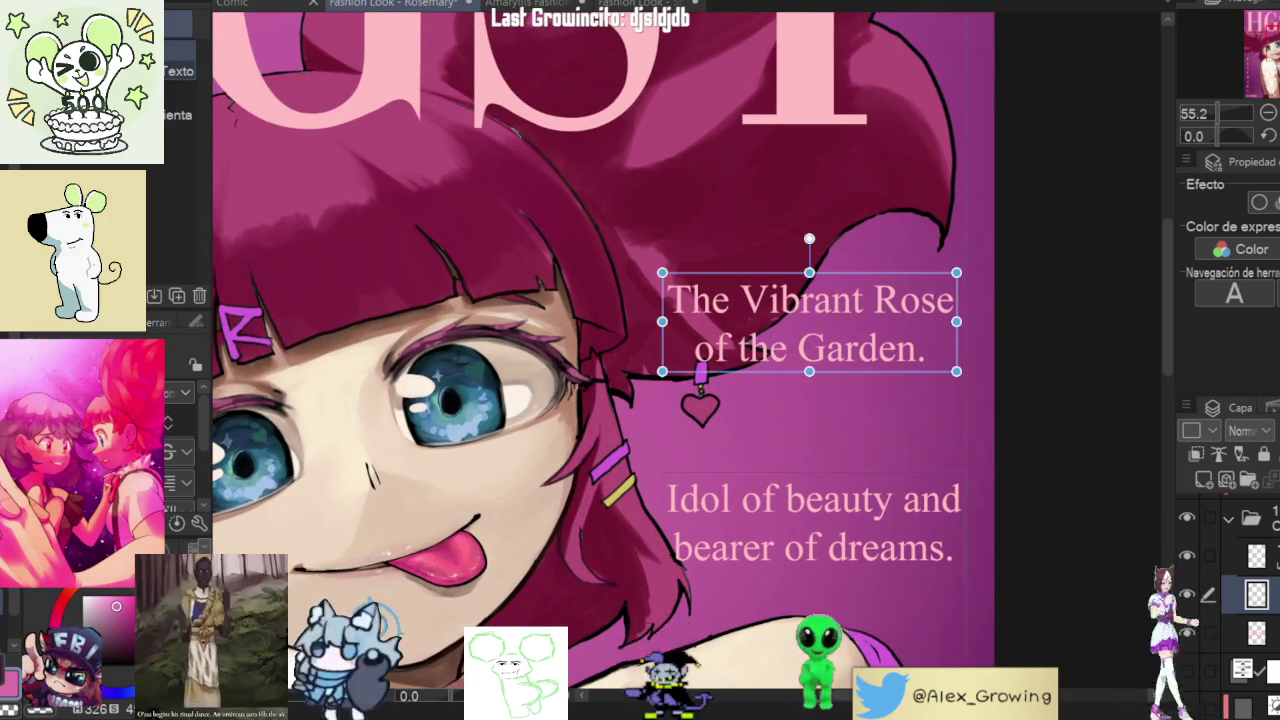
key(ctrl+0)
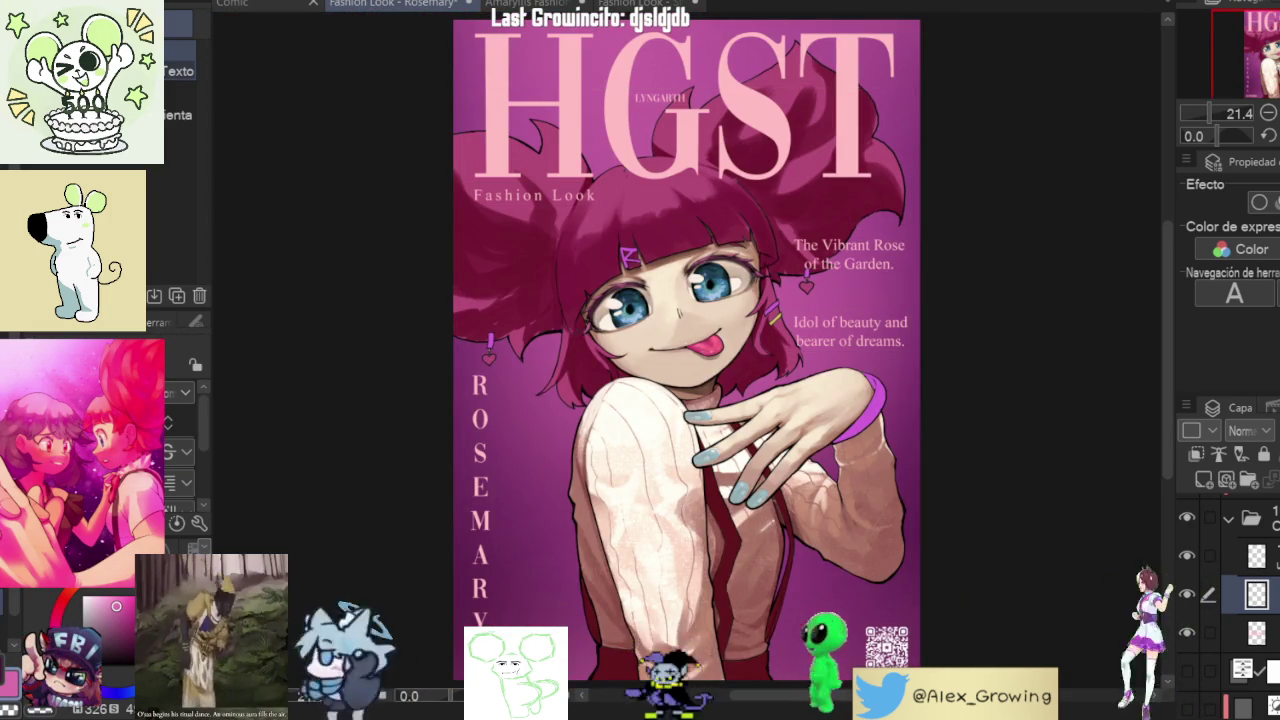
click(850, 255)
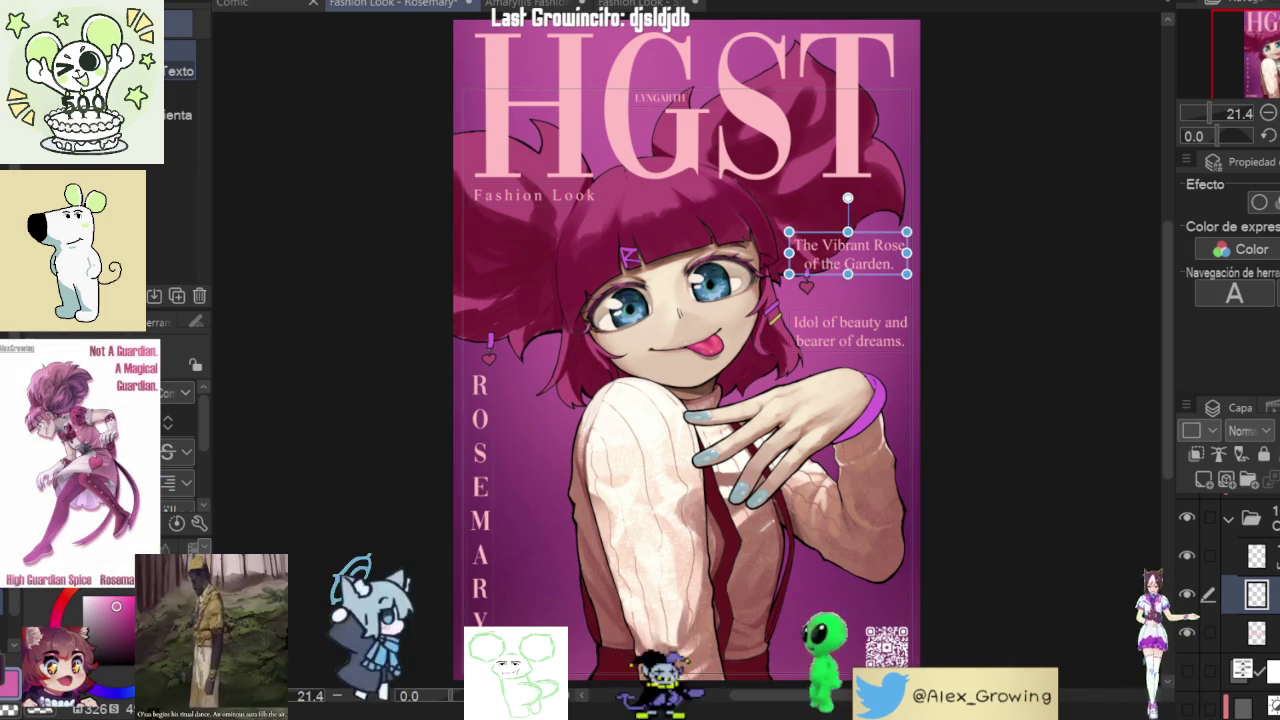
- Compare the cover with the text folder hidden, then raise the 'Idol of beauty' tagline beneath 'of the Garden.'
key(Escape)
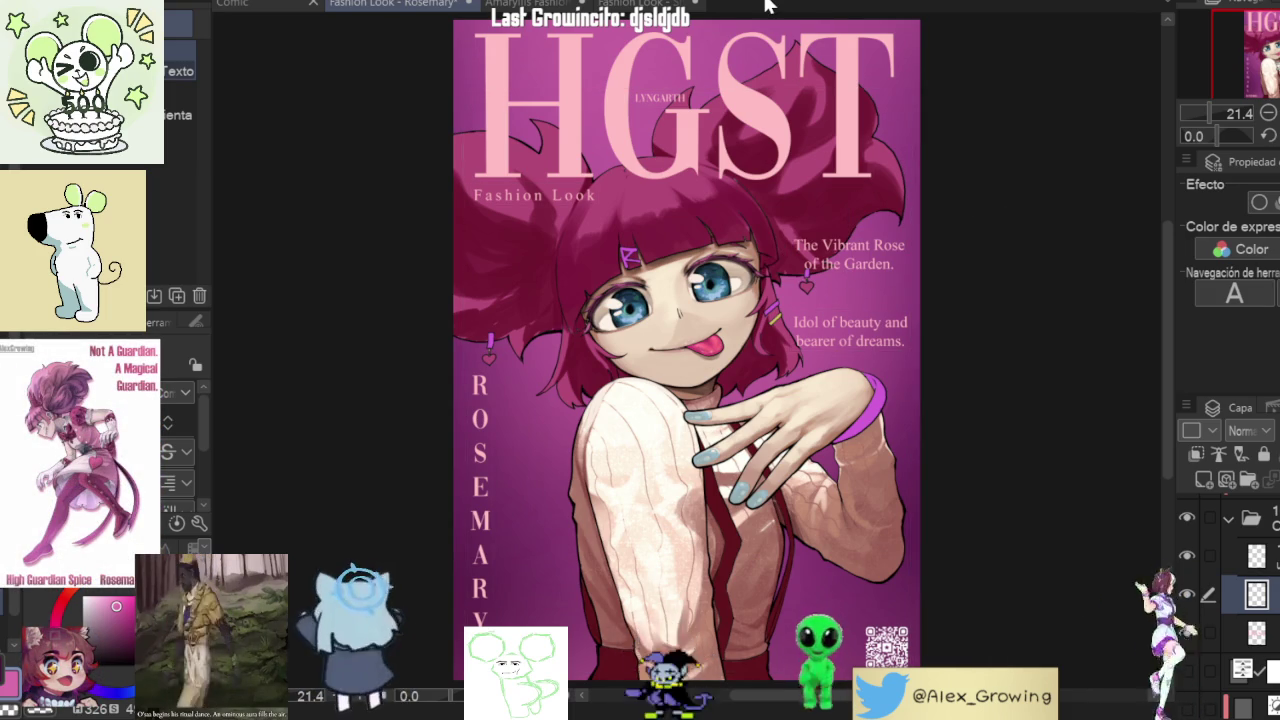
click(848, 255)
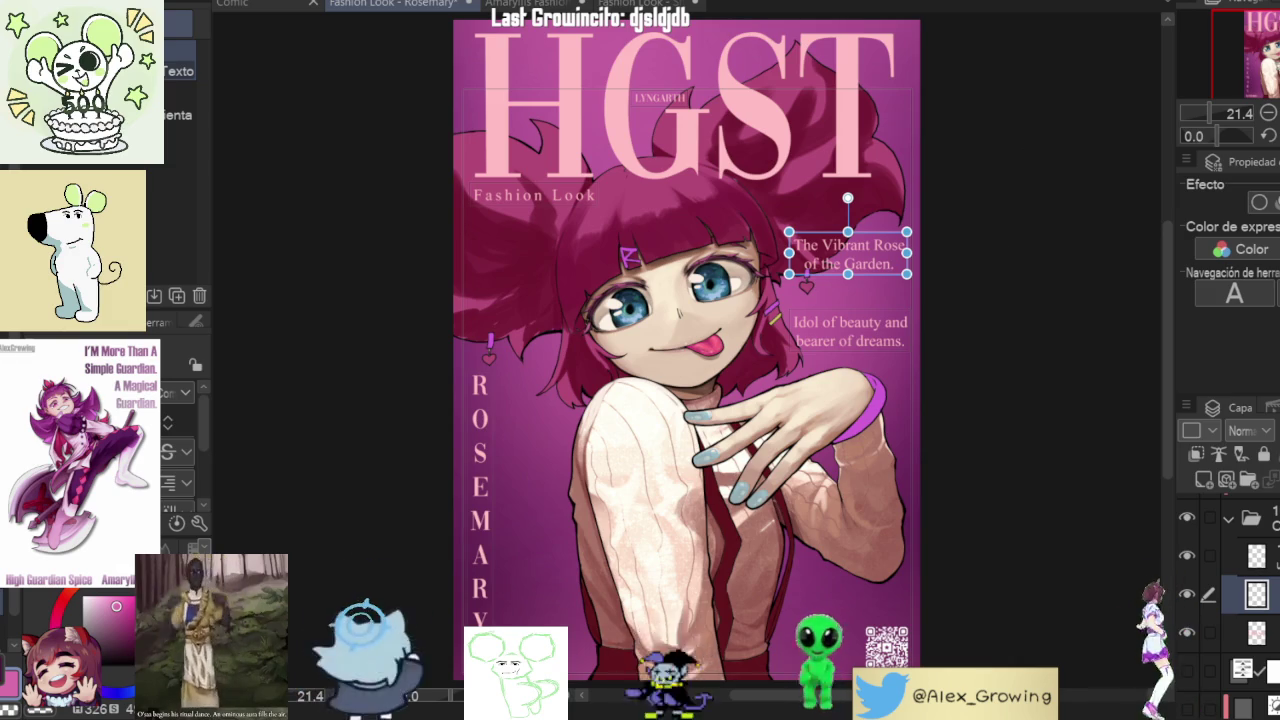
click(1250, 518)
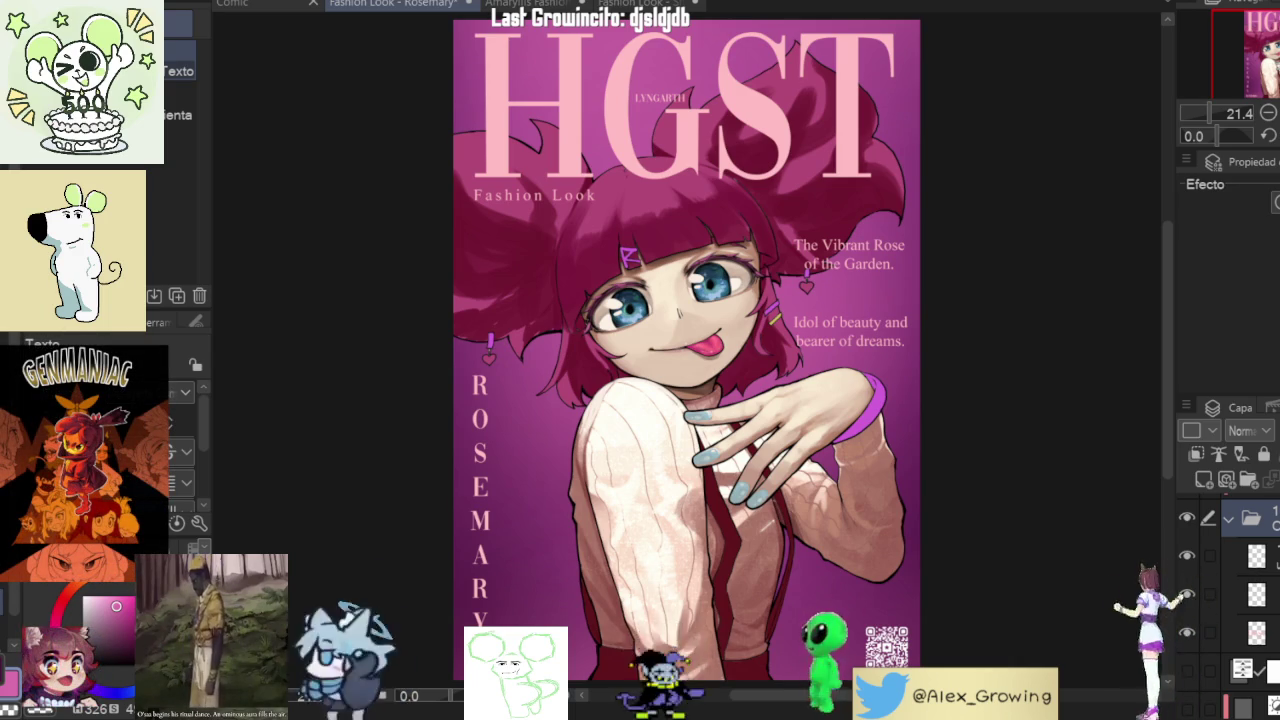
click(1190, 516)
click(1190, 516)
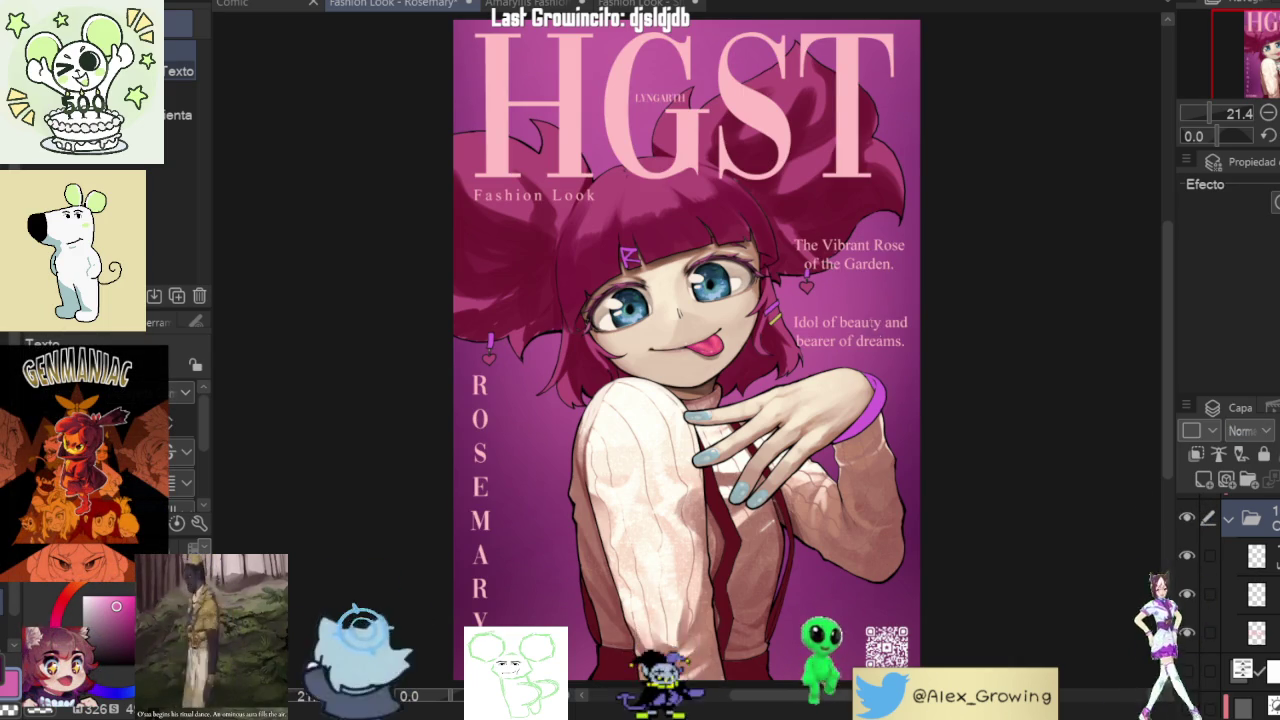
click(870, 330)
drag(870, 330, 885, 293)
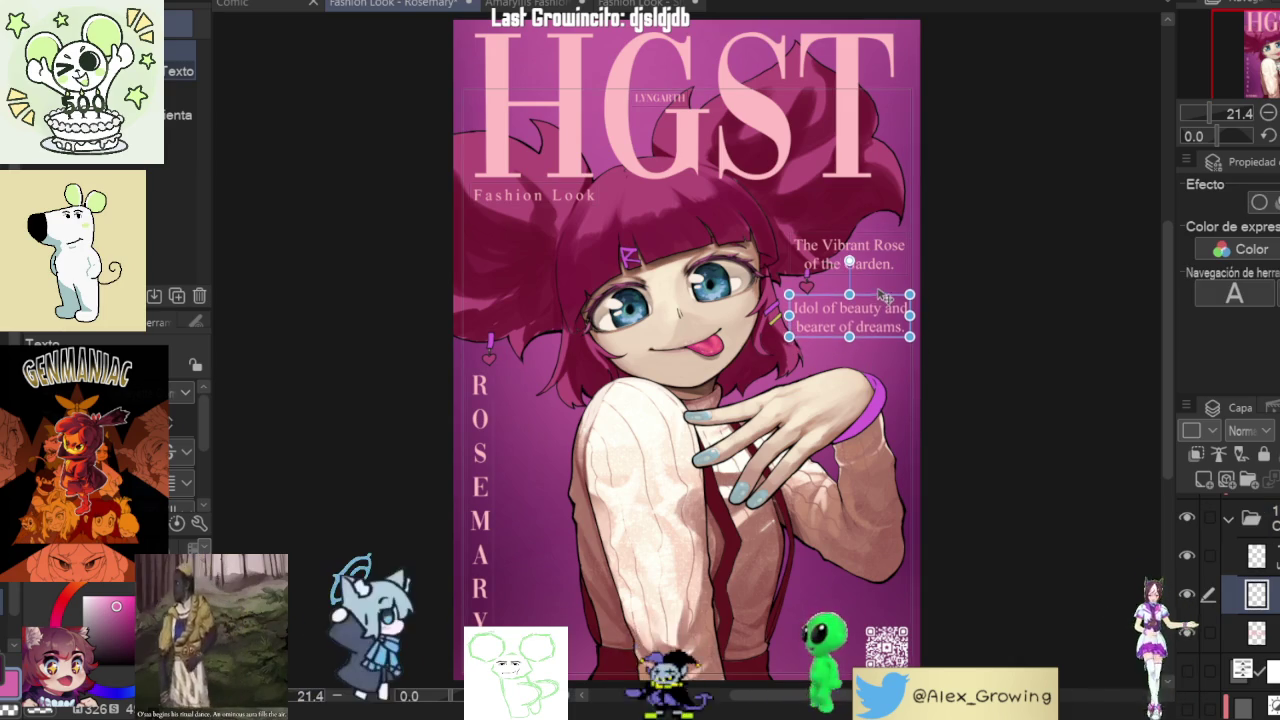
click(970, 372)
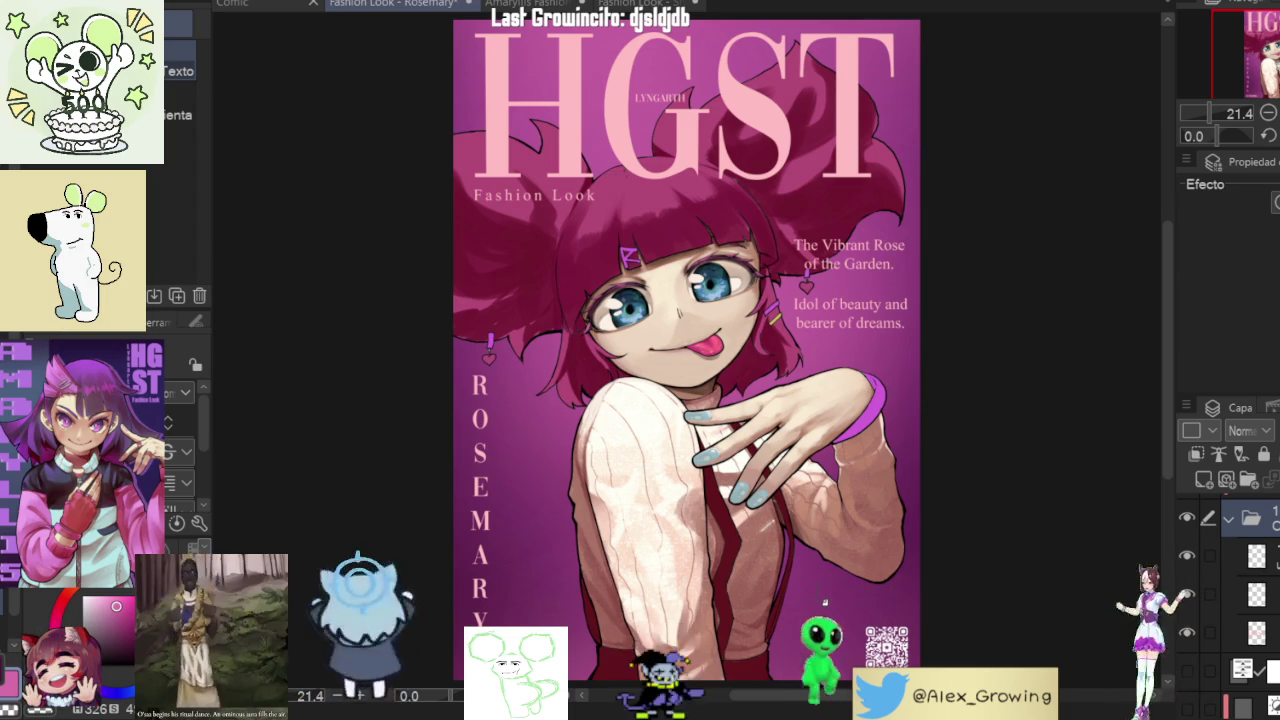
- Create the 2025 date text from a copy of the tagline and place it beside the QR code
key(ctrl+v)
key(ctrl+z)
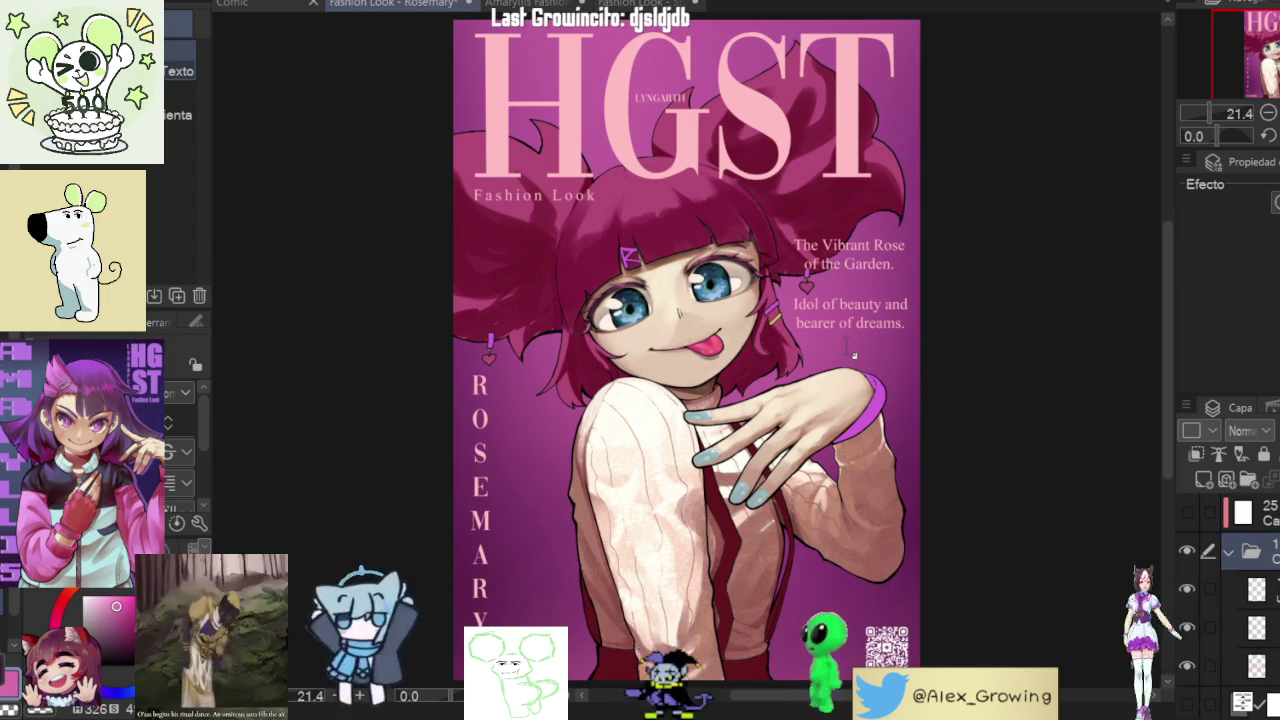
click(855, 322)
key(ctrl+v)
drag(860, 318, 882, 590)
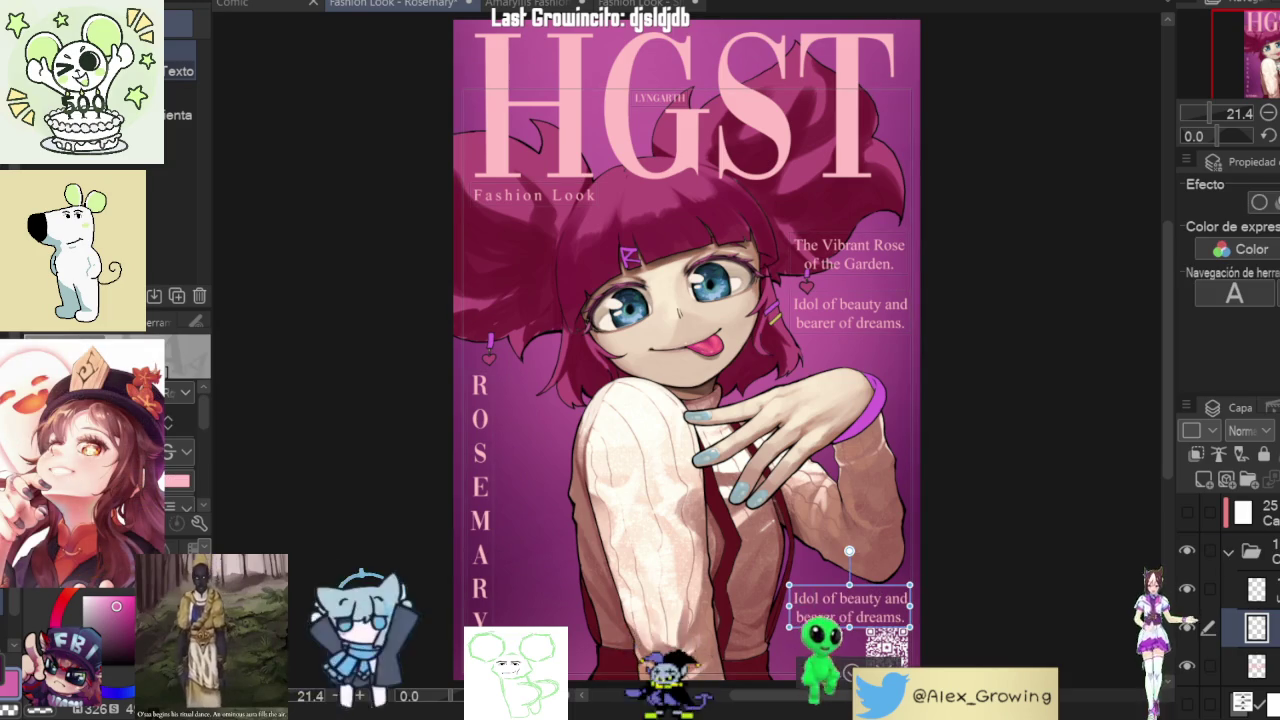
key(BackSpace)
text(2025)
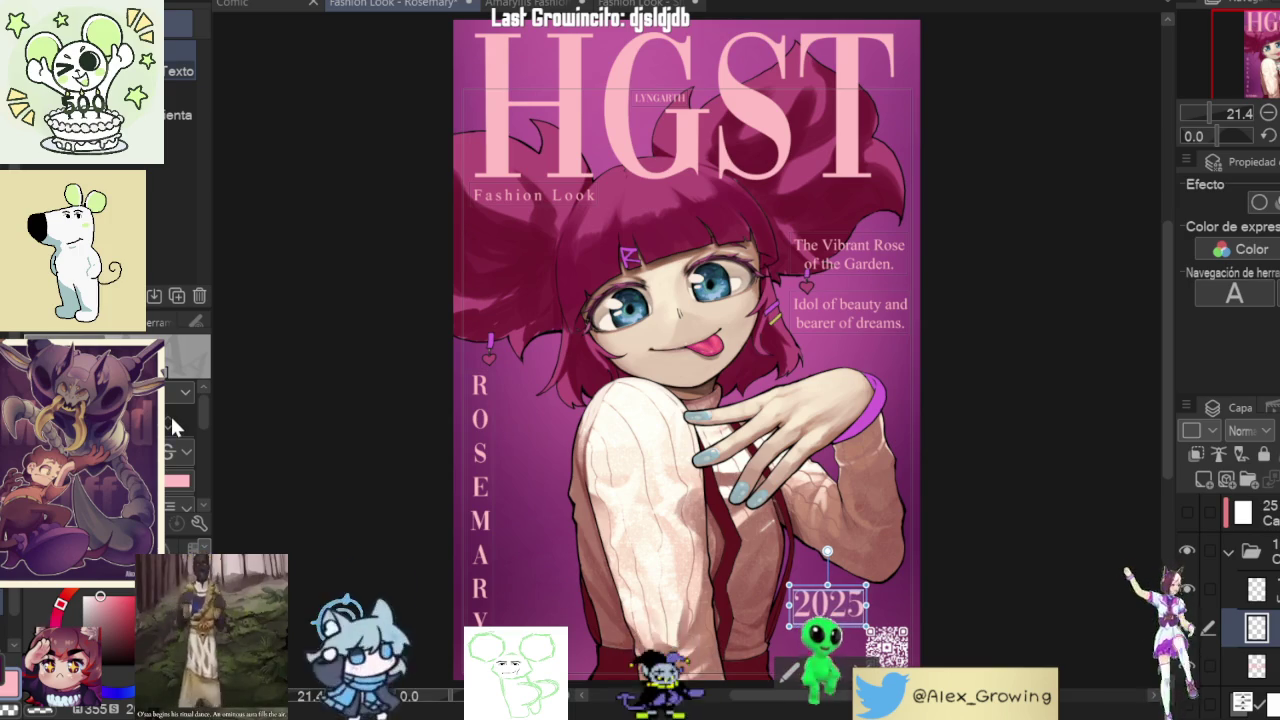
mouse_move(780, 598)
mouse_down()
mouse_move(905, 588)
mouse_move(851, 618)
mouse_up()
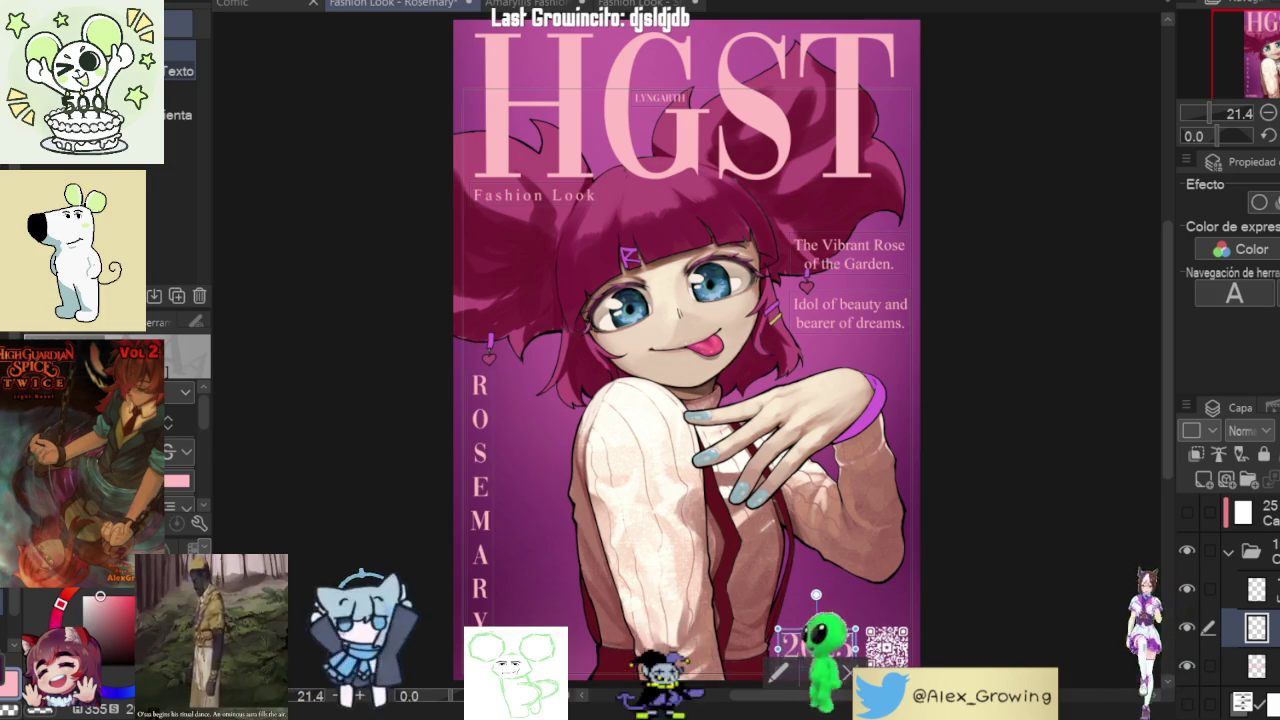
- Check the 2025 date layer, collapse its folder, and make the top layer visible
click(1250, 551)
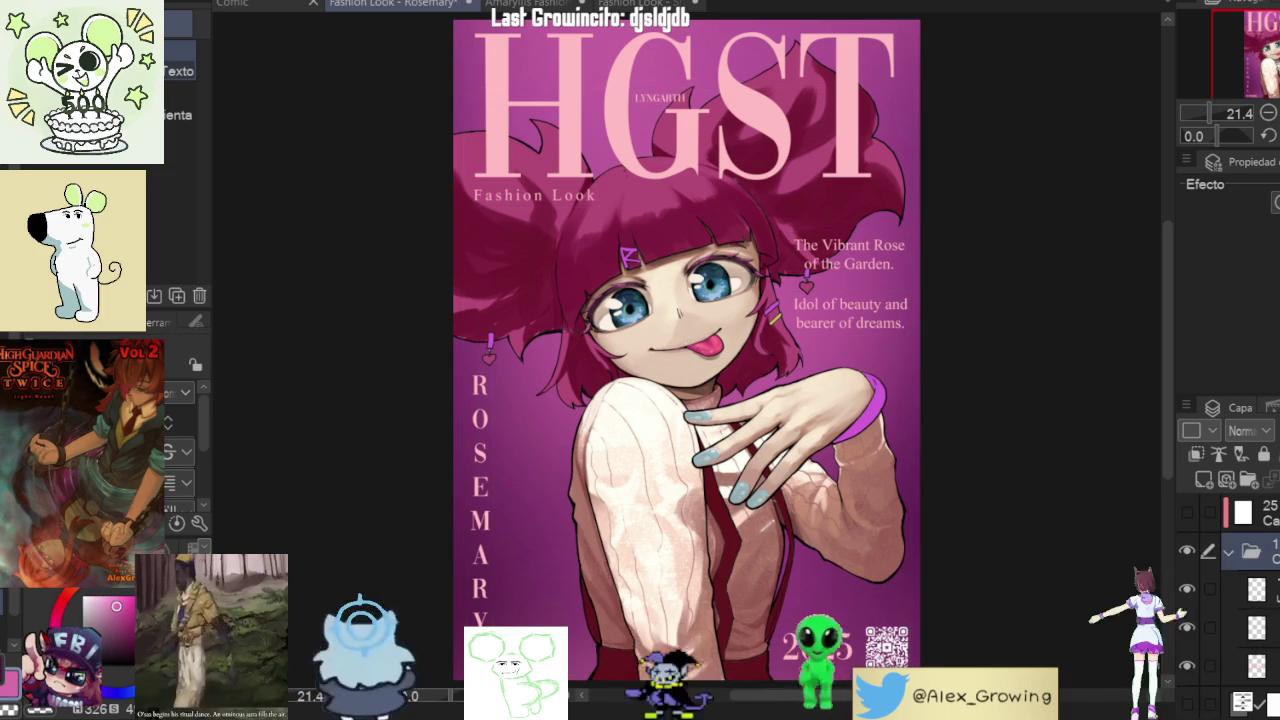
click(1250, 627)
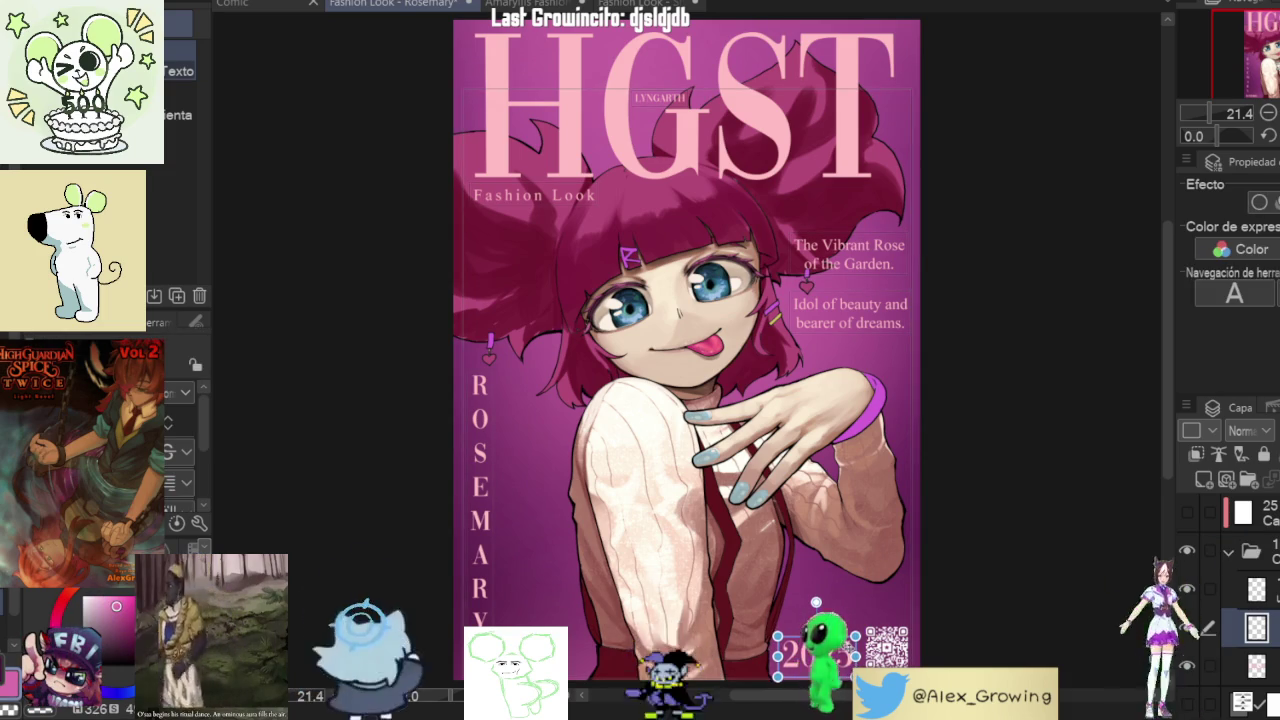
click(1250, 551)
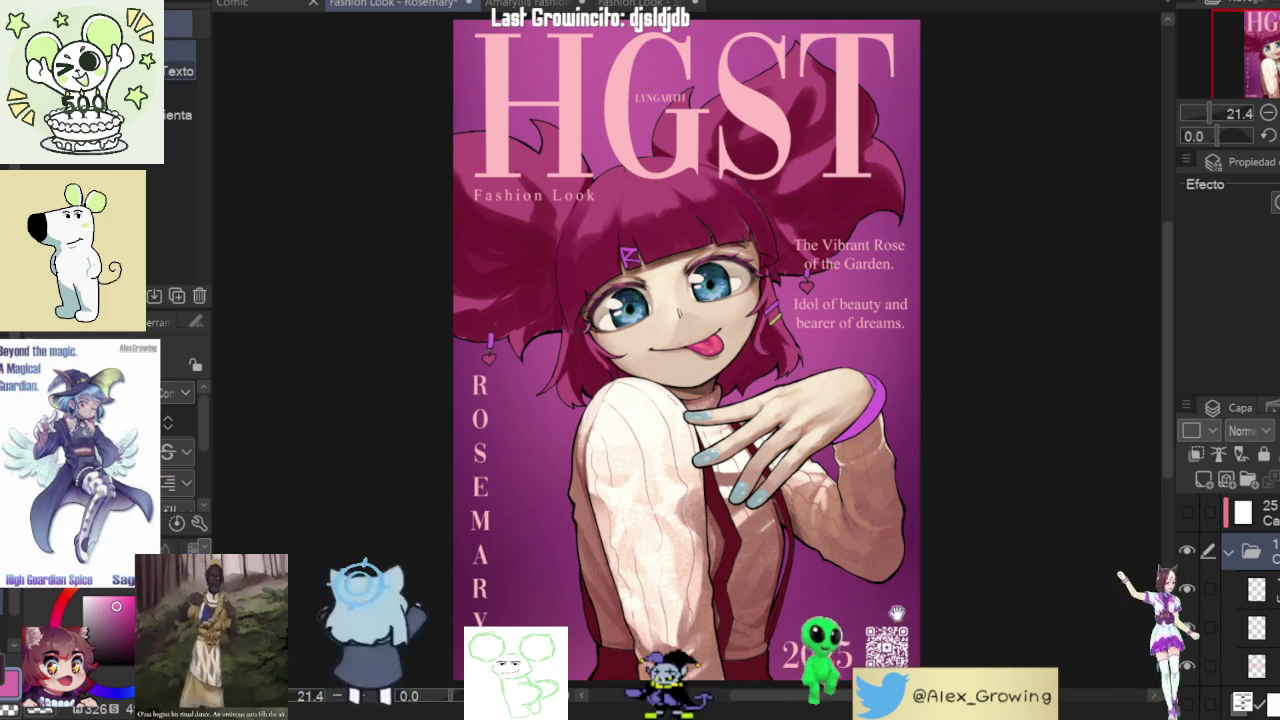
click(1250, 627)
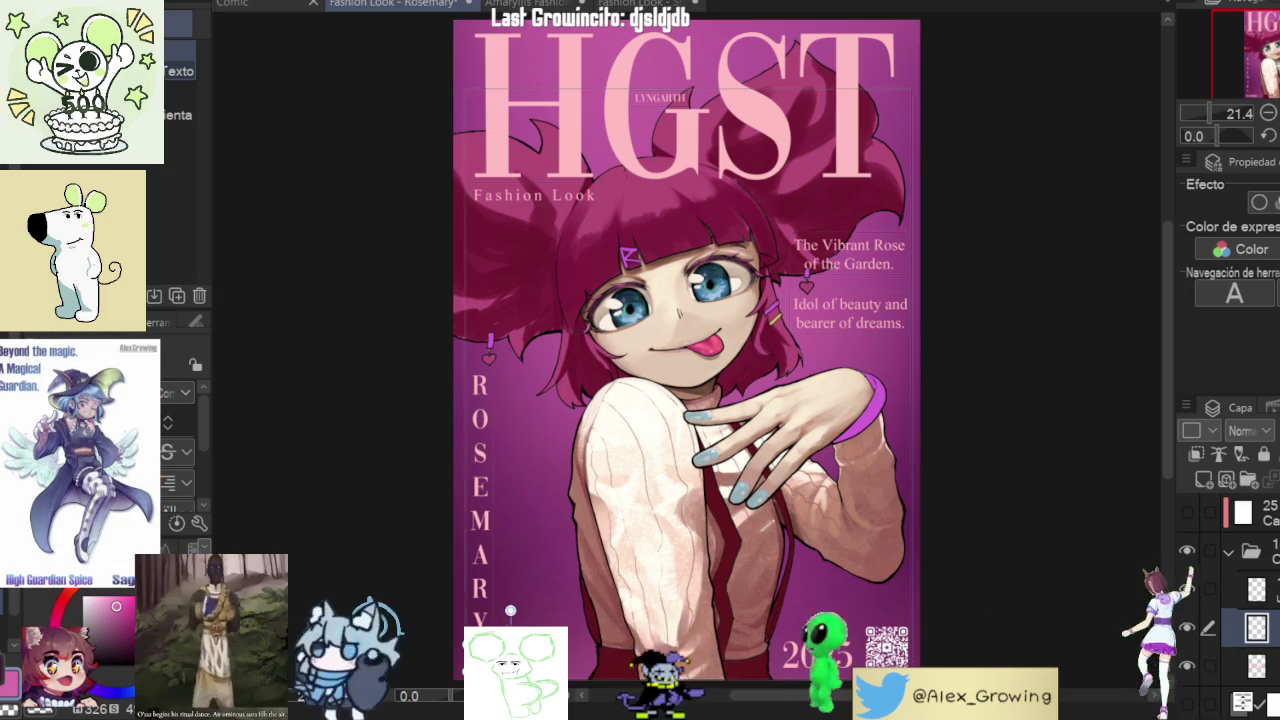
click(1250, 551)
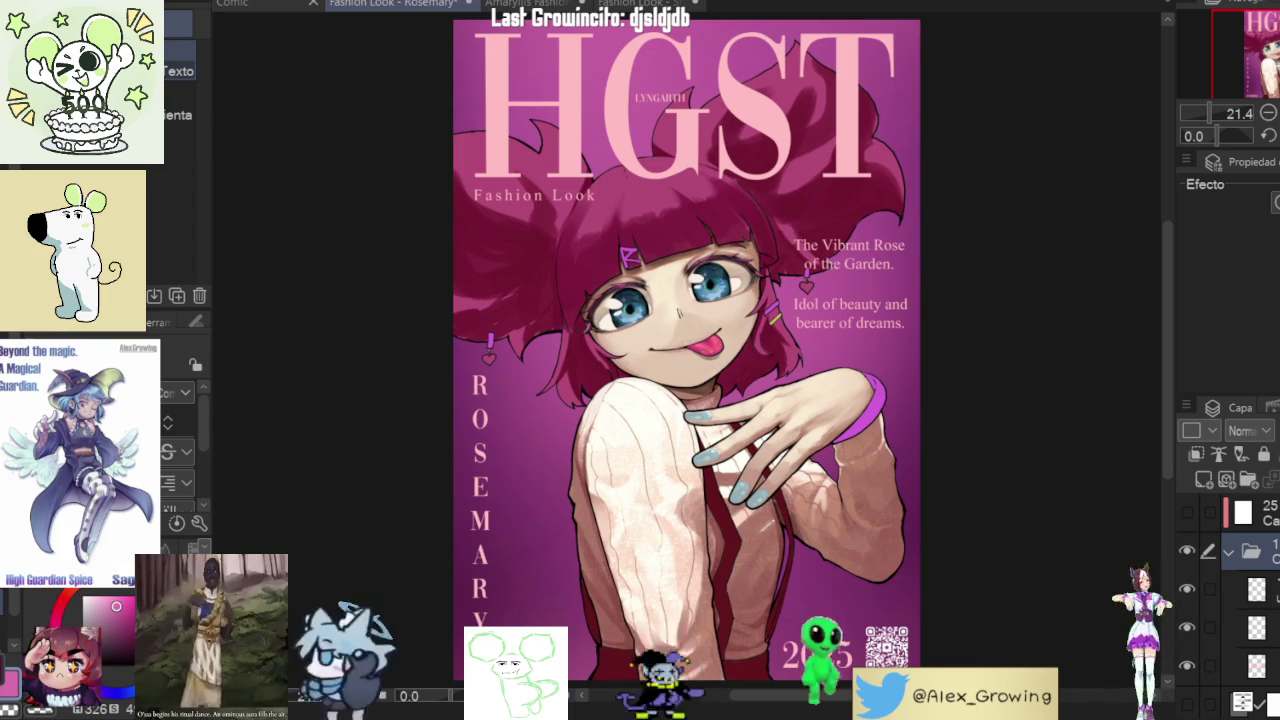
click(1230, 553)
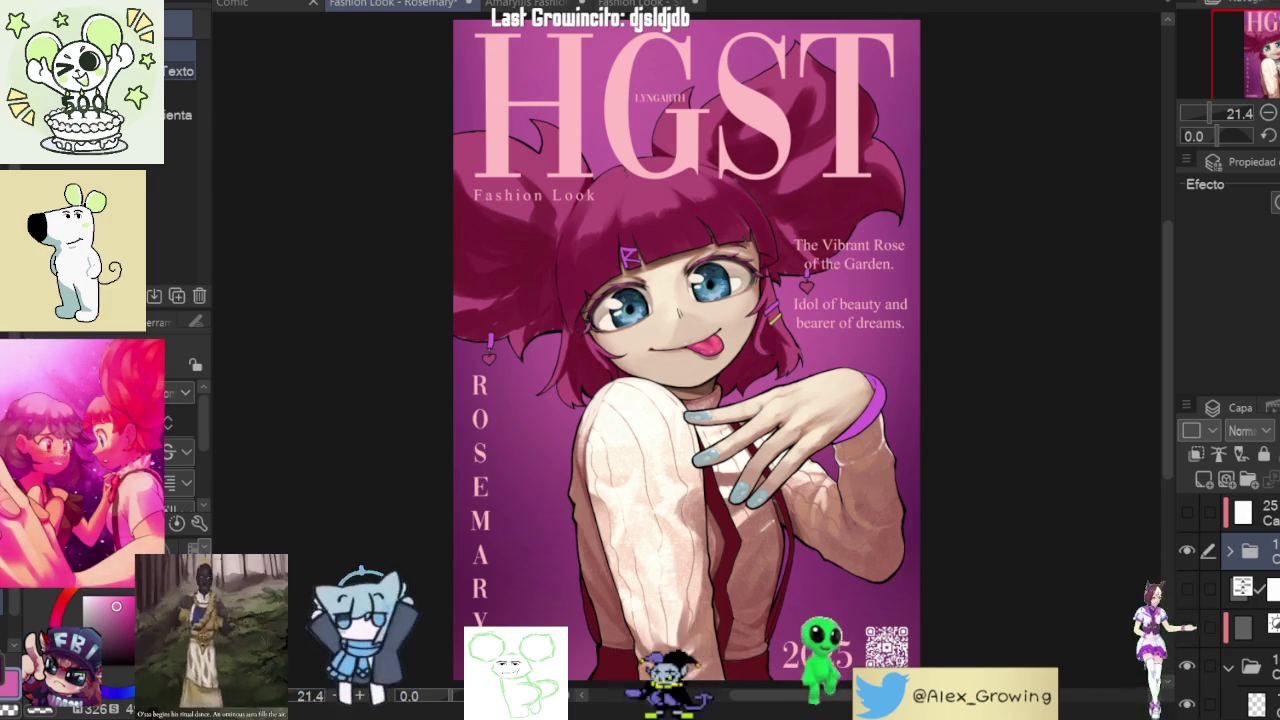
click(1187, 512)
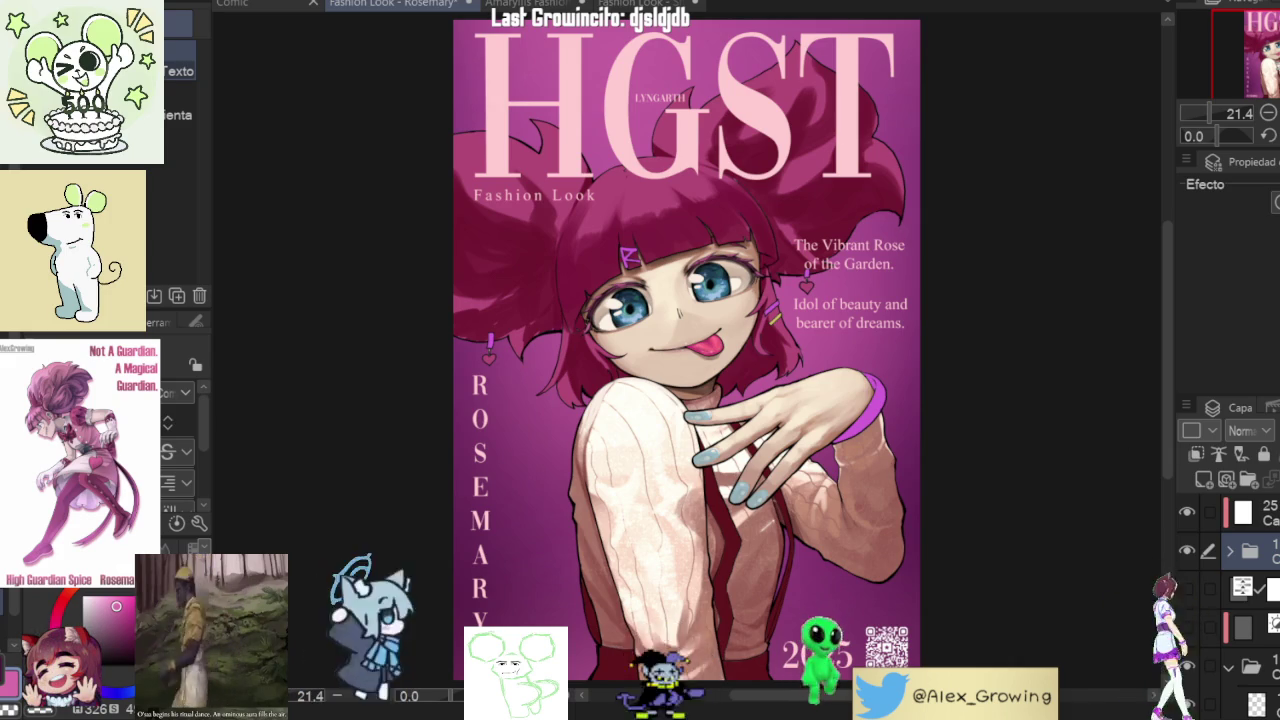
- Toggle the grayscale check layer on and off several times, leaving the cover in full colour
click(1187, 589)
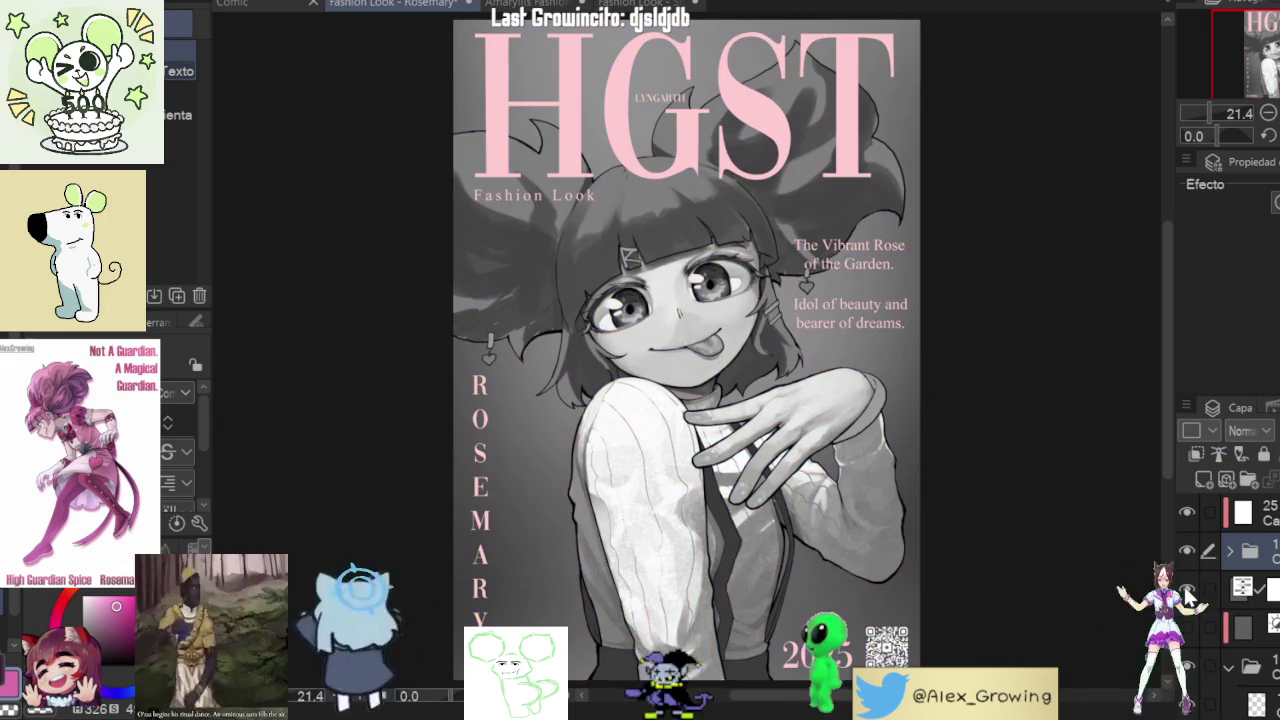
click(1187, 589)
click(1187, 589)
click(1187, 589)
click(1187, 589)
click(1185, 589)
click(1185, 589)
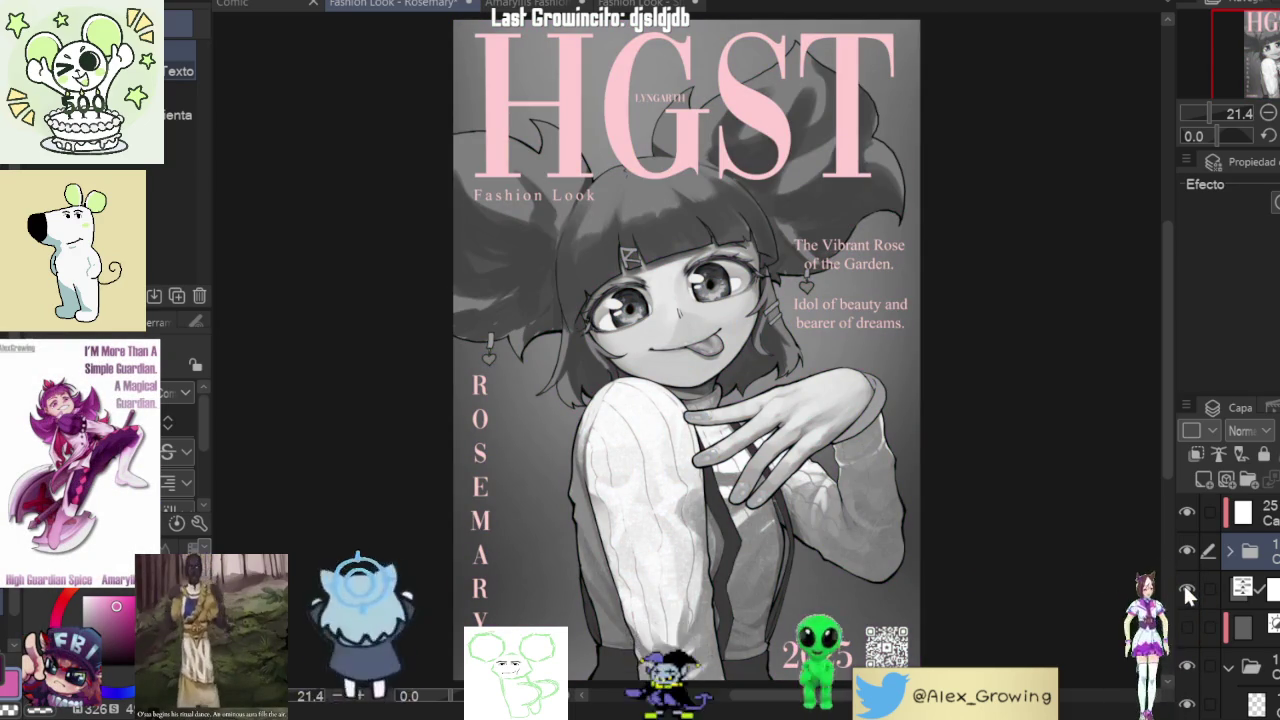
click(1186, 589)
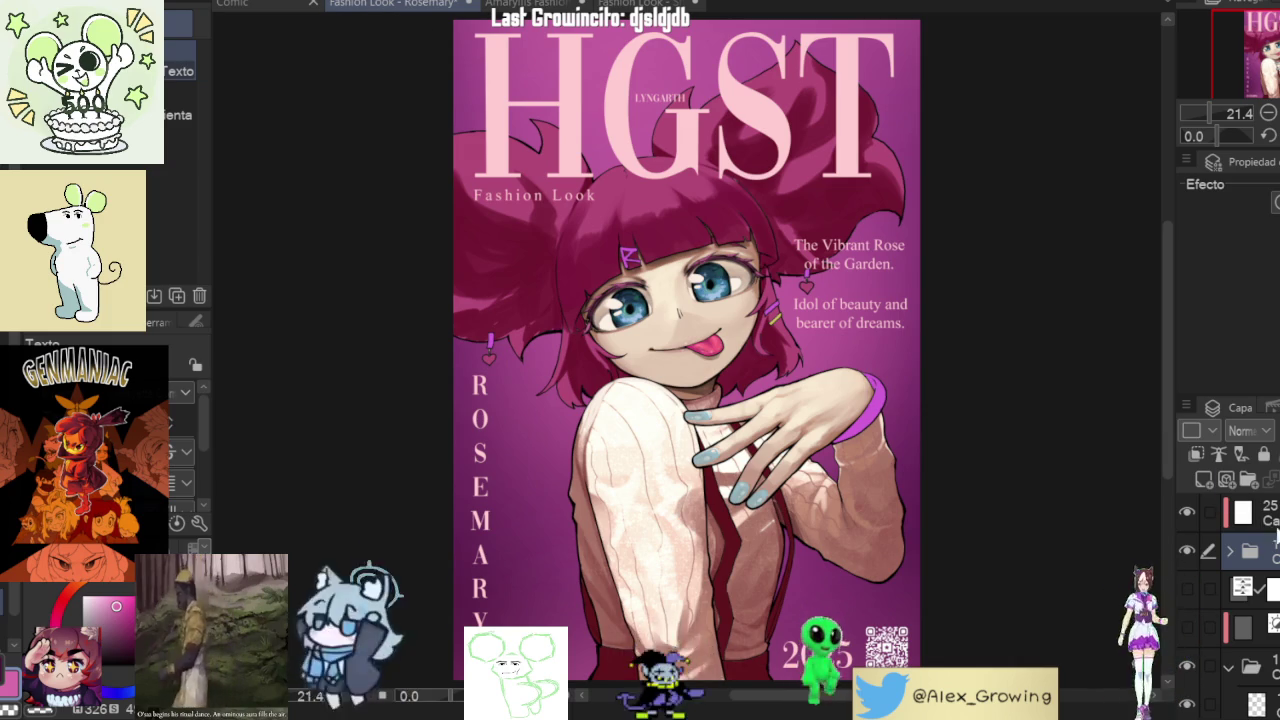
scroll(1230, 600, down, 2)
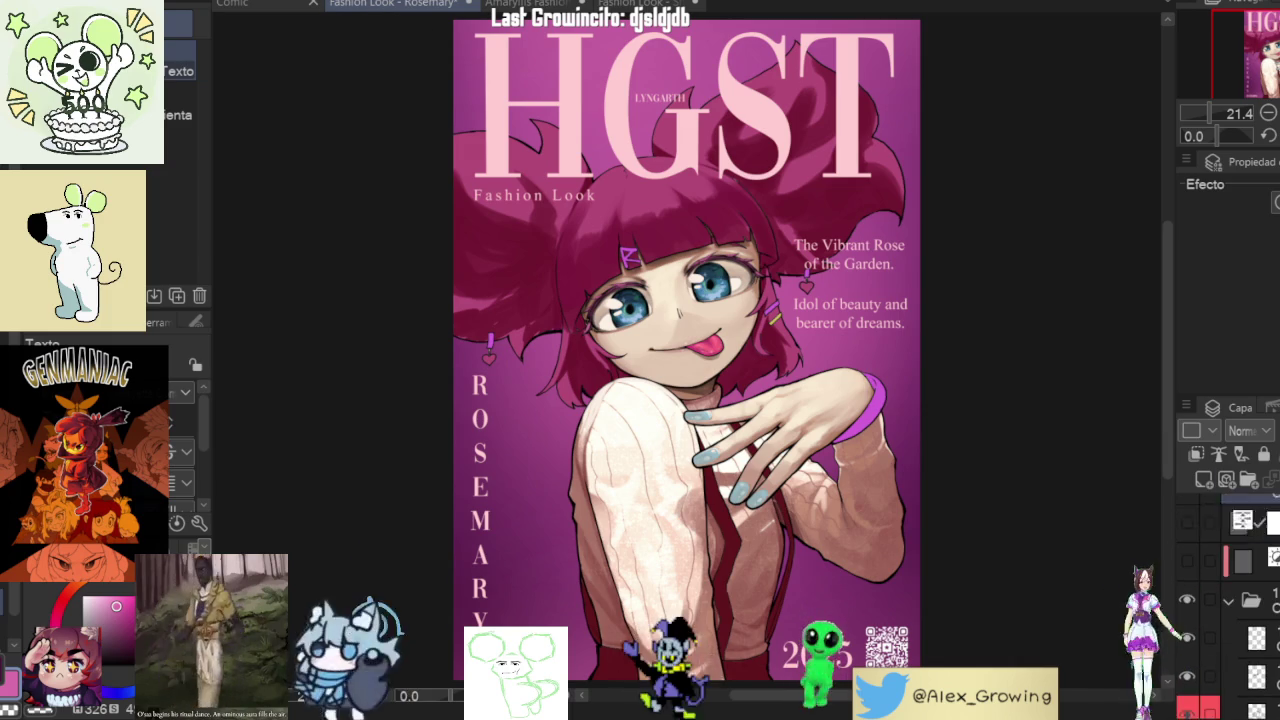
- Expand the layer folder and toggle the sweater's knit texture off and on to compare
click(1262, 568)
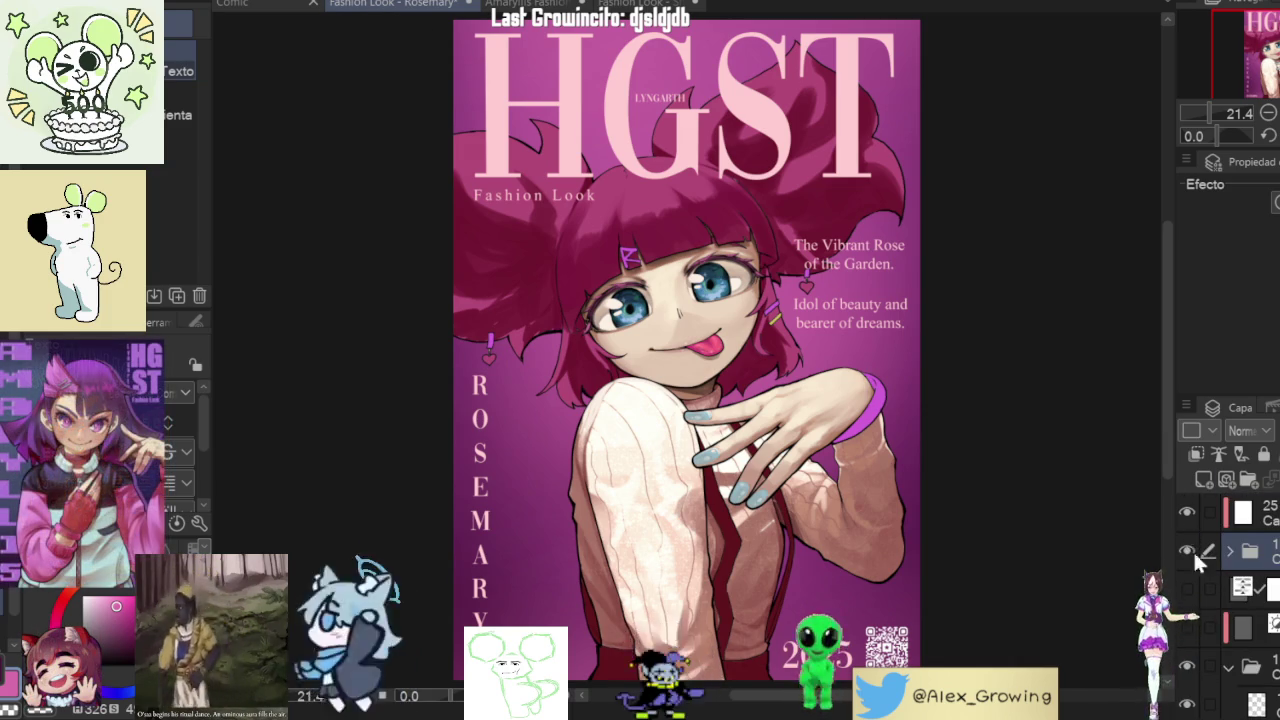
click(1230, 551)
scroll(1200, 596, down, 2)
click(1187, 597)
click(1187, 597)
click(1187, 597)
click(1187, 597)
- Select the paint layer, switch to the brush (B), and zoom and rotate onto the hair
click(1228, 636)
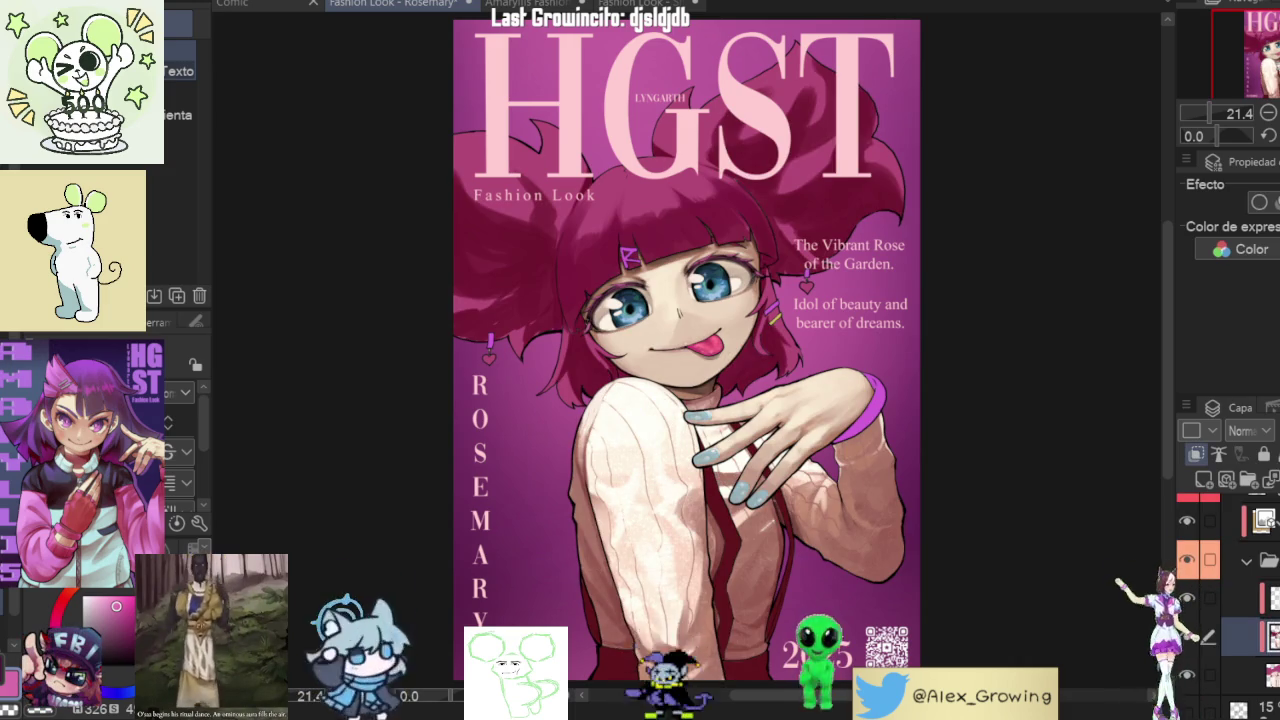
key(b)
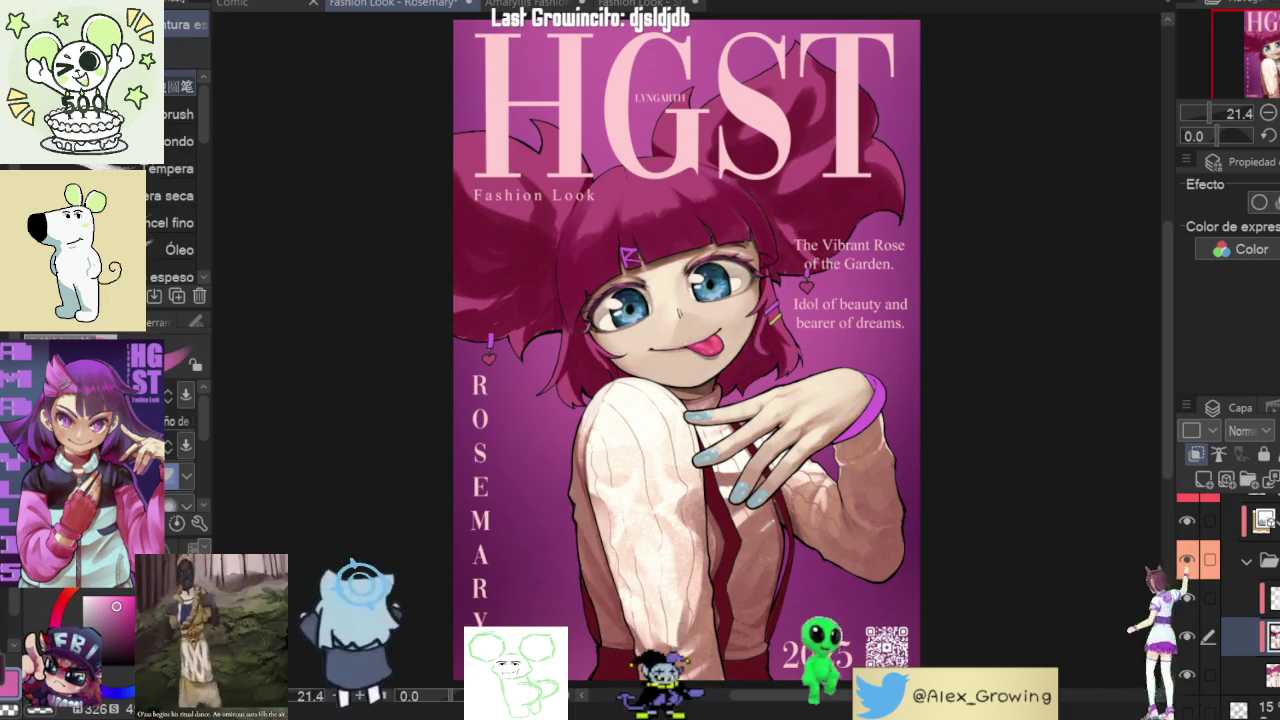
scroll(560, 292, up, 5)
drag(684, 387, 781, 362)
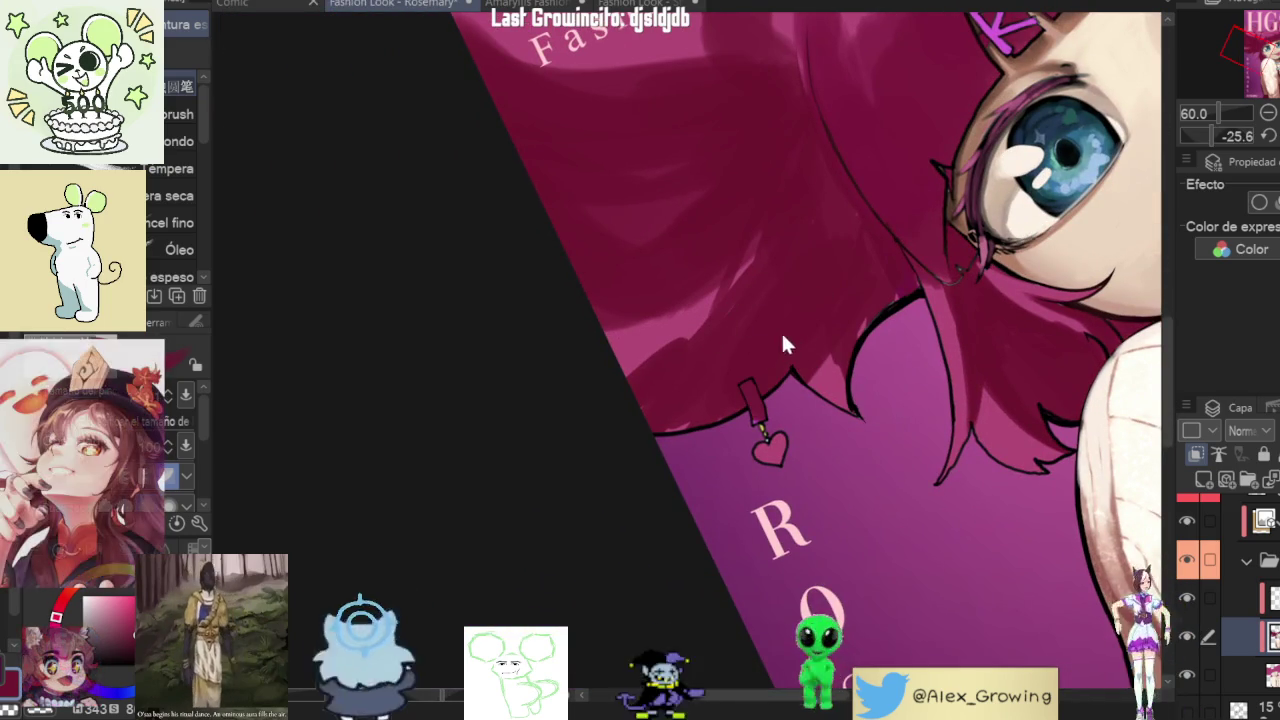
drag(937, 233, 917, 428)
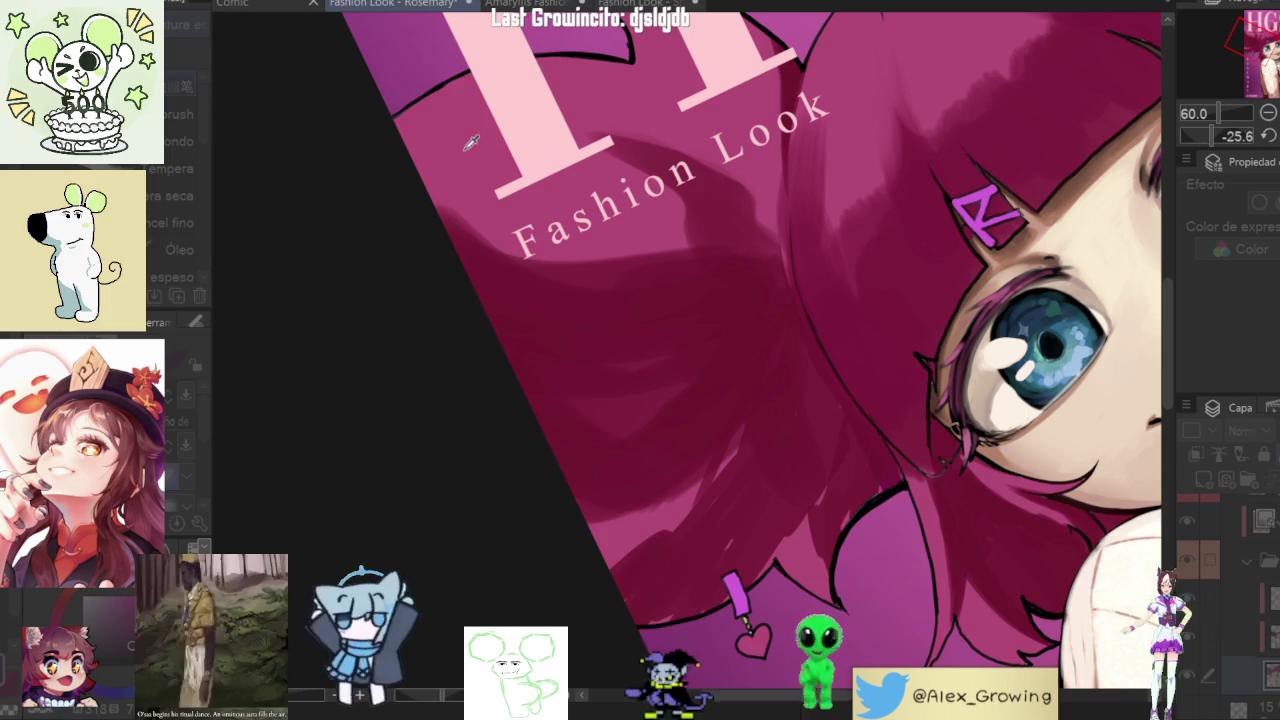
- Auto-select the pink hair region, then rotate and zoom the view to inspect the selection
click(690, 215)
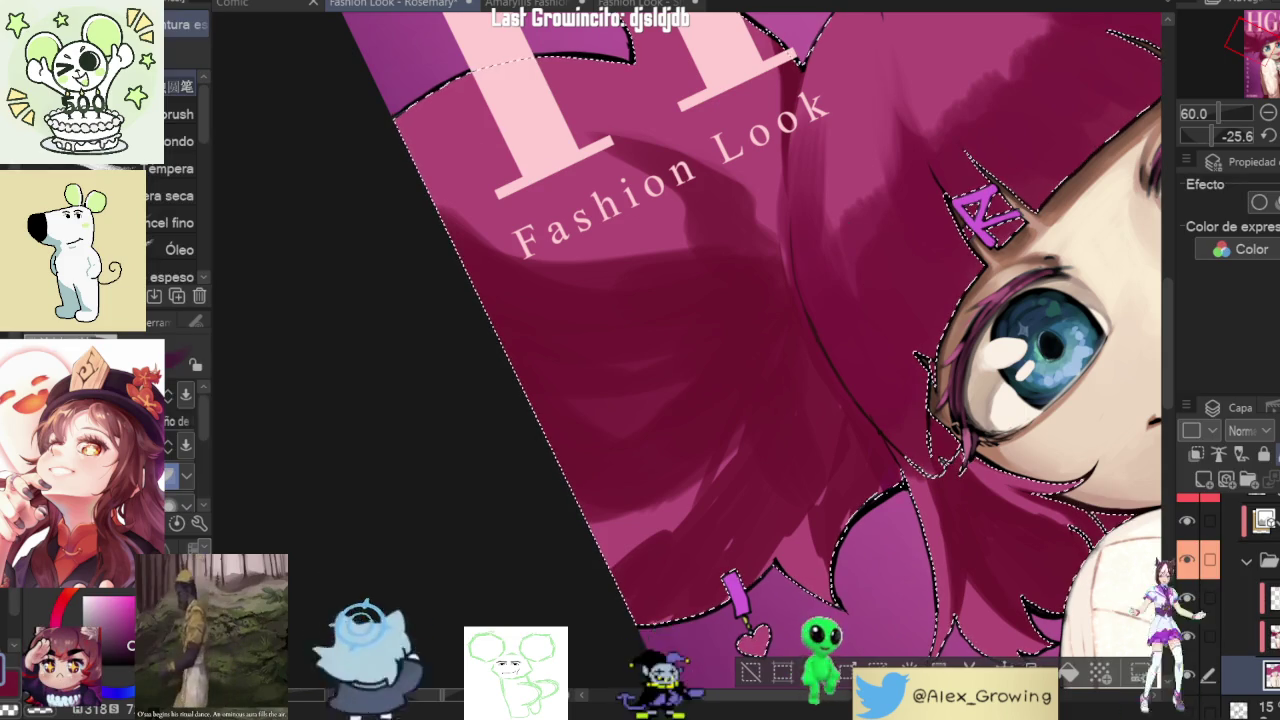
drag(768, 412, 783, 377)
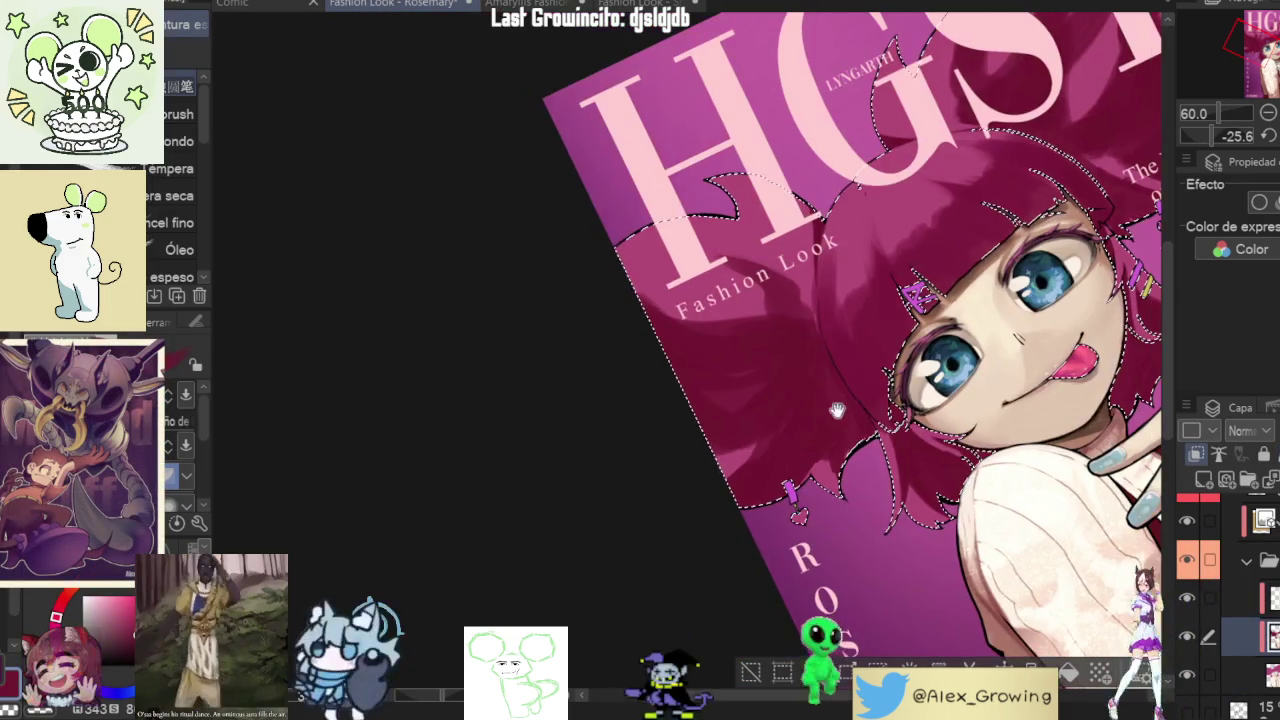
scroll(826, 445, down, 5)
scroll(777, 433, up, 3)
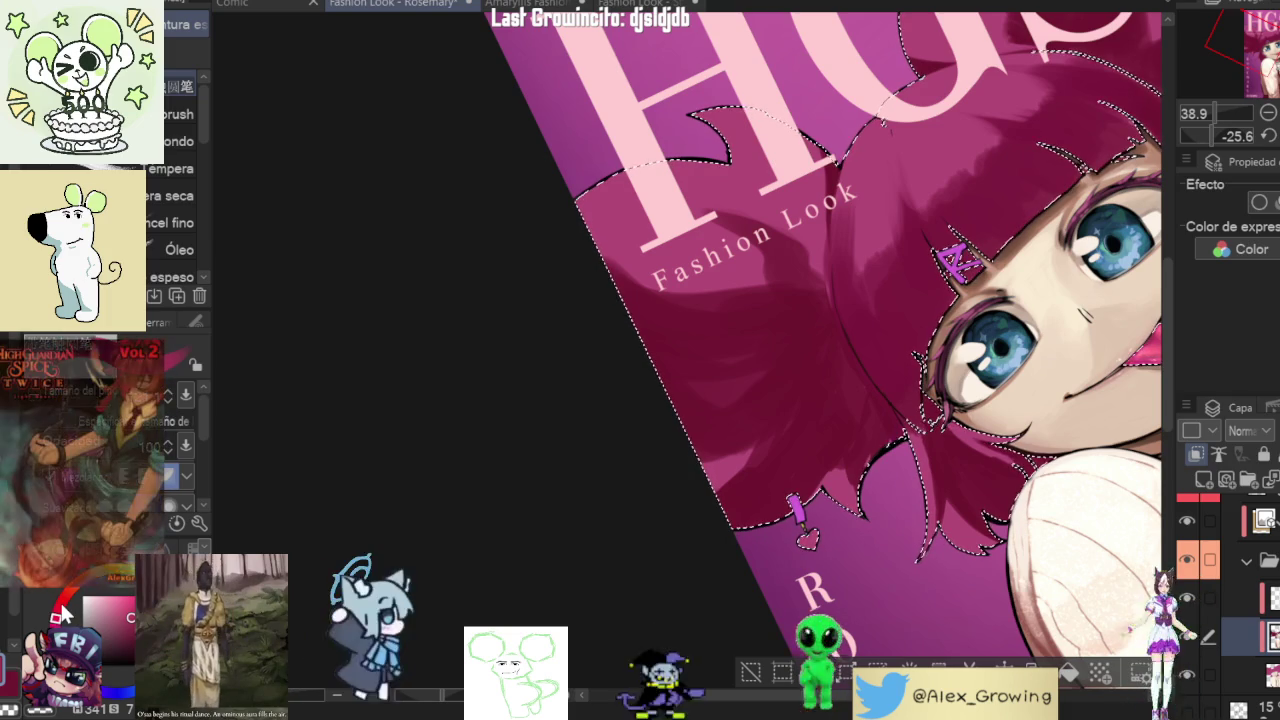
drag(608, 423, 722, 326)
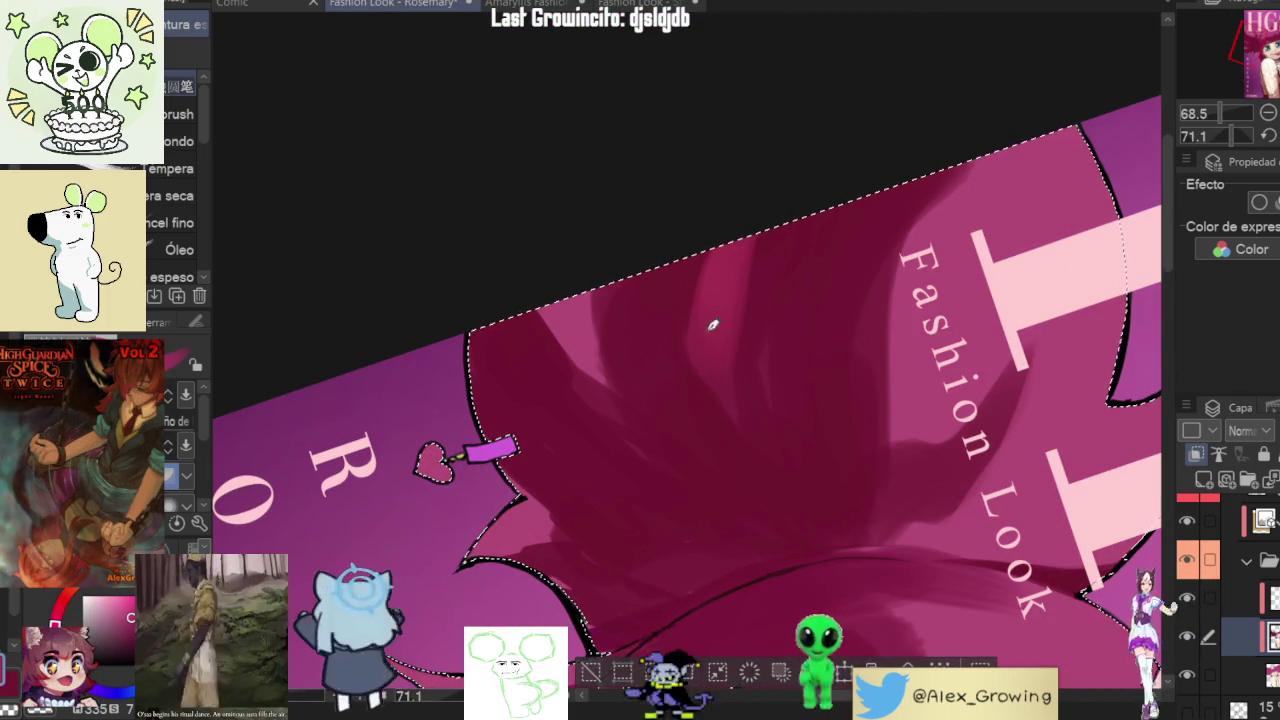
drag(703, 311, 619, 384)
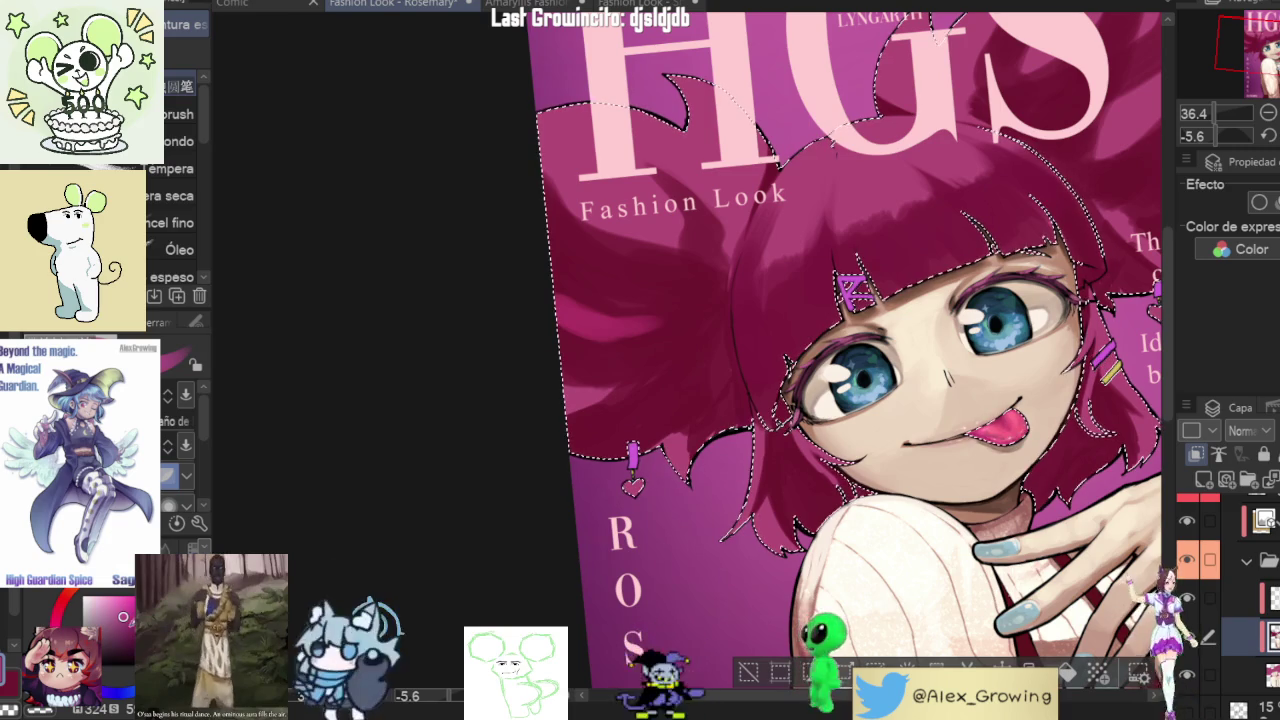
drag(700, 300, 810, 400)
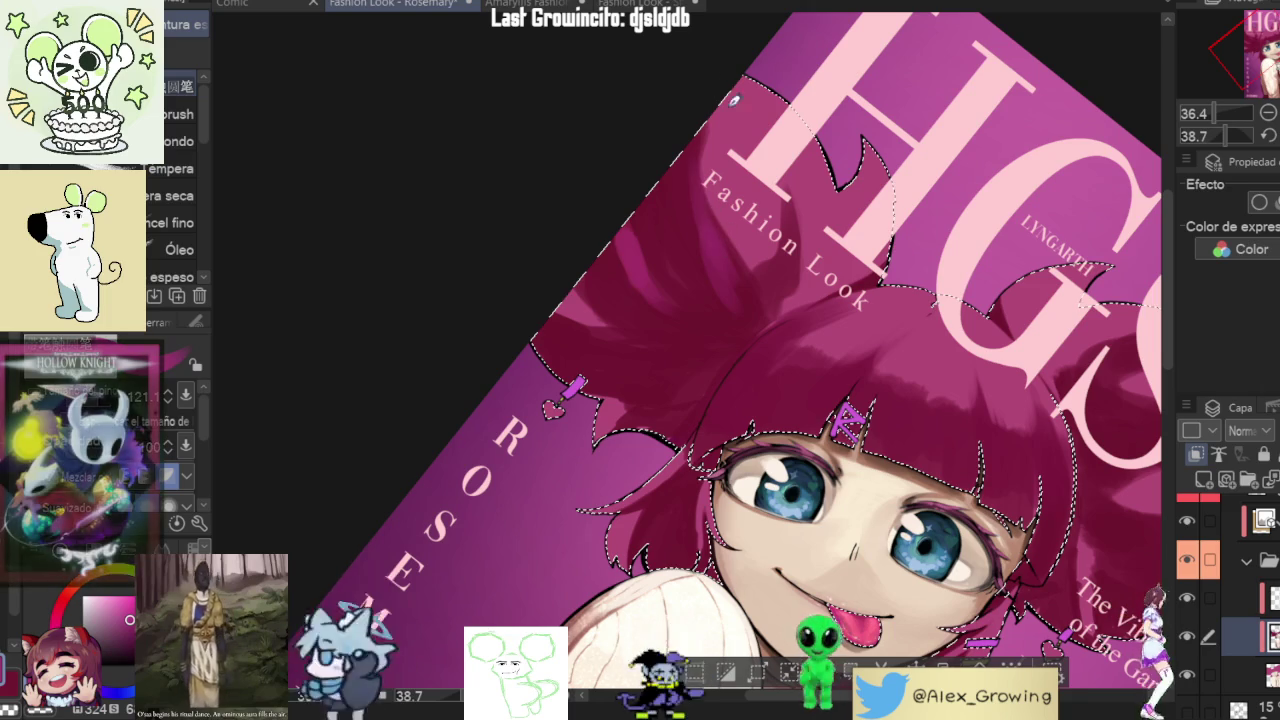
drag(708, 120, 717, 276)
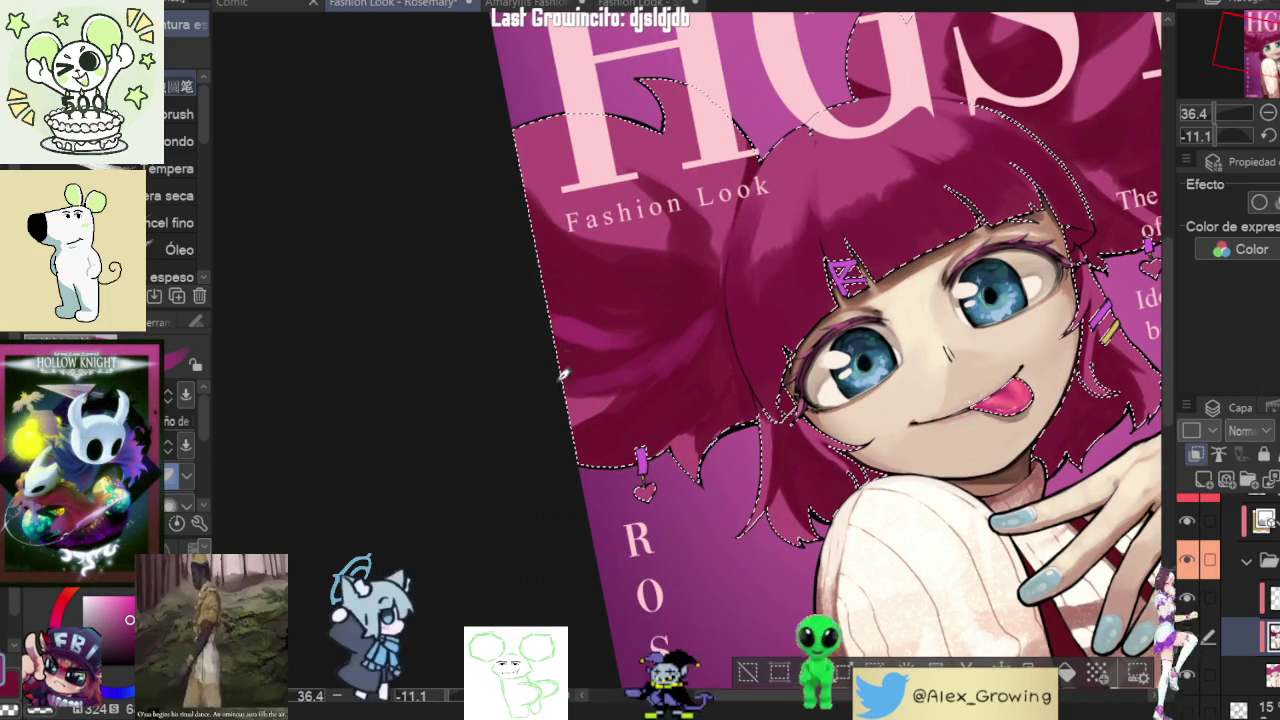
drag(886, 259, 762, 275)
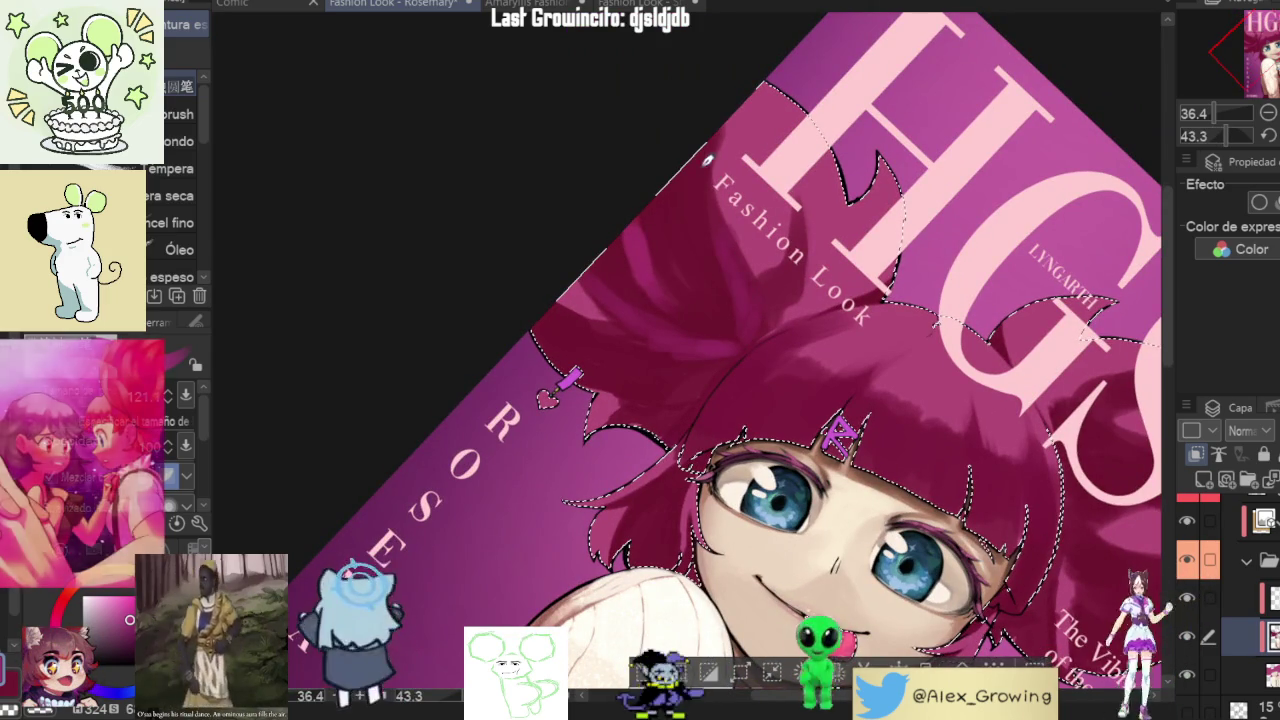
scroll(706, 165, down, 5)
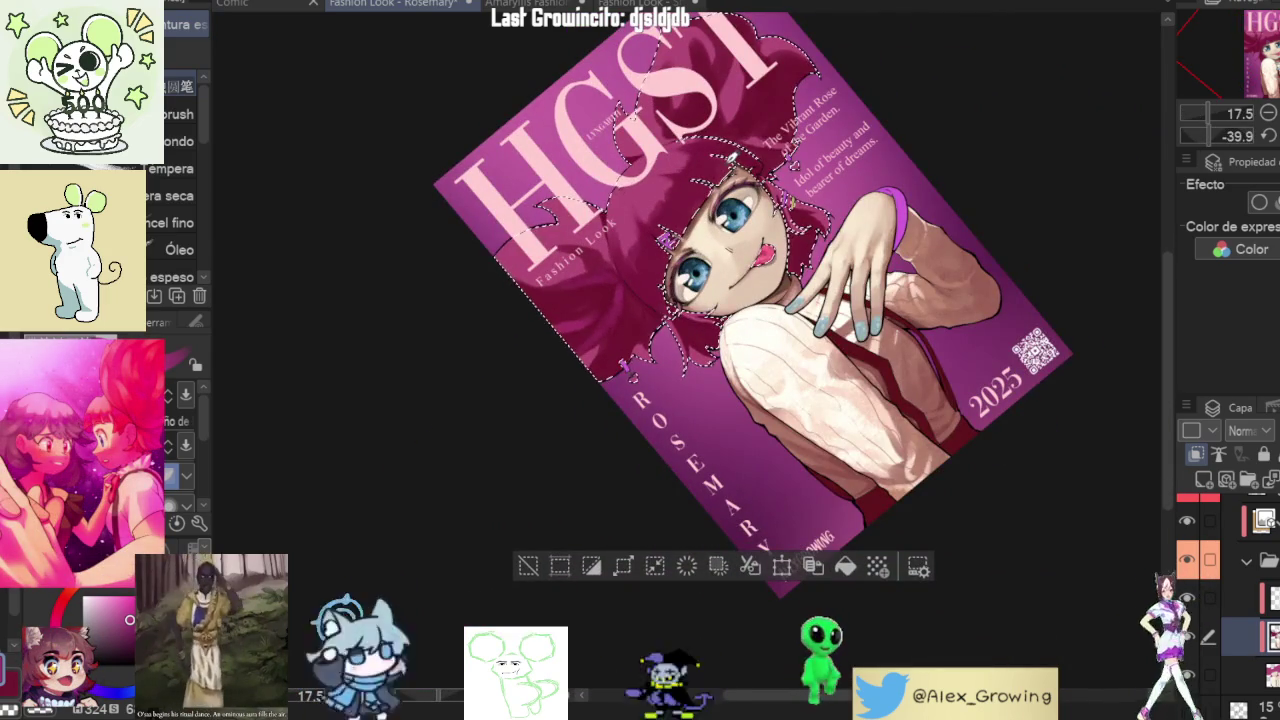
- Rotate and zoom the canvas to straighten the cover view around the hair
scroll(745, 220, up, 5)
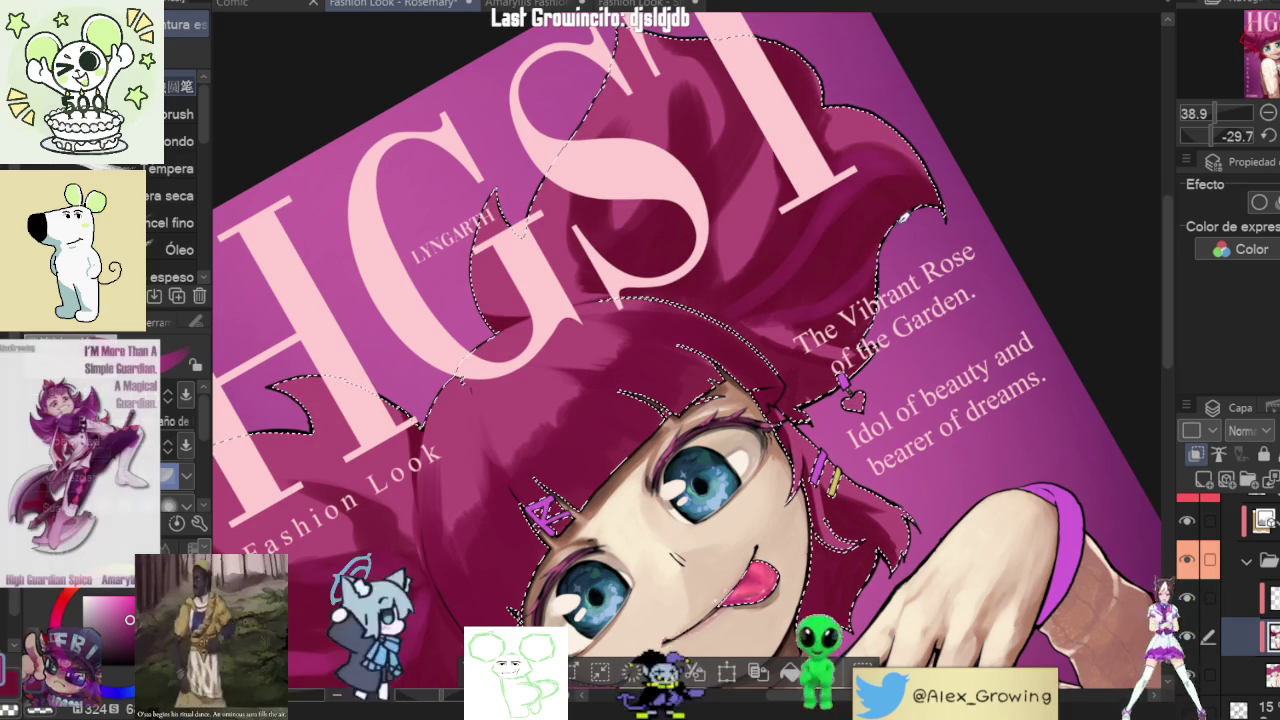
scroll(831, 286, down, 5)
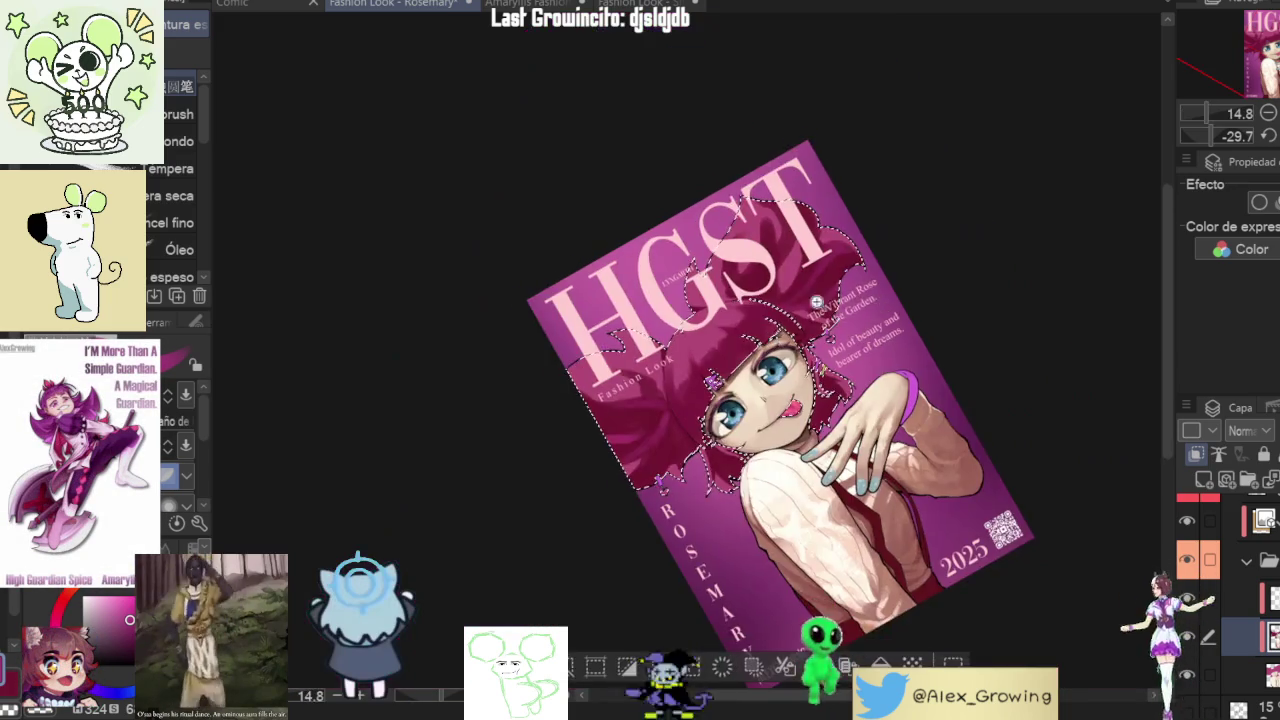
scroll(790, 315, up, 5)
scroll(817, 262, down, 5)
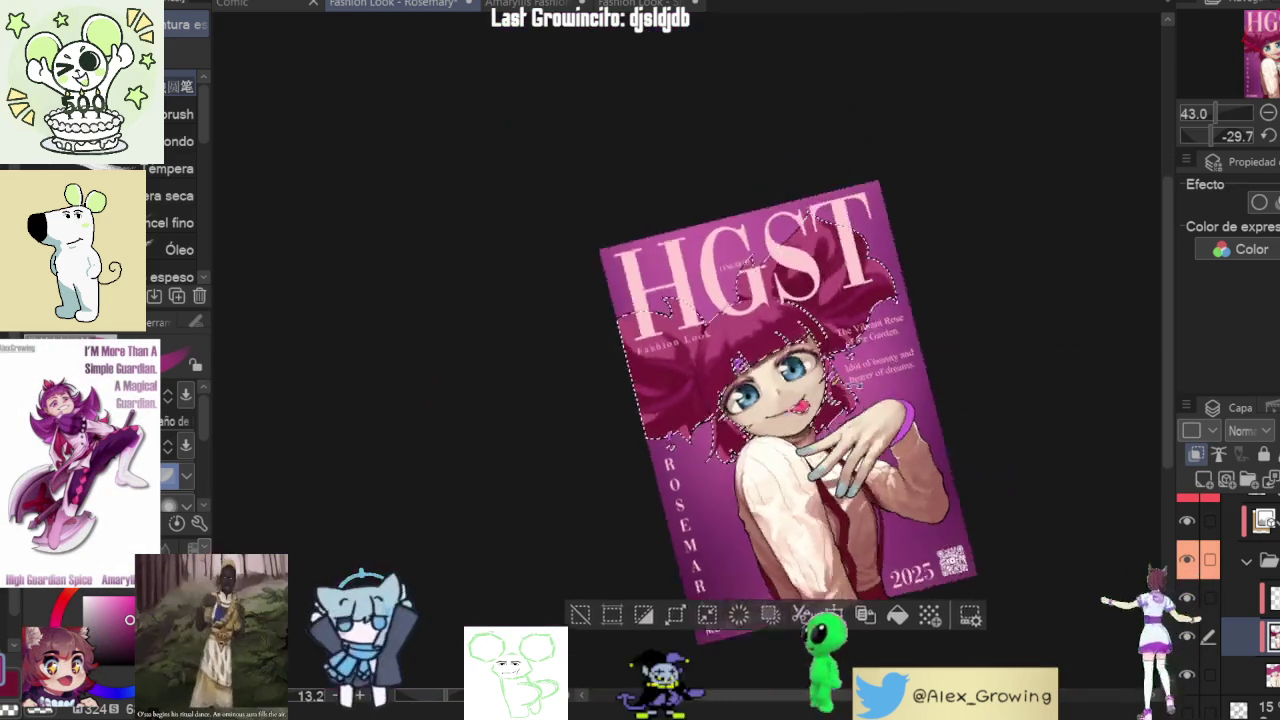
scroll(727, 541, up, 5)
drag(720, 541, 688, 368)
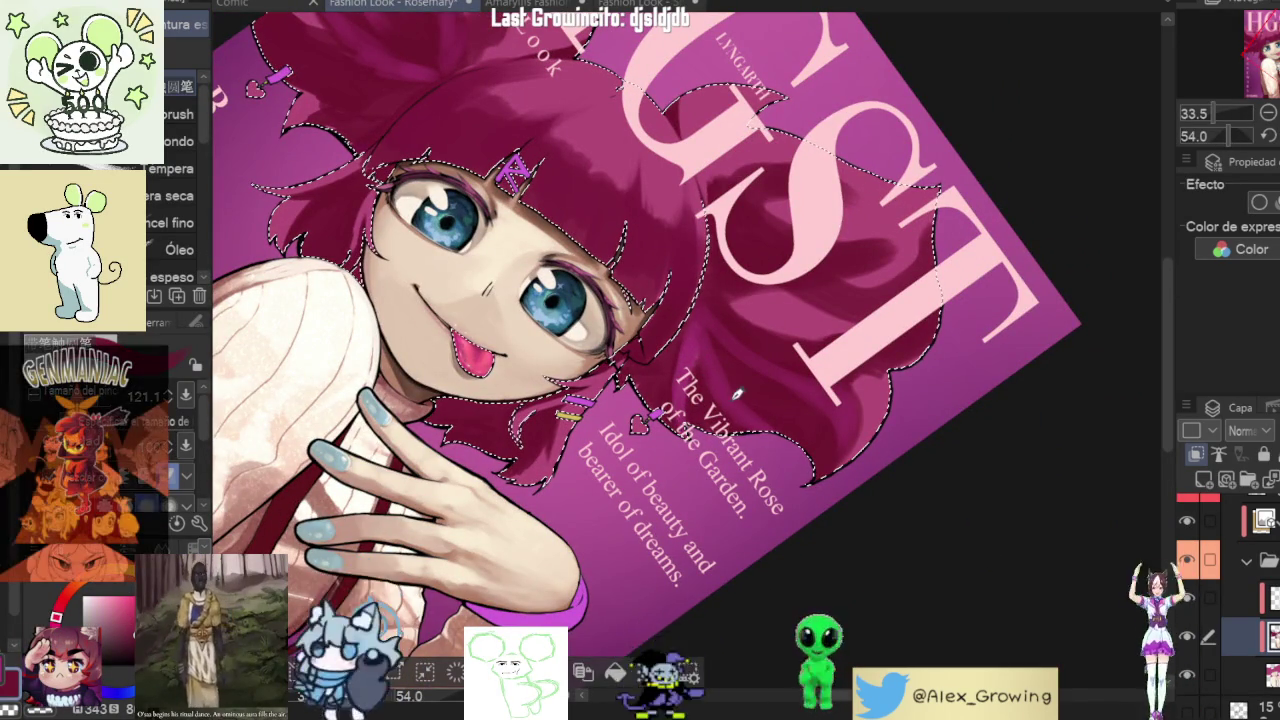
mouse_move(686, 374)
mouse_down()
mouse_move(922, 236)
mouse_move(690, 420)
mouse_up()
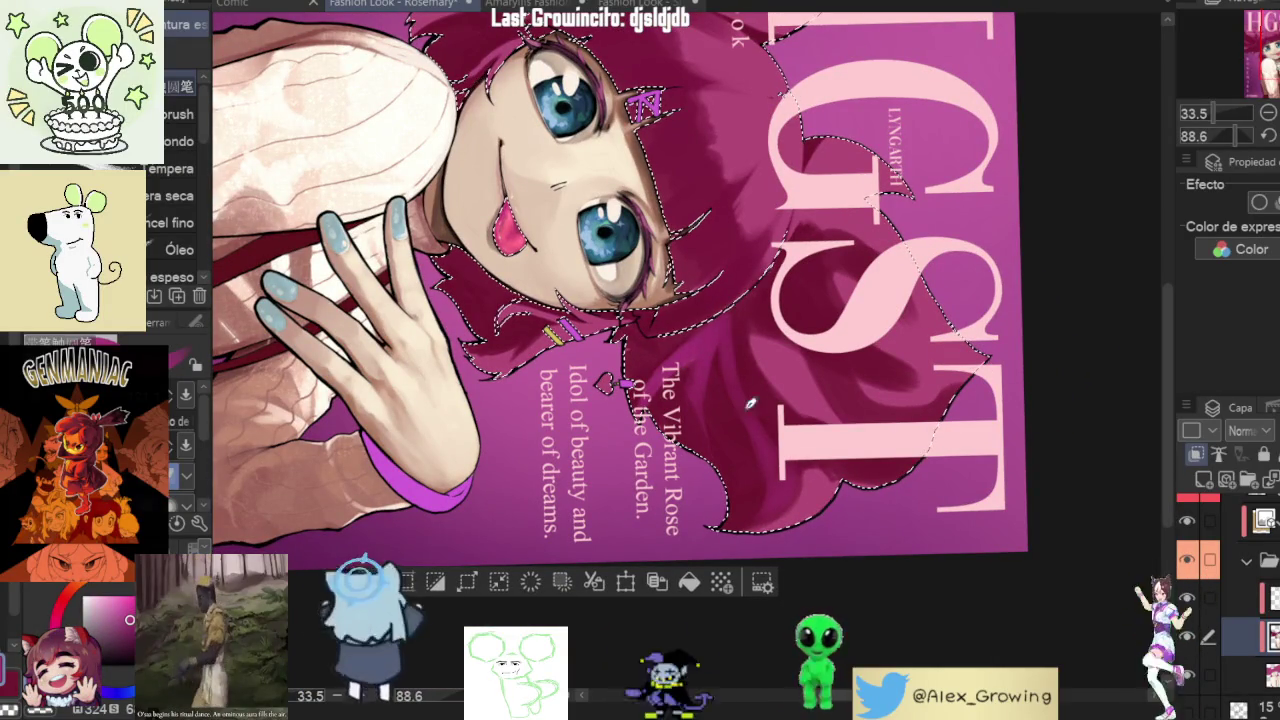
scroll(740, 373, down, 3)
mouse_move(740, 373)
mouse_down()
mouse_move(876, 182)
mouse_move(683, 290)
mouse_up()
scroll(876, 182, up, 3)
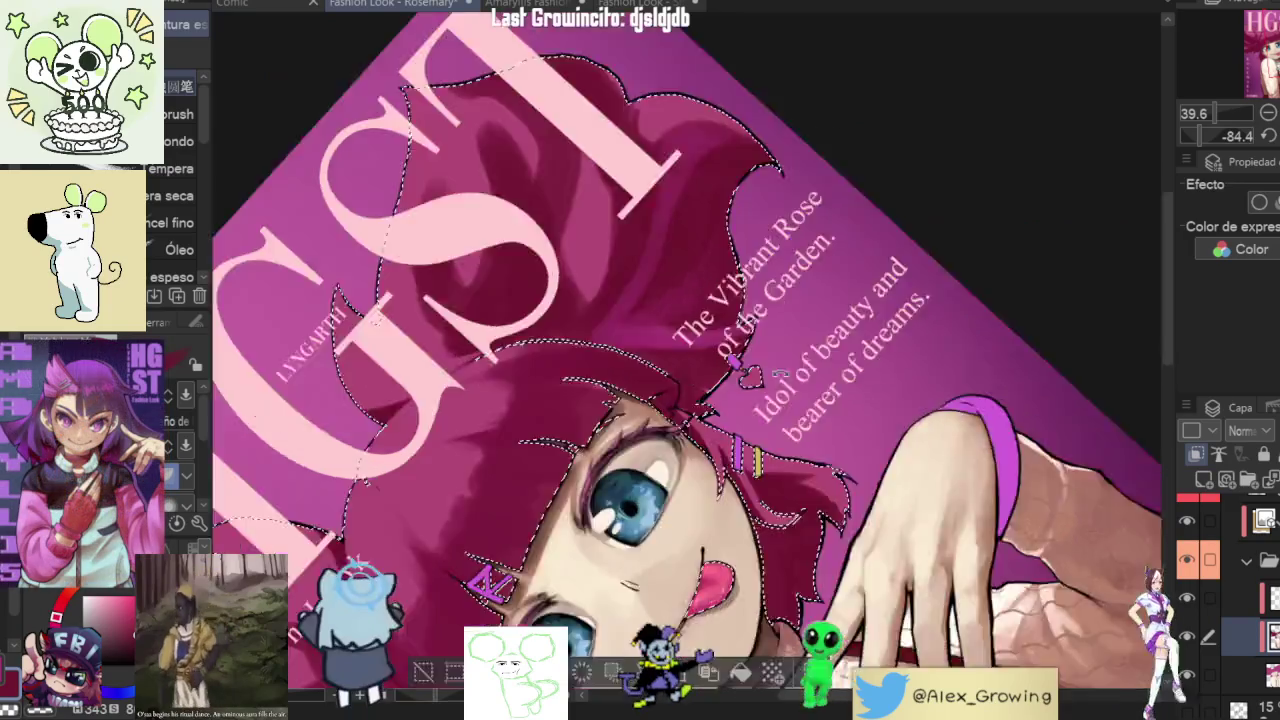
mouse_move(670, 293)
mouse_down()
mouse_move(772, 410)
mouse_move(673, 386)
mouse_up()
scroll(772, 410, down, 3)
scroll(673, 386, up, 3)
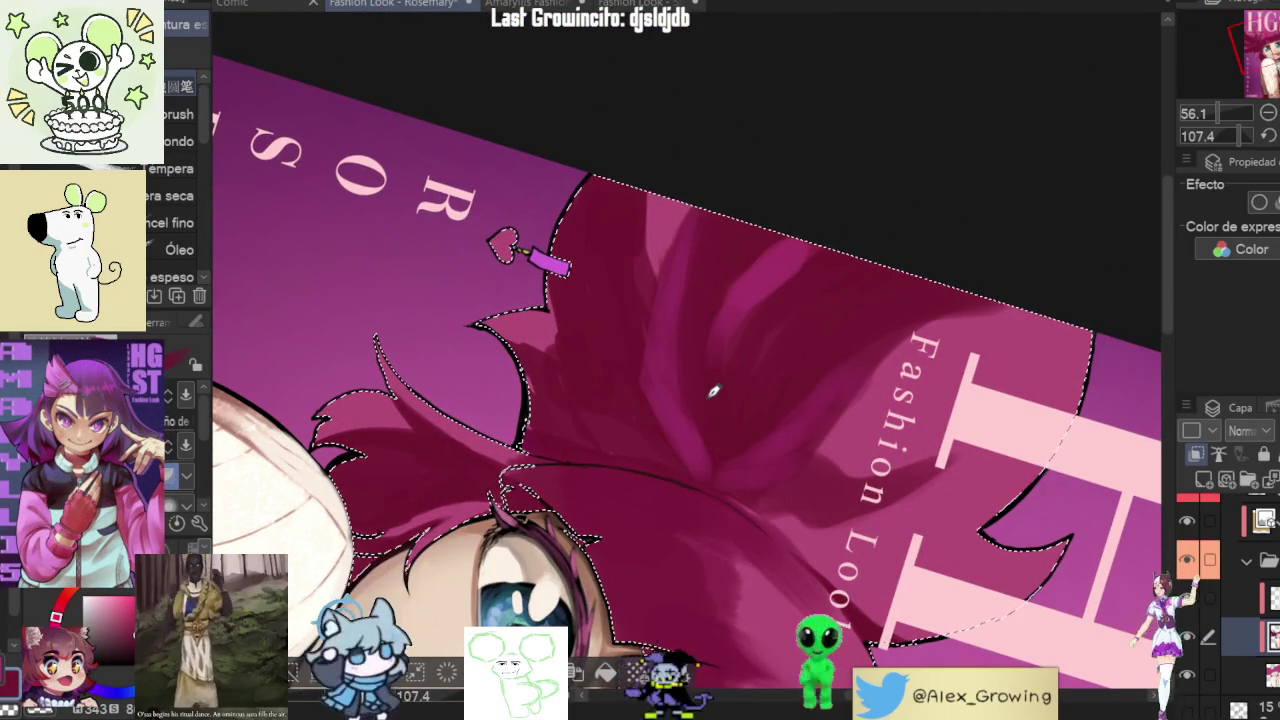
scroll(705, 456, down, 1)
- Turn the cover upright on the face, zoom out, then tilt it for a closer look
drag(705, 456, 746, 393)
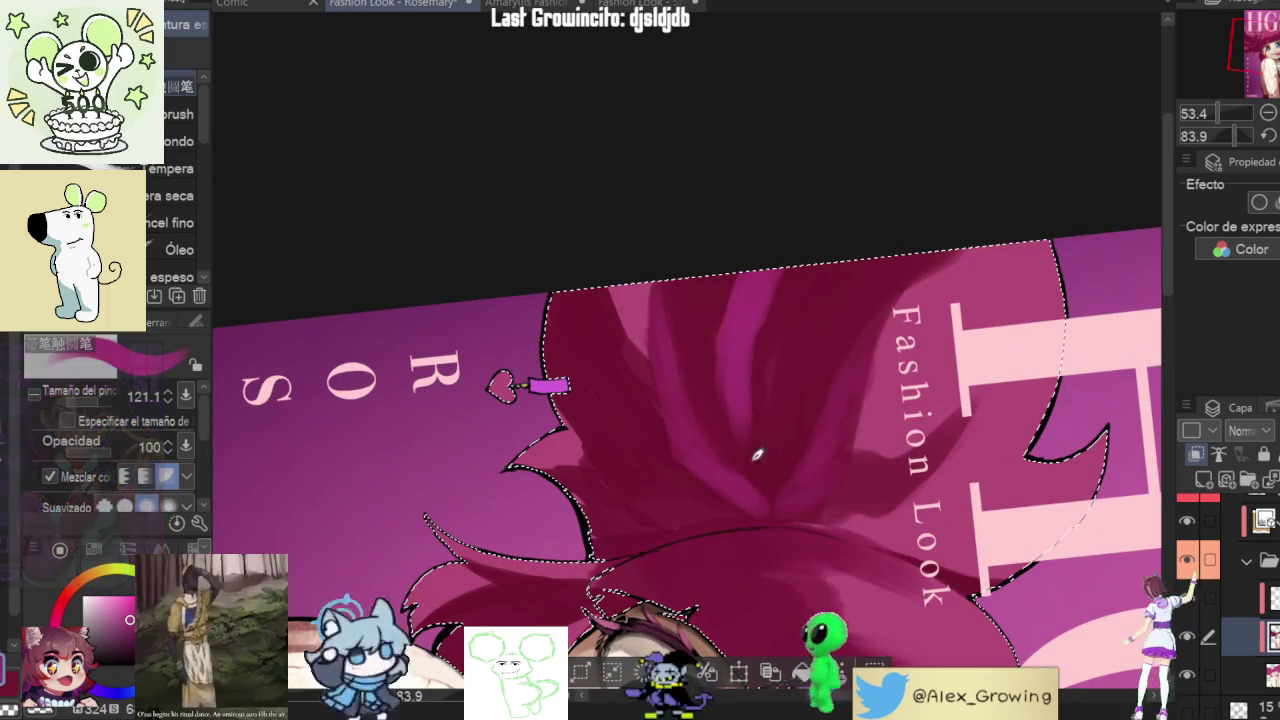
drag(737, 409, 743, 307)
scroll(743, 307, up, 3)
scroll(743, 307, up, 2)
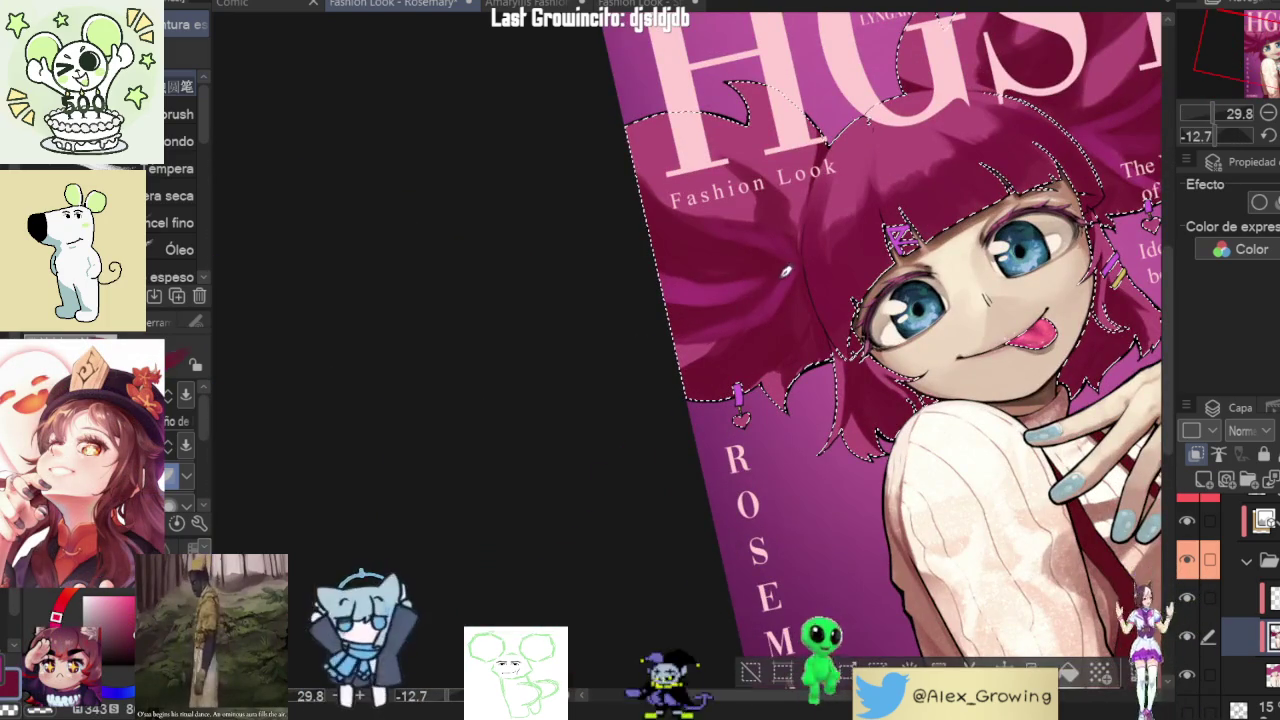
scroll(710, 308, down, 5)
drag(710, 308, 980, 329)
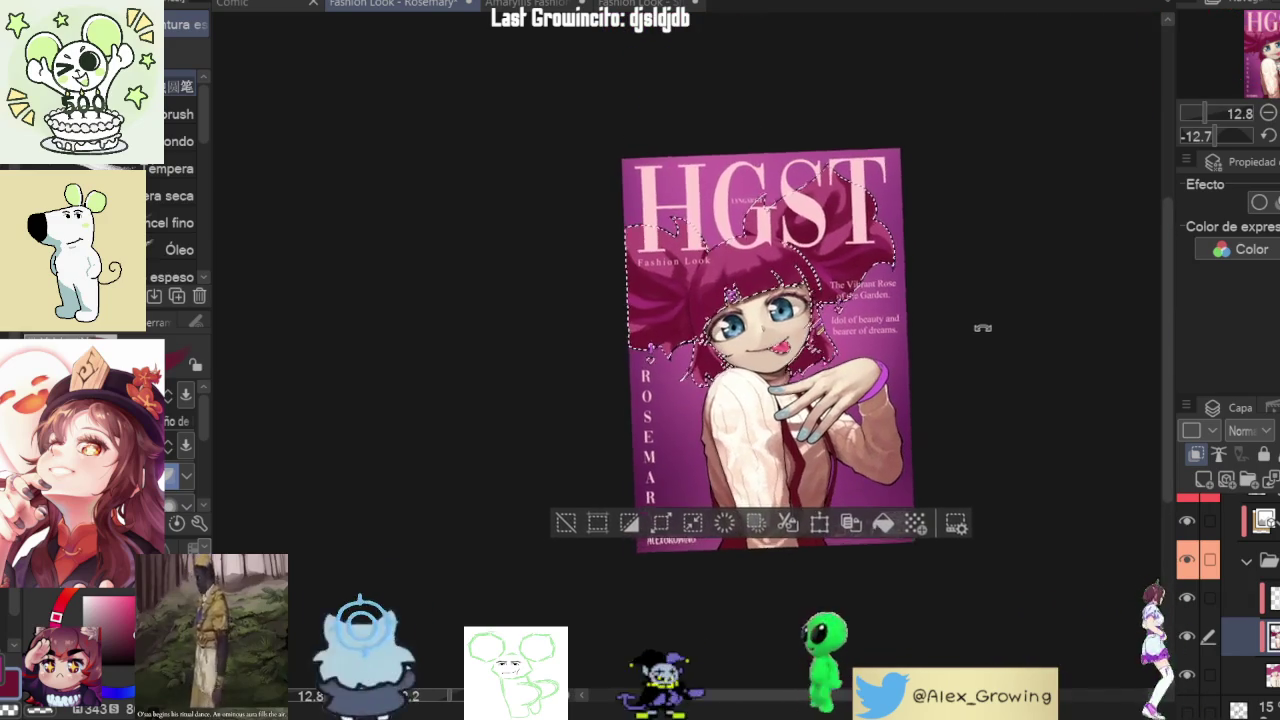
scroll(720, 292, up, 5)
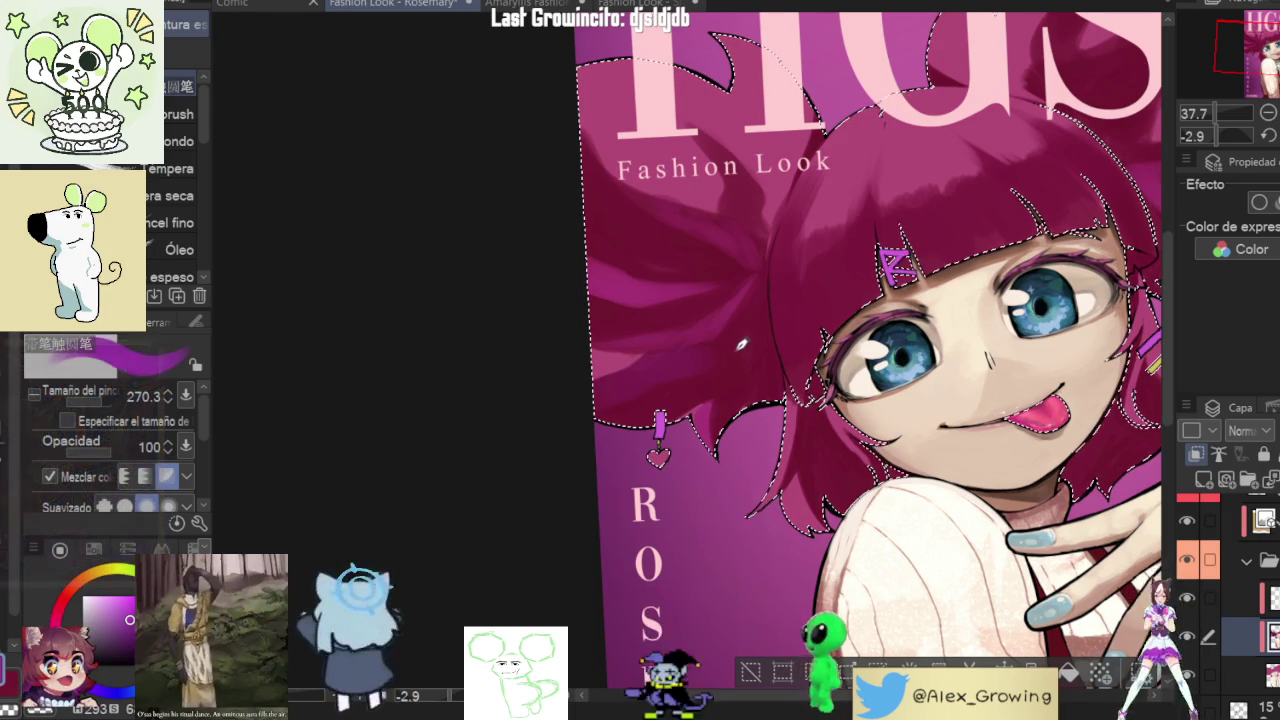
scroll(676, 404, down, 3)
scroll(676, 404, up, 3)
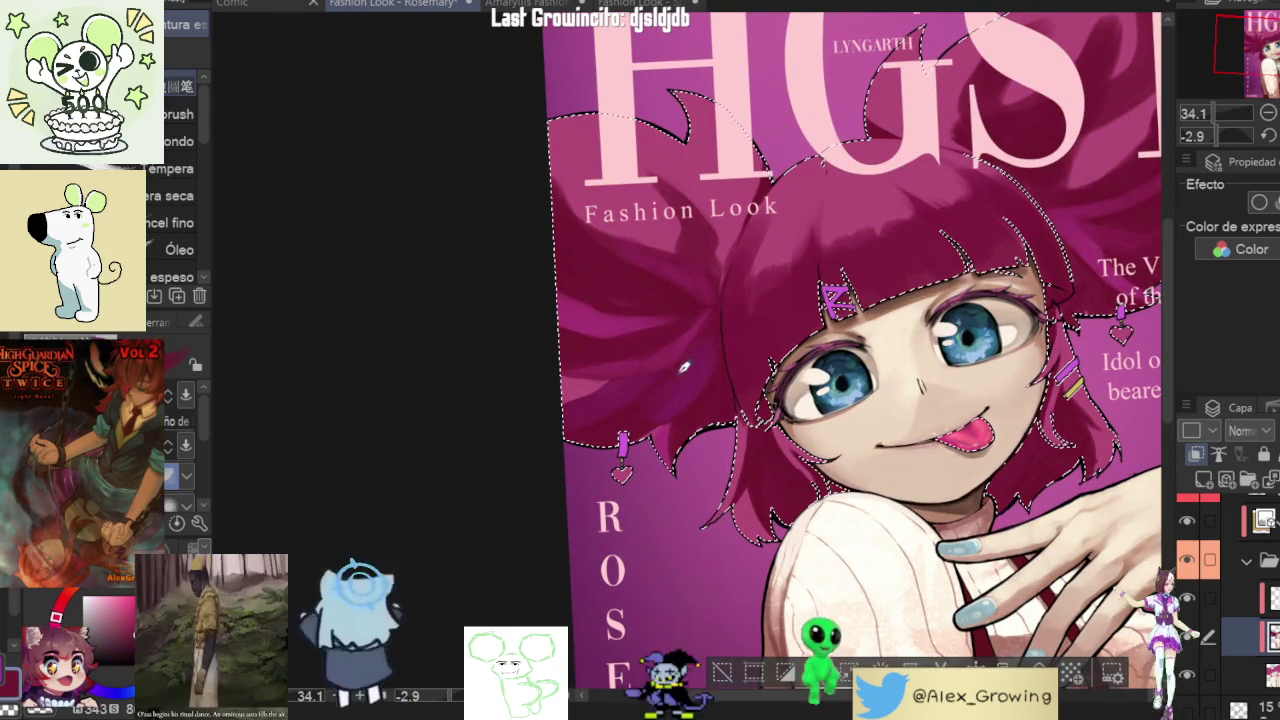
scroll(660, 400, down, 3)
drag(664, 399, 743, 425)
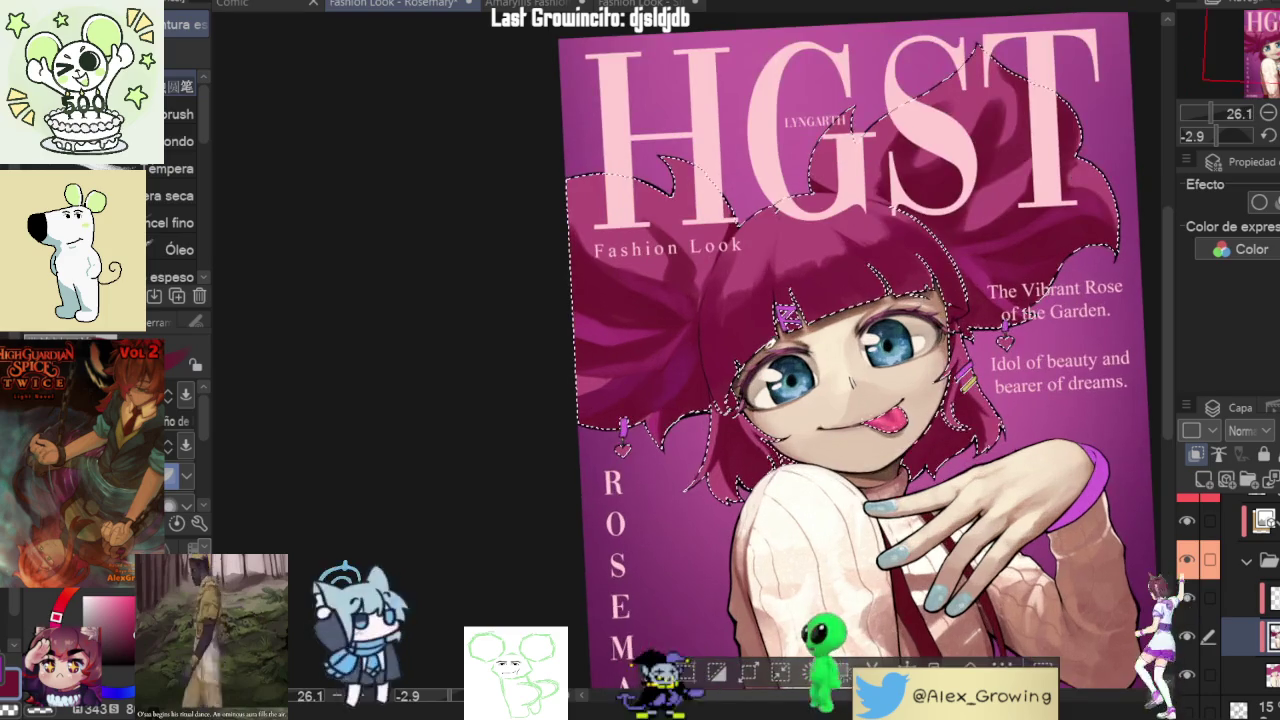
scroll(743, 425, down, 3)
scroll(743, 425, up, 3)
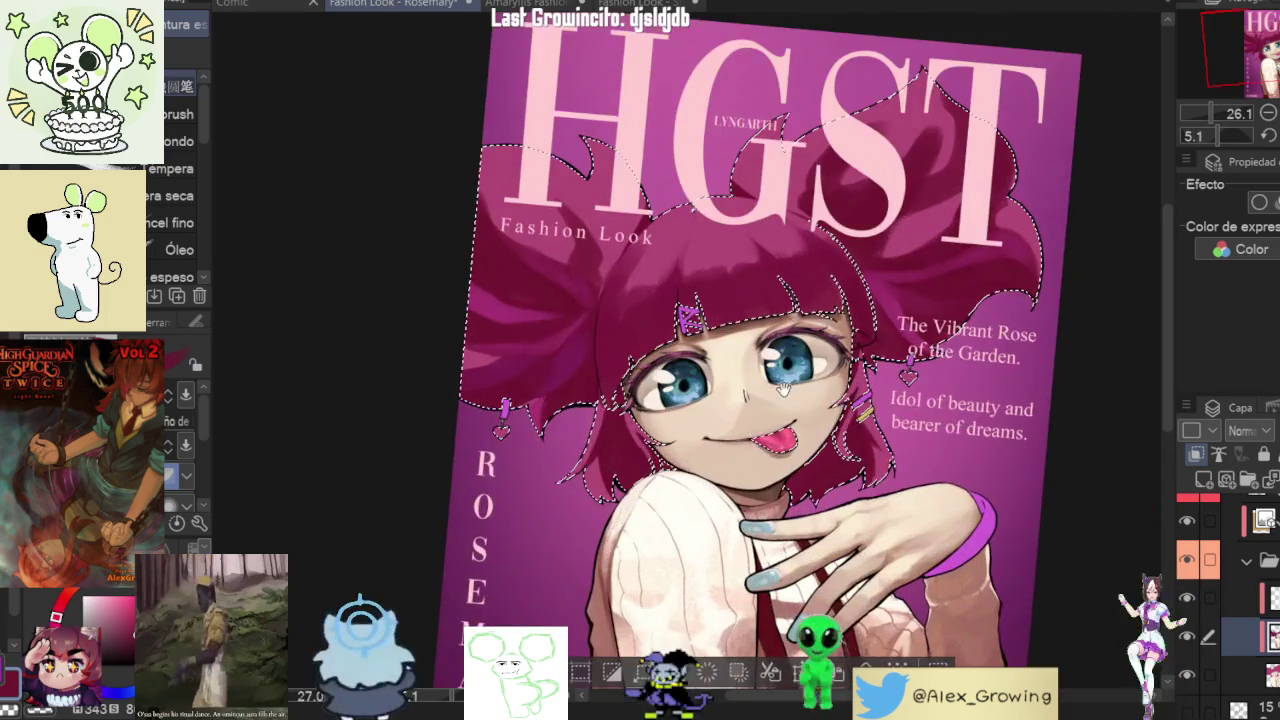
mouse_move(743, 425)
mouse_down()
mouse_move(690, 480)
mouse_move(663, 309)
mouse_up()
scroll(643, 357, up, 3)
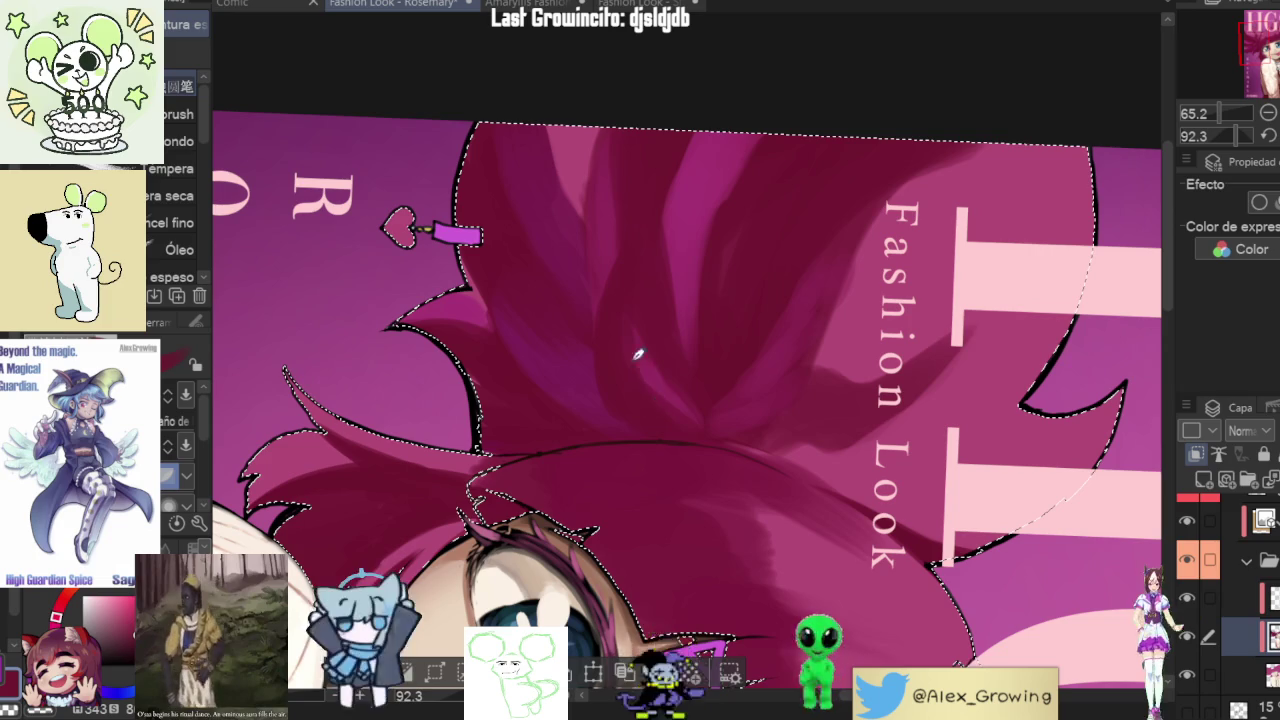
- Sample a purple from the hair as the new drawing colour, replacing red
alt+click(681, 347)
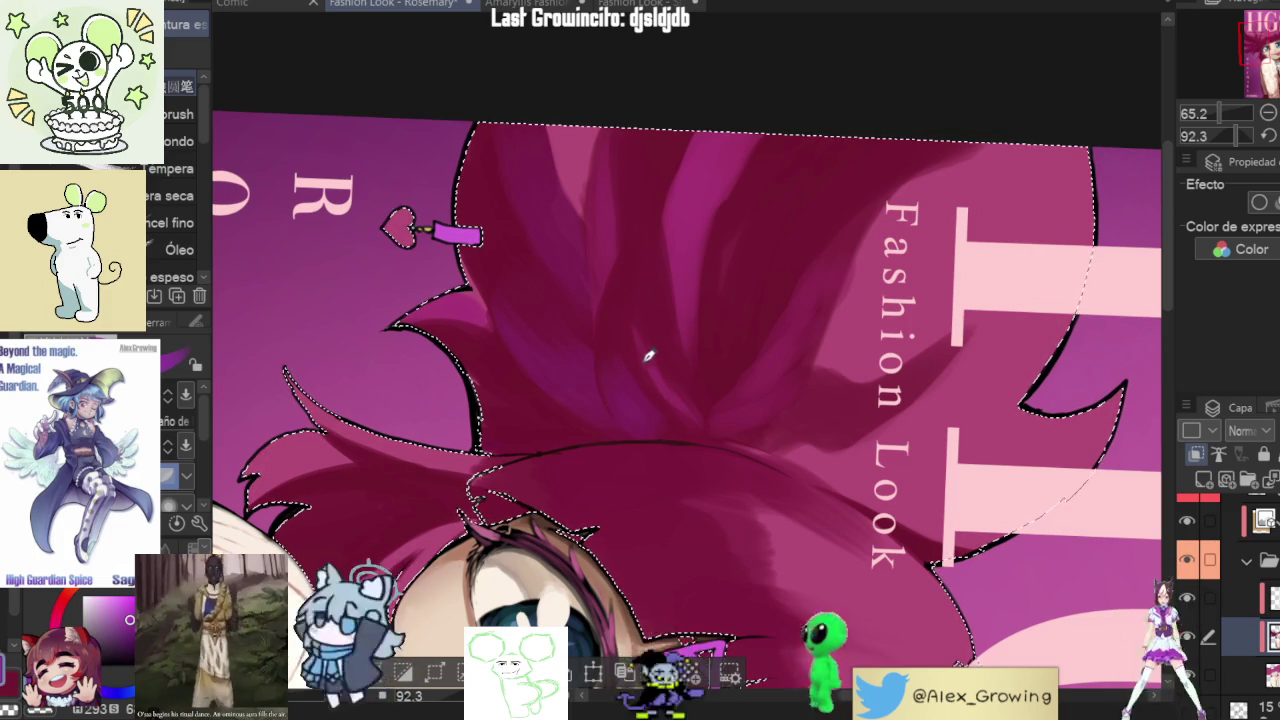
alt+click(612, 395)
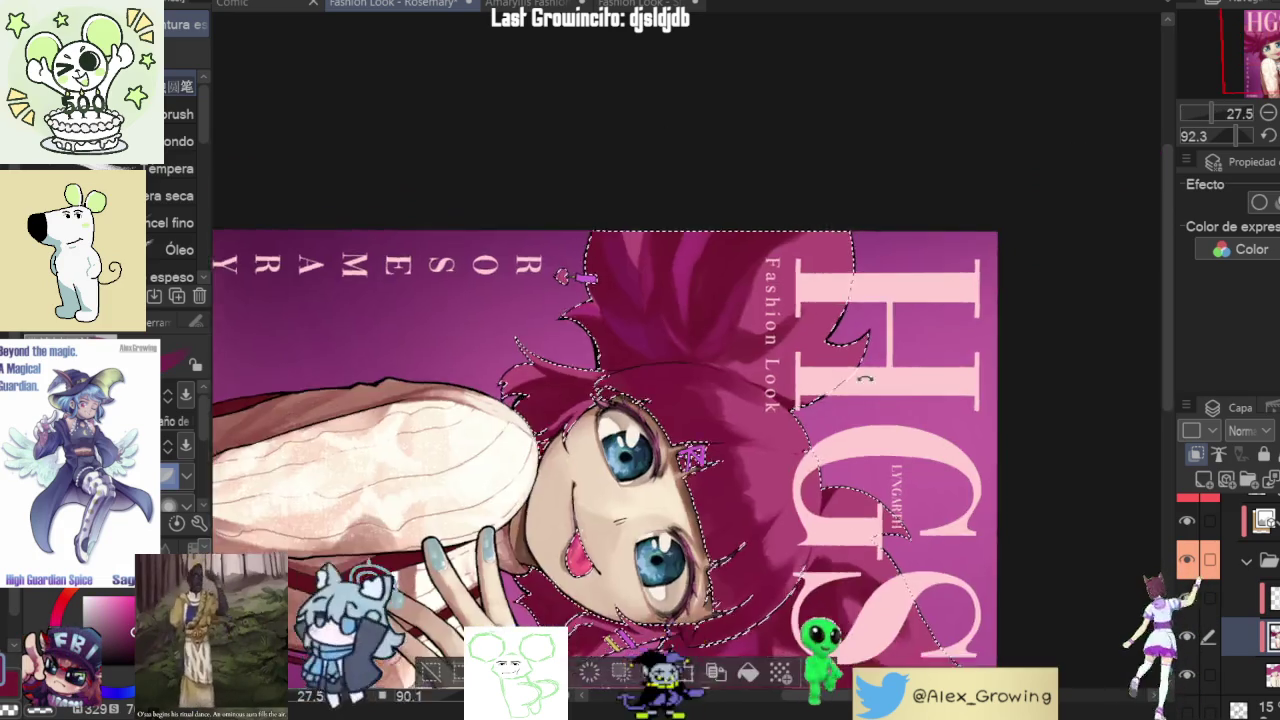
drag(618, 369, 745, 288)
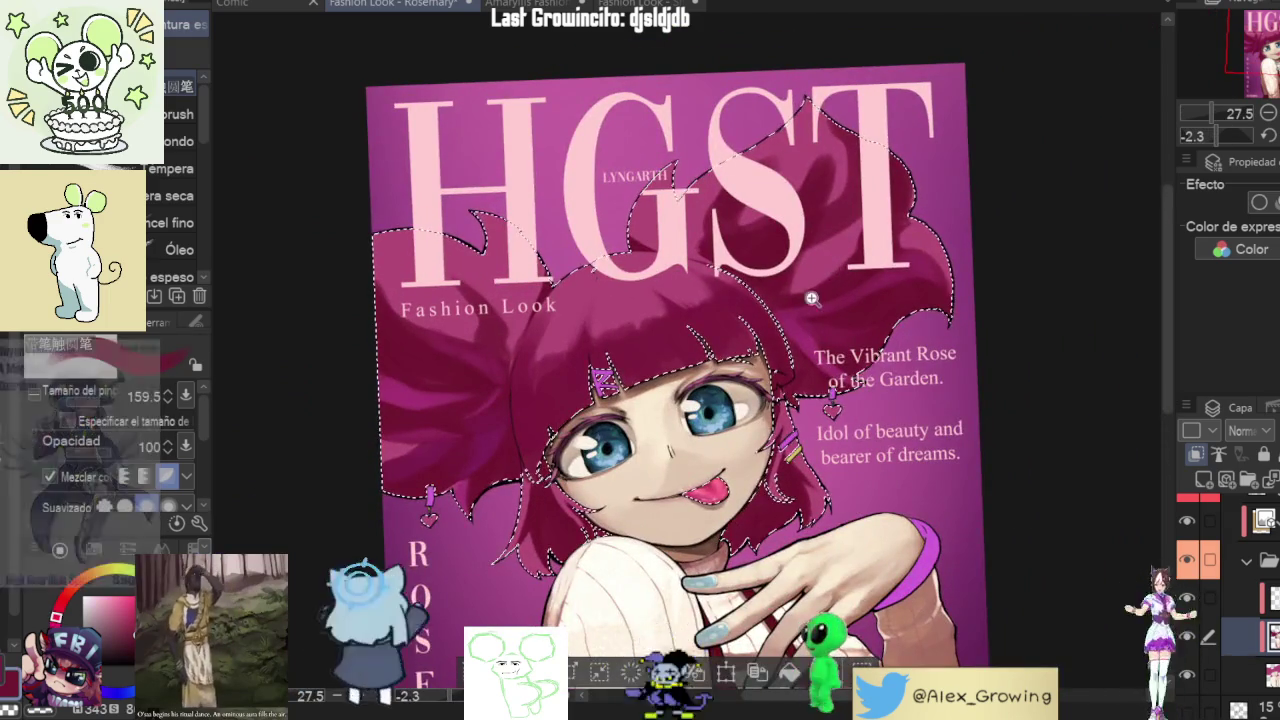
scroll(790, 305, up, 2)
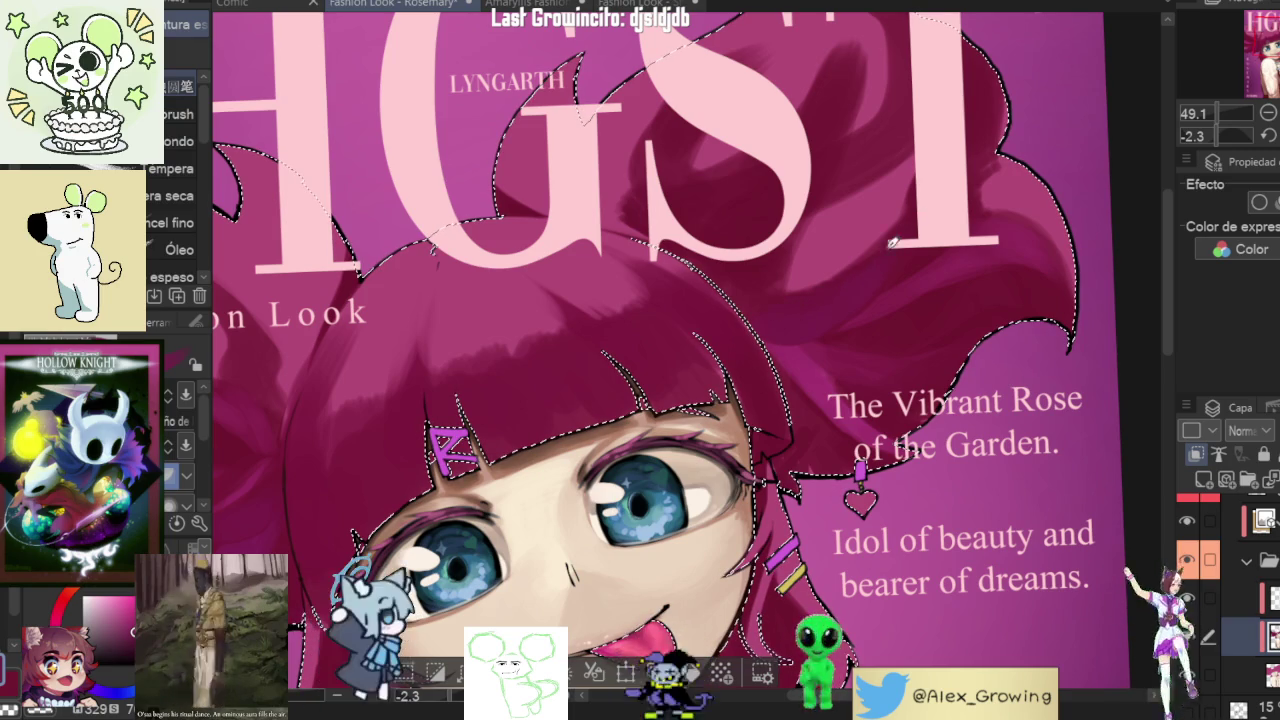
scroll(785, 318, down, 5)
scroll(890, 302, up, 4)
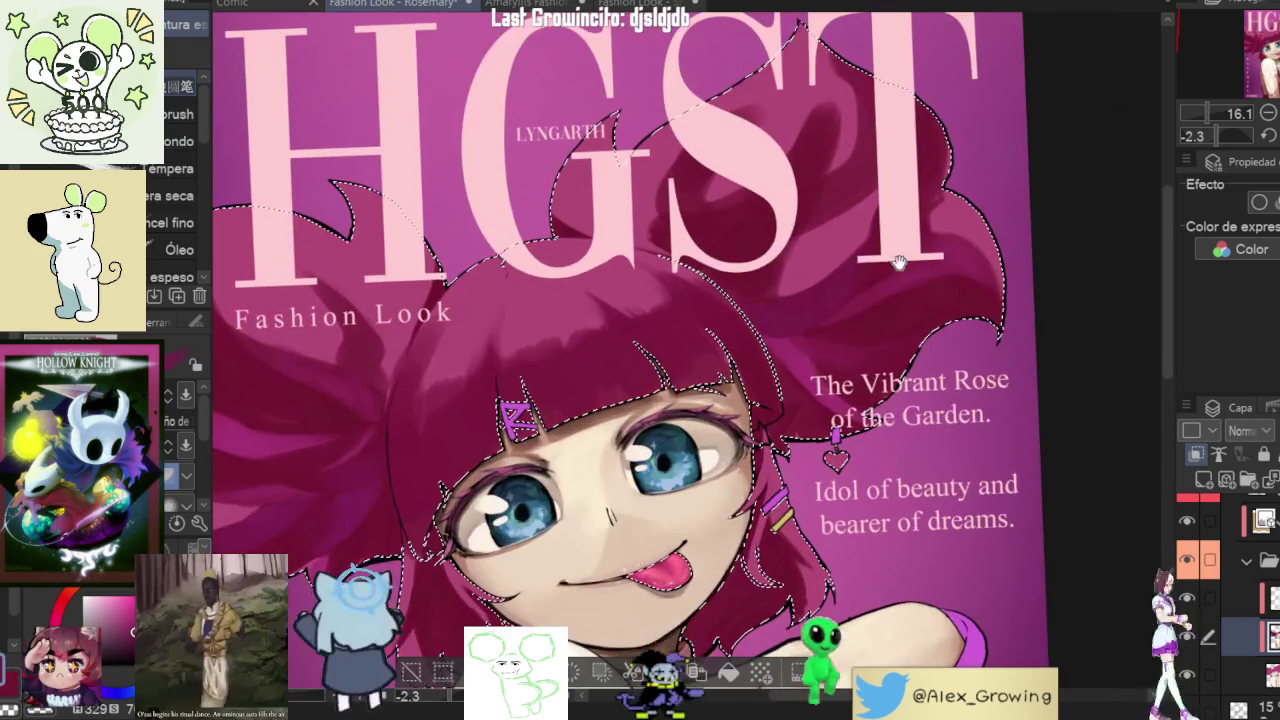
drag(905, 206, 949, 230)
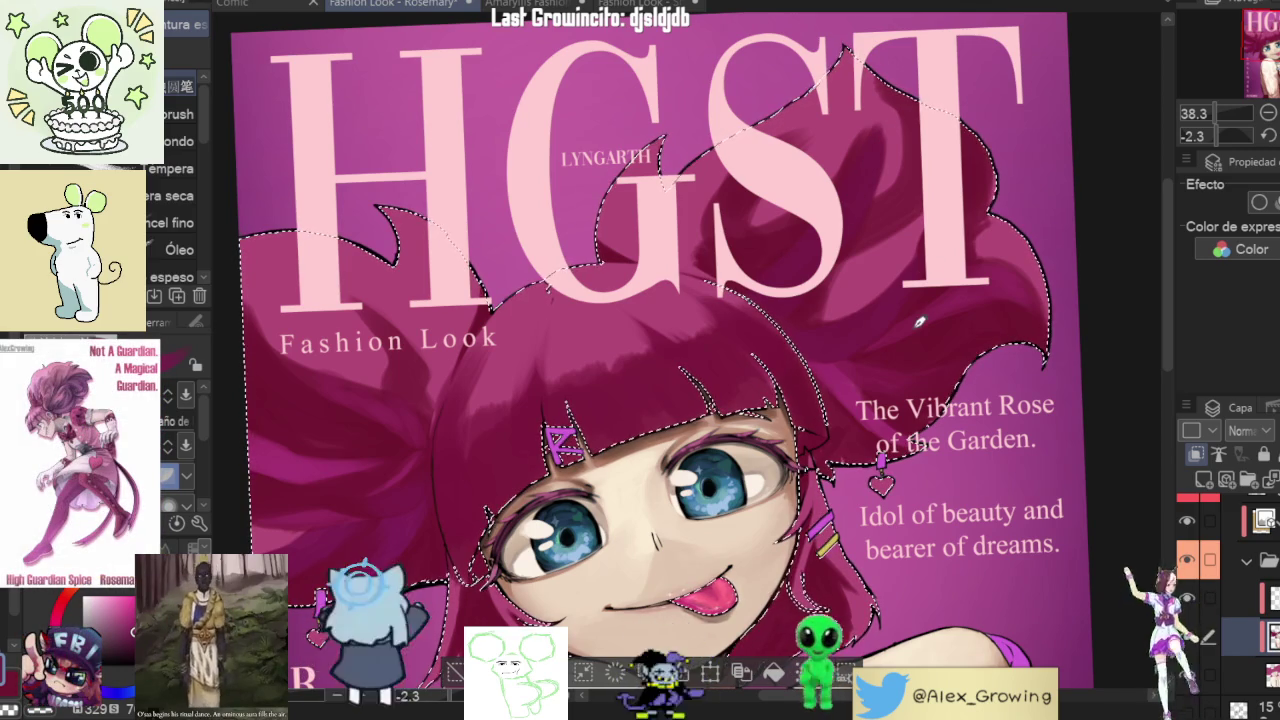
drag(1085, 143, 915, 272)
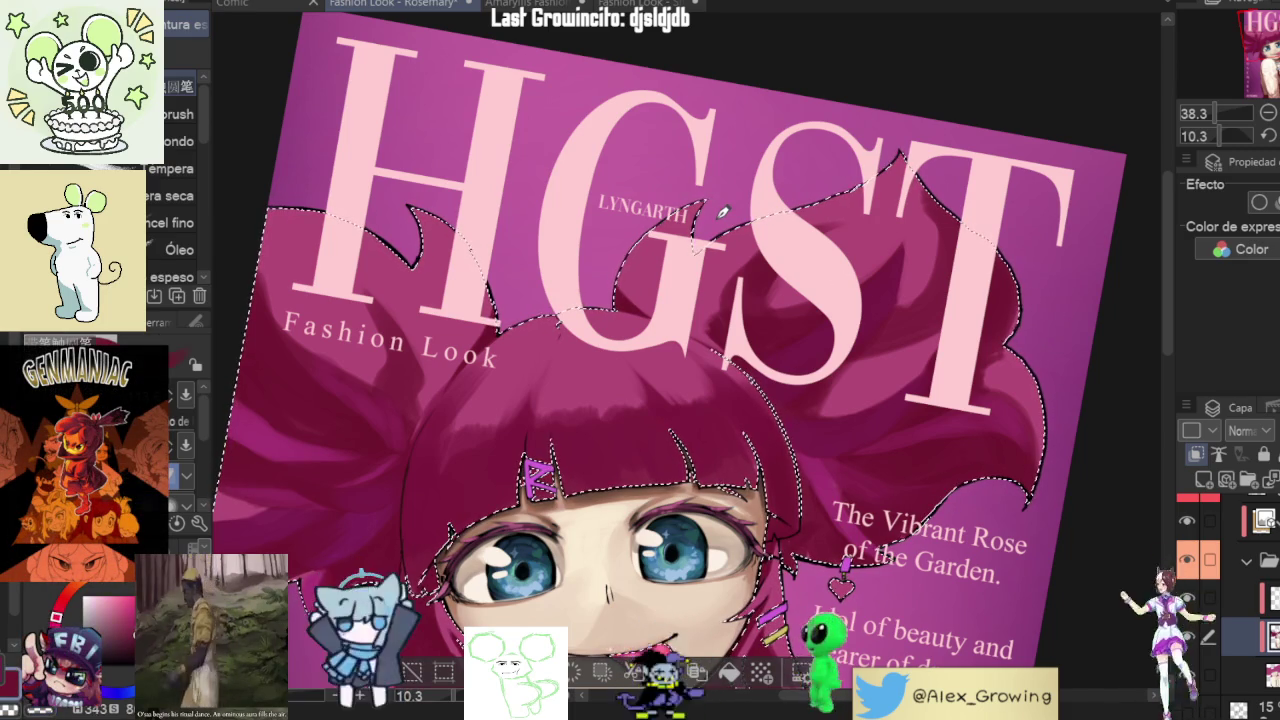
scroll(722, 211, up, 1)
scroll(731, 310, up, 1)
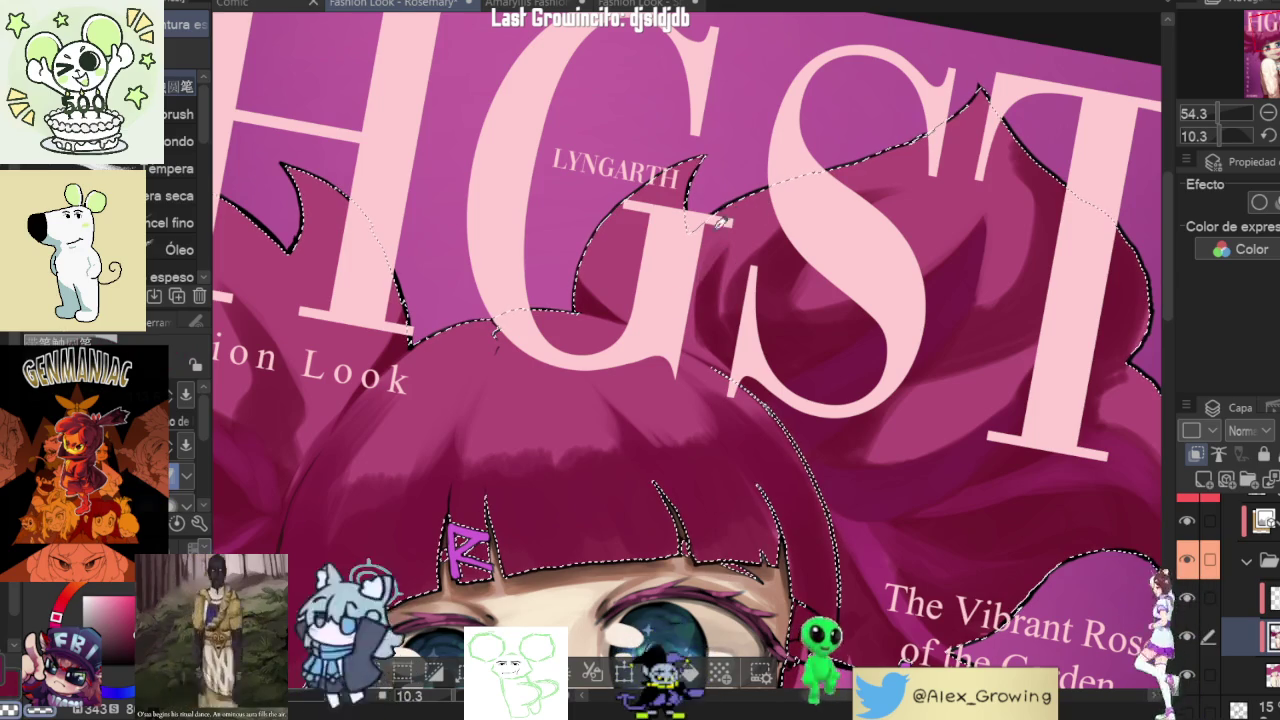
scroll(726, 229, down, 3)
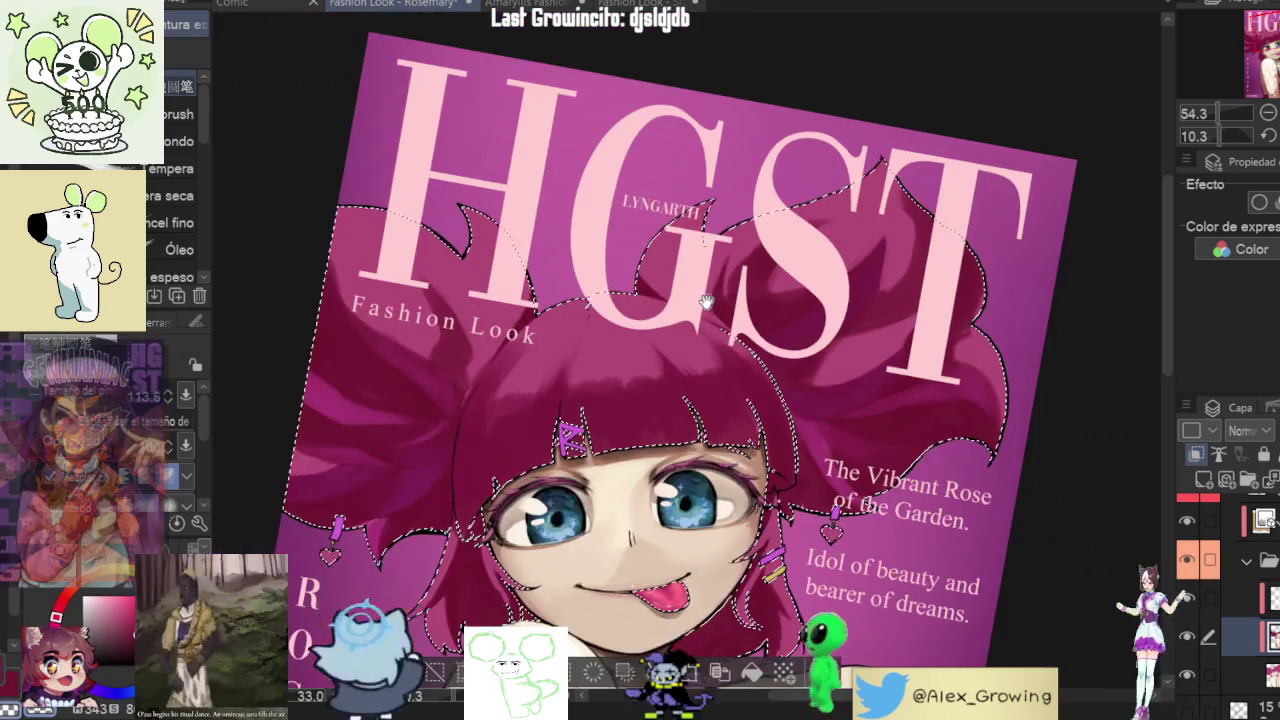
drag(720, 240, 873, 238)
scroll(873, 238, up, 3)
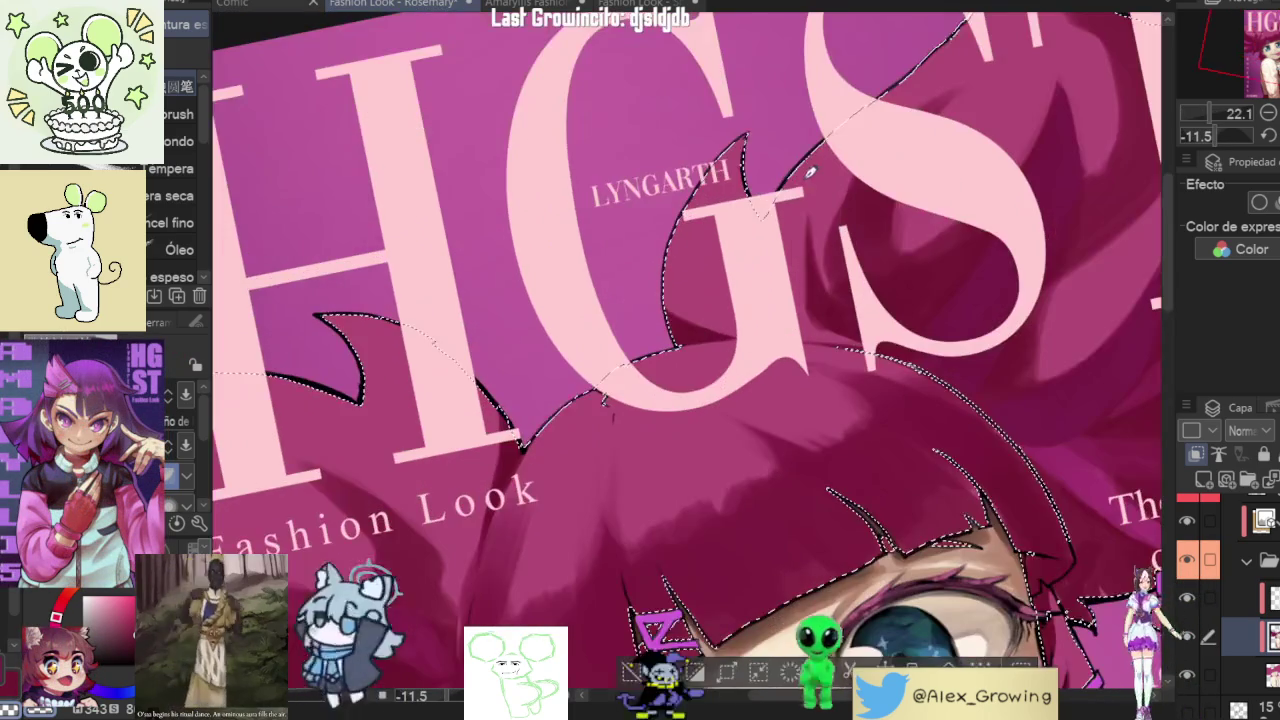
scroll(837, 161, down, 3)
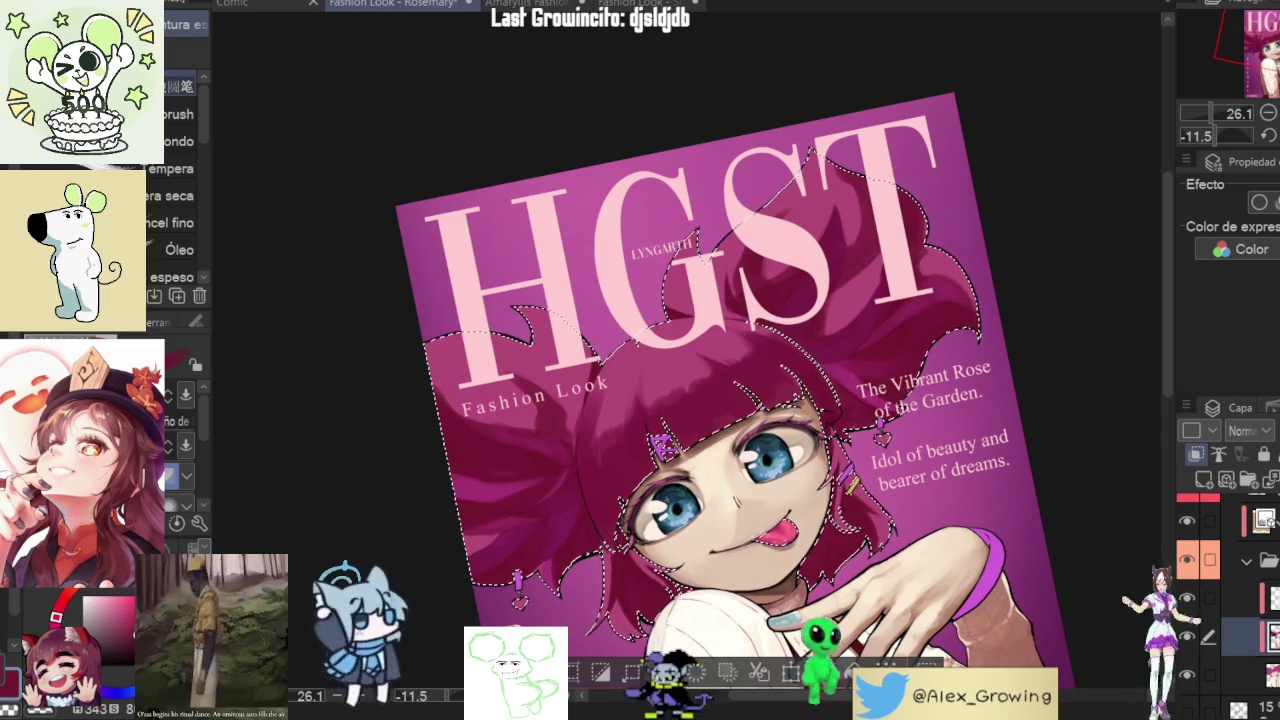
scroll(917, 233, up, 3)
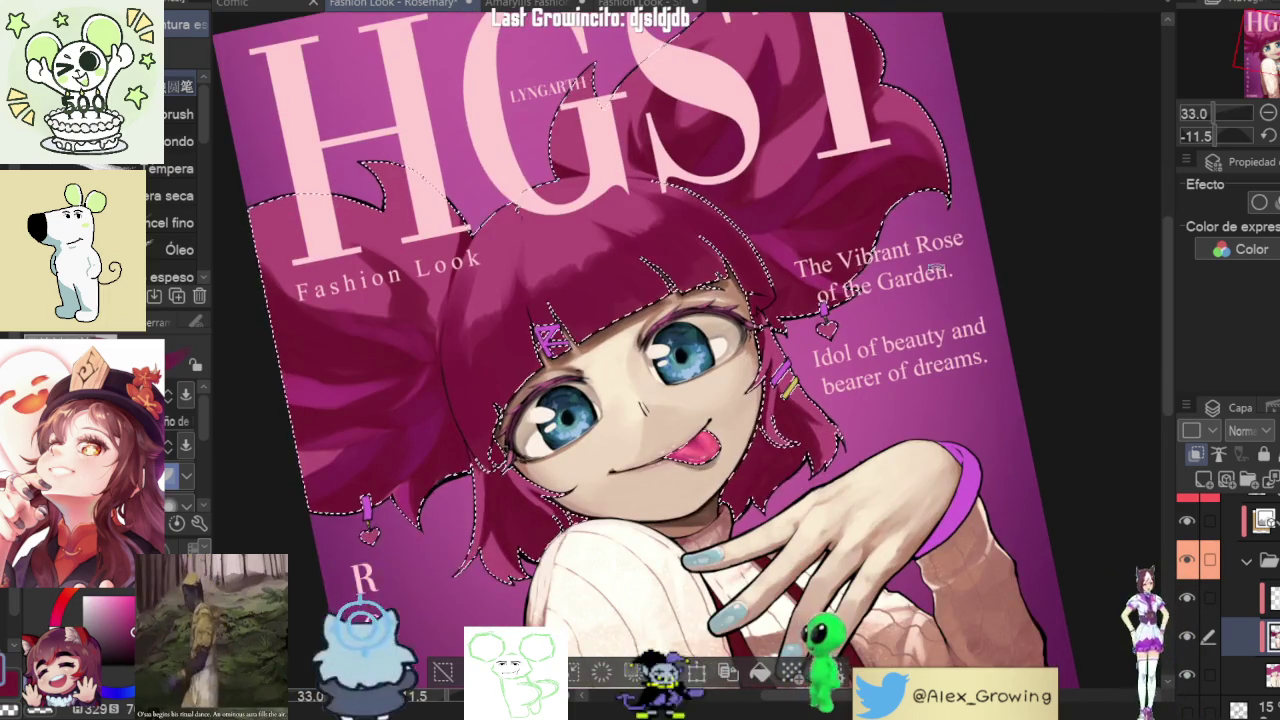
scroll(917, 233, up, 3)
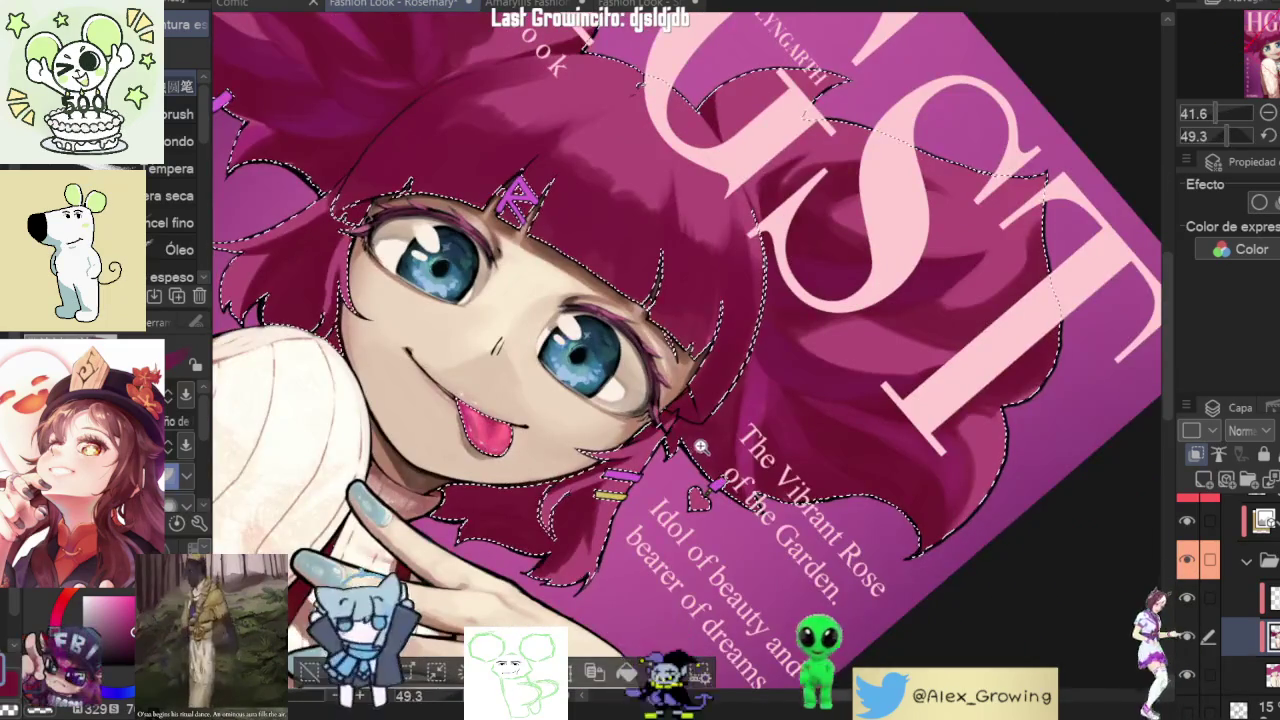
scroll(720, 450, up, 3)
drag(662, 402, 677, 457)
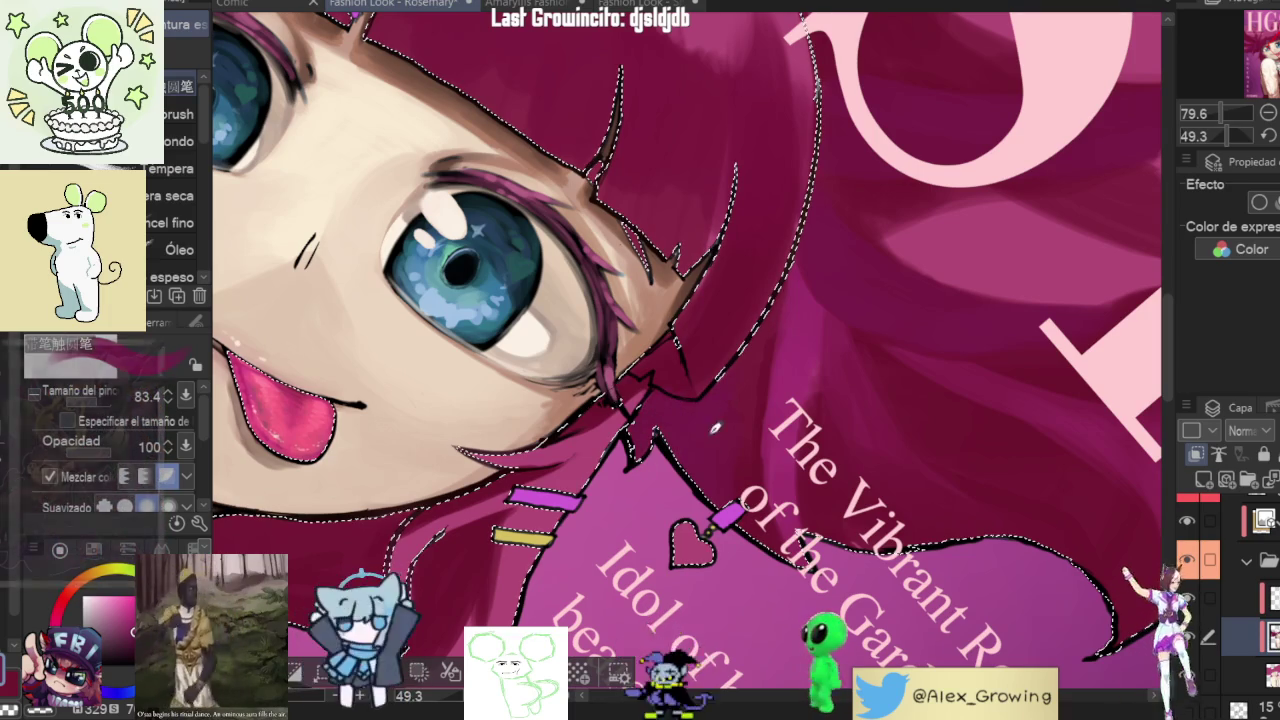
mouse_move(785, 300)
mouse_down()
mouse_move(888, 332)
mouse_move(790, 243)
mouse_up()
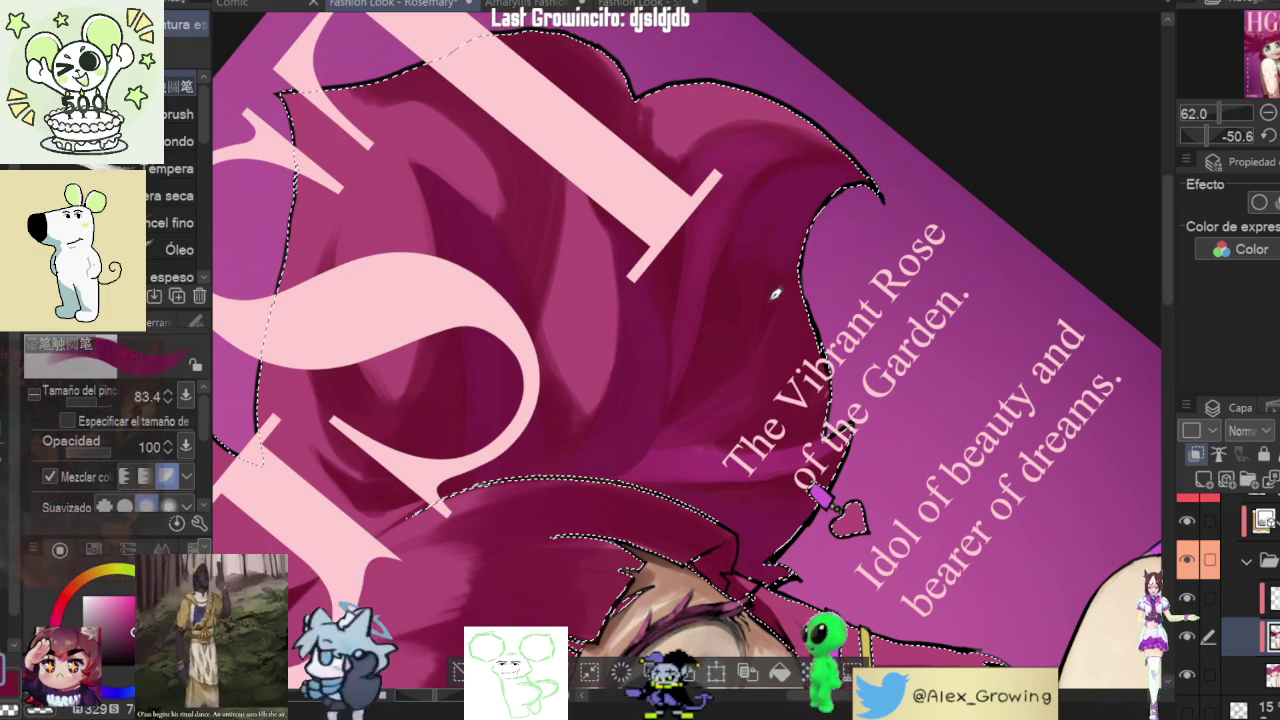
scroll(834, 254, down, 3)
scroll(834, 254, down, 3)
scroll(832, 250, up, 5)
scroll(830, 246, down, 4)
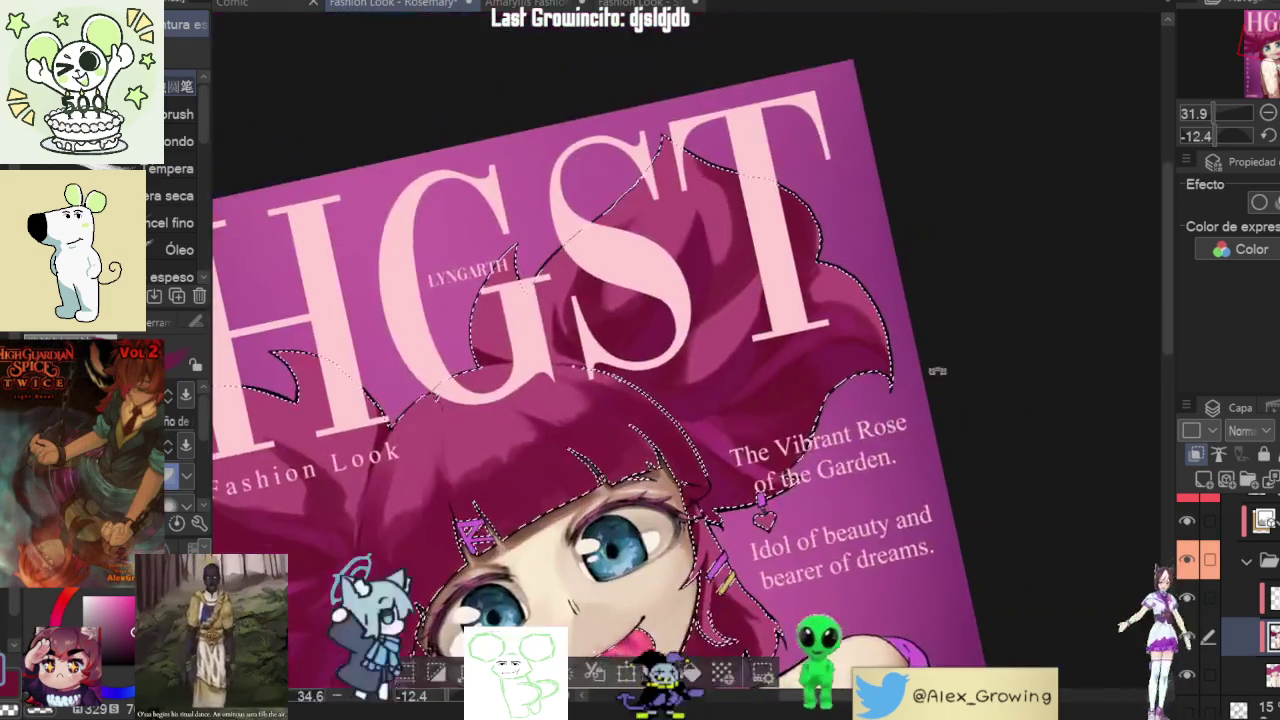
scroll(829, 242, up, 3)
scroll(829, 242, up, 3)
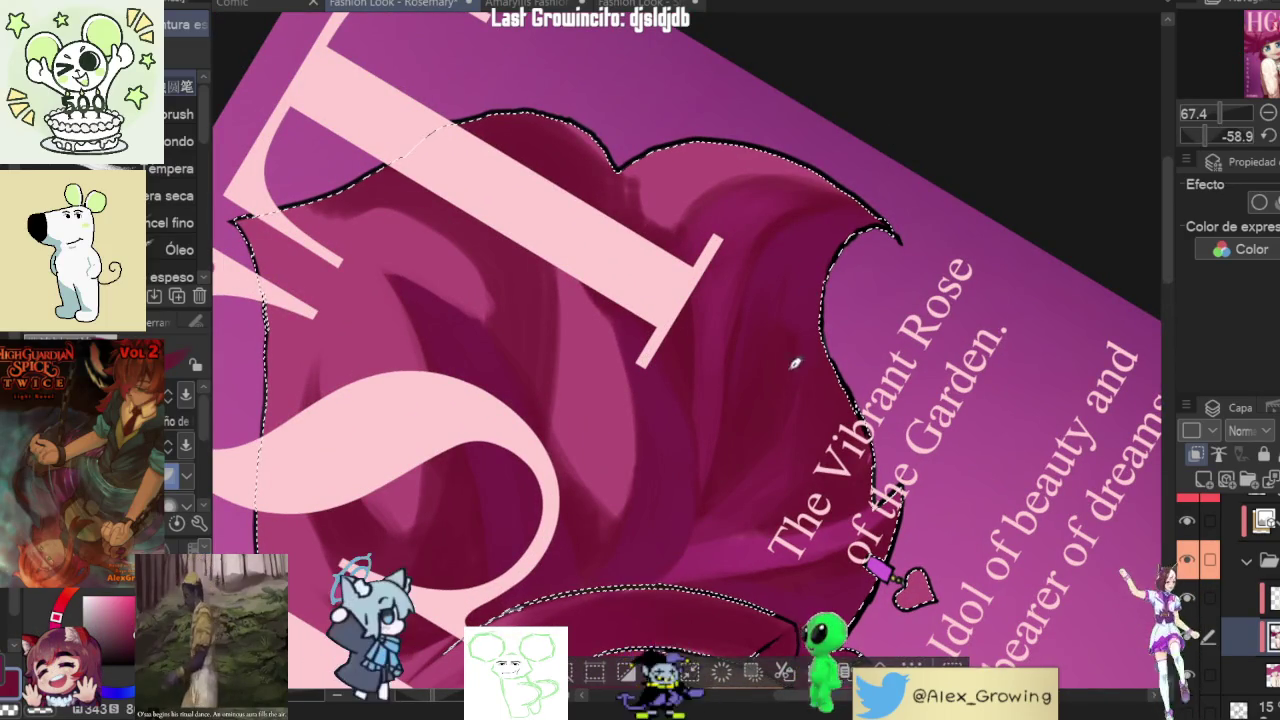
drag(818, 220, 912, 424)
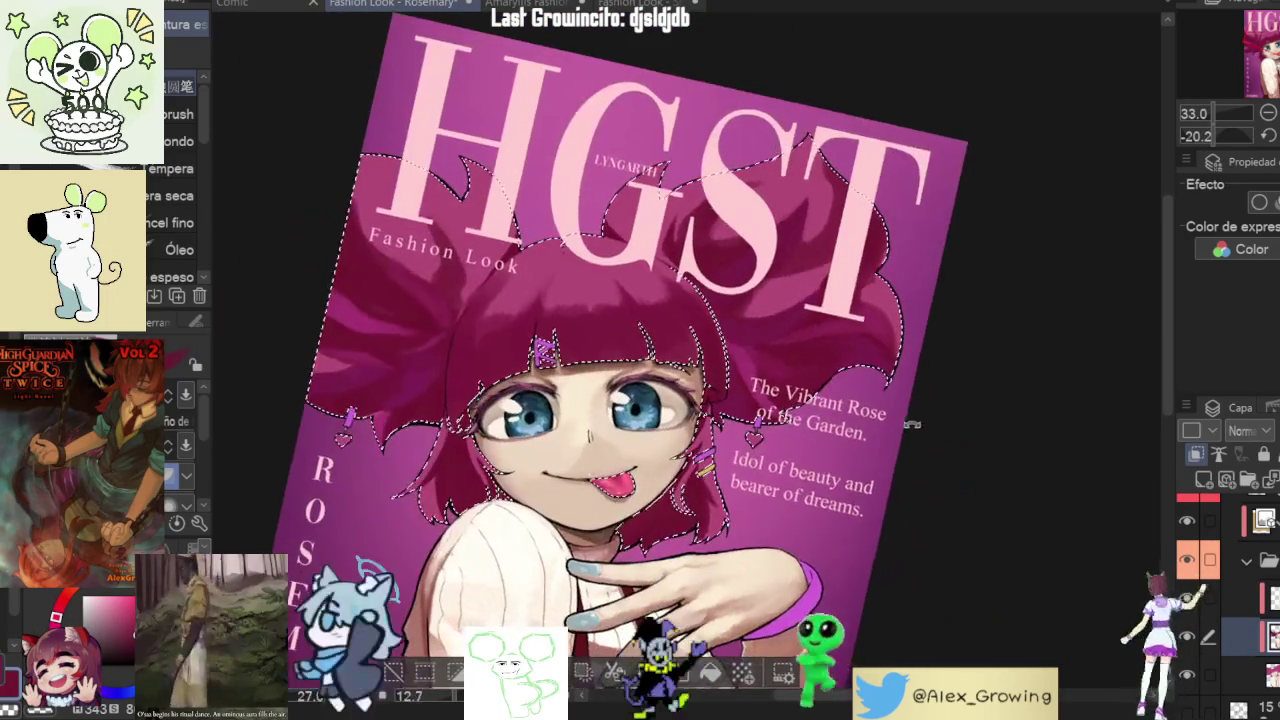
scroll(912, 424, down, 2)
mouse_move(912, 424)
mouse_down()
mouse_move(767, 374)
mouse_move(791, 354)
mouse_up()
scroll(767, 374, up, 4)
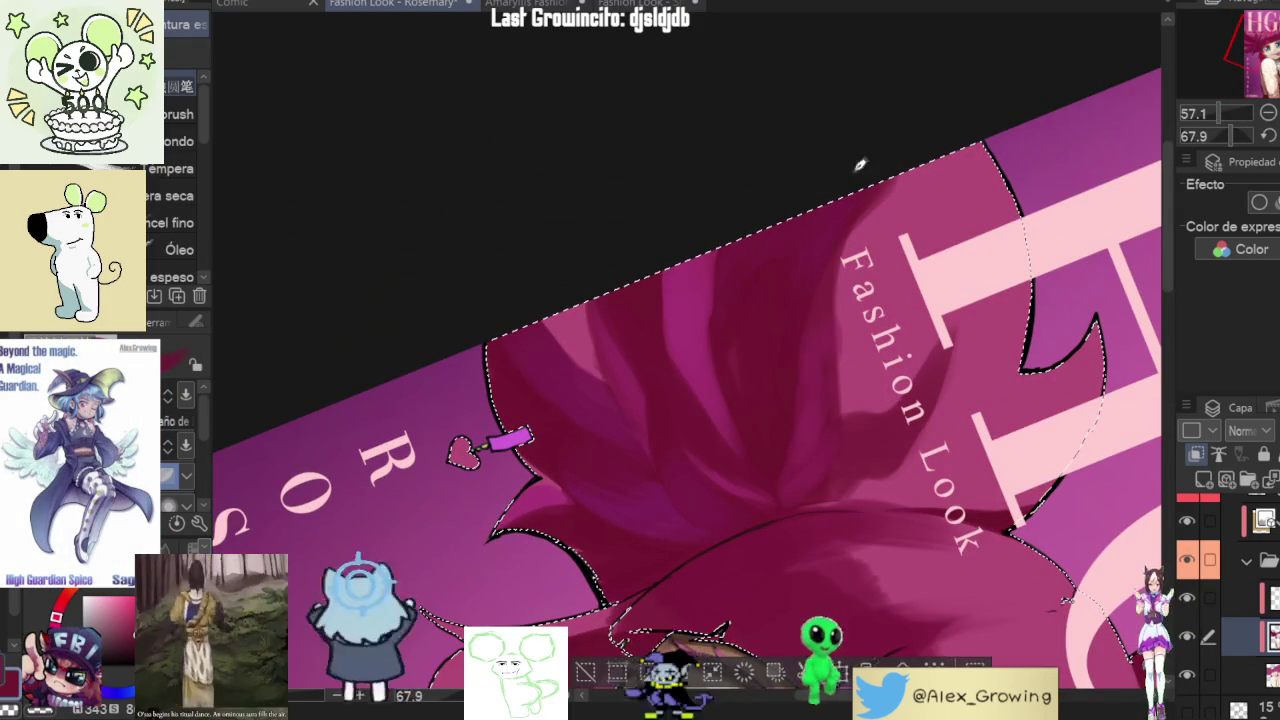
scroll(843, 166, down, 2)
scroll(845, 224, up, 1)
scroll(858, 238, down, 1)
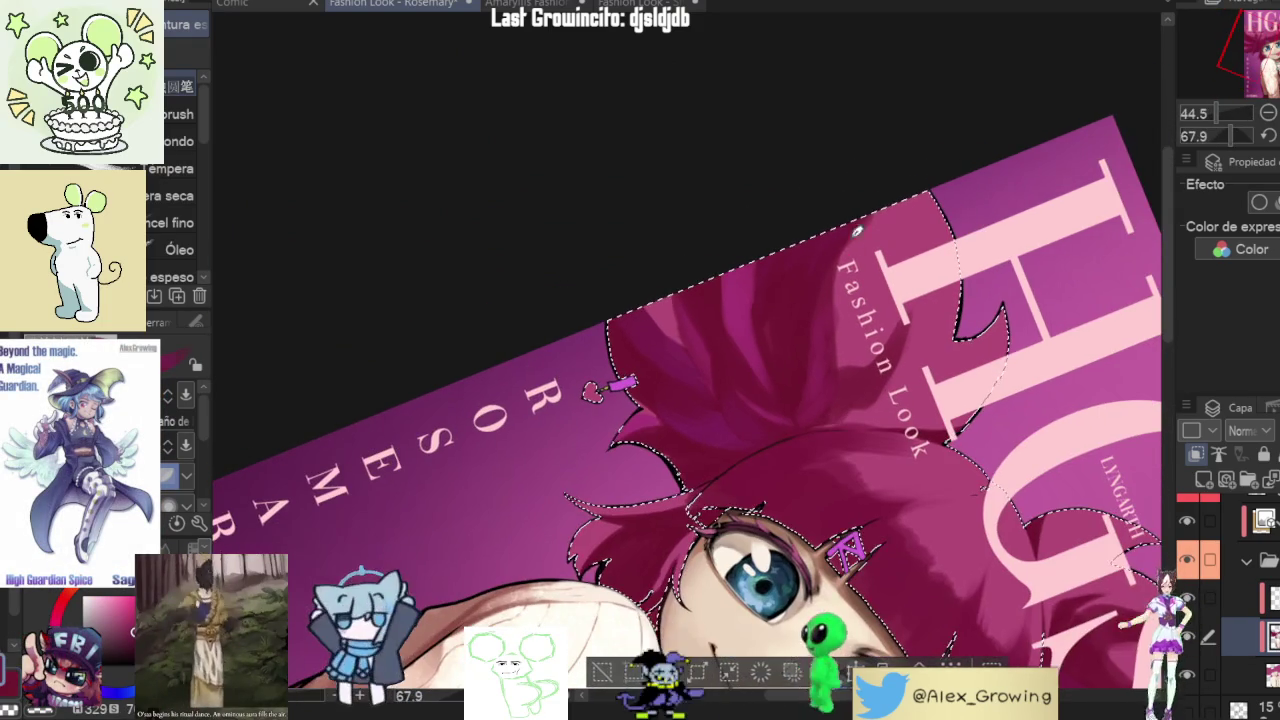
mouse_move(836, 211)
mouse_down()
mouse_move(985, 272)
mouse_move(522, 412)
mouse_up()
scroll(522, 412, up, 2)
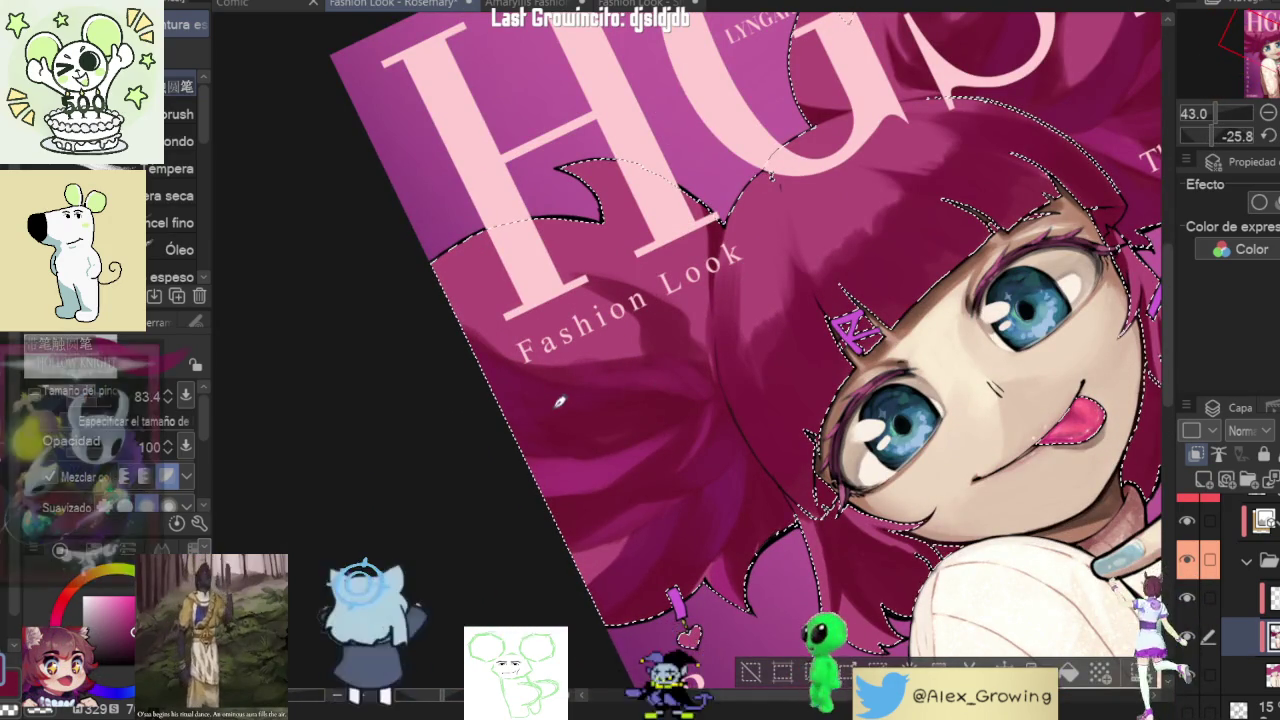
scroll(499, 348, down, 3)
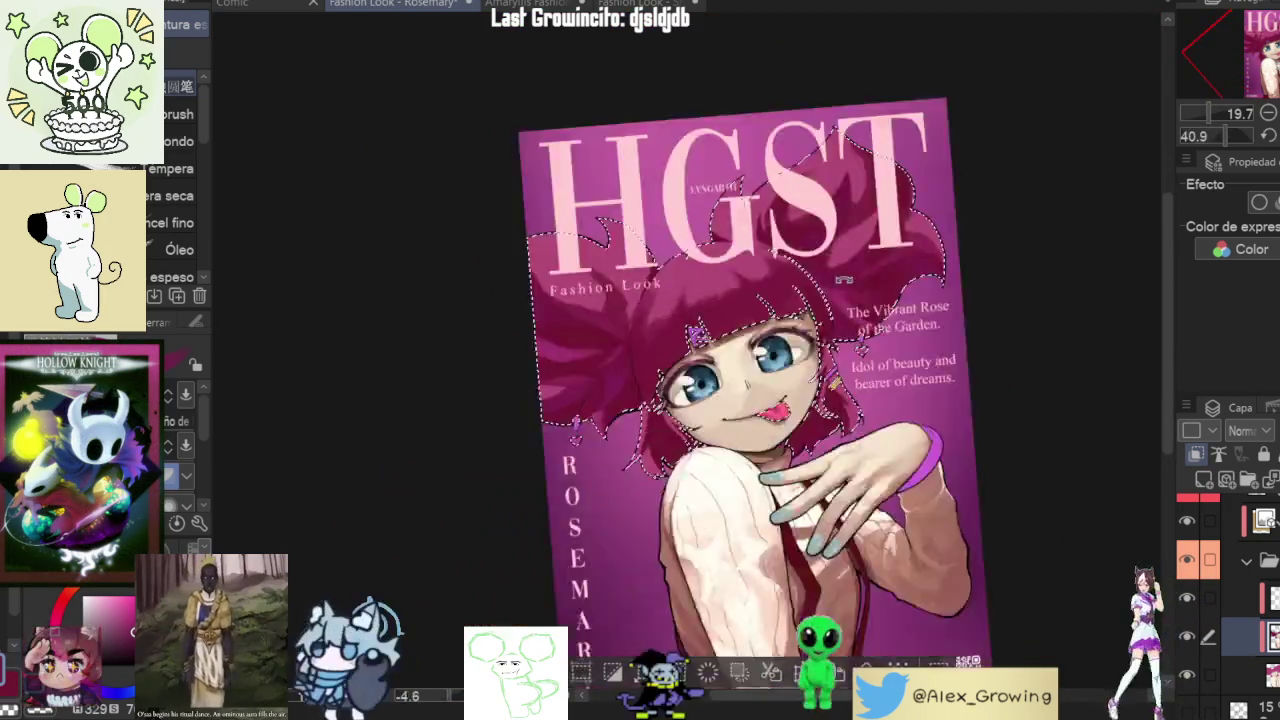
mouse_move(499, 348)
mouse_down()
mouse_move(849, 494)
mouse_move(676, 383)
mouse_up()
scroll(676, 383, up, 3)
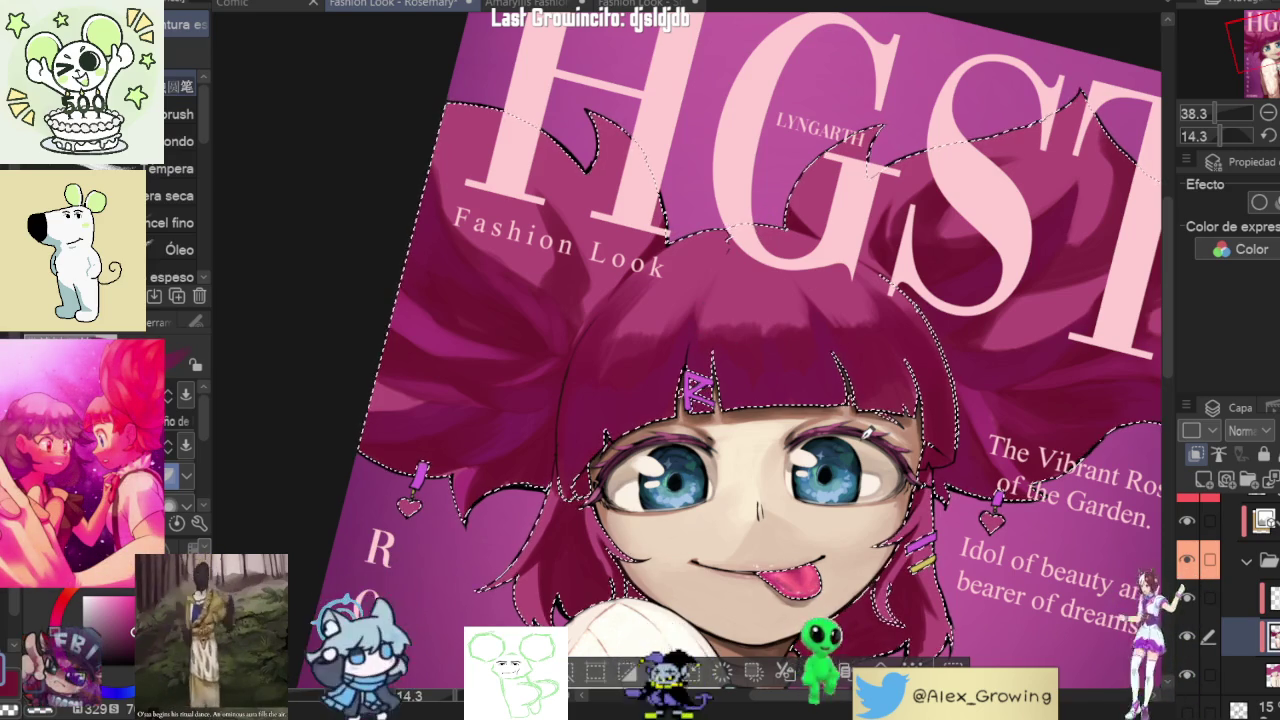
drag(930, 370, 900, 413)
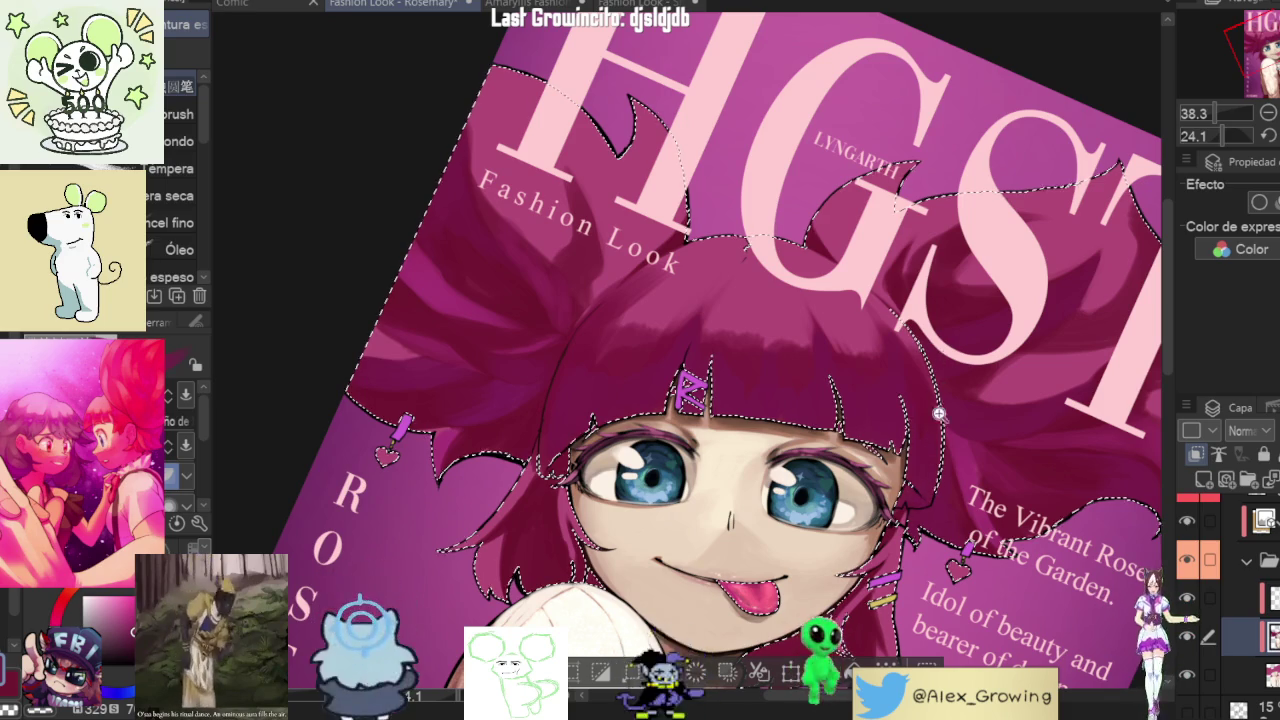
scroll(960, 350, down, 1)
scroll(980, 270, down, 1)
scroll(992, 240, down, 2)
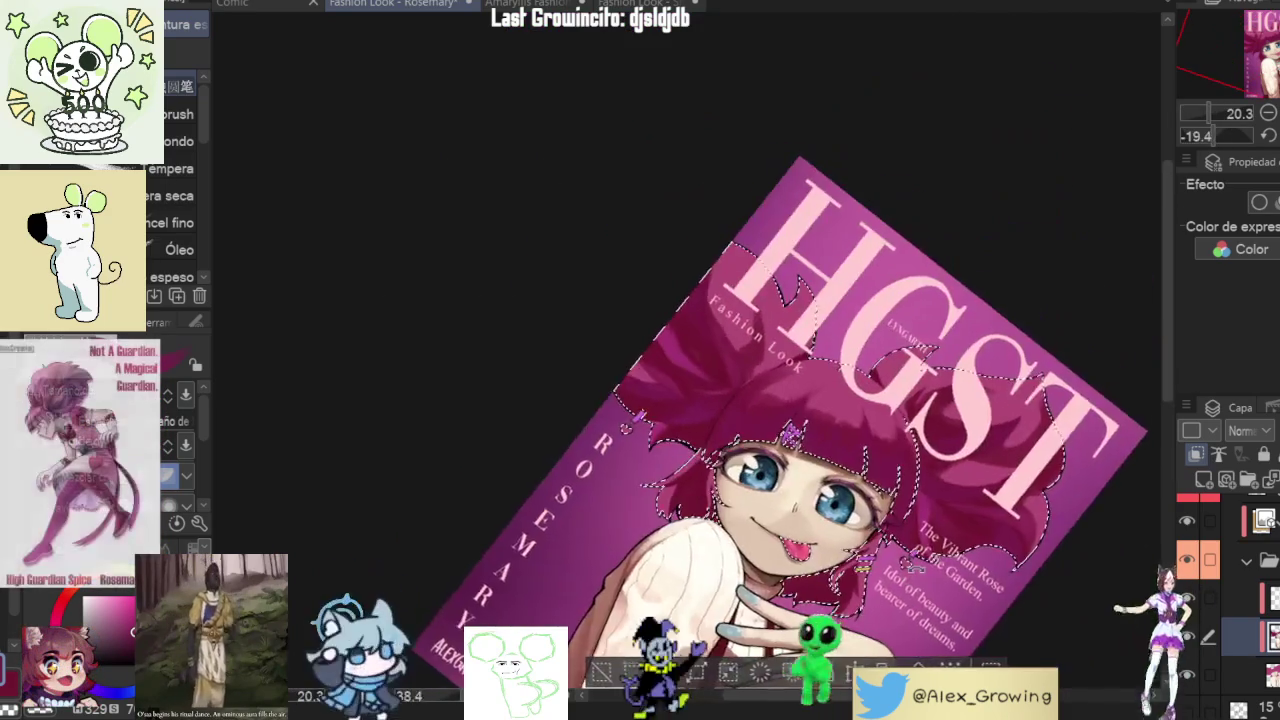
mouse_move(990, 240)
mouse_down()
mouse_move(700, 400)
mouse_move(998, 472)
mouse_up()
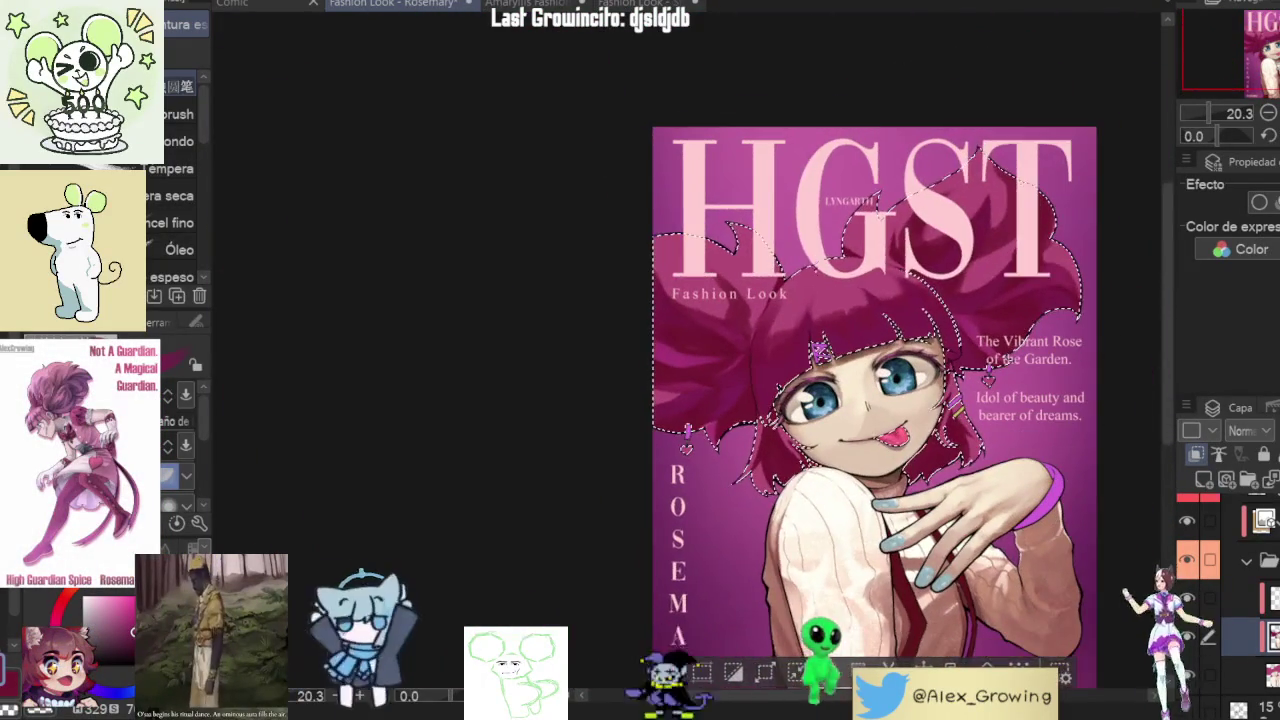
key(ctrl+0)
drag(820, 190, 899, 244)
scroll(899, 244, up, 5)
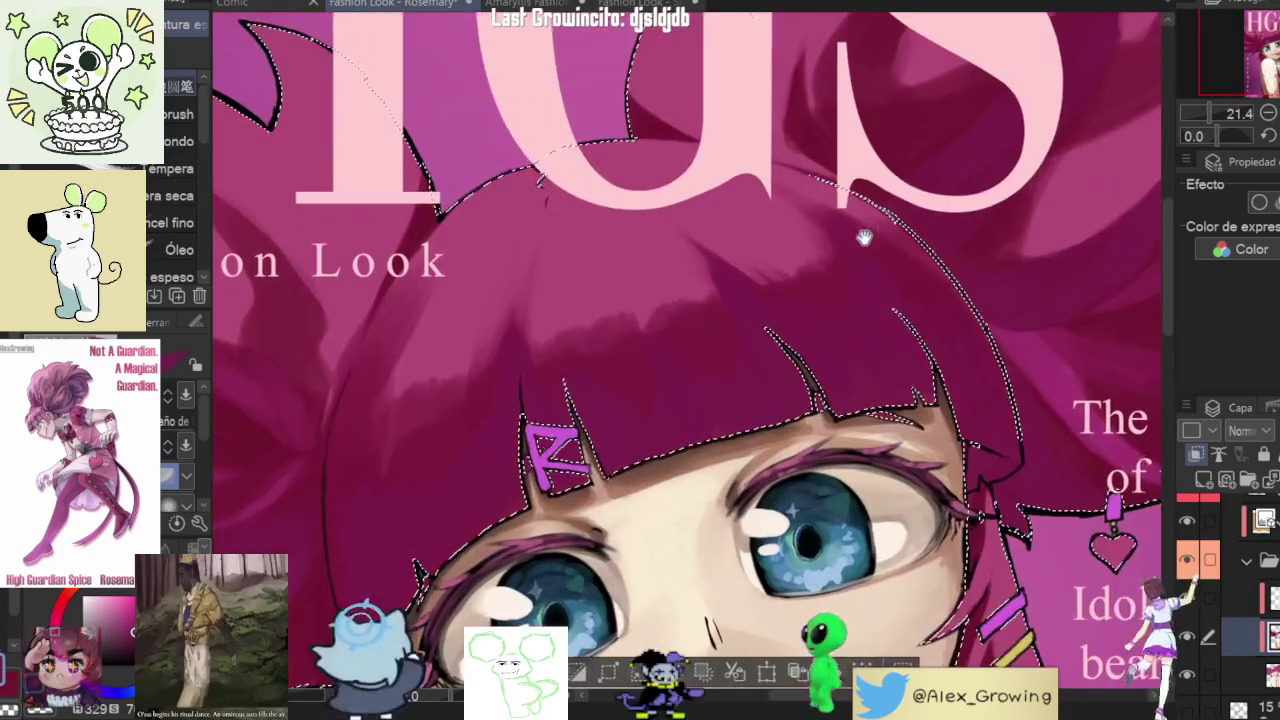
scroll(735, 455, down, 1)
scroll(648, 459, down, 2)
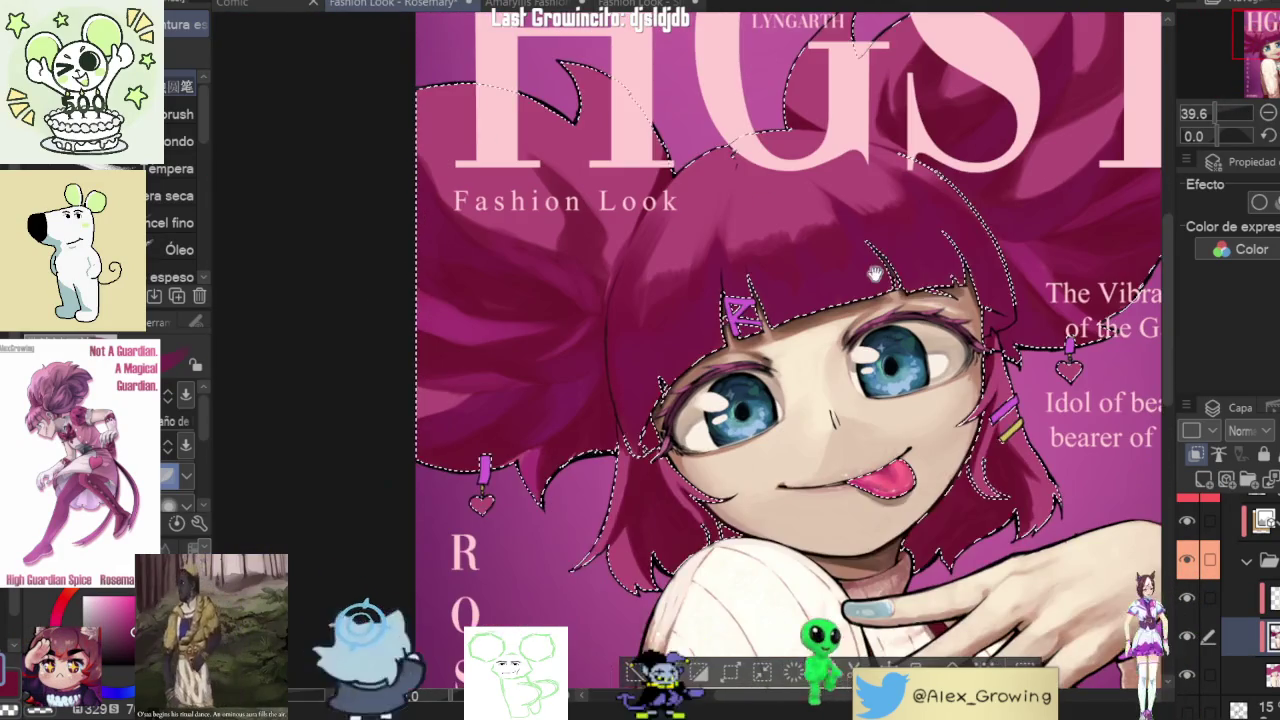
drag(922, 377, 958, 218)
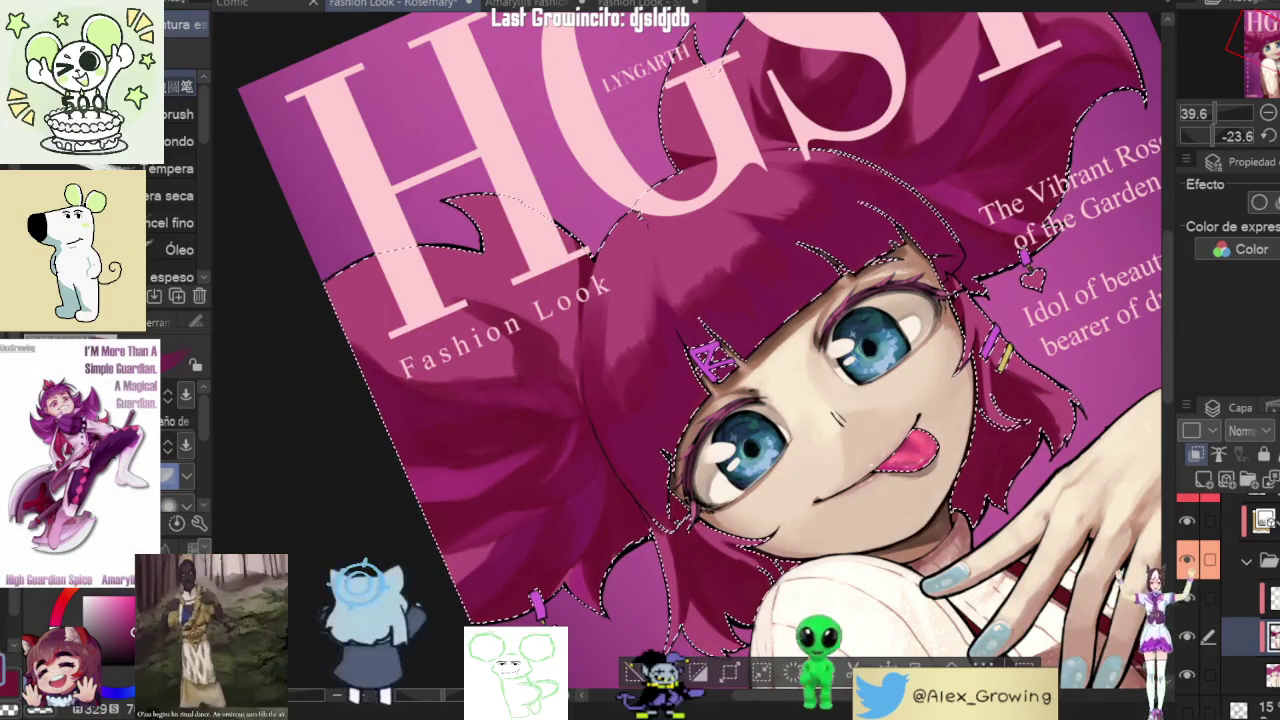
- Blend the magenta shading over Rosemary's bangs and forehead with the Blend brushes
key(b)
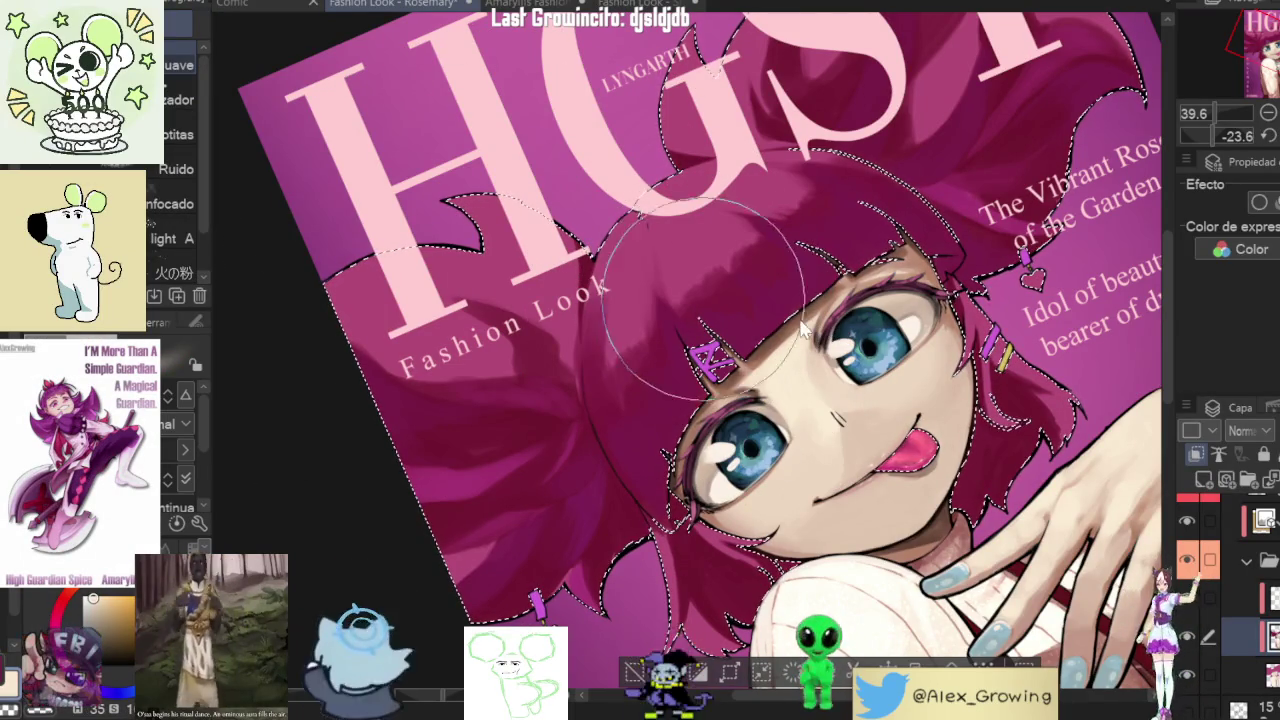
drag(760, 290, 850, 240)
drag(700, 330, 820, 260)
drag(740, 320, 885, 280)
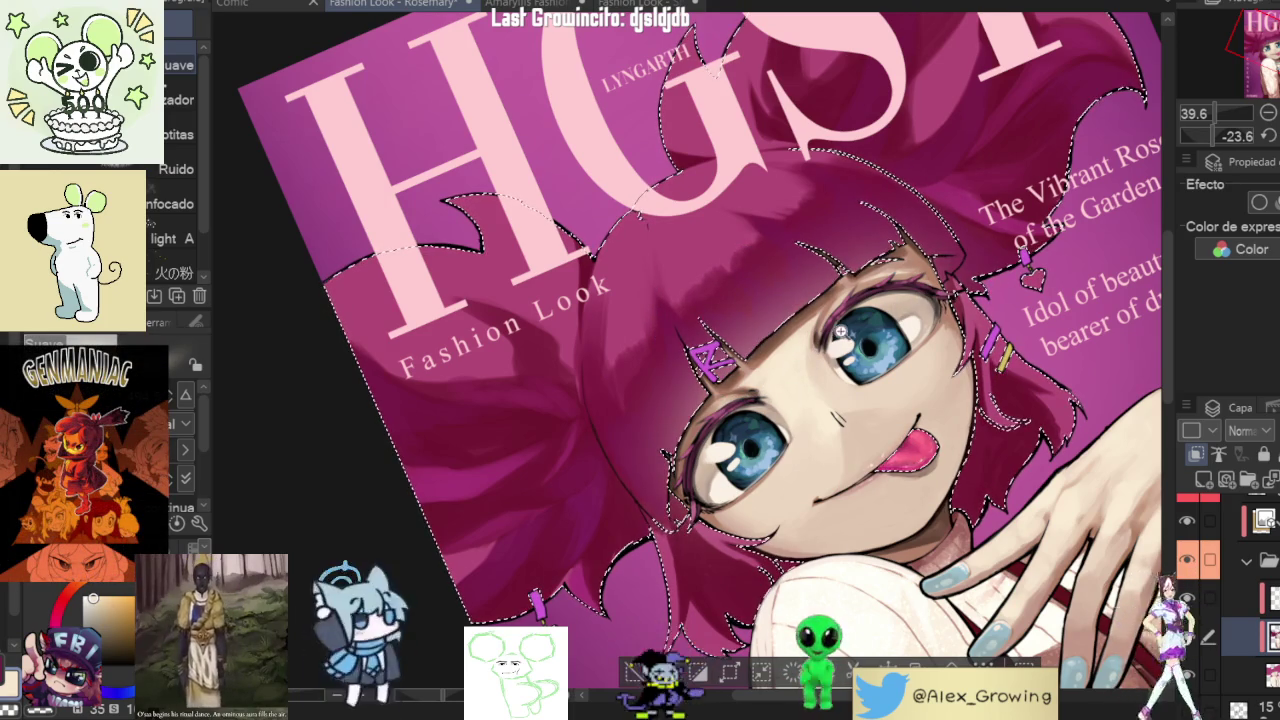
- Drop the hair selection, straighten the view and zoom in on Rosemary's face
key(ctrl+0)
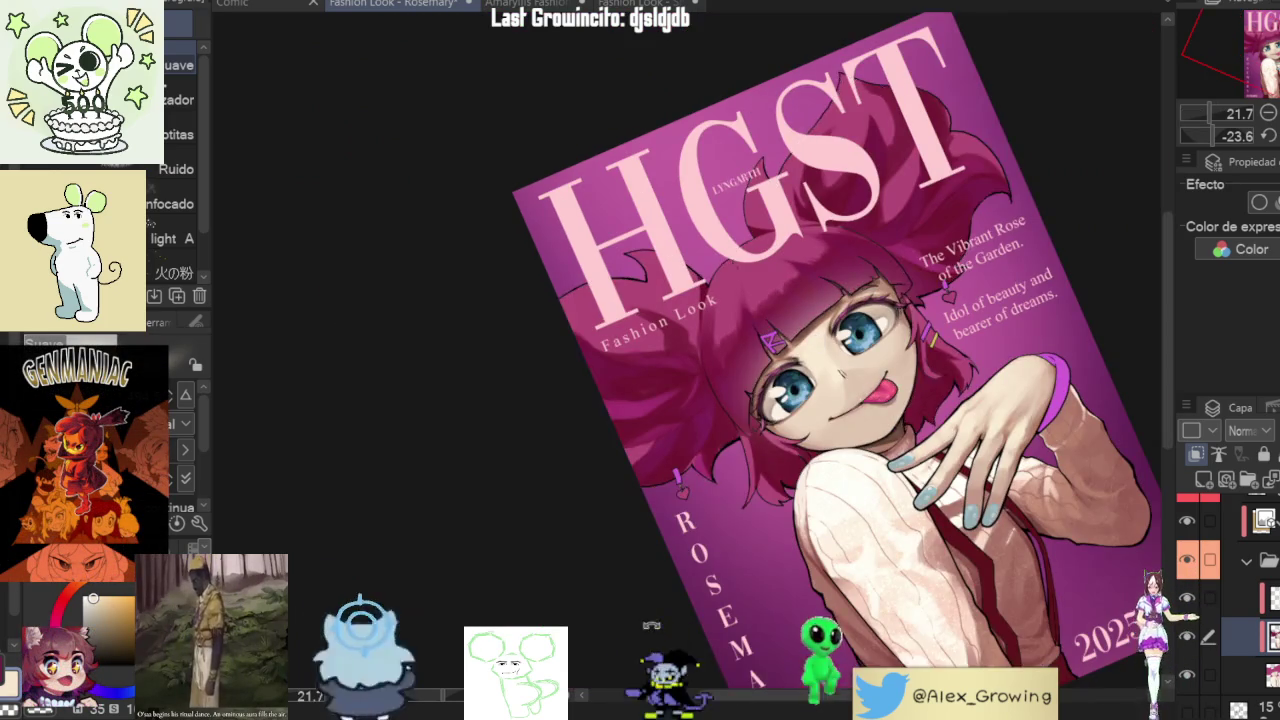
drag(927, 430, 801, 320)
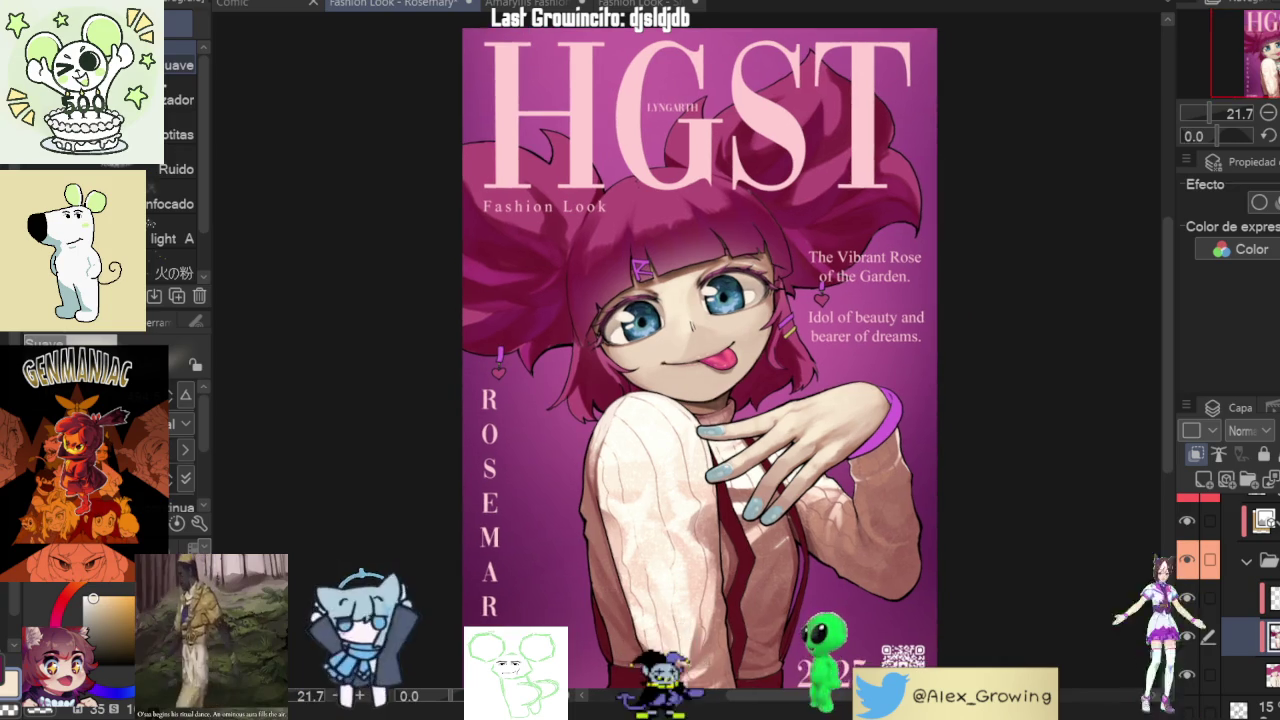
key(ctrl+0)
mouse_move(652, 245)
mouse_down()
mouse_move(1013, 392)
mouse_move(835, 283)
mouse_up()
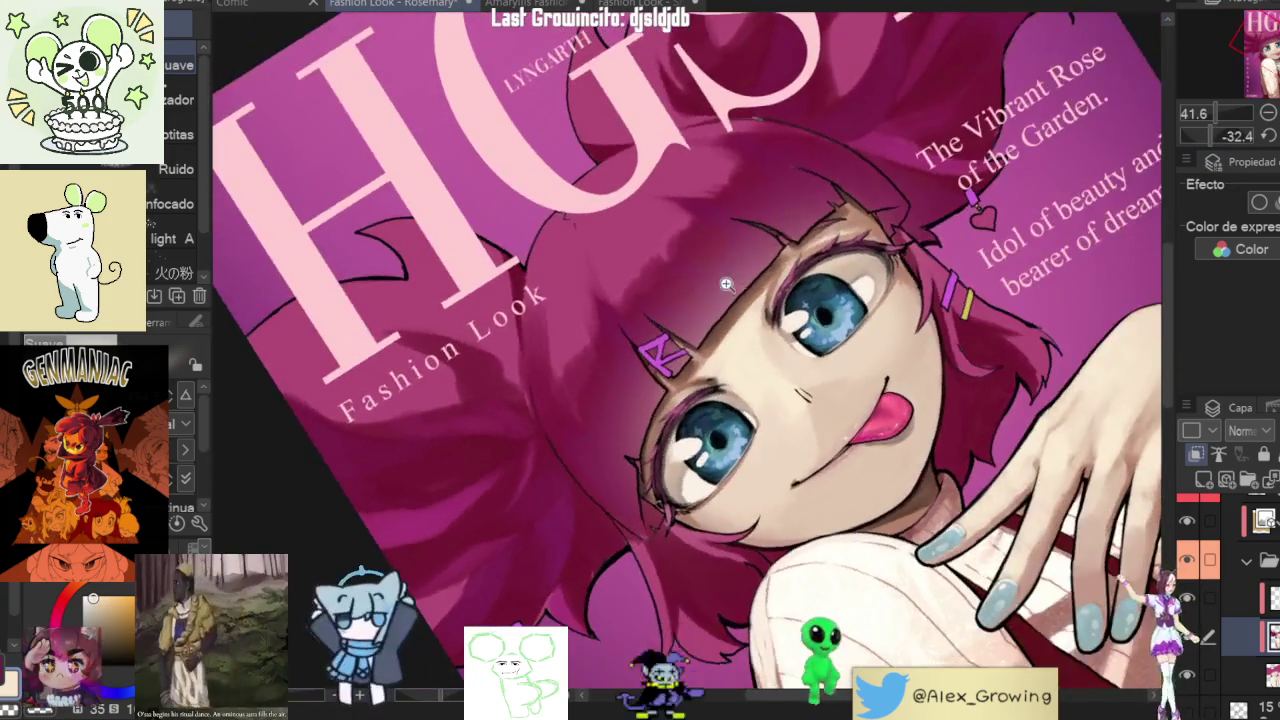
scroll(835, 283, up, 3)
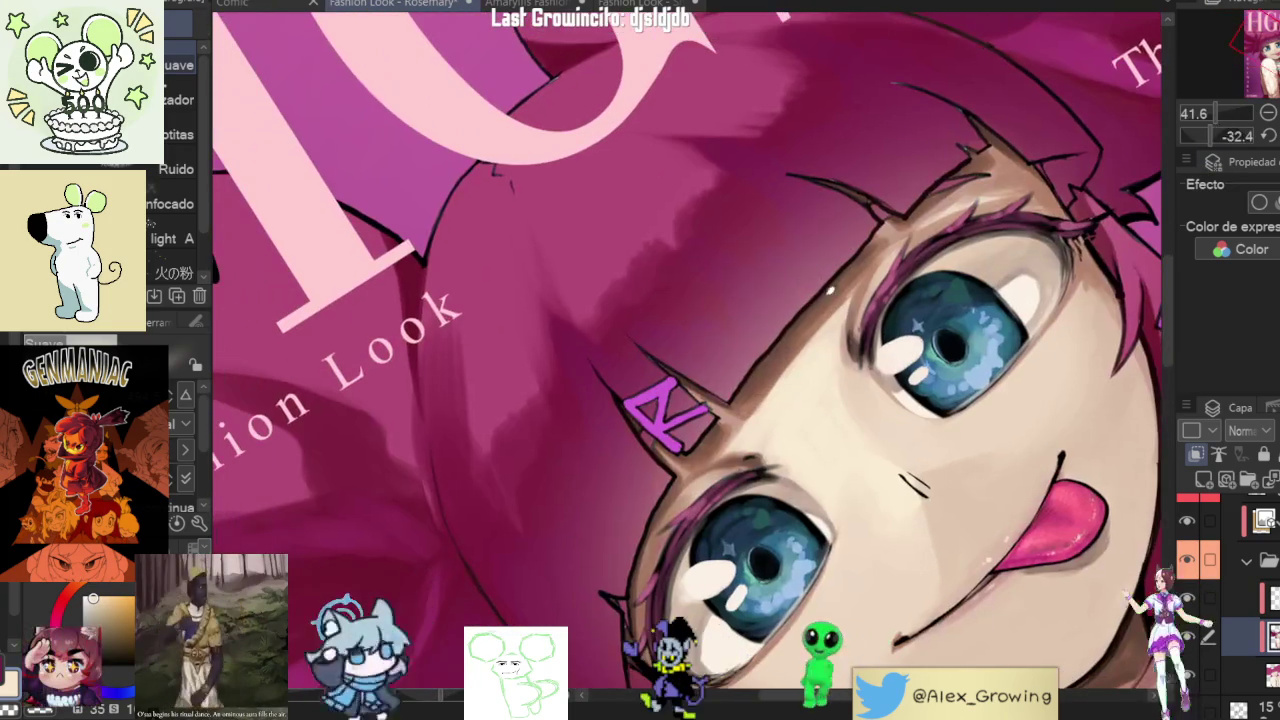
- Toggle a layer off and on to compare, then pick the layer for further hair painting
click(1195, 560)
click(1187, 568)
click(1187, 568)
click(1187, 568)
click(1187, 568)
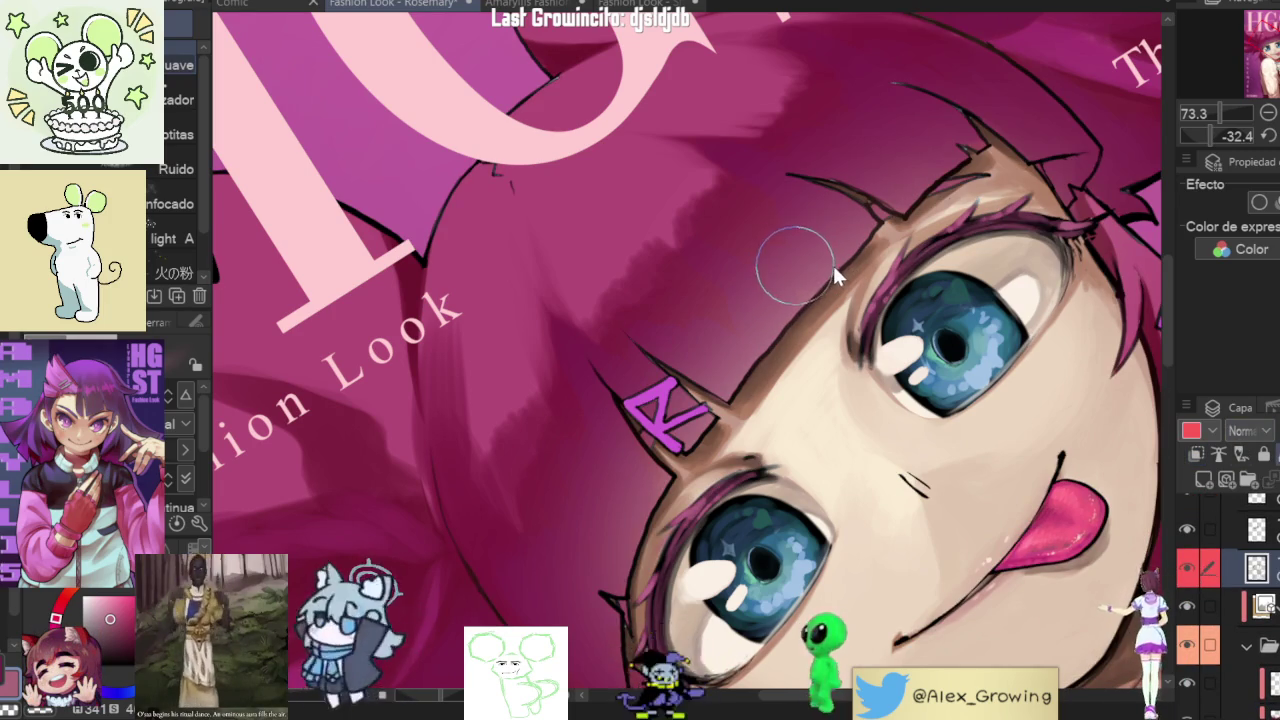
scroll(716, 376, up, 2)
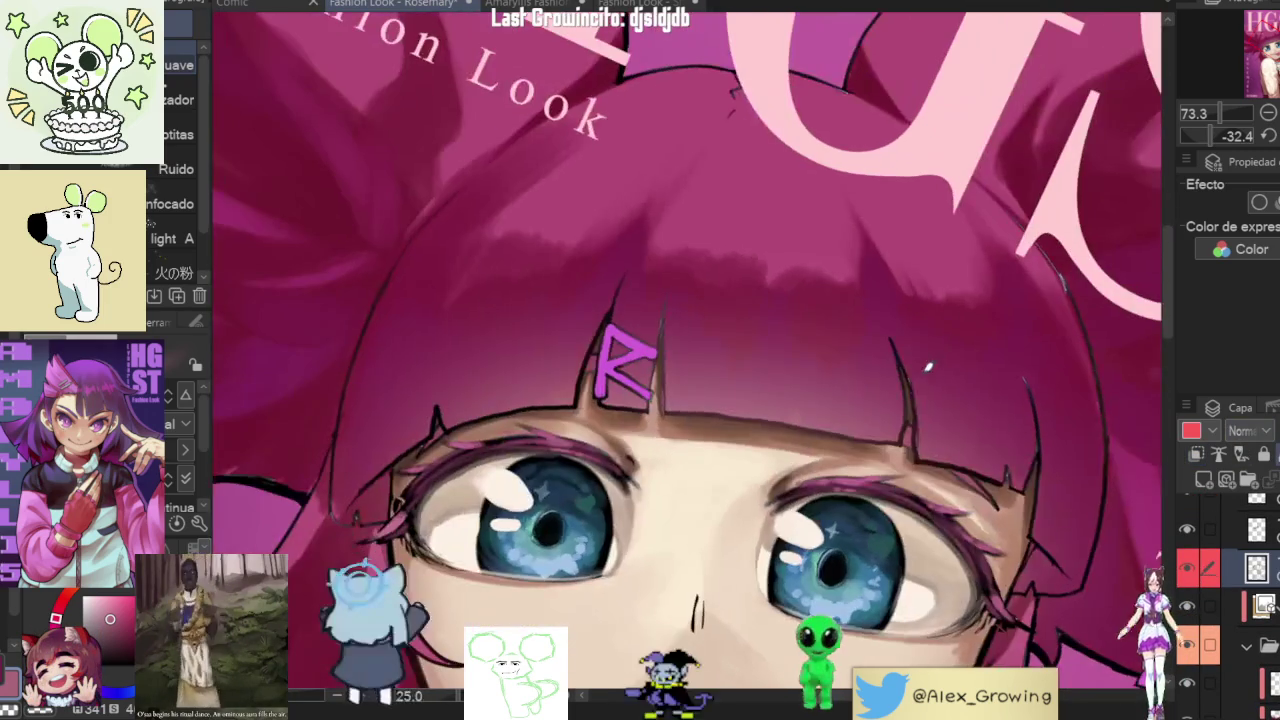
scroll(956, 413, up, 2)
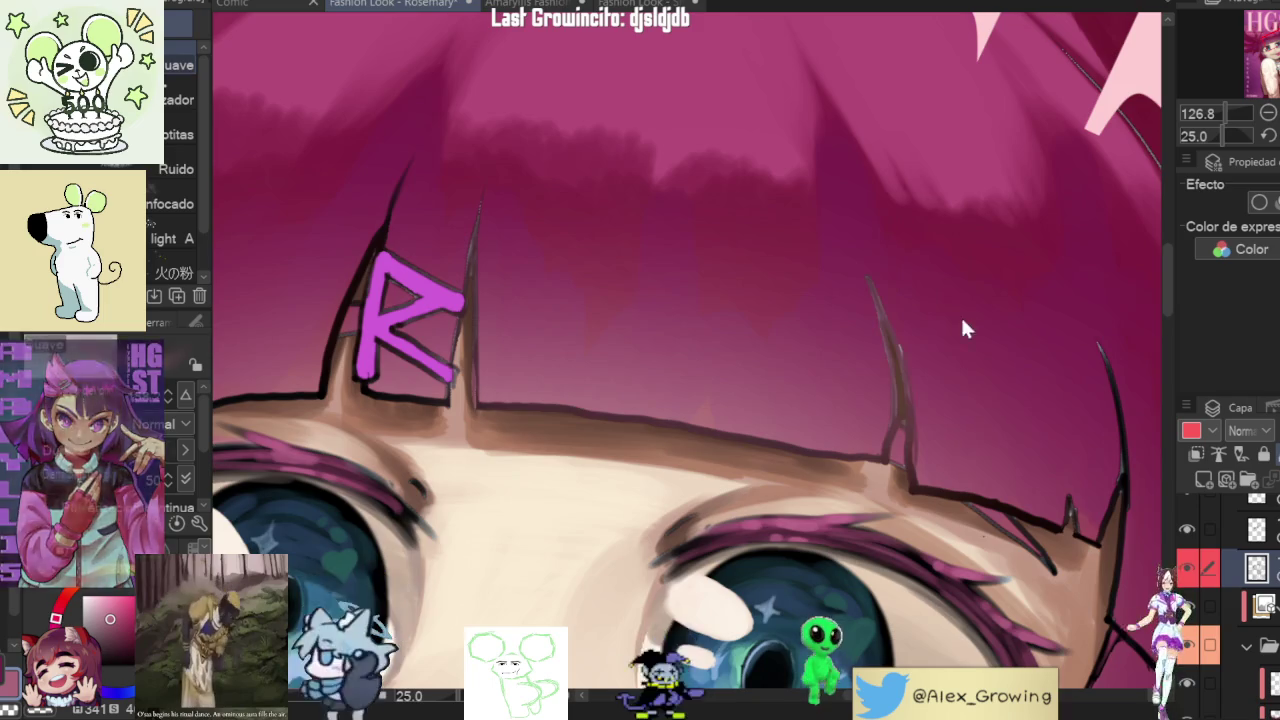
scroll(966, 303, down, 3)
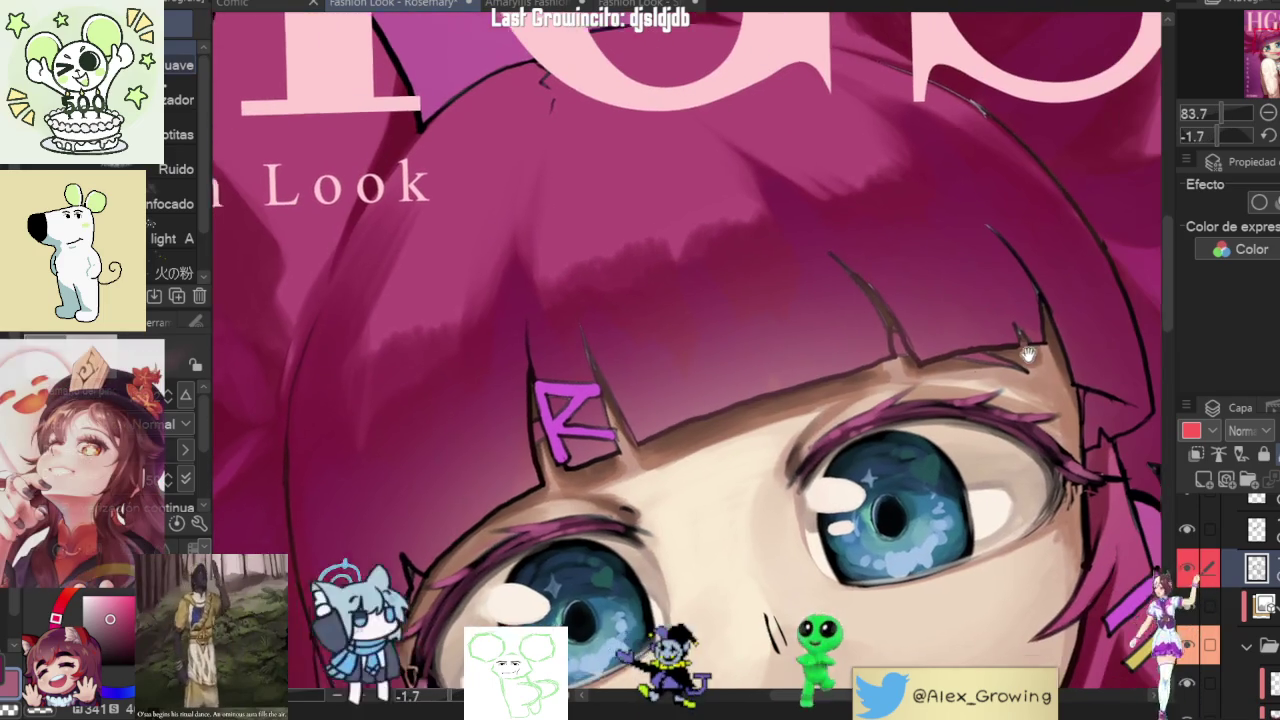
drag(980, 345, 922, 371)
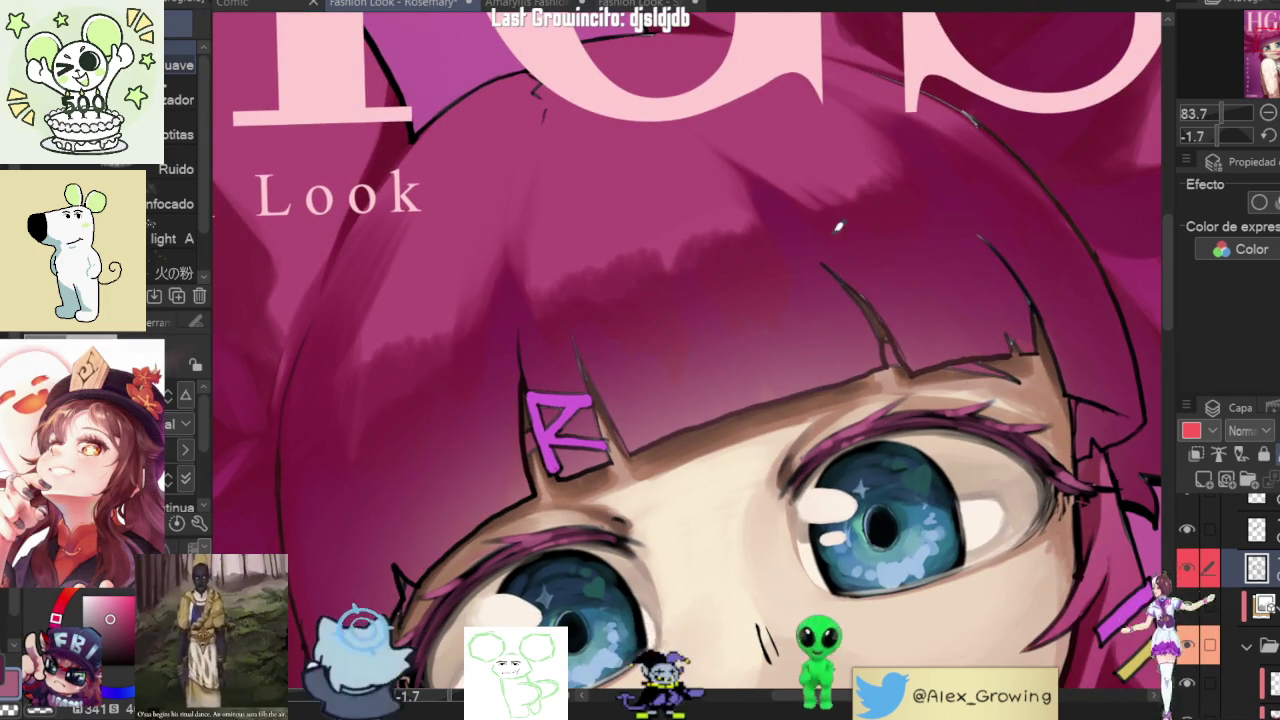
drag(840, 280, 780, 290)
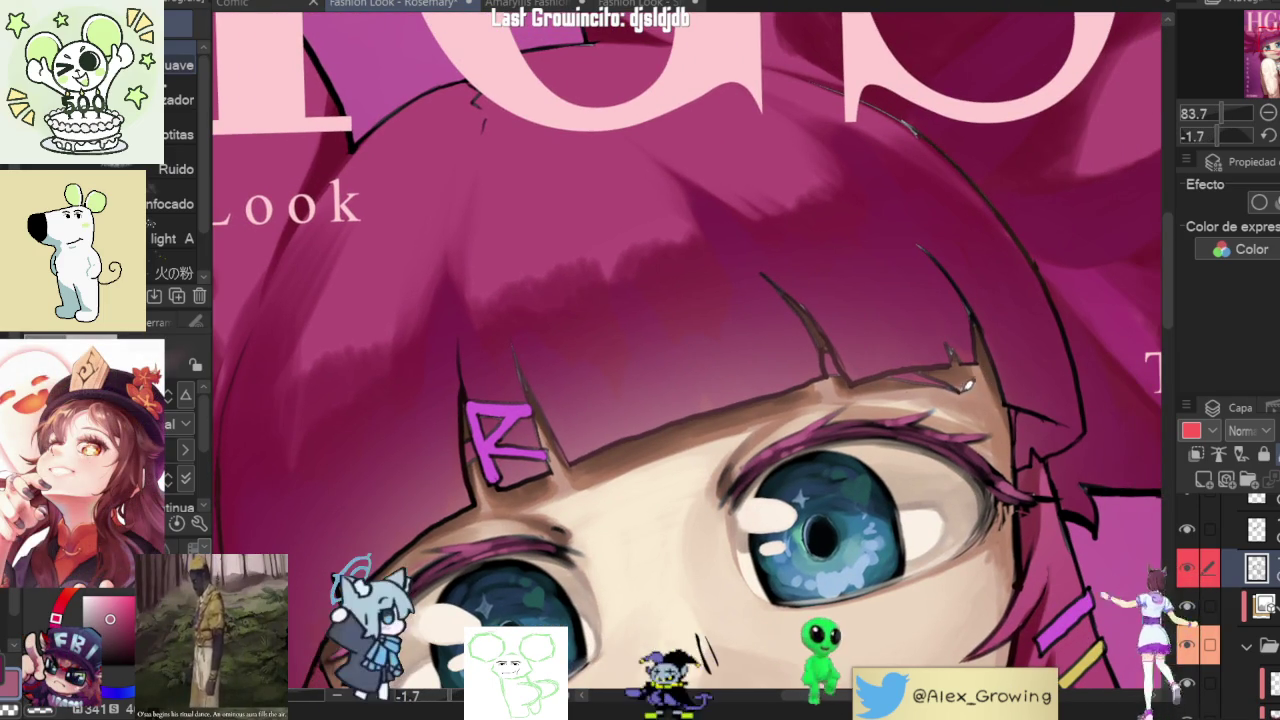
drag(988, 357, 945, 262)
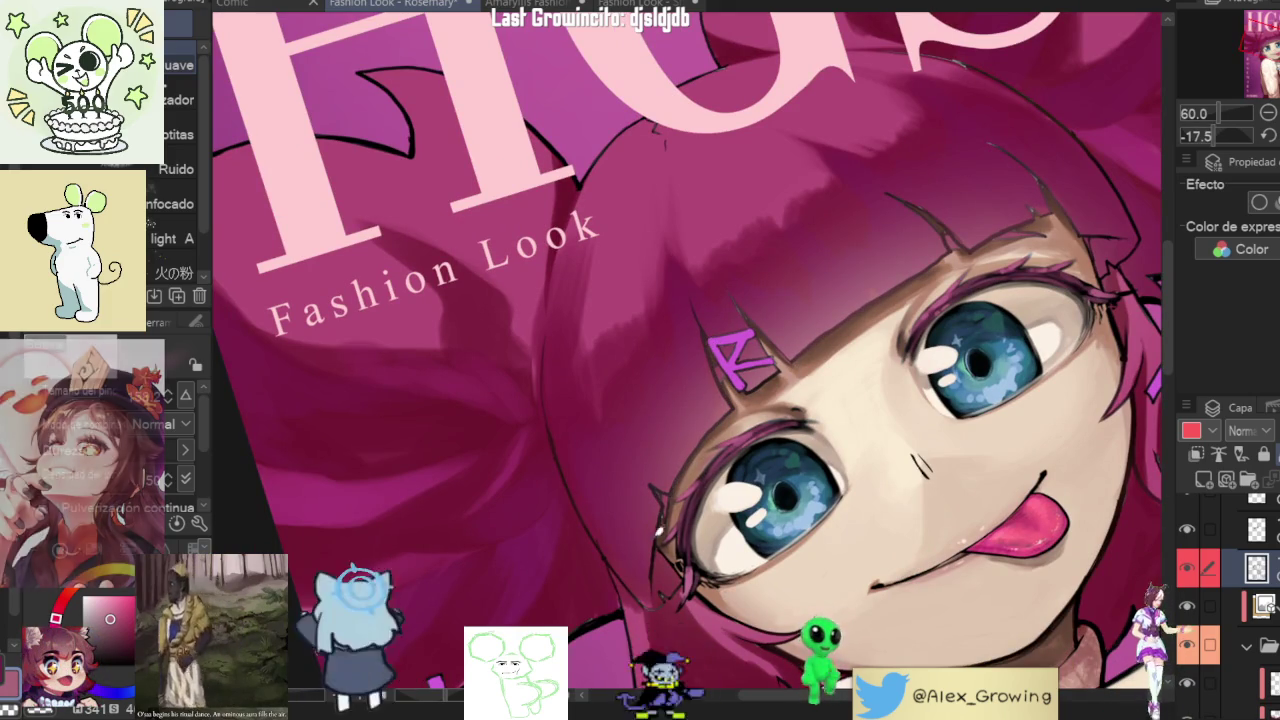
- Reset and zoom the view onto the hairclip, briefly mirroring the canvas to check the drawing
key(ctrl+0)
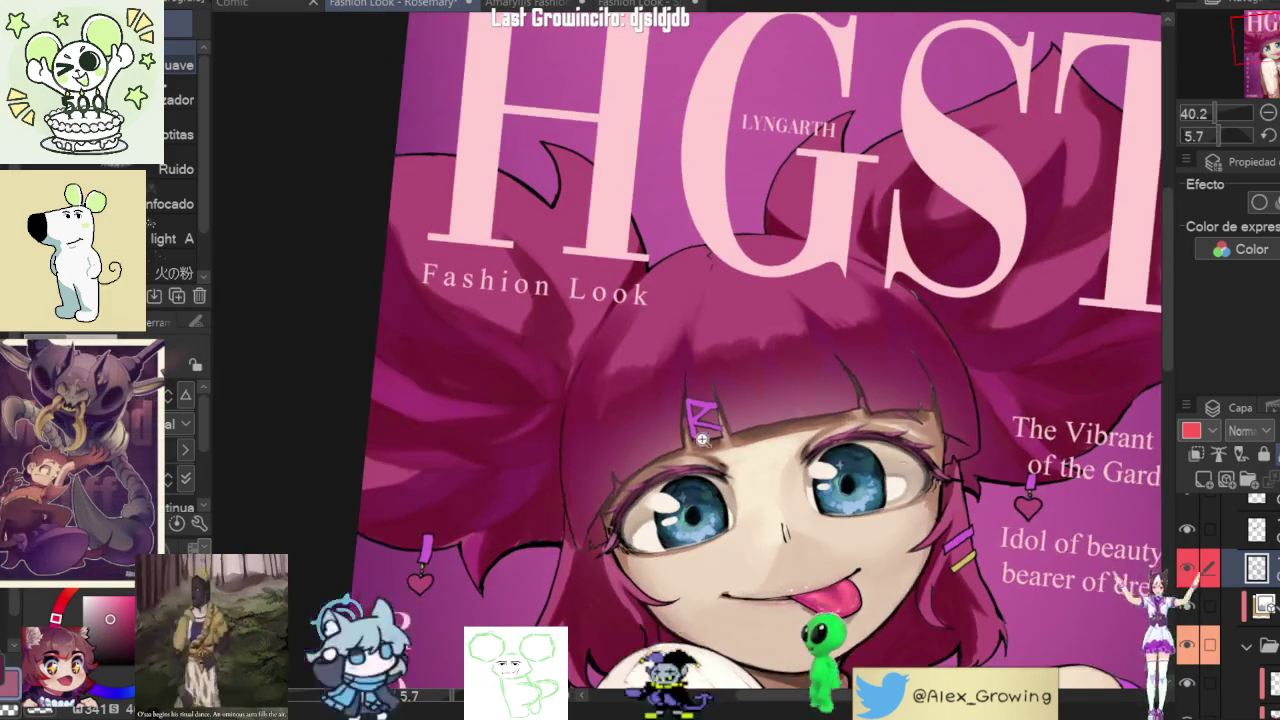
drag(706, 509, 790, 438)
scroll(830, 438, down, 4)
scroll(840, 425, down, 2)
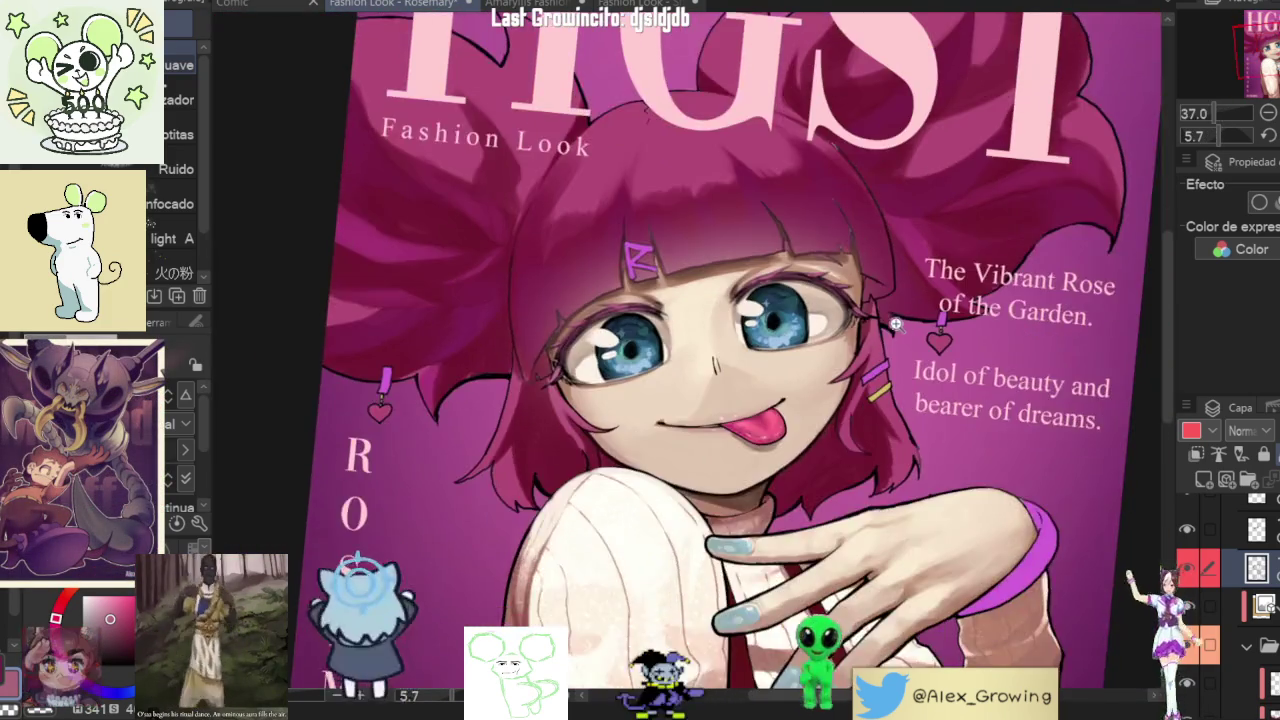
scroll(850, 415, down, 2)
scroll(862, 402, down, 2)
scroll(856, 354, up, 2)
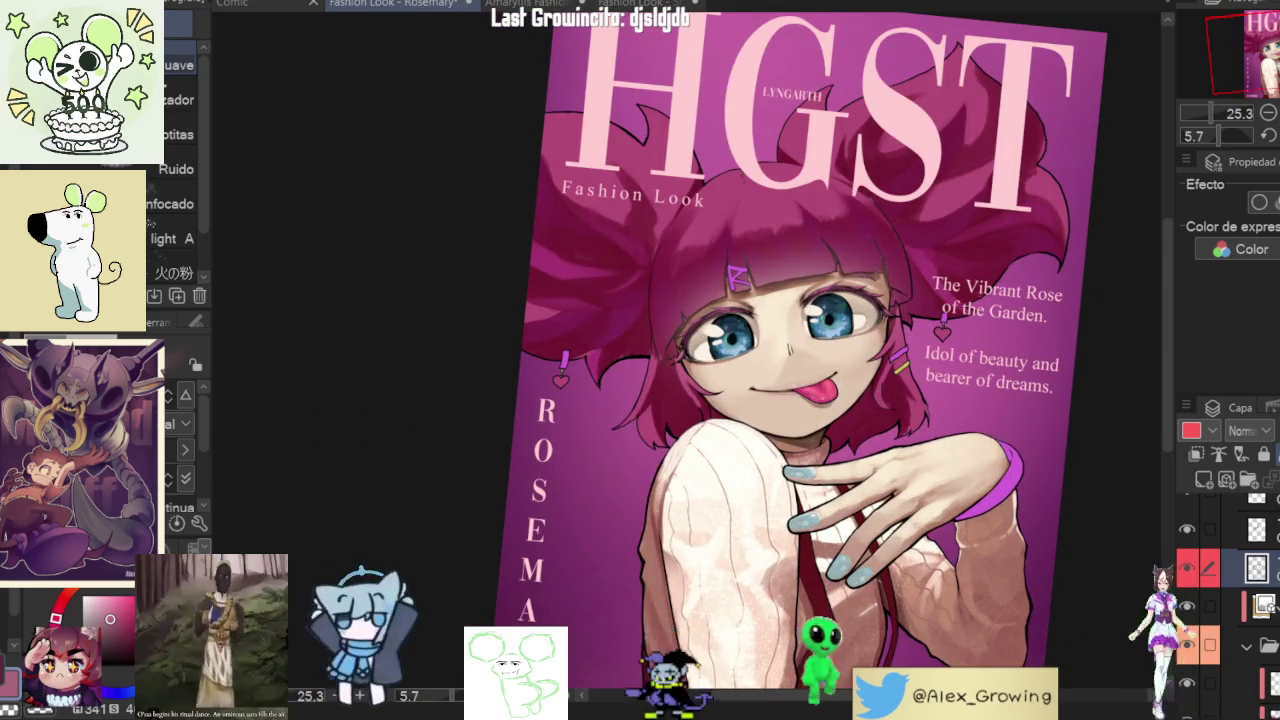
key(ctrl+shift+0)
key(ctrl+0)
key(h)
key(h)
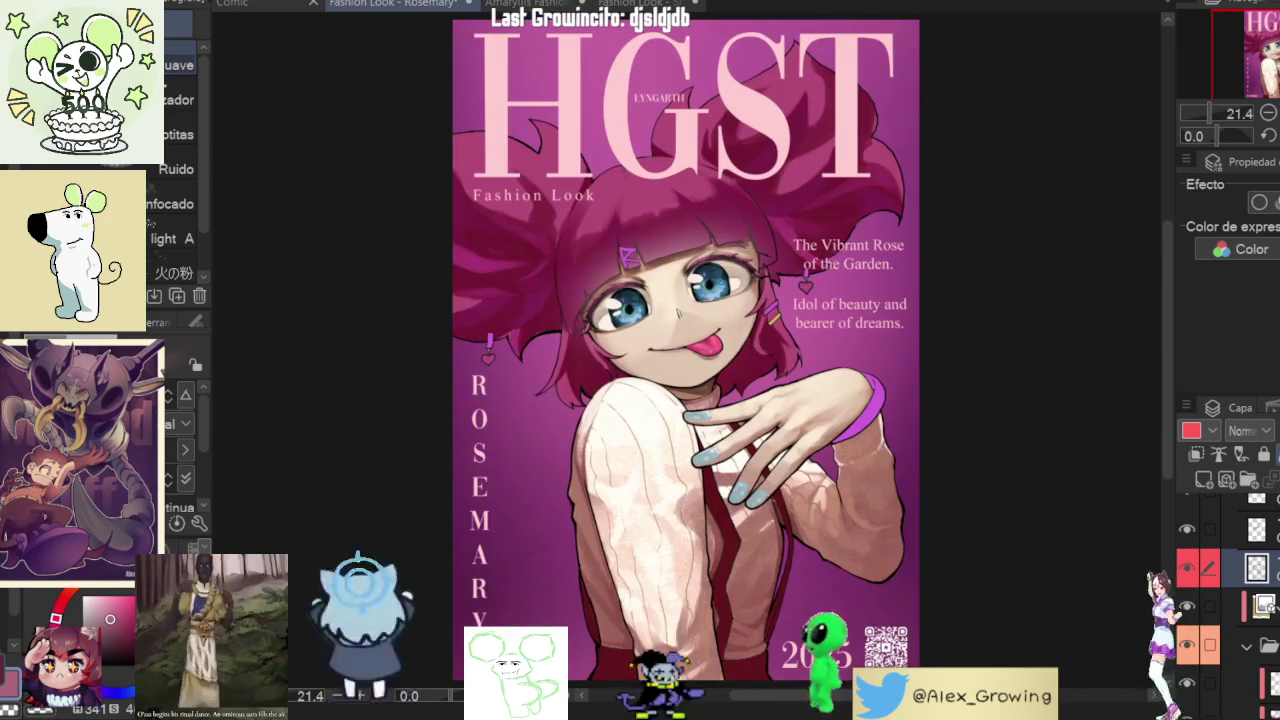
- Hide and show the layer to compare the cover, then select a different layer to paint on
click(1187, 568)
click(1187, 568)
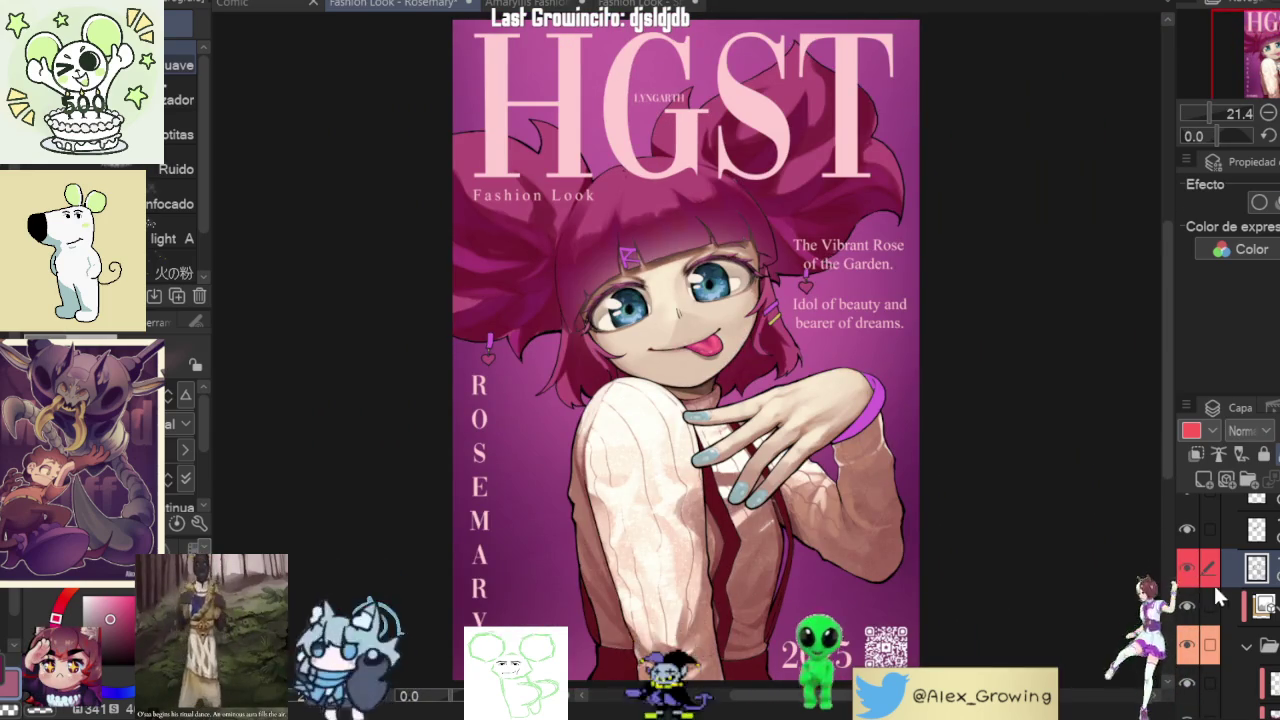
scroll(1228, 606, down, 2)
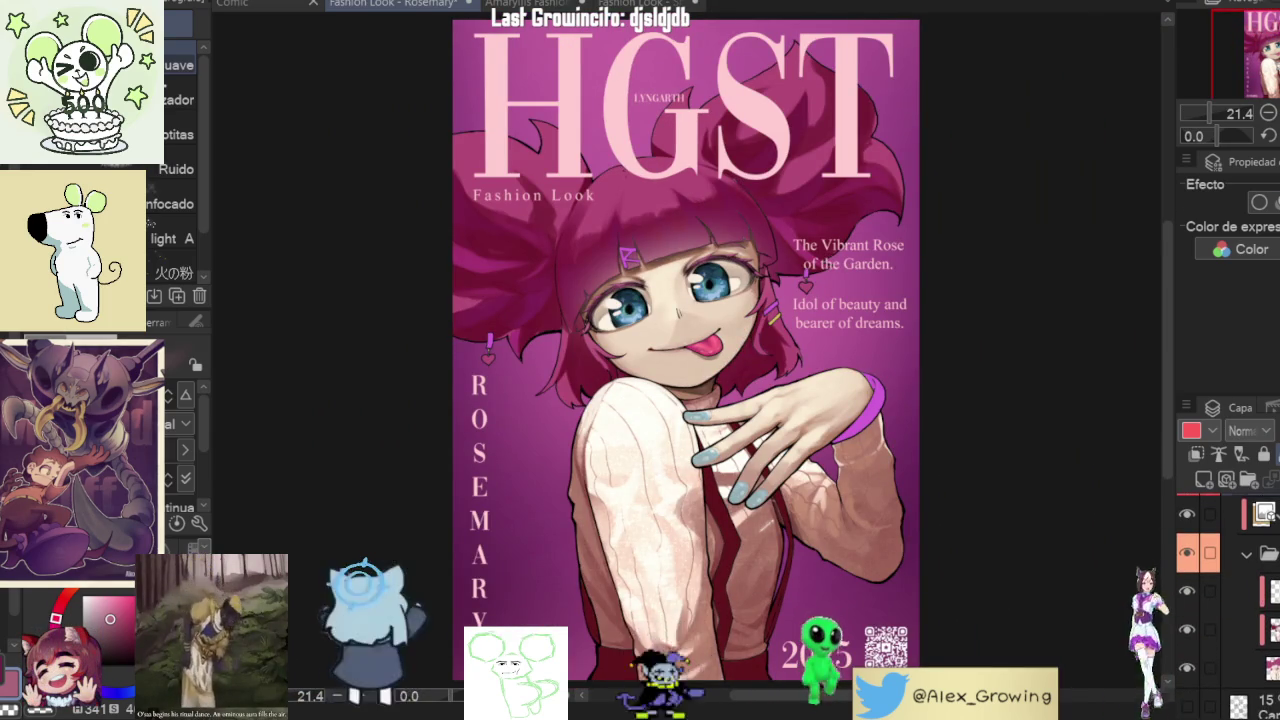
click(1254, 628)
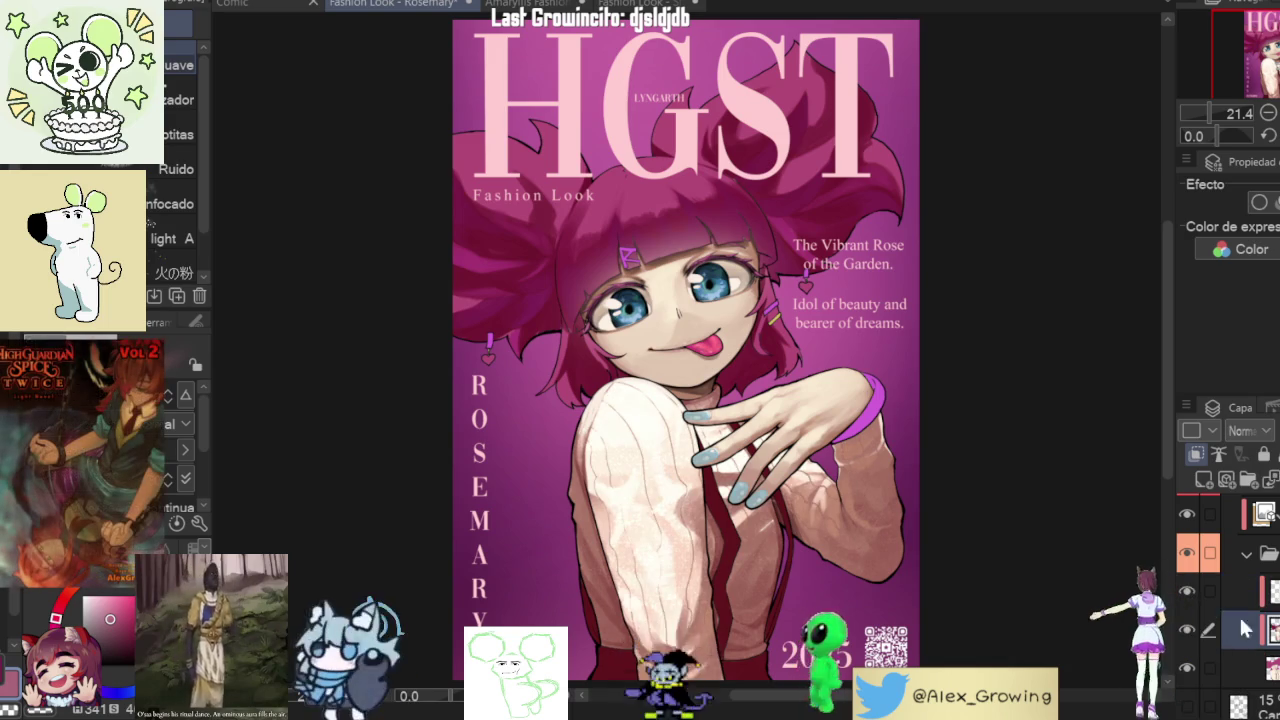
- Briefly hide a layer to check its effect, then switch to the oil/thick paint brush group
click(1187, 630)
click(1187, 630)
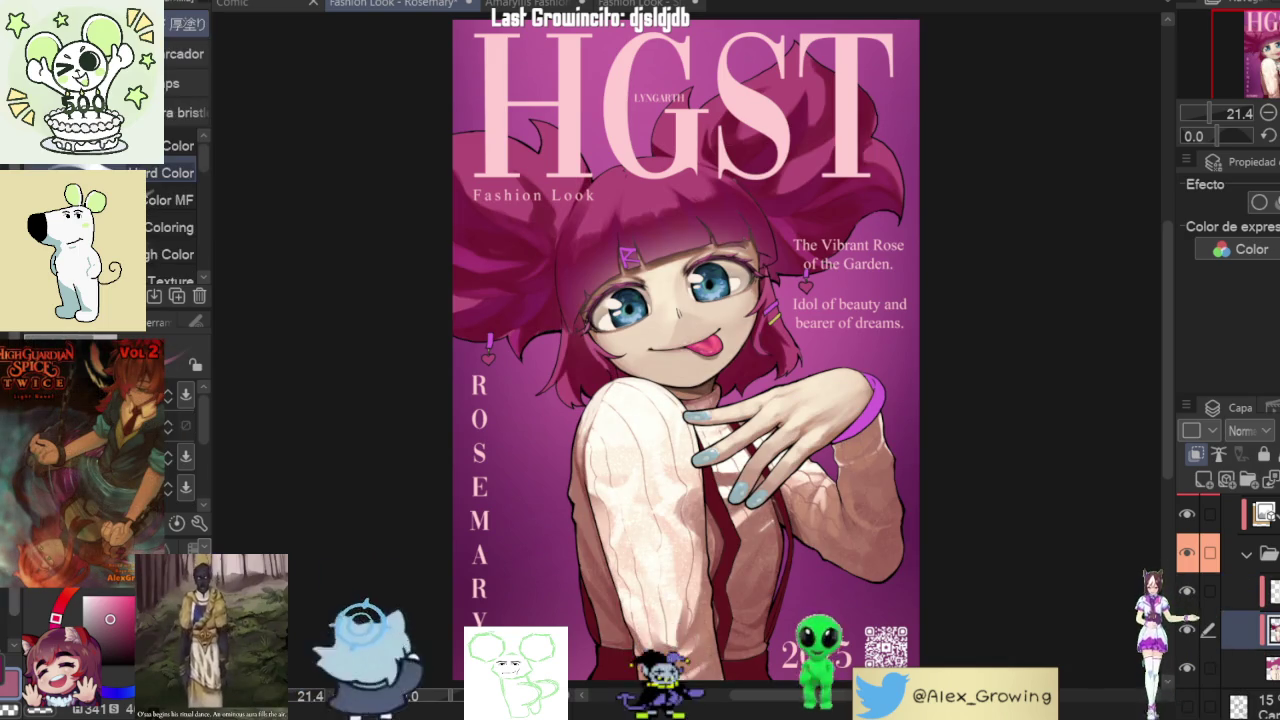
scroll(600, 230, up, 5)
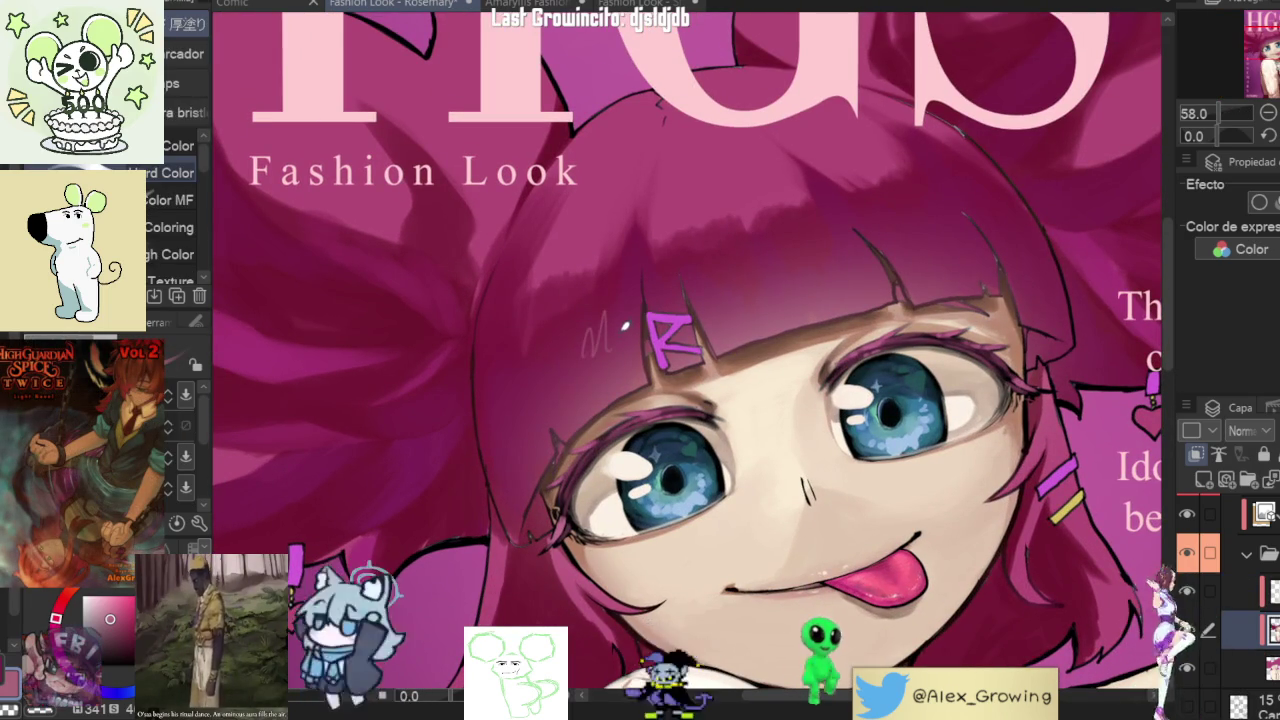
key(b)
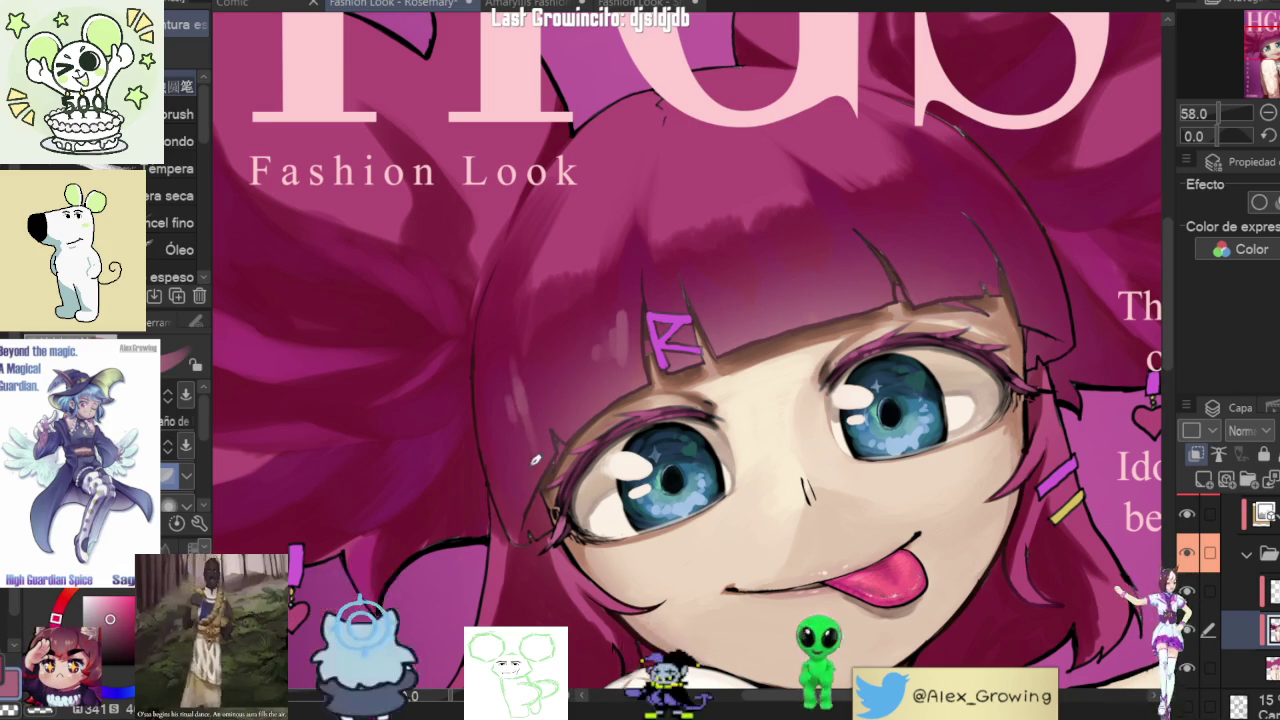
- Tilt the whole cover to a new angle, then rotate it back almost upright
scroll(532, 452, down, 3)
scroll(532, 452, down, 2)
mouse_move(600, 440)
mouse_down()
mouse_move(697, 437)
mouse_move(741, 357)
mouse_up()
scroll(741, 357, up, 5)
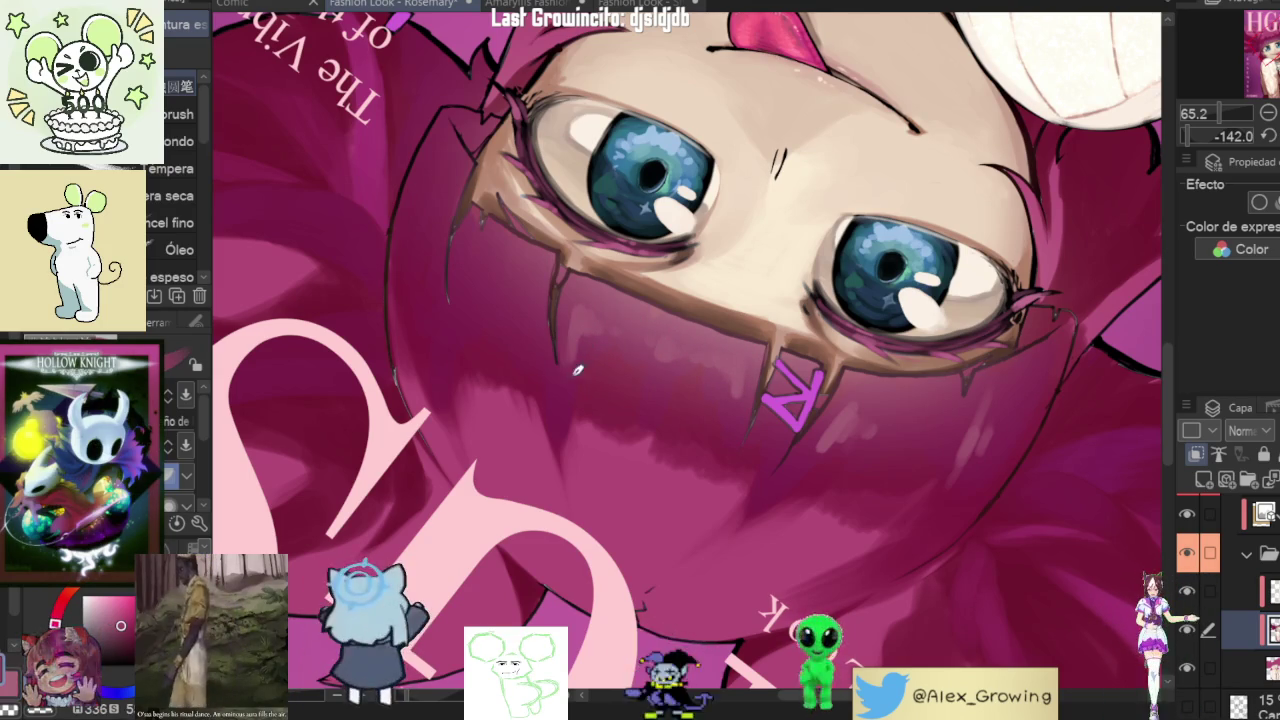
mouse_move(582, 351)
mouse_down()
mouse_move(711, 313)
mouse_move(637, 267)
mouse_up()
scroll(680, 405, up, 3)
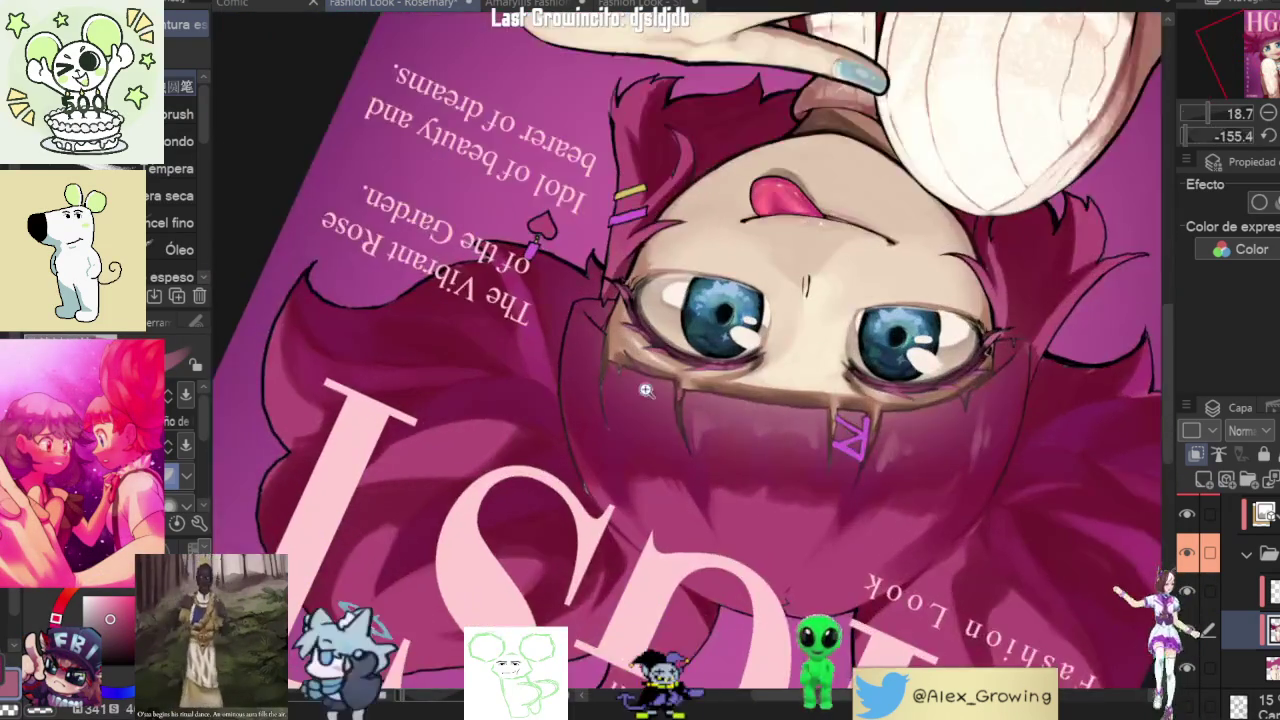
scroll(680, 405, up, 3)
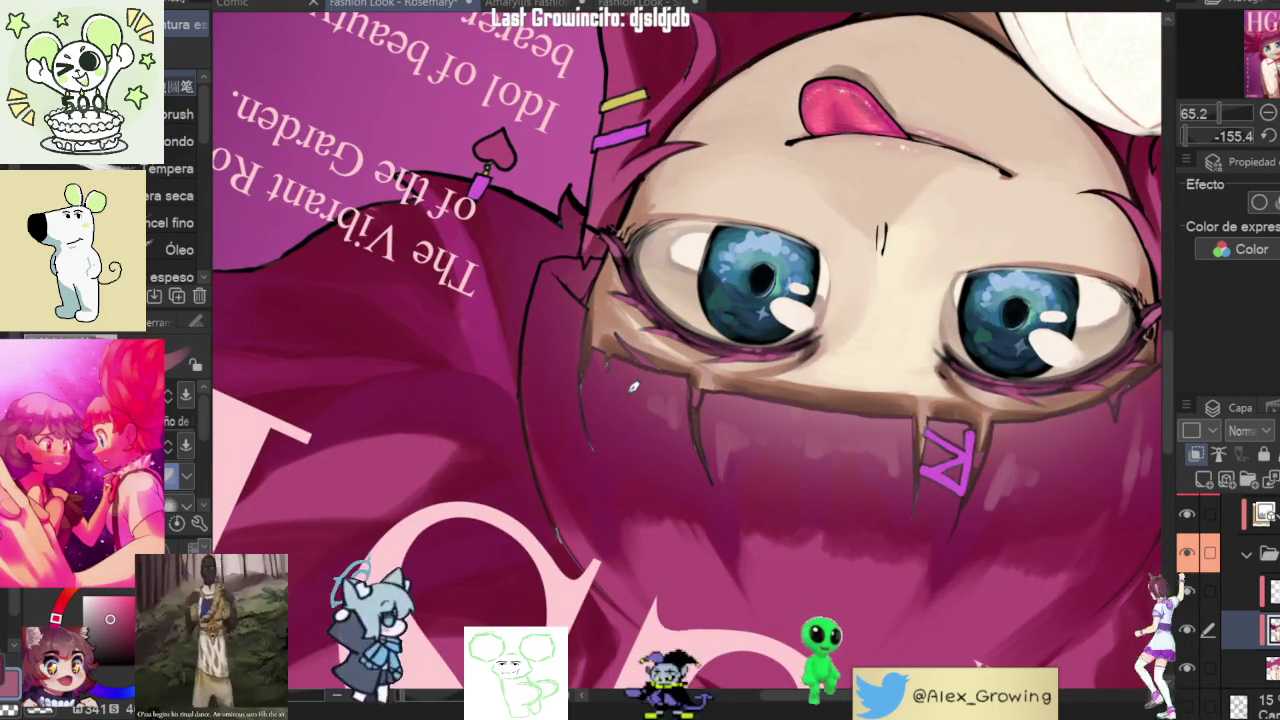
drag(603, 393, 708, 254)
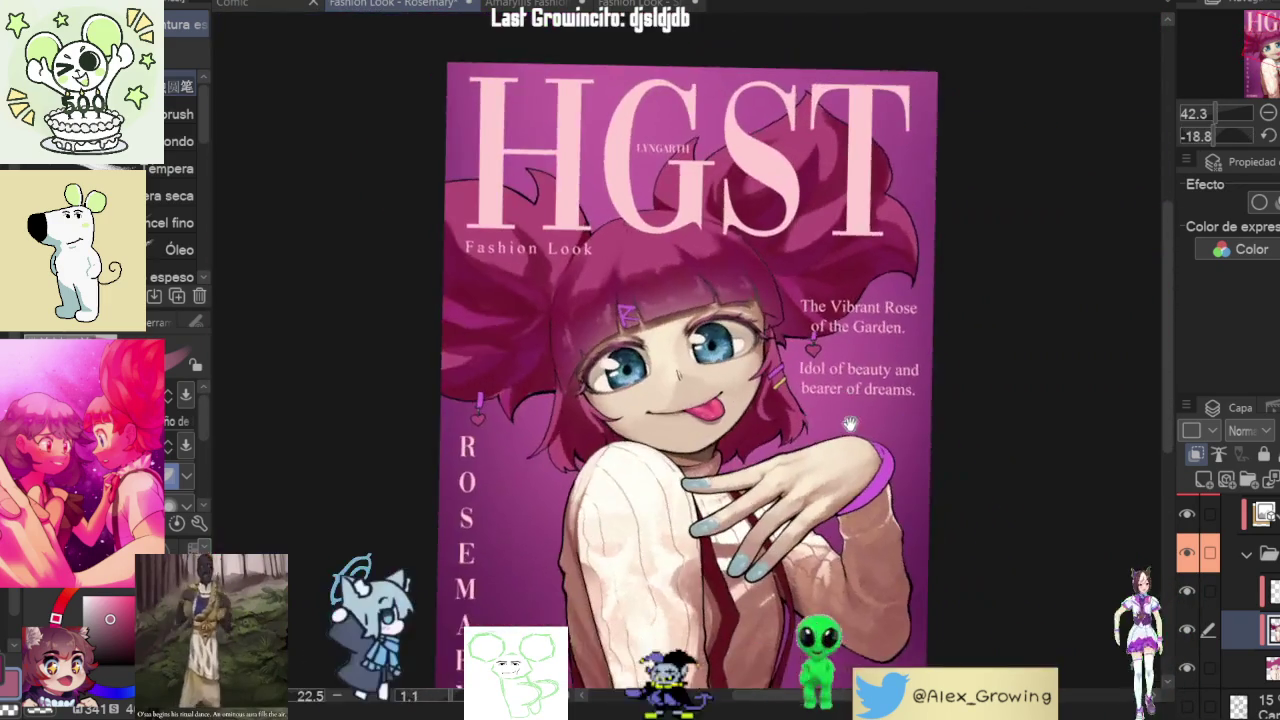
- Bring the whole cover upright, then zoom in and pan onto the fringe above the eyes
drag(741, 275, 788, 398)
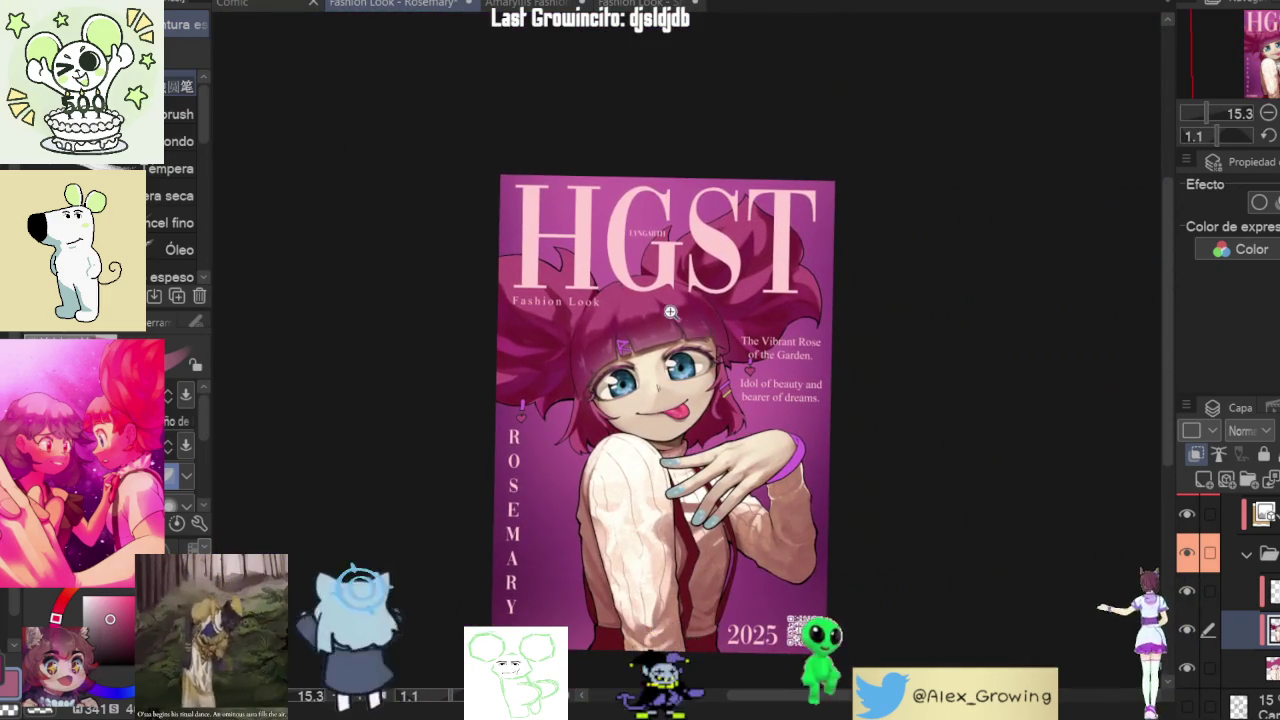
scroll(686, 318, up, 3)
scroll(665, 282, up, 2)
drag(665, 282, 699, 290)
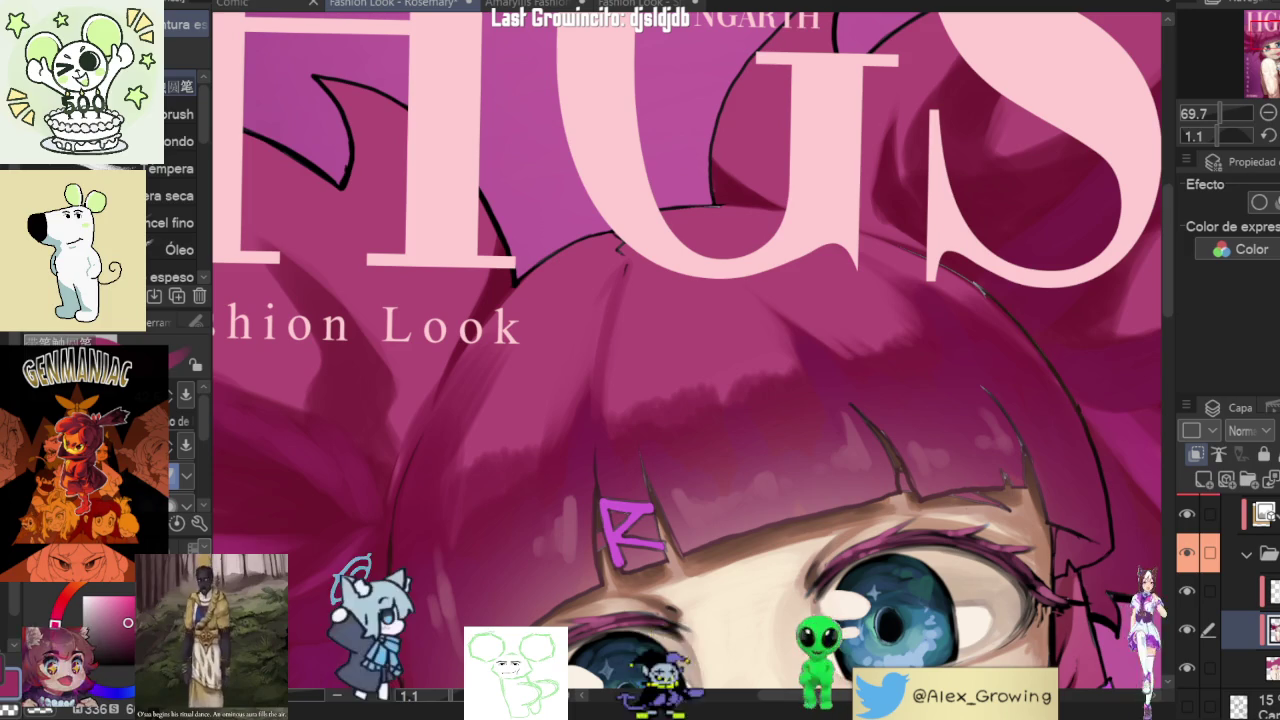
- Zoom out to the full cover and tilt the canvas about -53°
scroll(815, 294, down, 4)
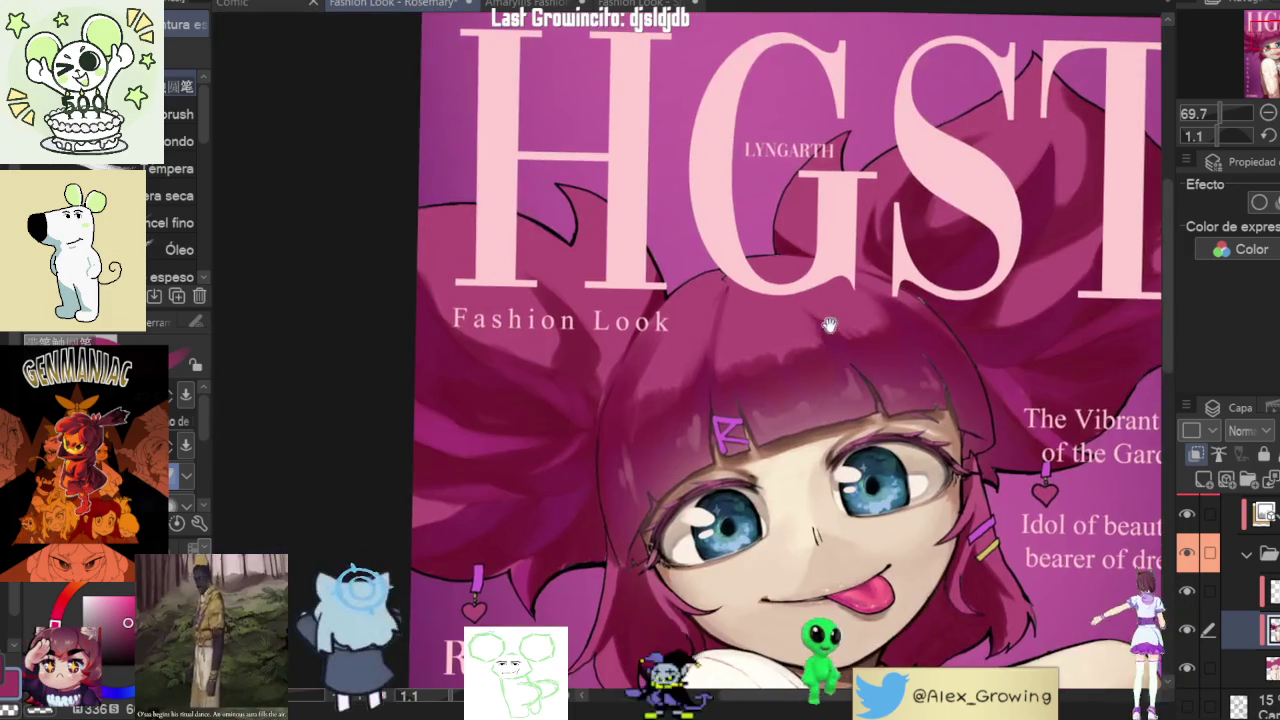
scroll(757, 257, up, 5)
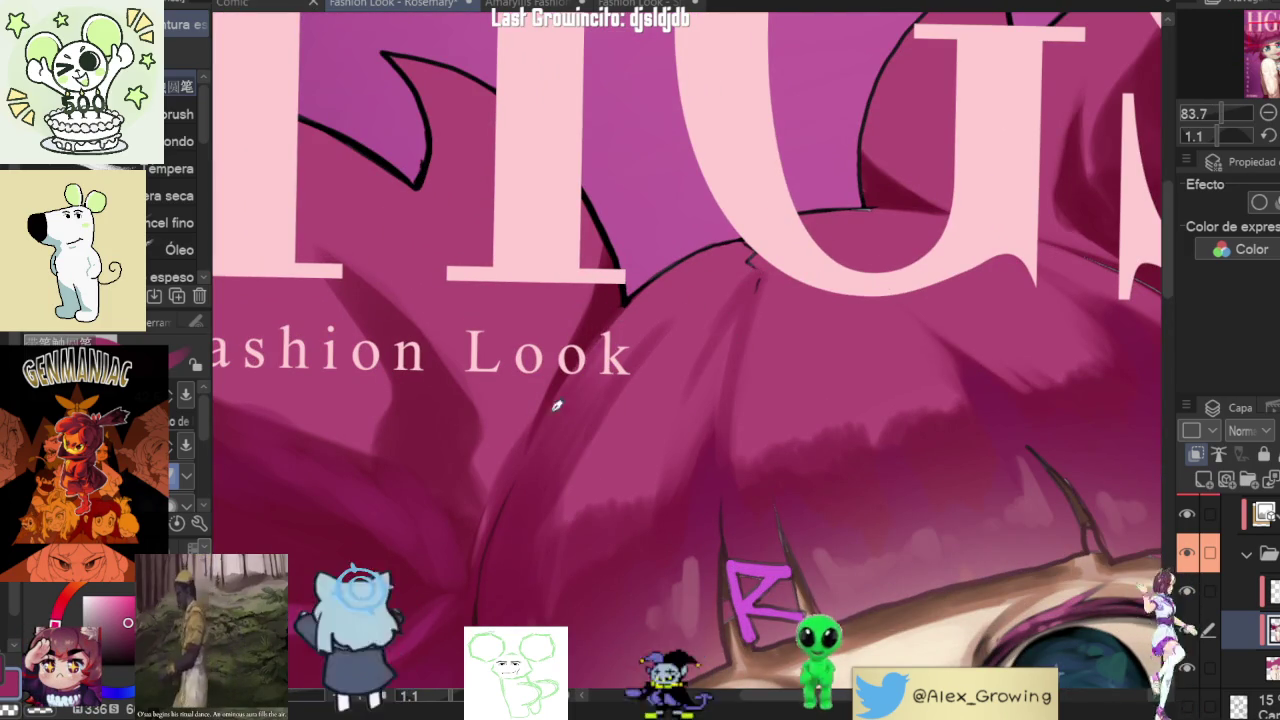
scroll(530, 480, down, 3)
scroll(575, 435, up, 2)
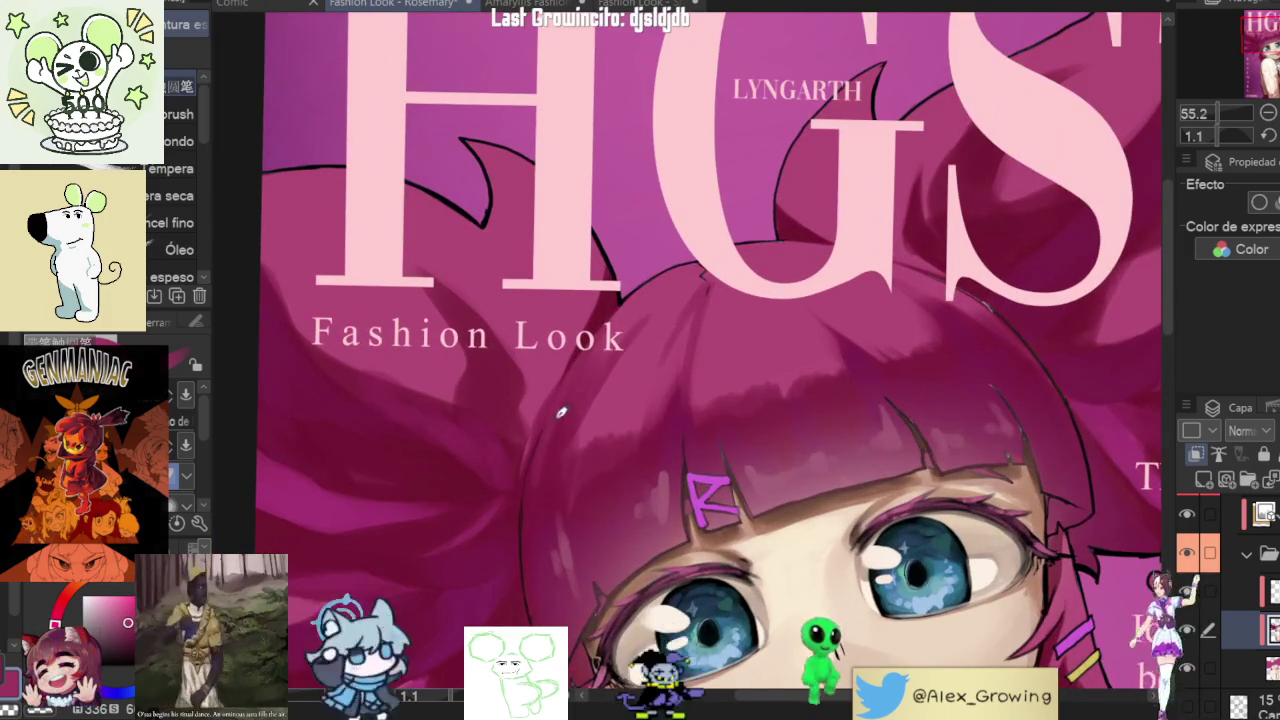
scroll(550, 420, down, 3)
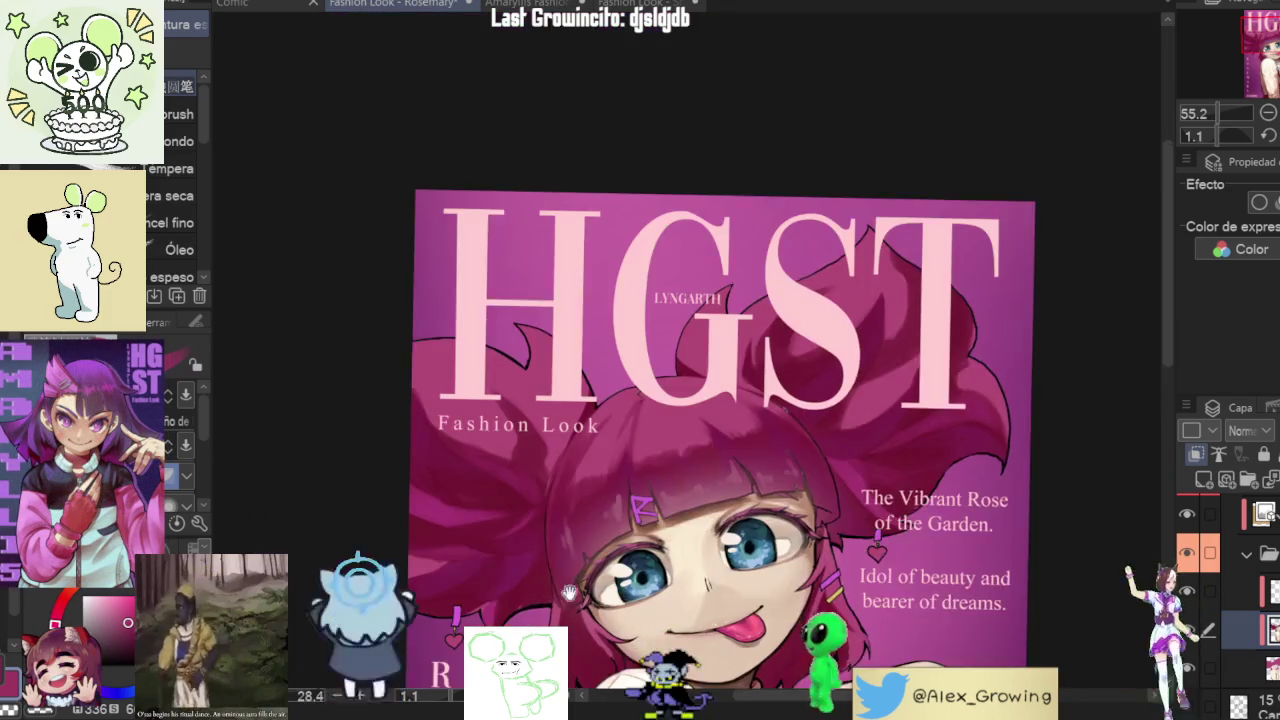
drag(566, 348, 779, 291)
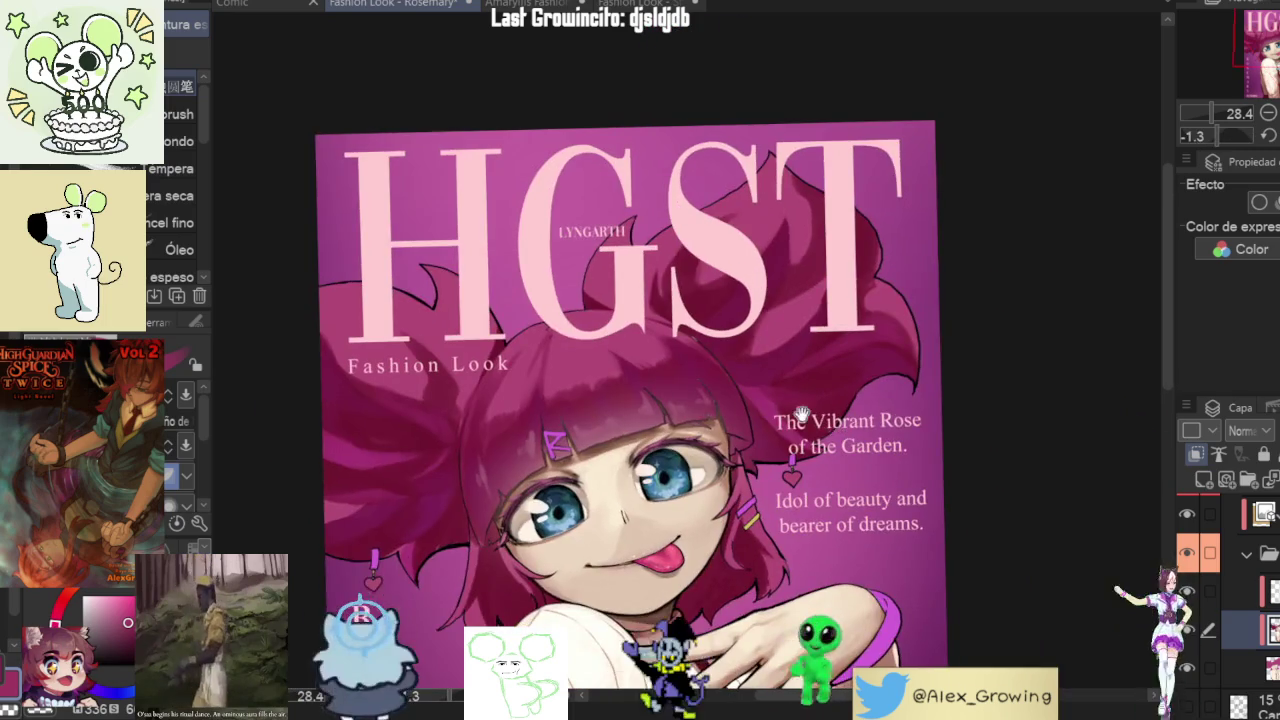
- Snap the tilted cover back upright with Ctrl+0, then zoom in on the hair above the eyes
mouse_move(780, 291)
mouse_down()
mouse_move(825, 341)
mouse_move(810, 190)
mouse_up()
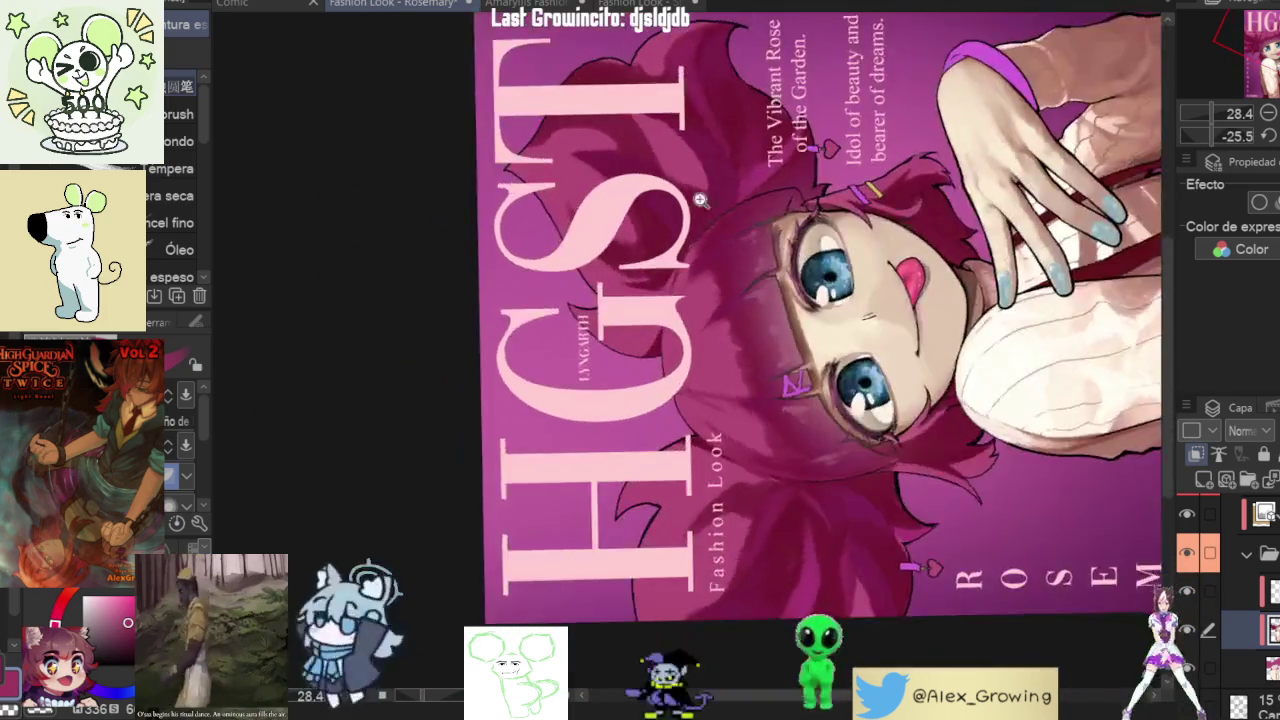
scroll(810, 190, up, 5)
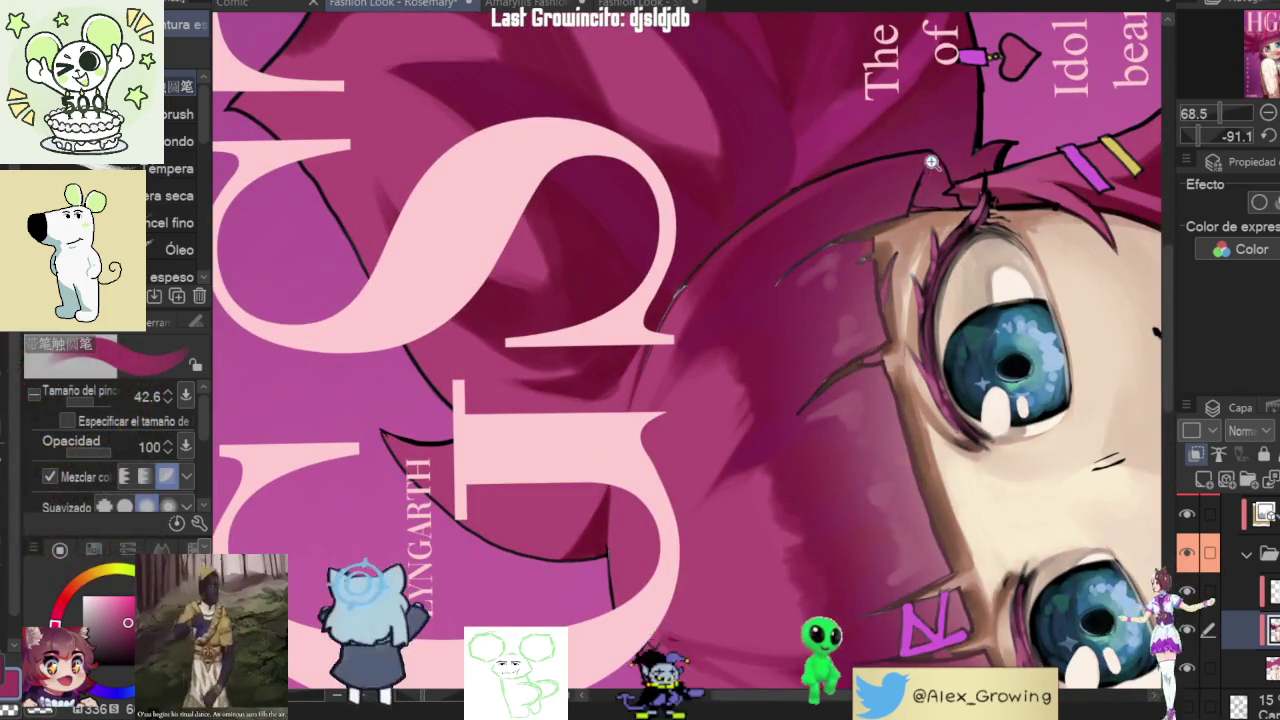
scroll(810, 190, down, 5)
mouse_move(810, 190)
mouse_down()
mouse_move(866, 273)
mouse_move(930, 253)
mouse_up()
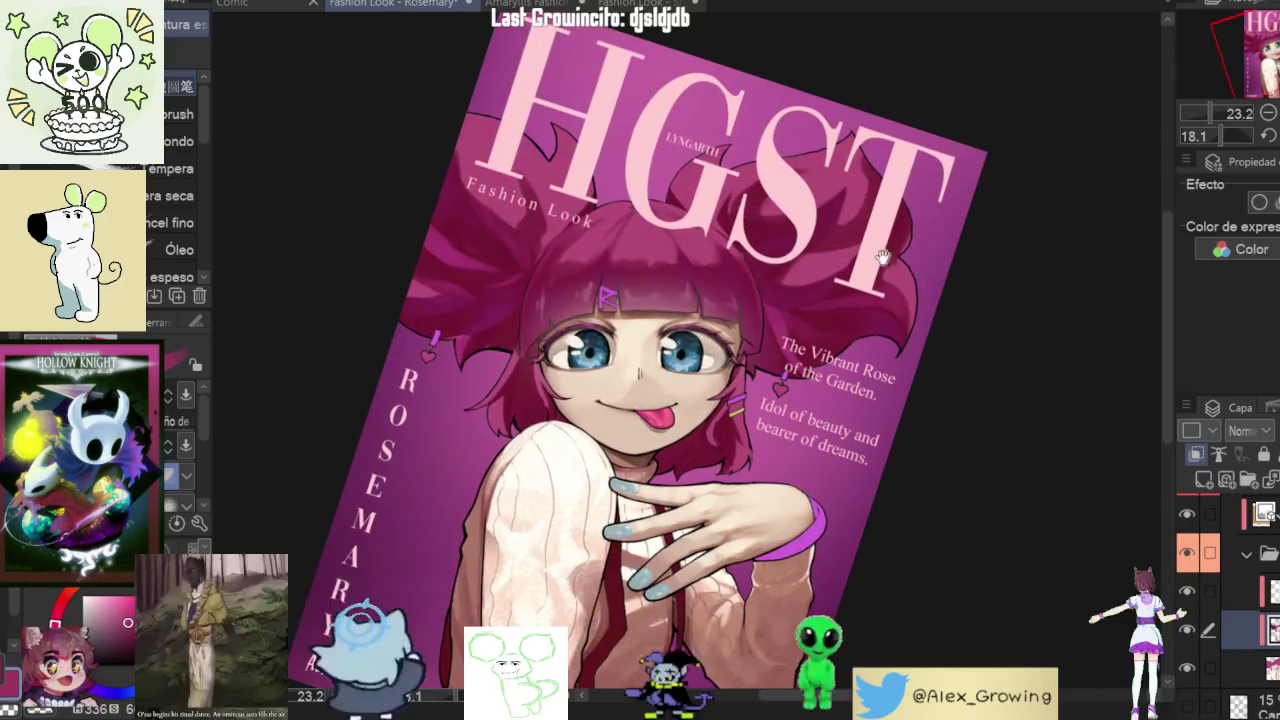
key(ctrl+0)
scroll(657, 380, down, 1)
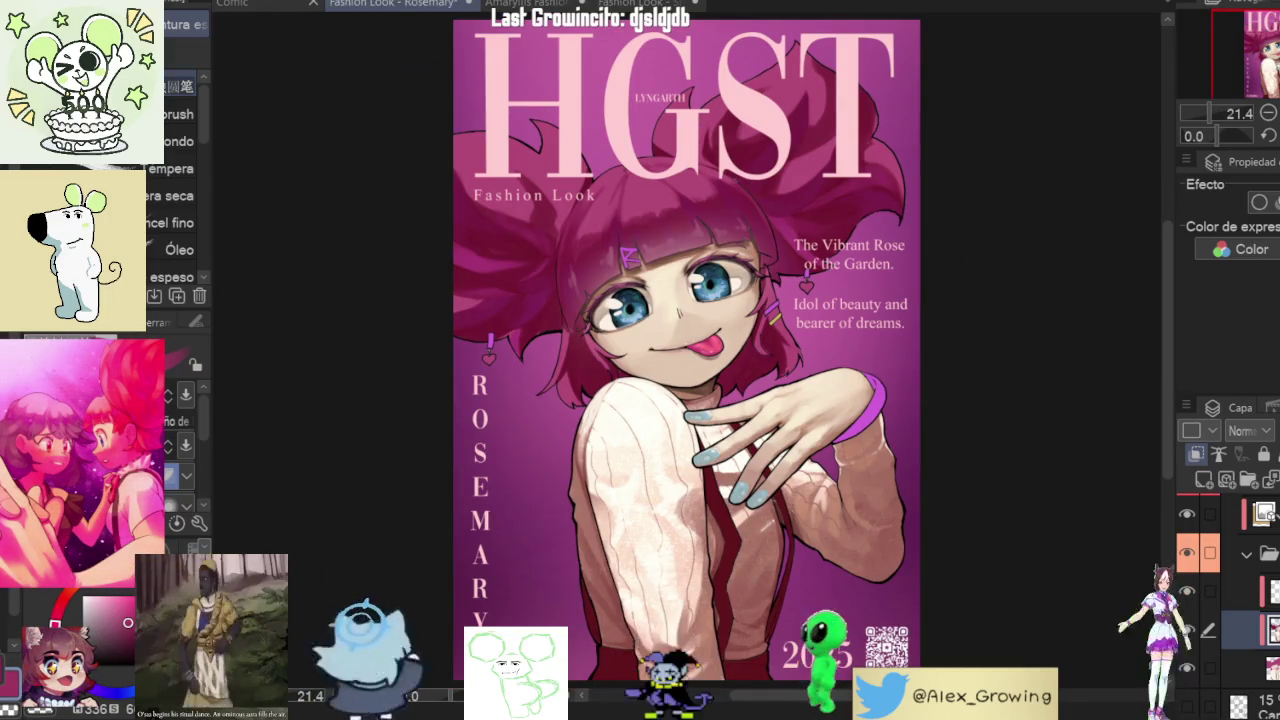
scroll(667, 197, up, 2)
scroll(667, 197, up, 2)
scroll(667, 197, up, 2)
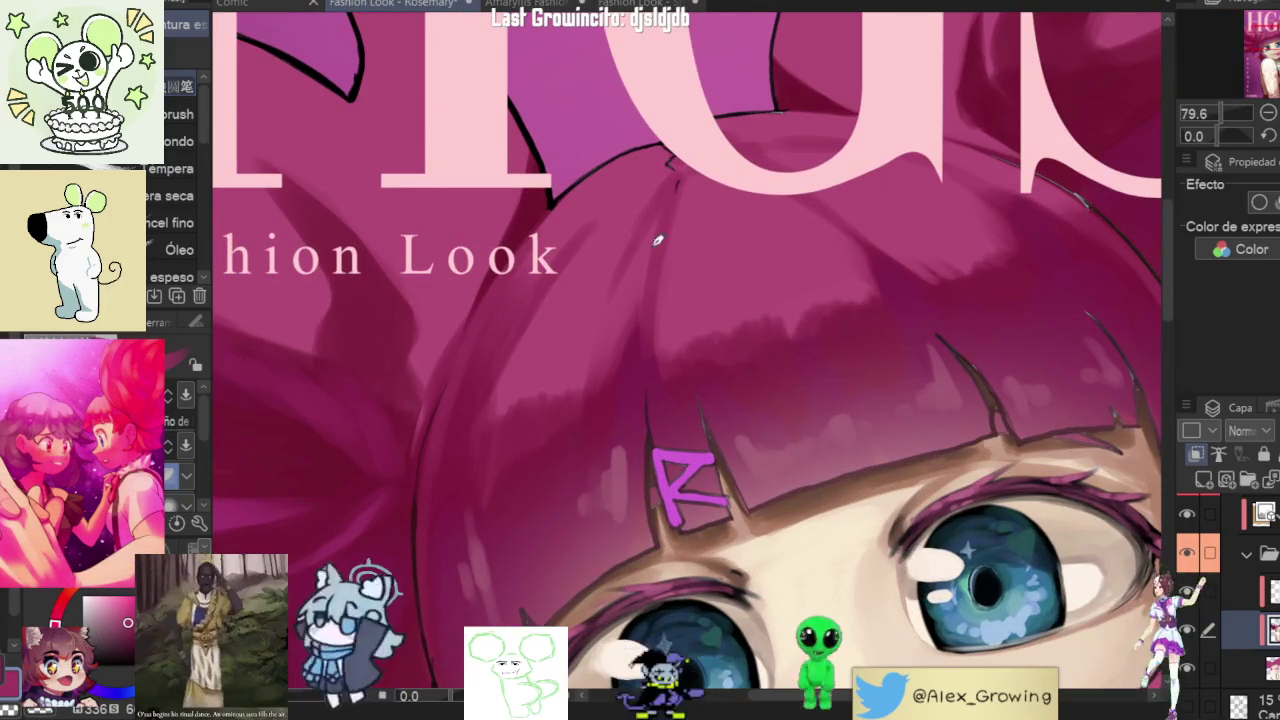
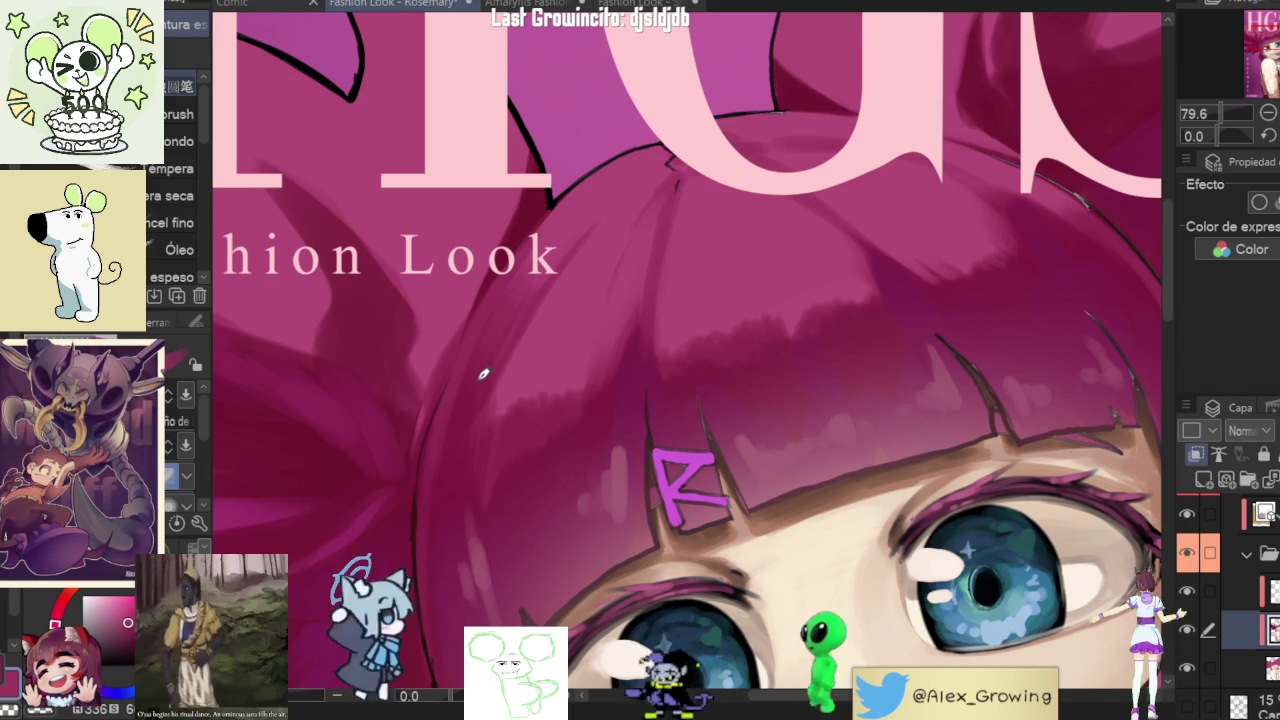
- Zoom and rotate the view of the cover, then straighten it upright
scroll(1059, 276, down, 5)
scroll(960, 398, down, 2)
scroll(960, 398, up, 5)
scroll(960, 370, down, 2)
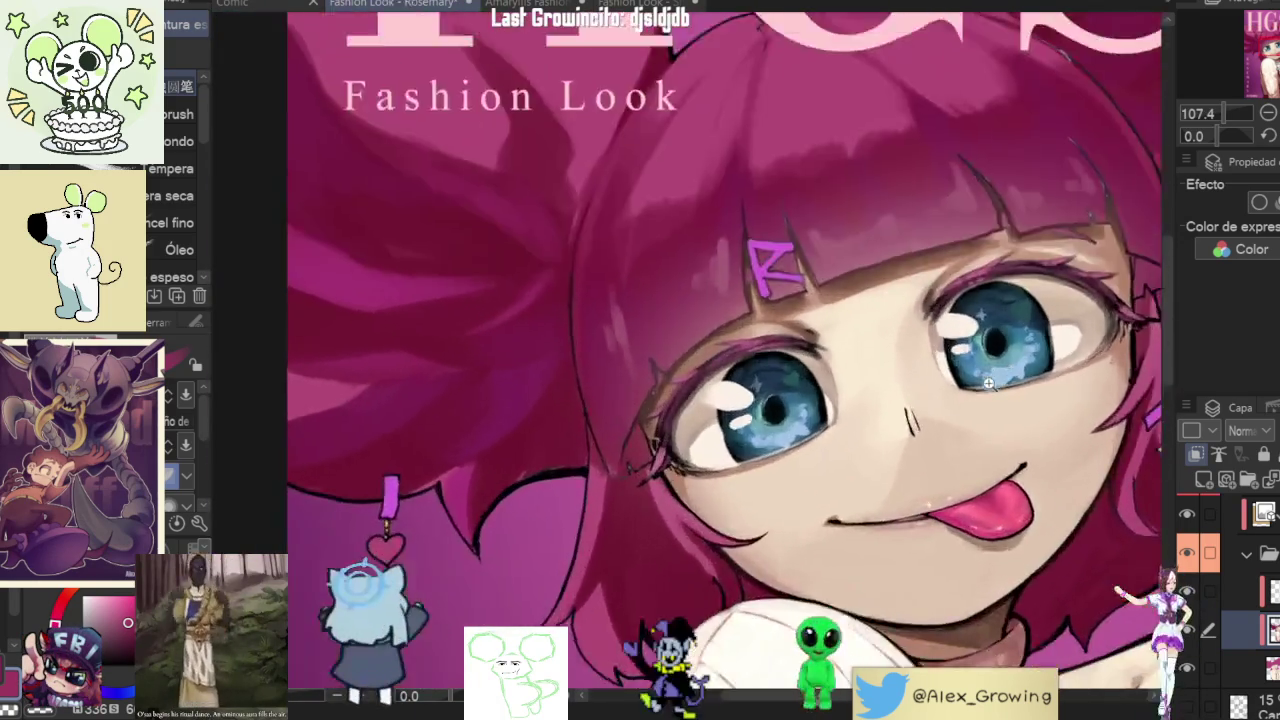
scroll(990, 383, down, 3)
drag(990, 383, 610, 440)
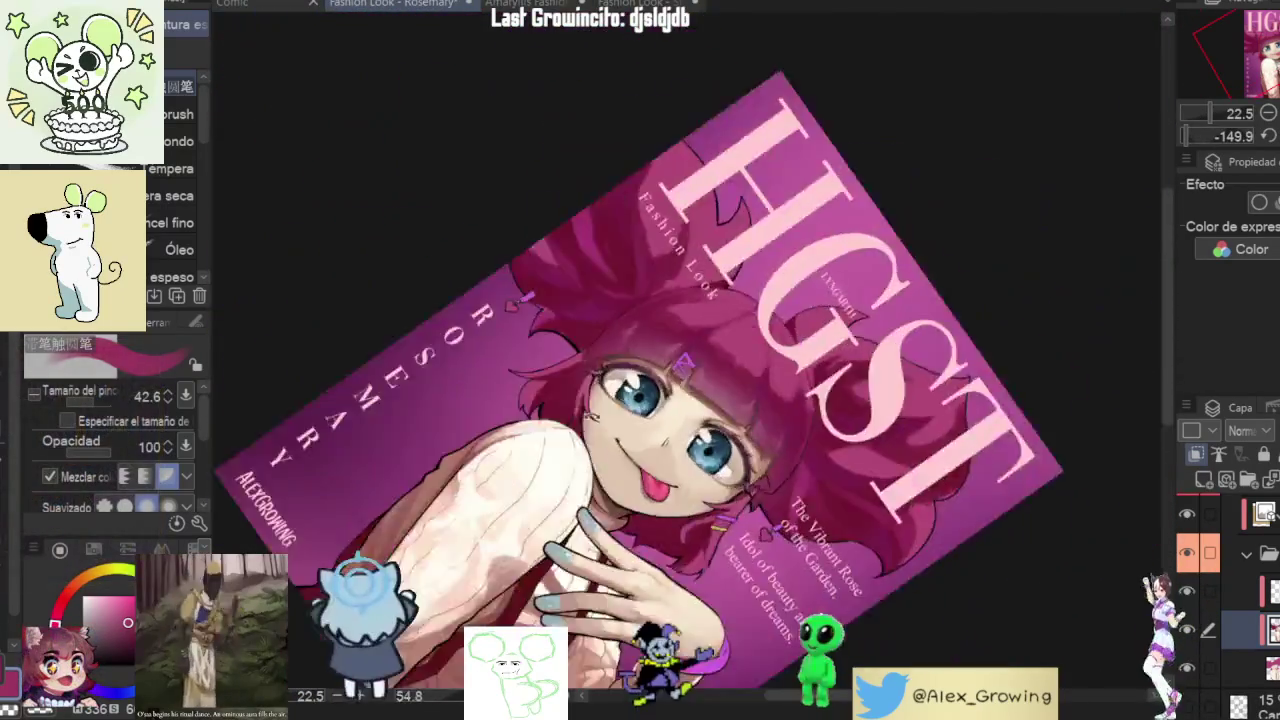
mouse_move(610, 440)
mouse_down()
mouse_move(585, 458)
mouse_move(757, 511)
mouse_up()
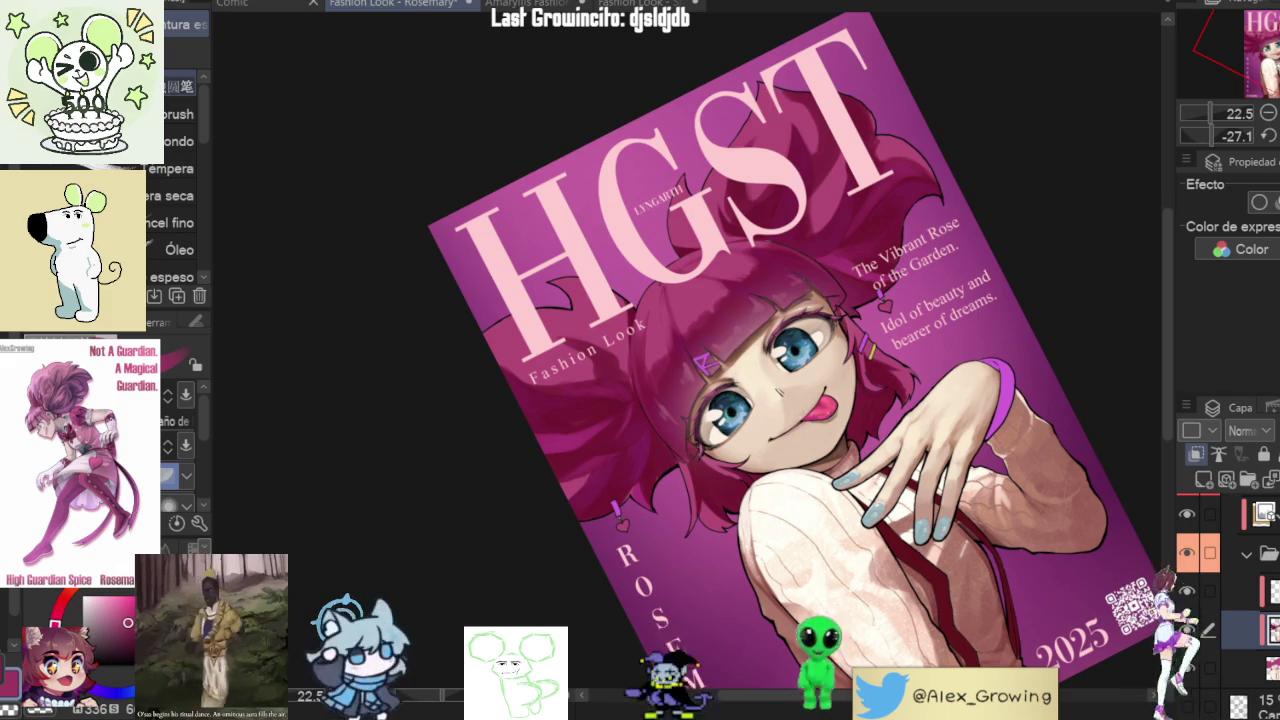
key(ctrl+0)
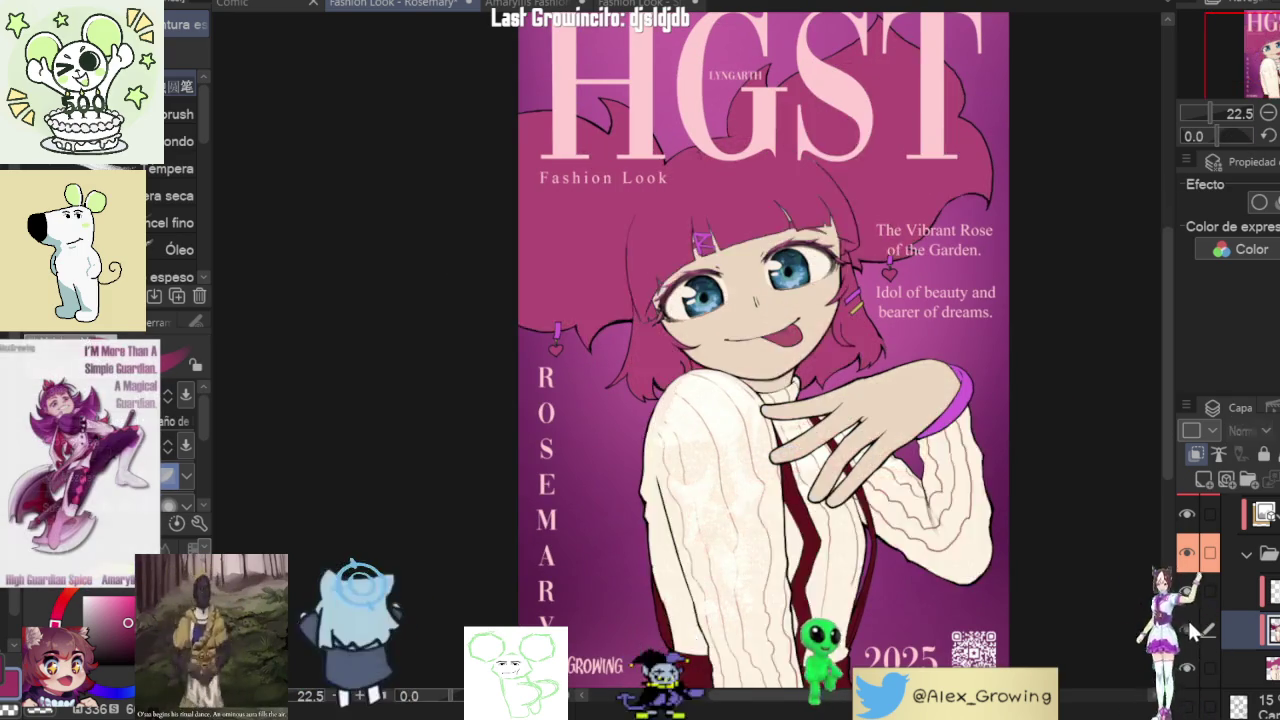
- Zoom in and pan to frame the bangs just below the Fashion Look text
scroll(762, 232, up, 2)
scroll(762, 232, up, 1)
scroll(762, 232, up, 2)
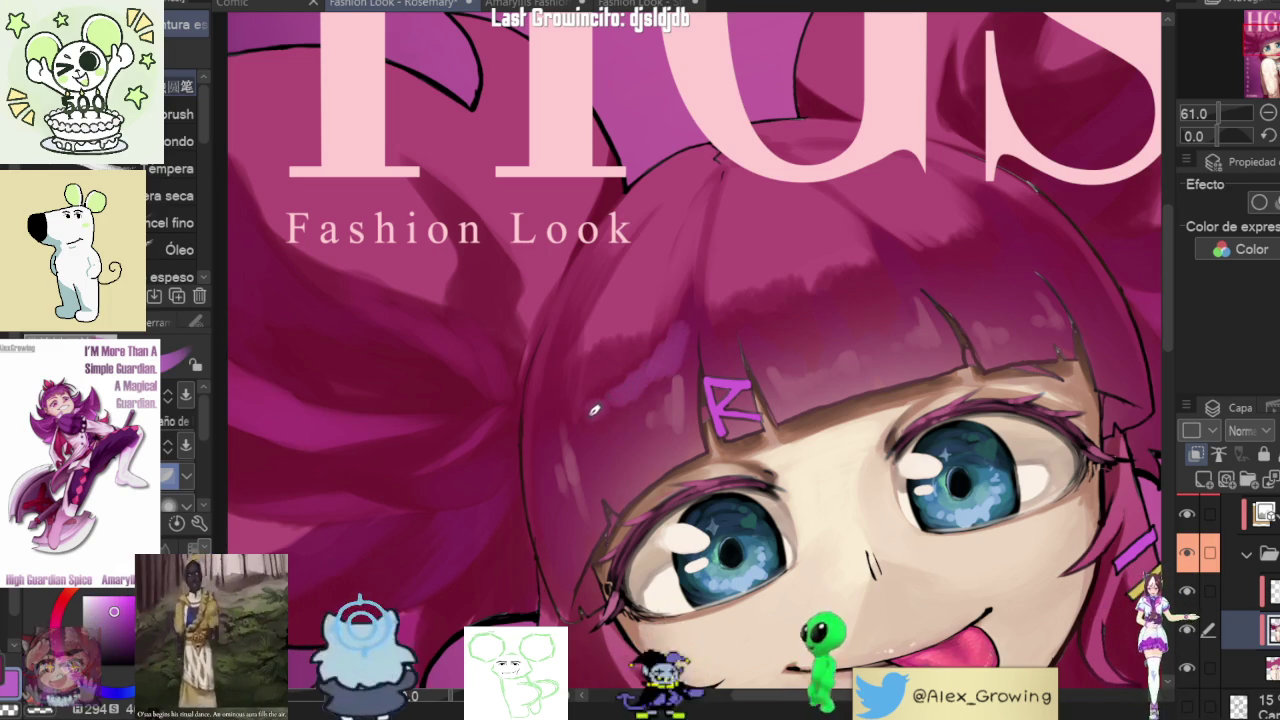
key(ctrl+0)
mouse_move(715, 335)
mouse_down()
mouse_move(681, 313)
mouse_move(700, 280)
mouse_up()
scroll(657, 258, up, 3)
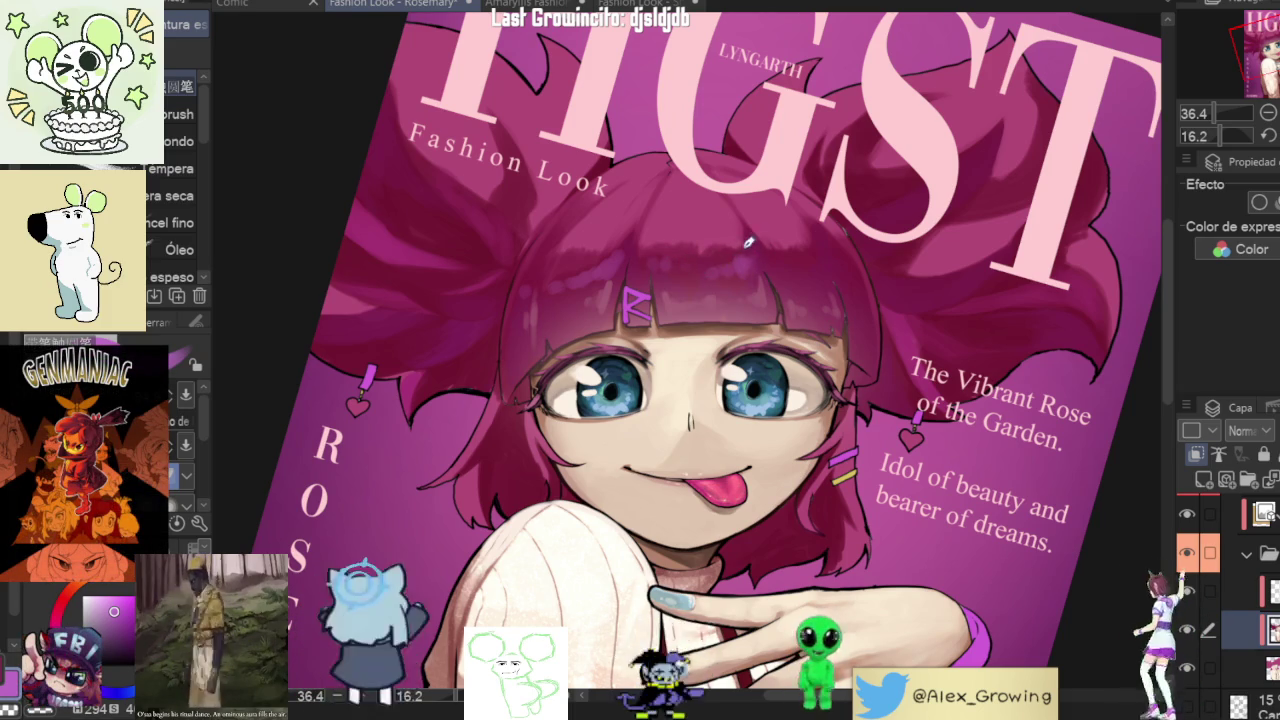
drag(820, 215, 808, 239)
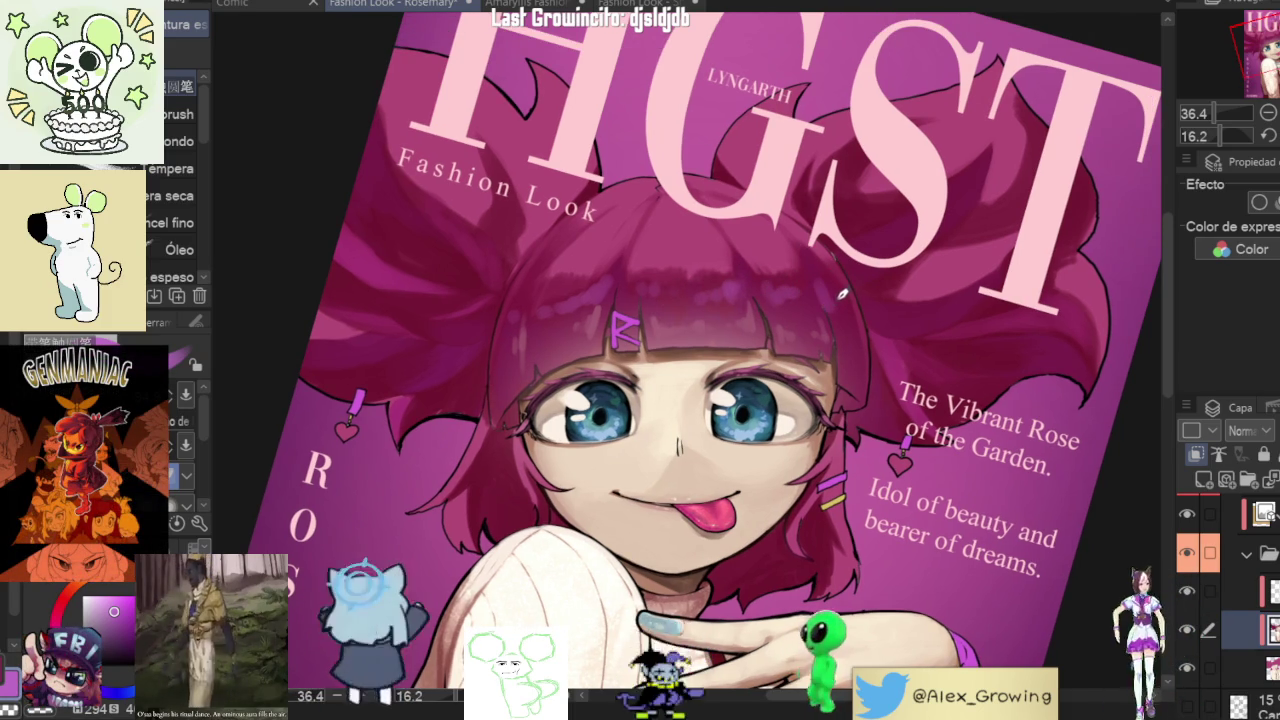
scroll(840, 291, down, 3)
scroll(840, 291, down, 2)
scroll(800, 285, up, 5)
scroll(782, 278, up, 3)
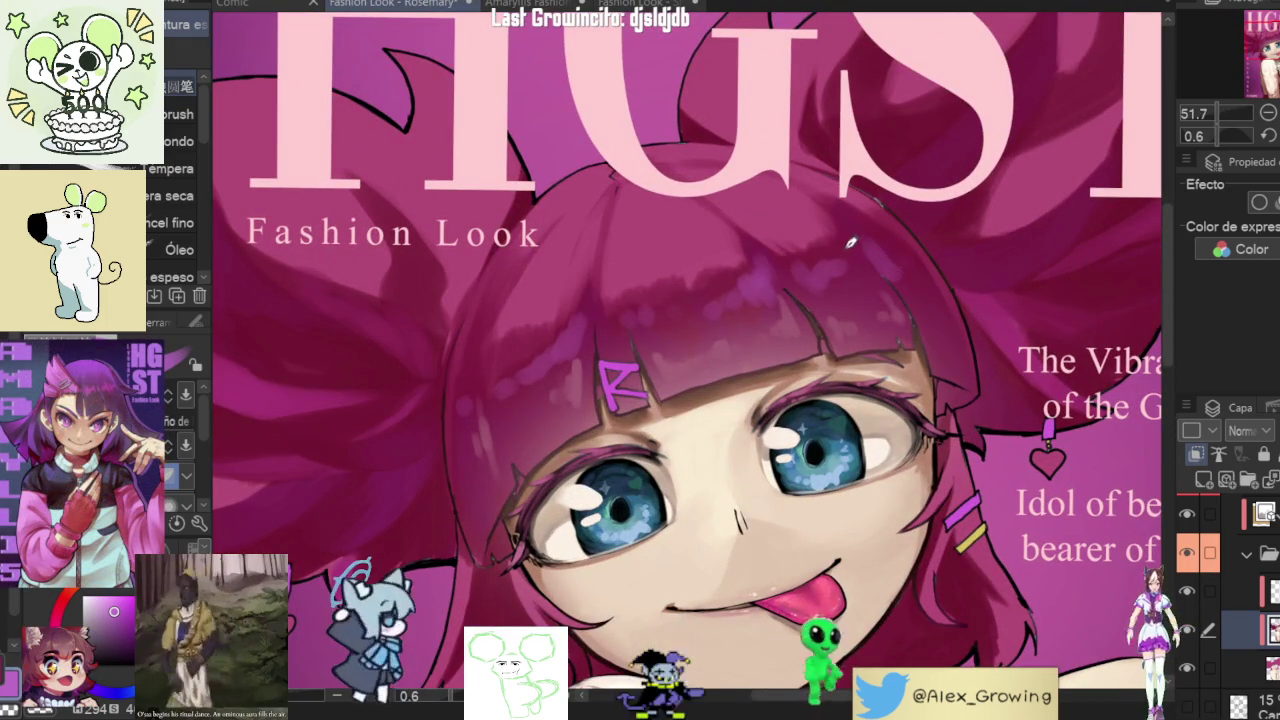
scroll(871, 280, down, 5)
scroll(880, 285, up, 5)
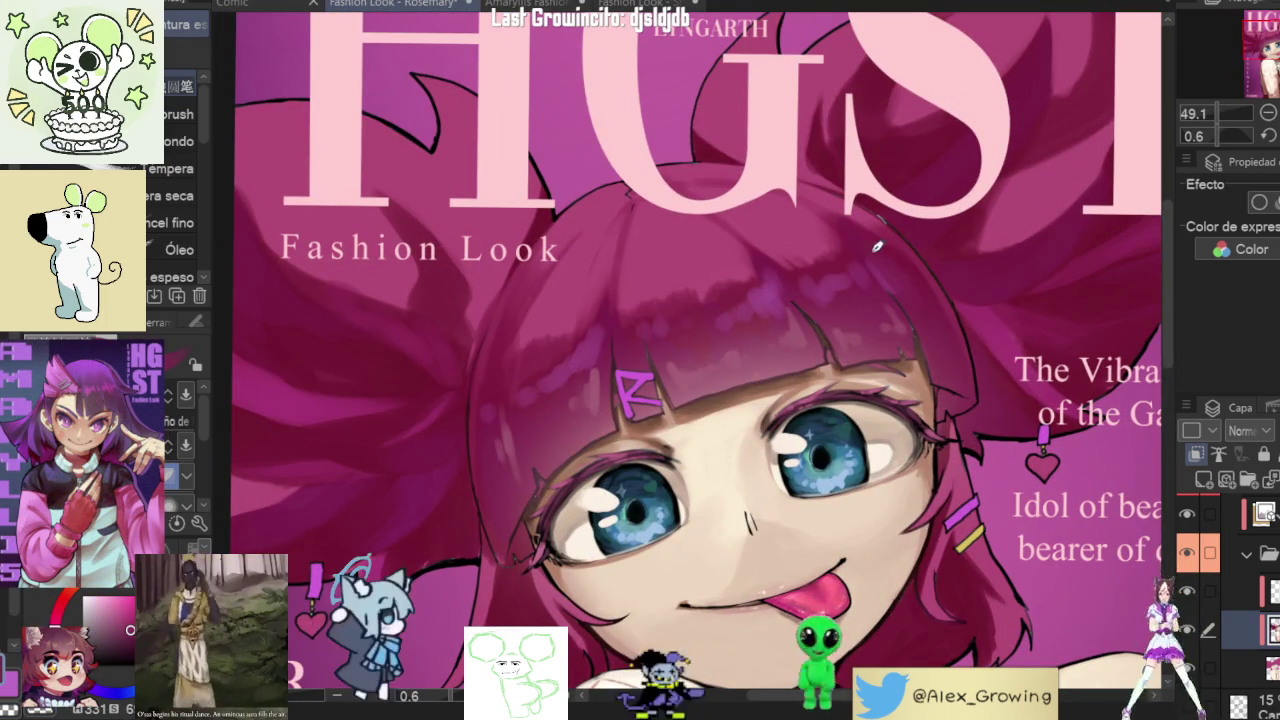
scroll(908, 305, down, 5)
scroll(880, 300, up, 5)
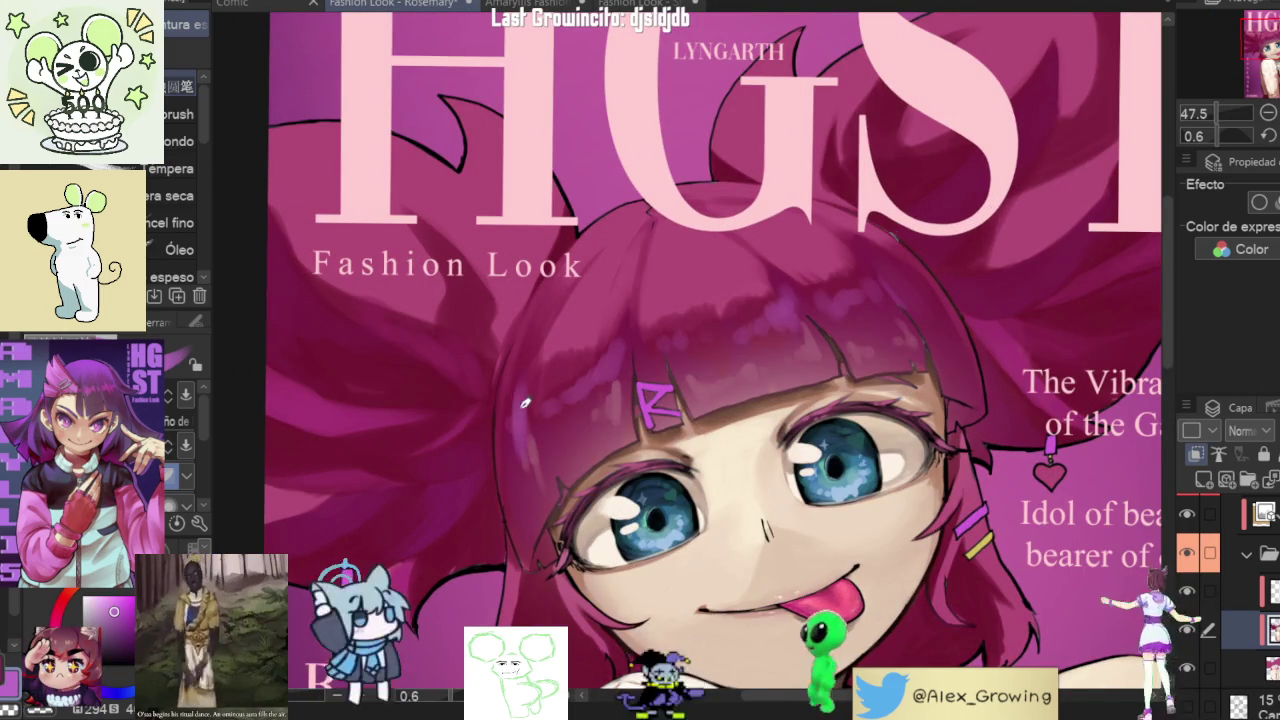
scroll(522, 417, down, 3)
scroll(774, 275, down, 3)
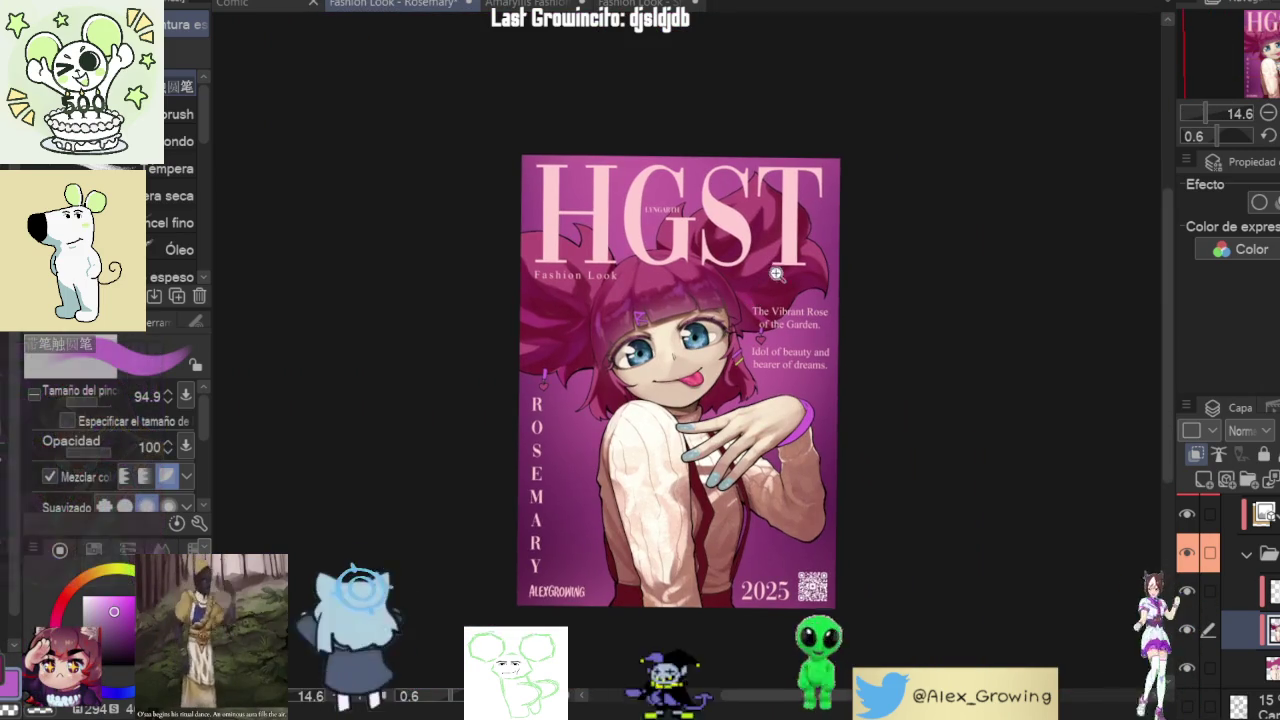
scroll(774, 275, up, 1)
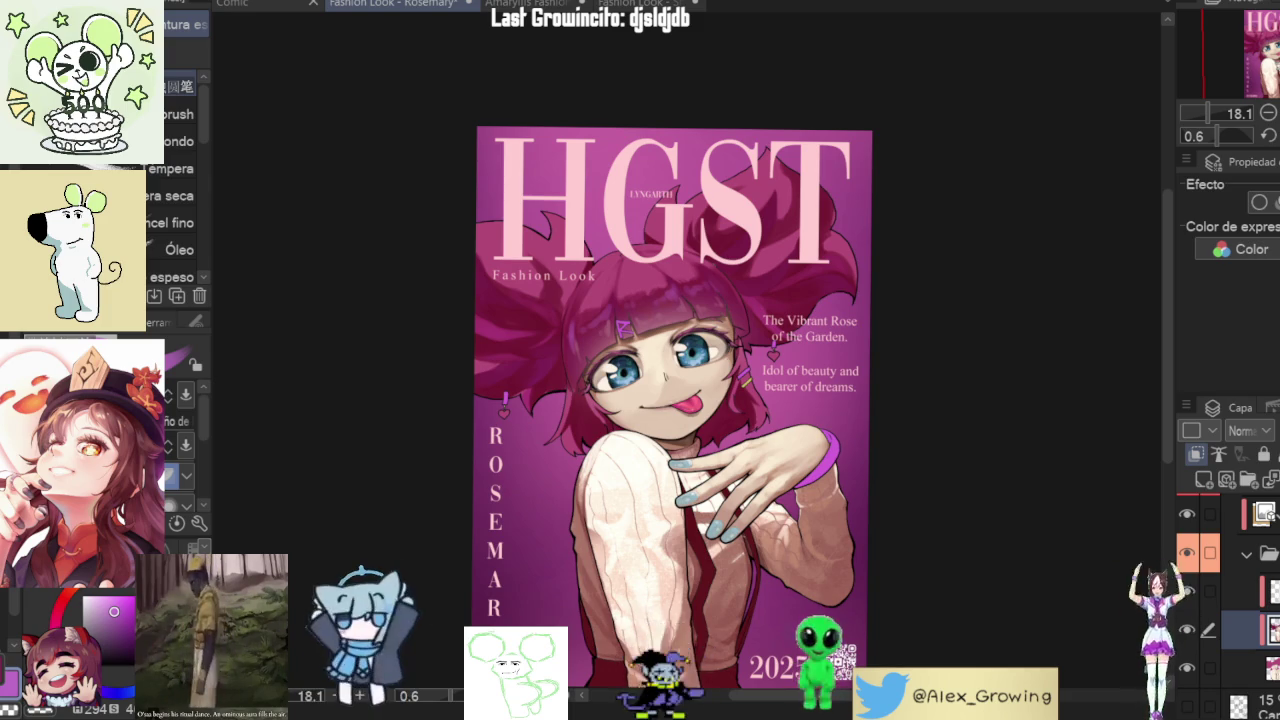
scroll(636, 325, up, 1)
- Rotate the view sideways and back upright while zooming to inspect the face and hair
drag(636, 325, 655, 337)
scroll(655, 337, up, 3)
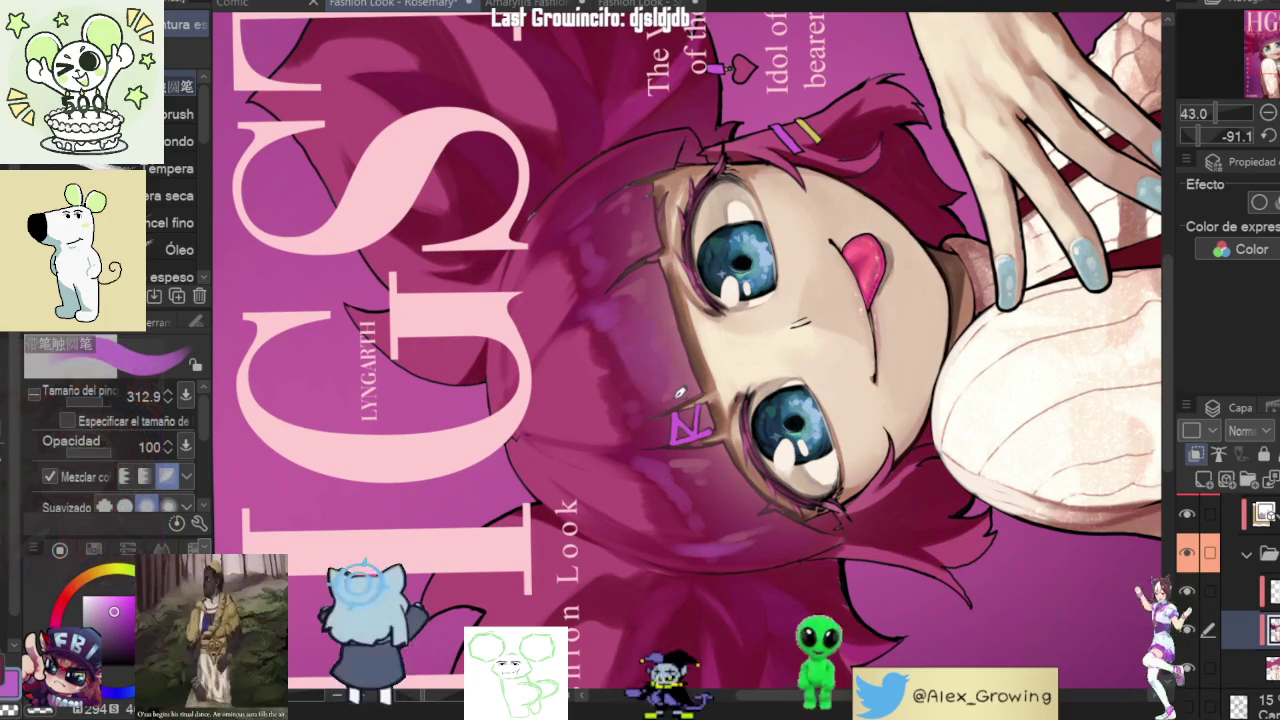
drag(651, 343, 685, 318)
mouse_move(683, 428)
mouse_down()
mouse_move(667, 234)
mouse_move(565, 328)
mouse_up()
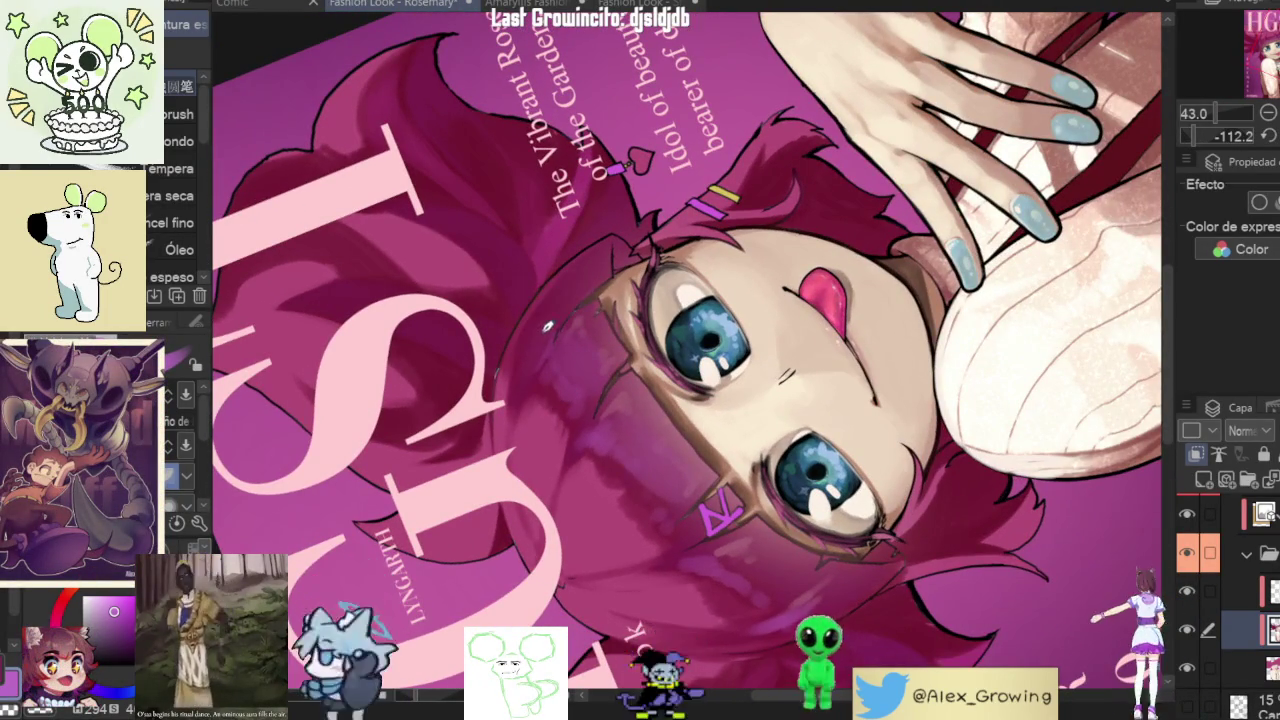
scroll(551, 318, down, 5)
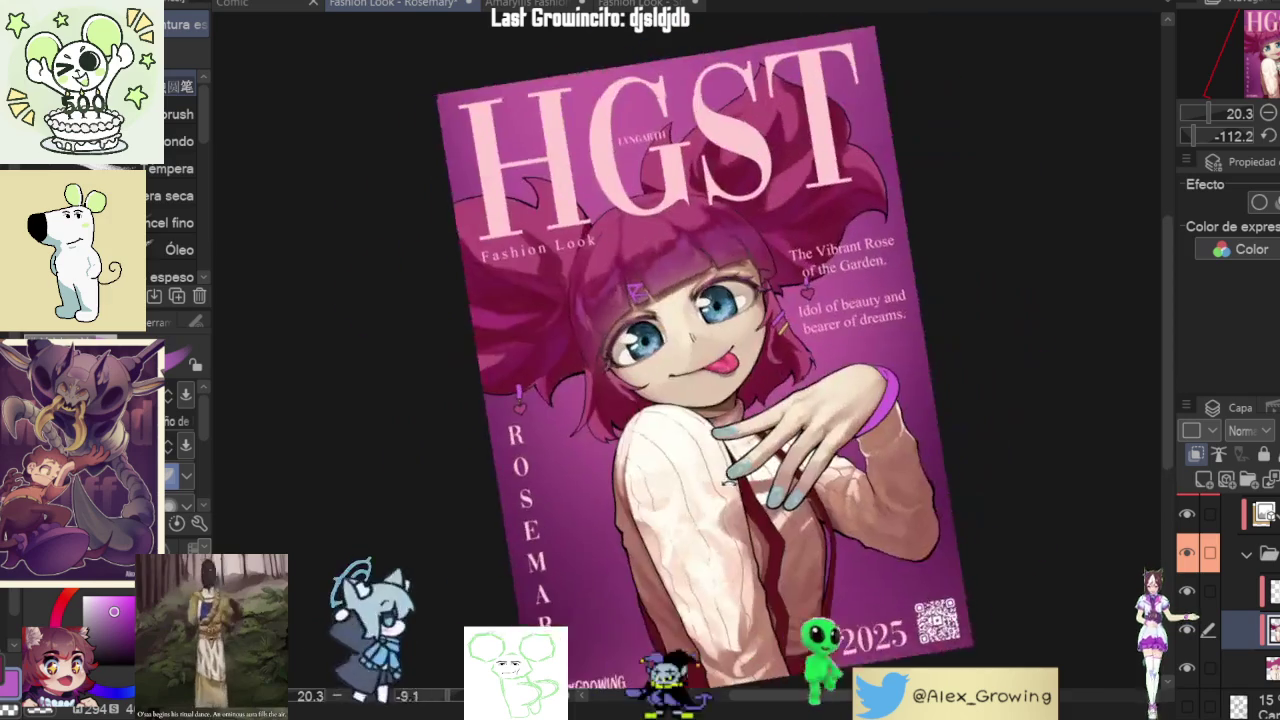
mouse_move(551, 318)
mouse_down()
mouse_move(843, 277)
mouse_move(584, 346)
mouse_up()
scroll(584, 346, up, 2)
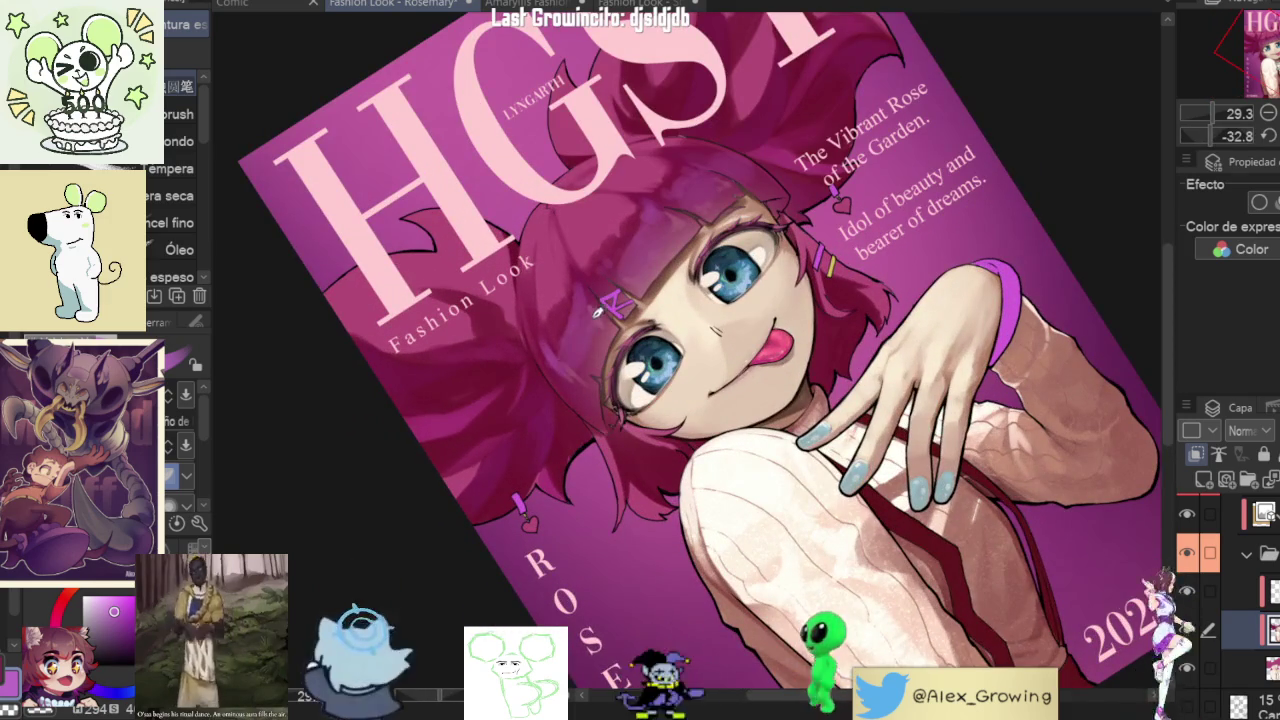
scroll(584, 346, down, 3)
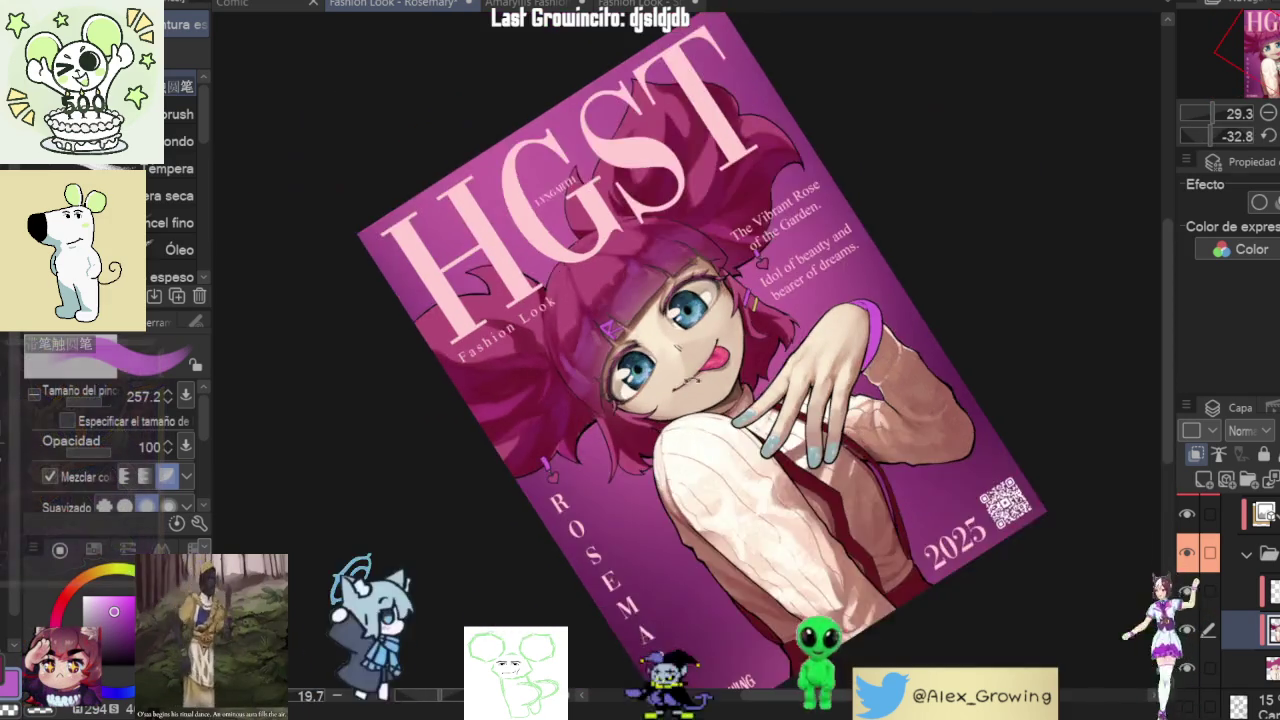
drag(584, 346, 595, 287)
scroll(595, 287, up, 3)
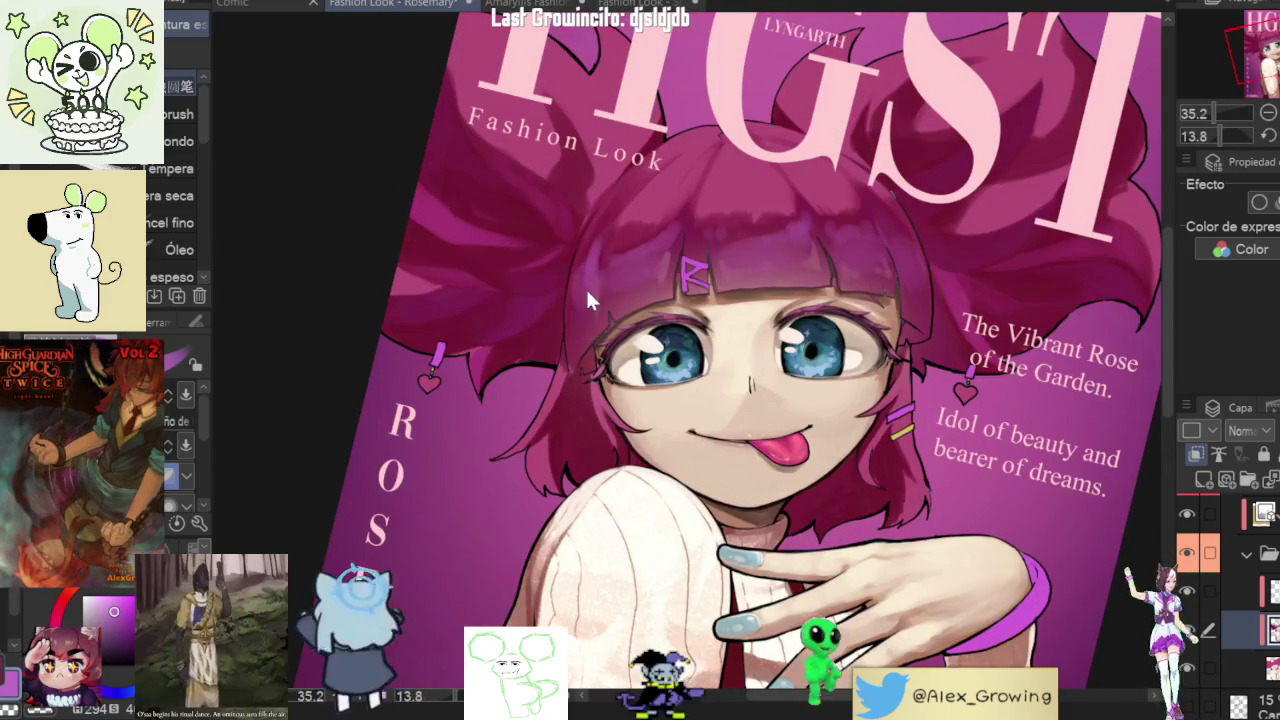
scroll(597, 288, down, 3)
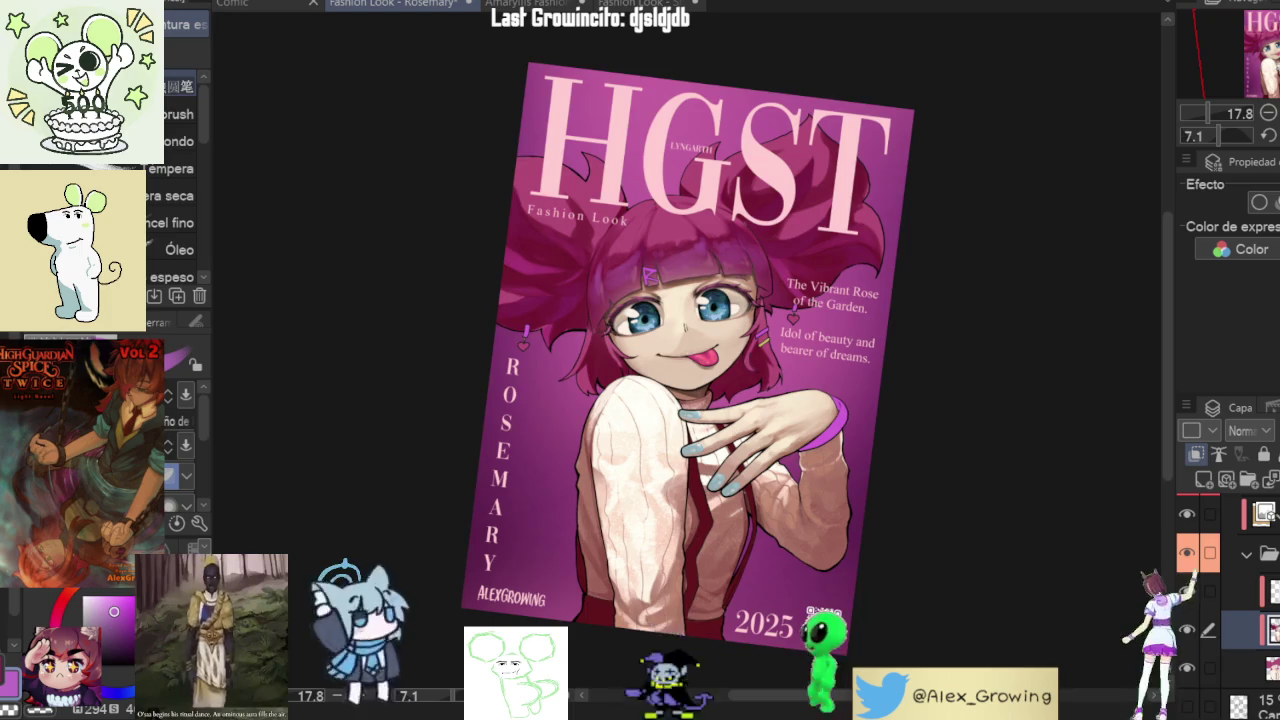
key(at)
scroll(687, 350, up, 1)
- Mirror the view to check composition, flip it back, then reset rotation and fit the cover
key(h)
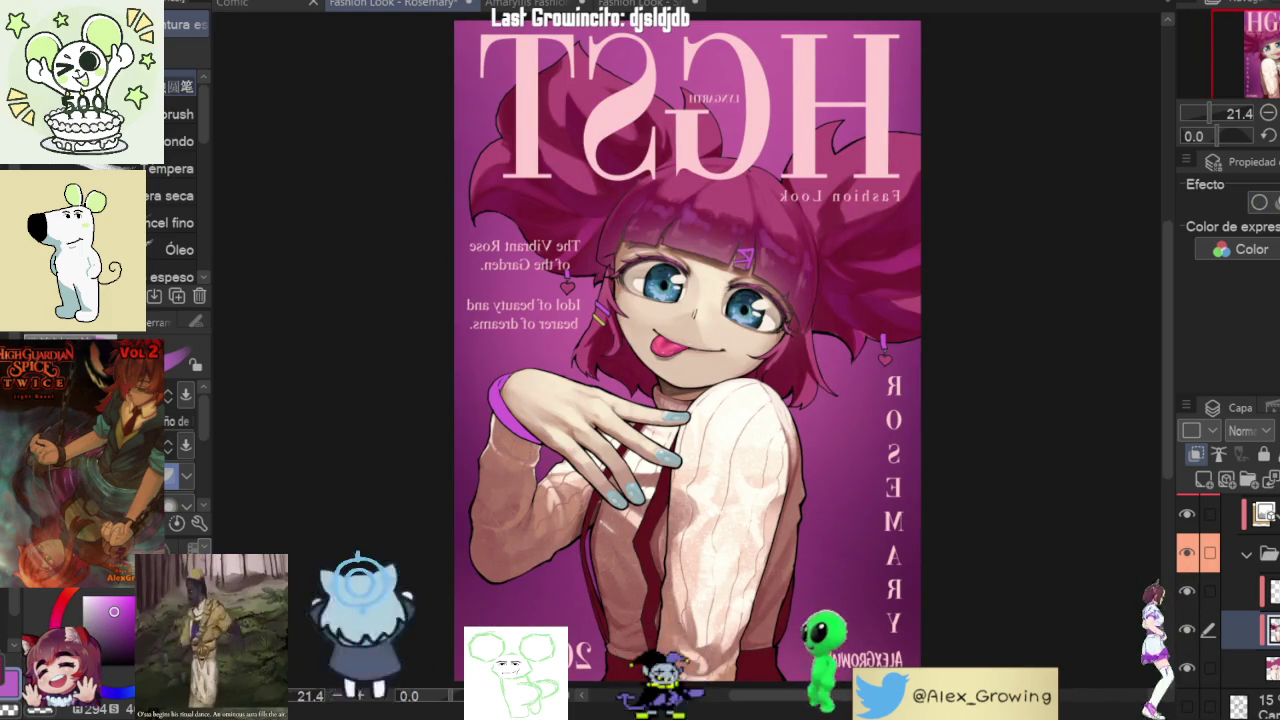
key(h)
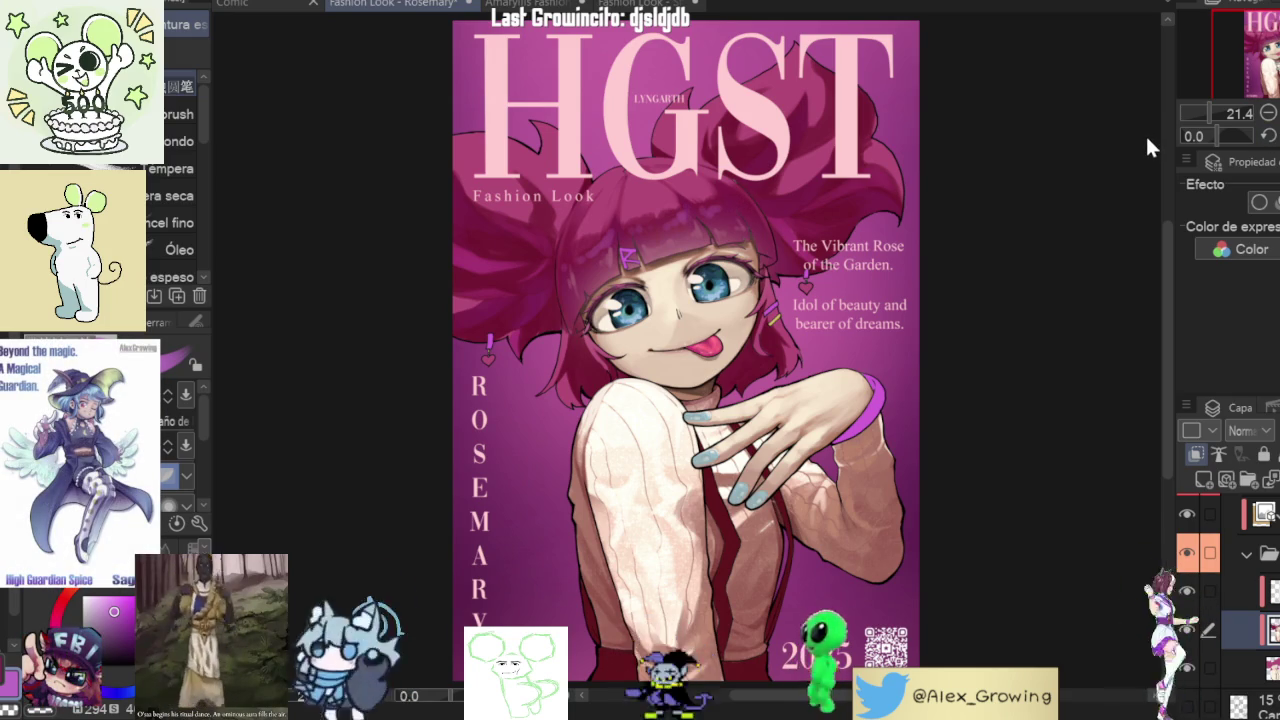
scroll(678, 221, up, 2)
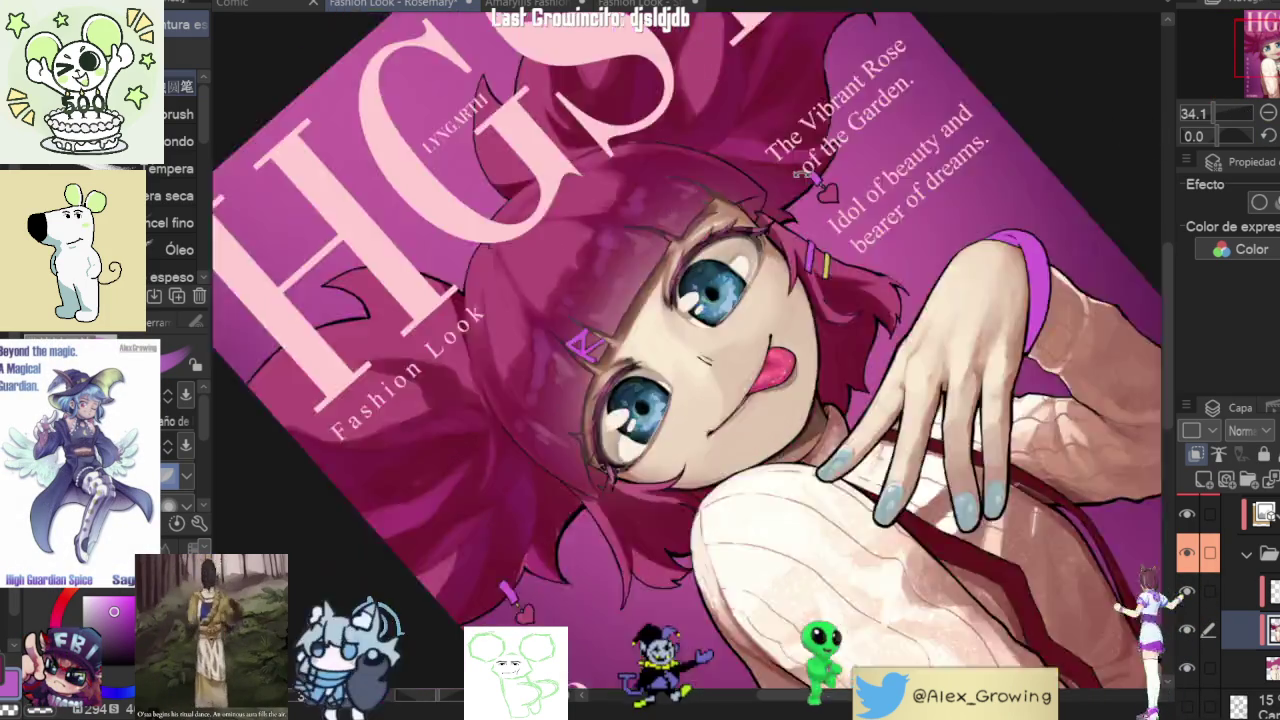
mouse_move(792, 259)
mouse_down()
mouse_move(595, 391)
mouse_move(557, 433)
mouse_move(600, 460)
mouse_move(826, 381)
mouse_move(828, 356)
mouse_up()
scroll(595, 391, up, 5)
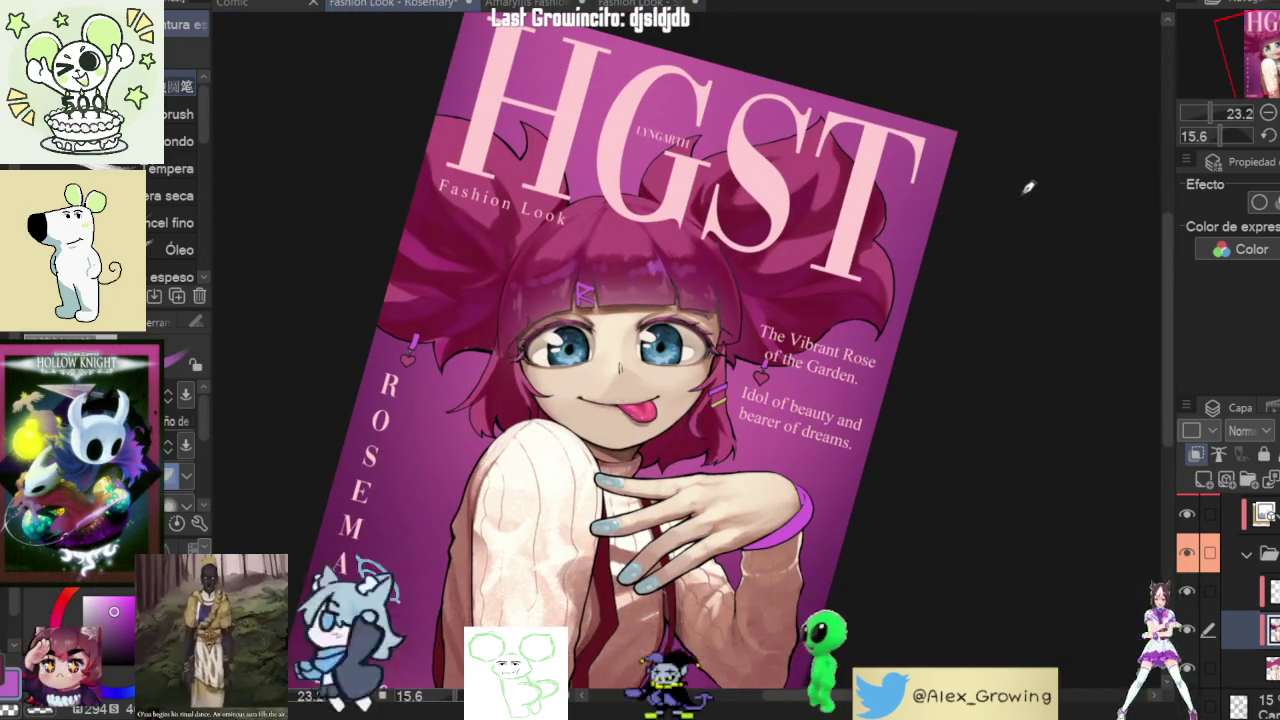
key(ctrl+at)
key(ctrl+0)
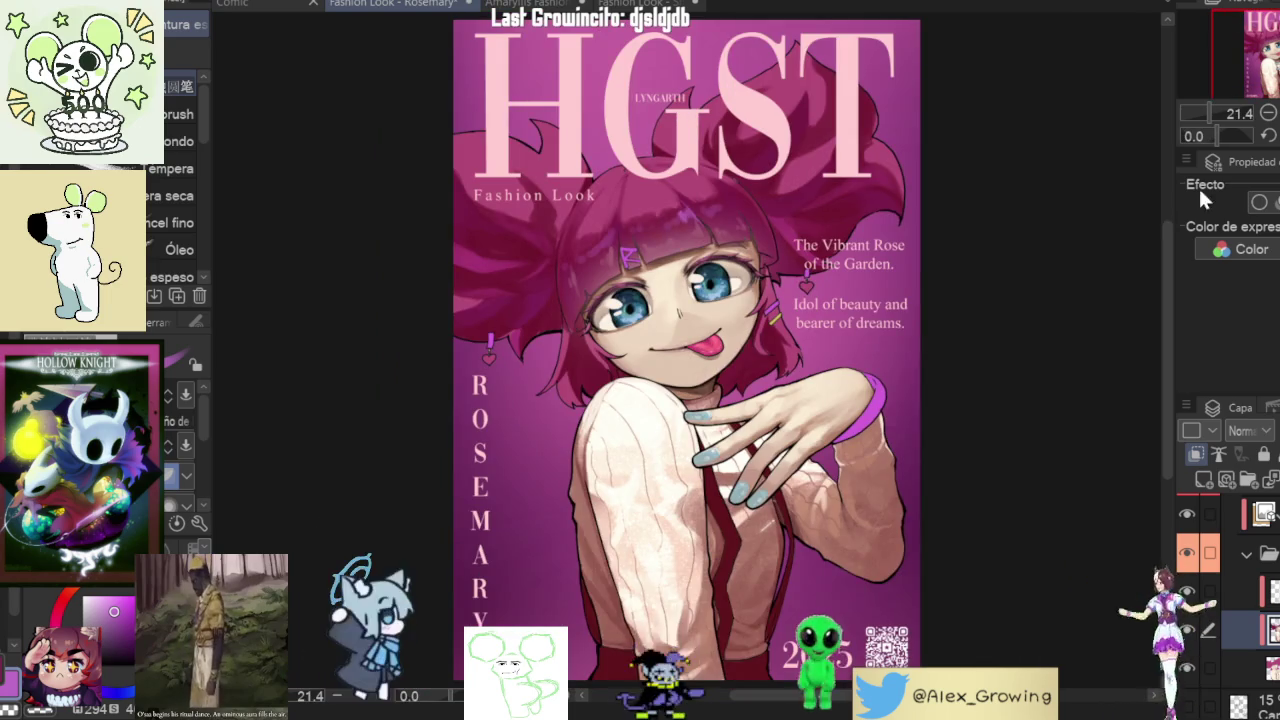
scroll(650, 193, up, 5)
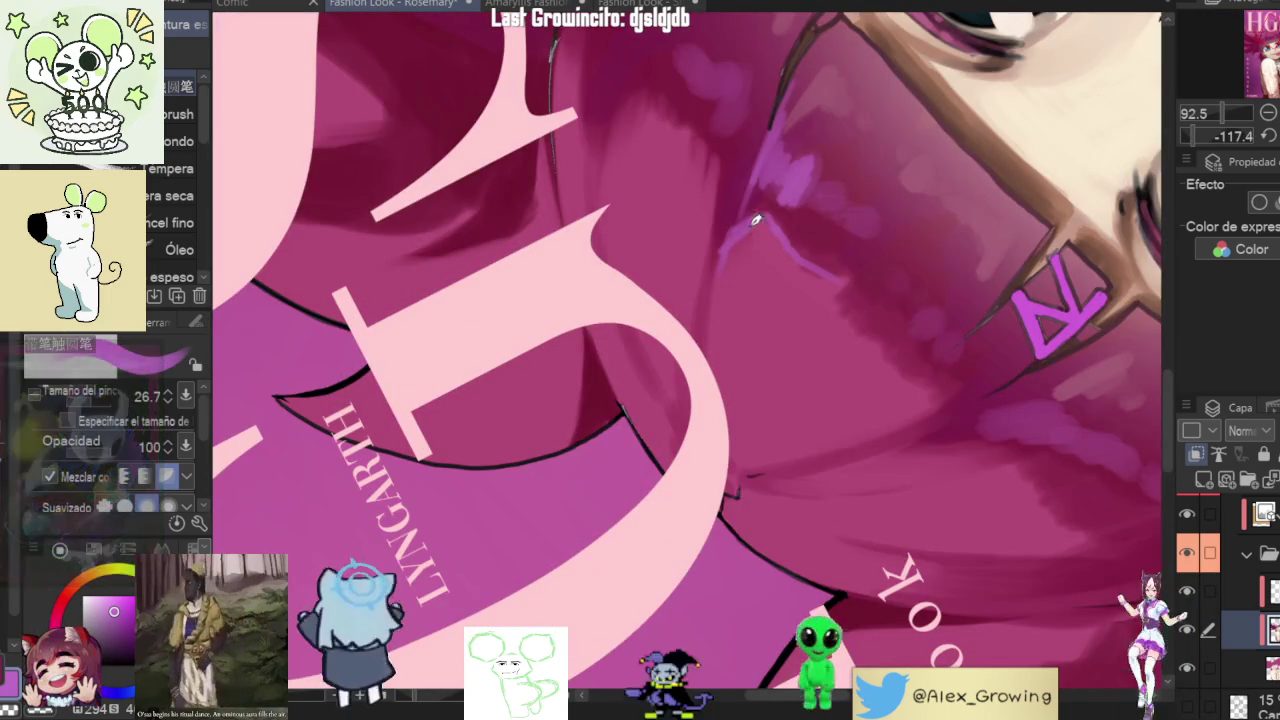
- Paint highlight strokes across the top of the bangs and switch to a purple hue
drag(722, 258, 702, 342)
drag(712, 284, 760, 234)
mouse_move(845, 268)
mouse_down()
mouse_move(829, 400)
mouse_move(785, 330)
mouse_up()
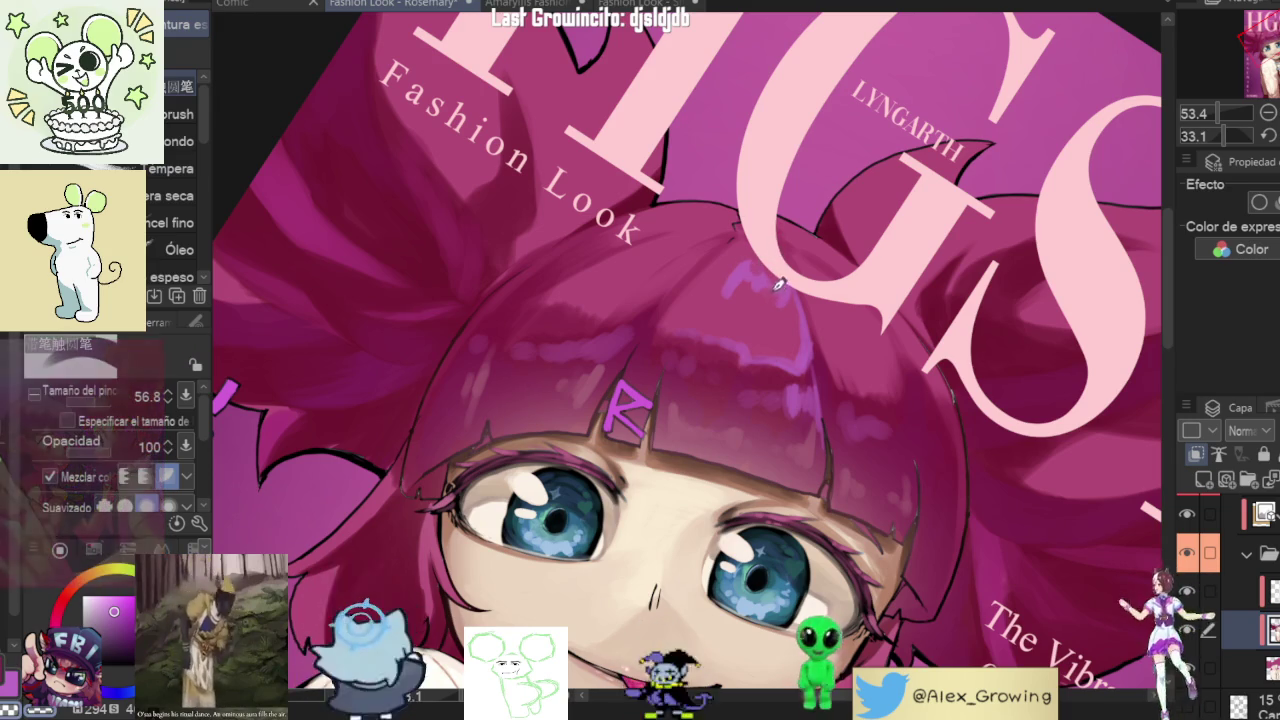
alt+click(731, 285)
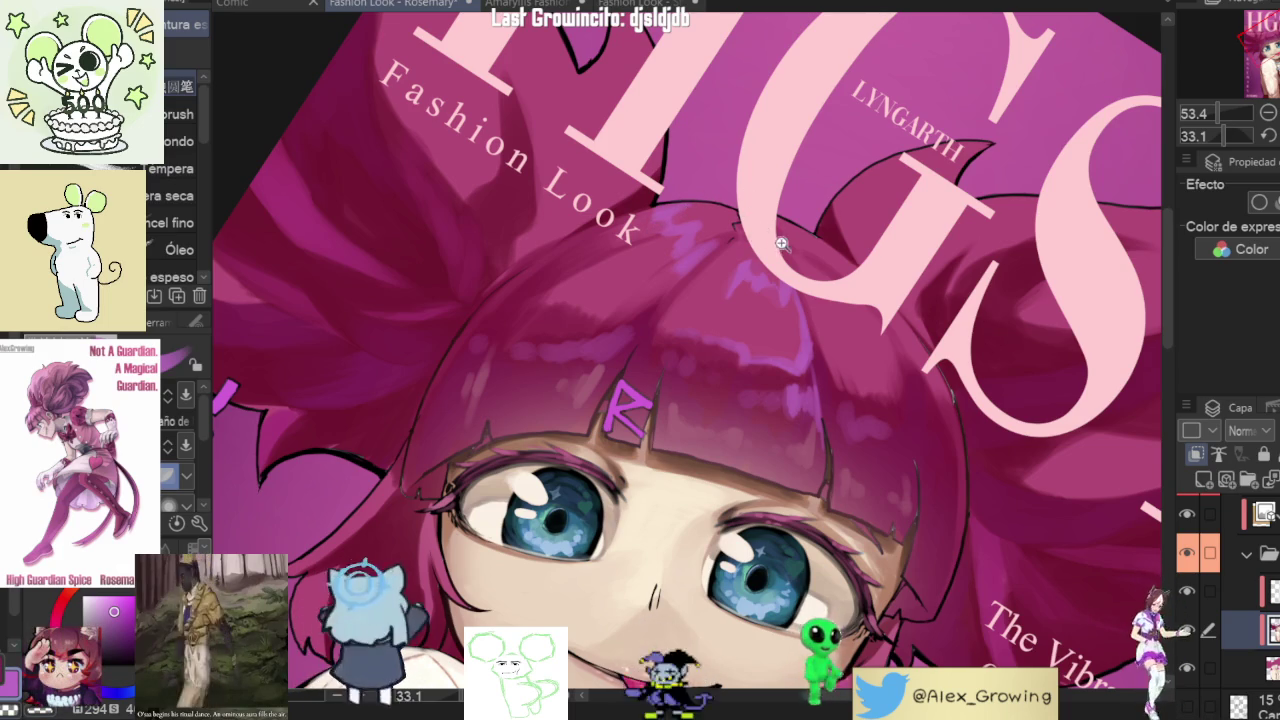
scroll(689, 210, down, 3)
scroll(643, 231, up, 5)
scroll(643, 231, up, 3)
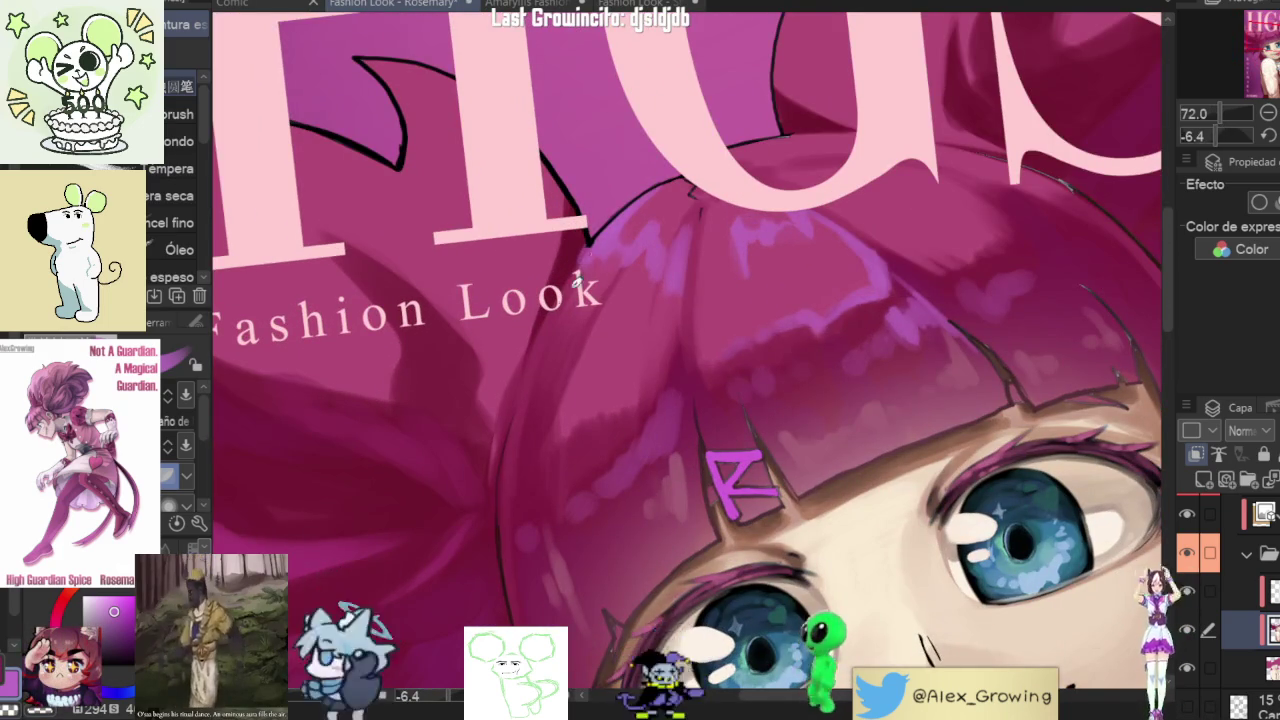
scroll(583, 270, down, 3)
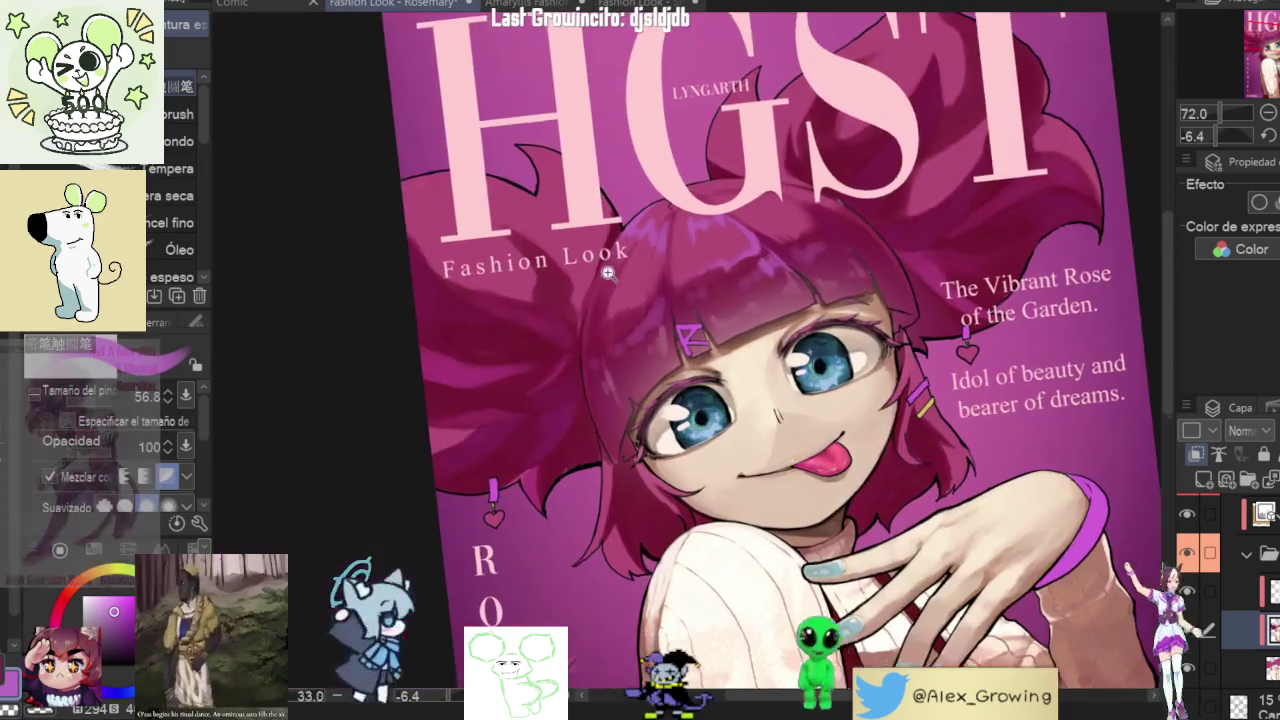
scroll(583, 270, down, 3)
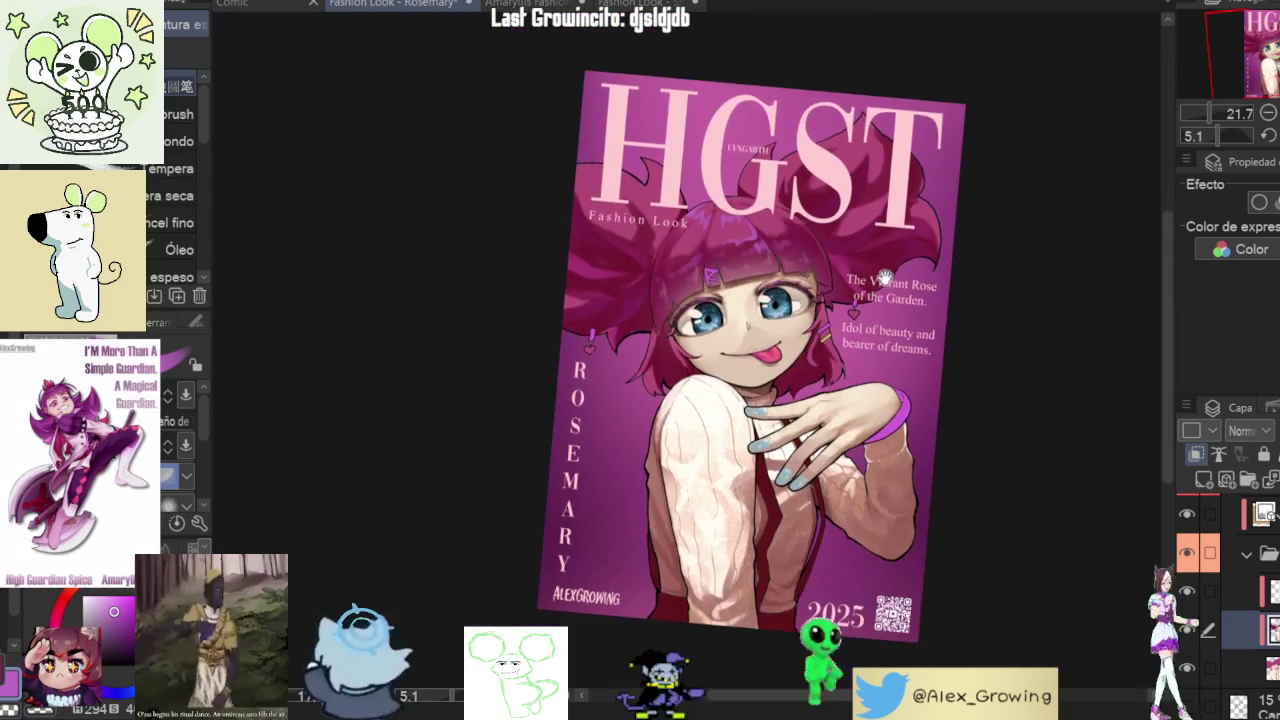
scroll(791, 203, up, 5)
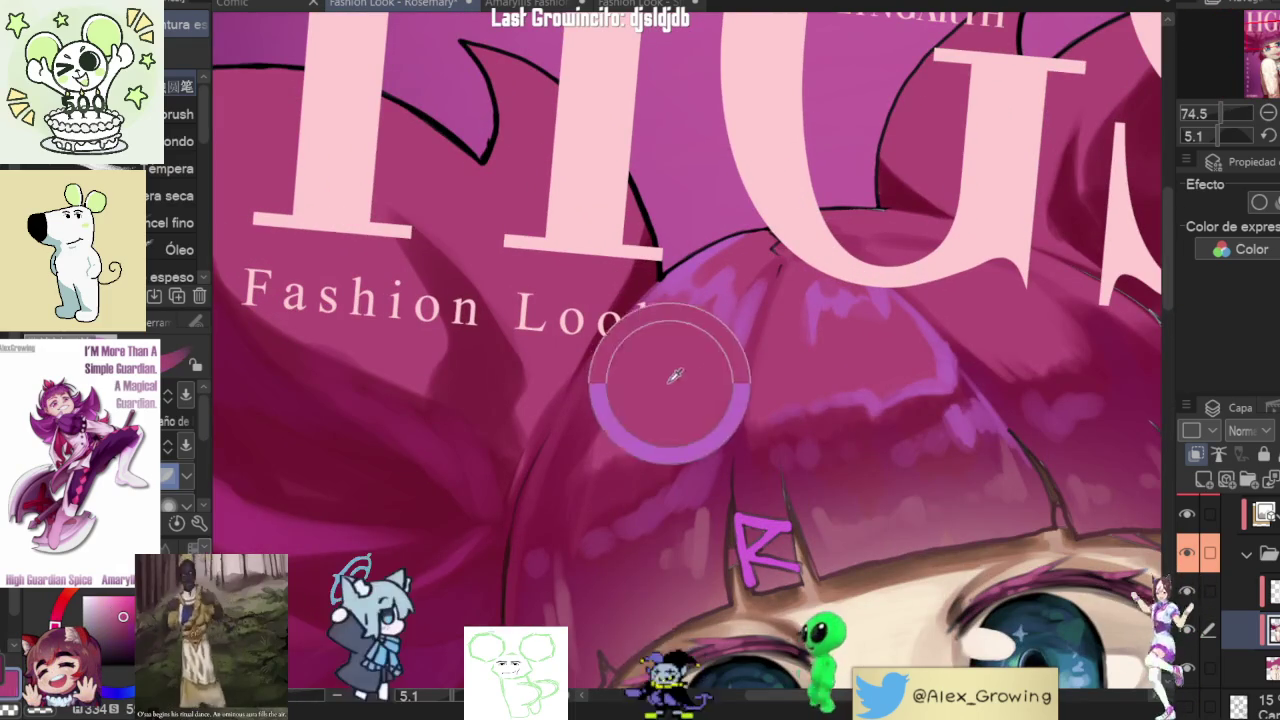
- Undo the purple highlight strokes, redo one, and try then undo a faint light-pink stroke
key(ctrl+z)
key(ctrl+z)
key(ctrl+z)
key(ctrl+z)
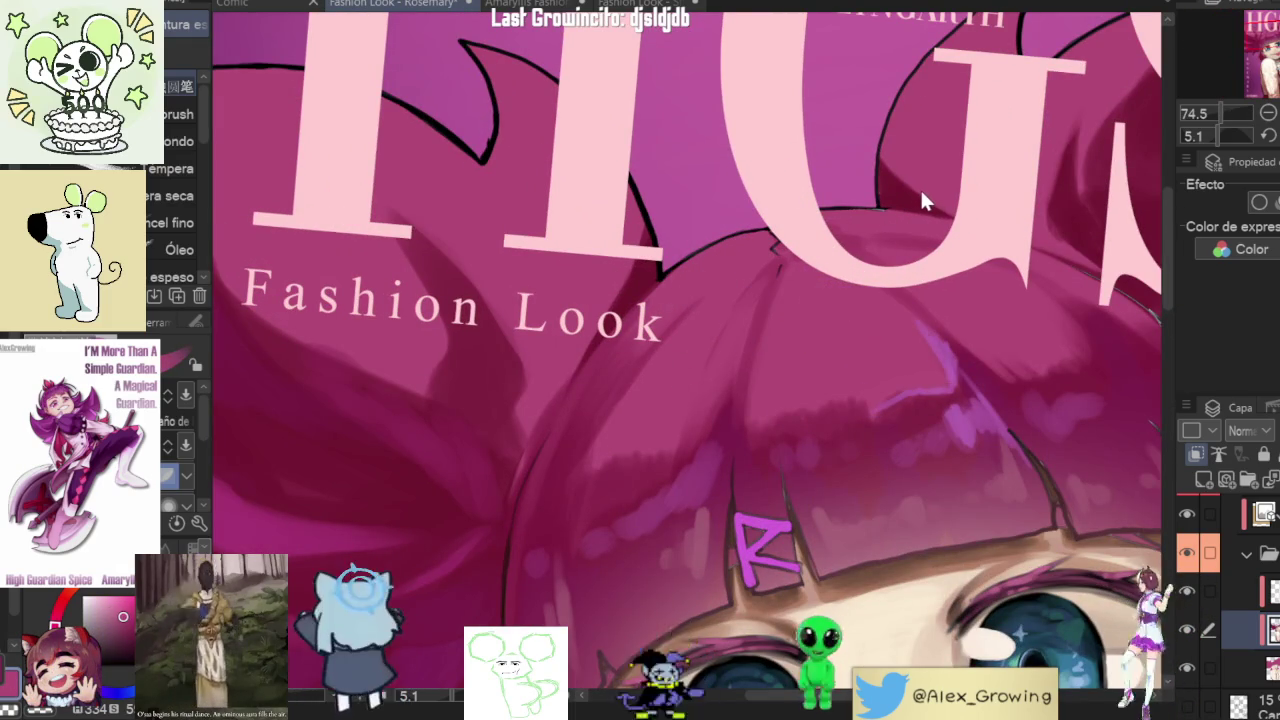
key(ctrl+z)
key(ctrl+z)
key(ctrl+z)
key(ctrl+y)
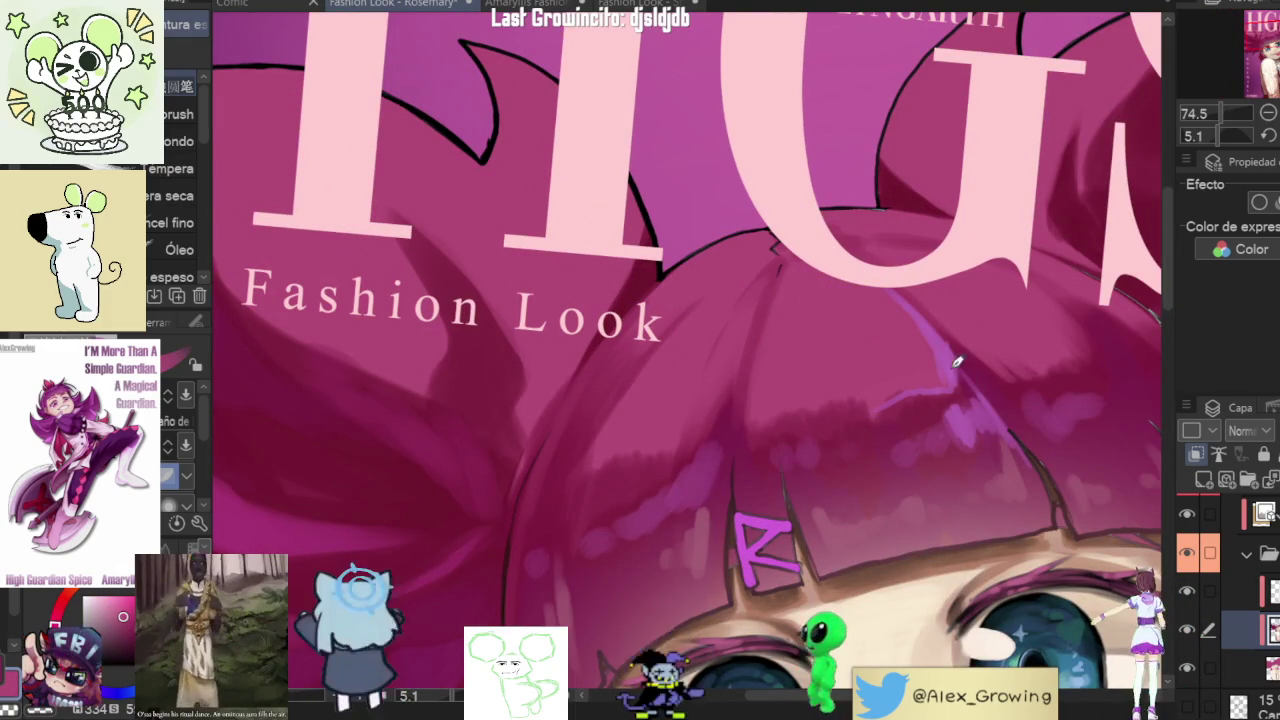
mouse_move(668, 298)
mouse_down()
mouse_move(690, 286)
mouse_move(670, 312)
mouse_up()
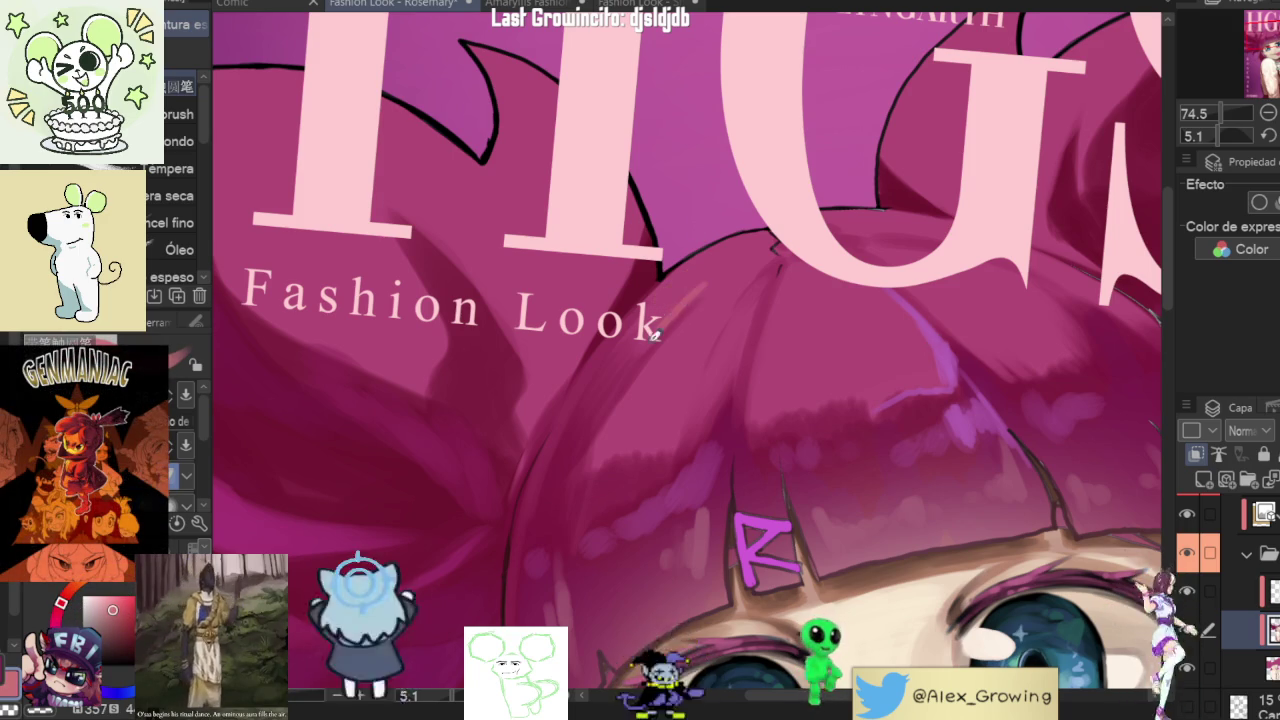
key(ctrl+z)
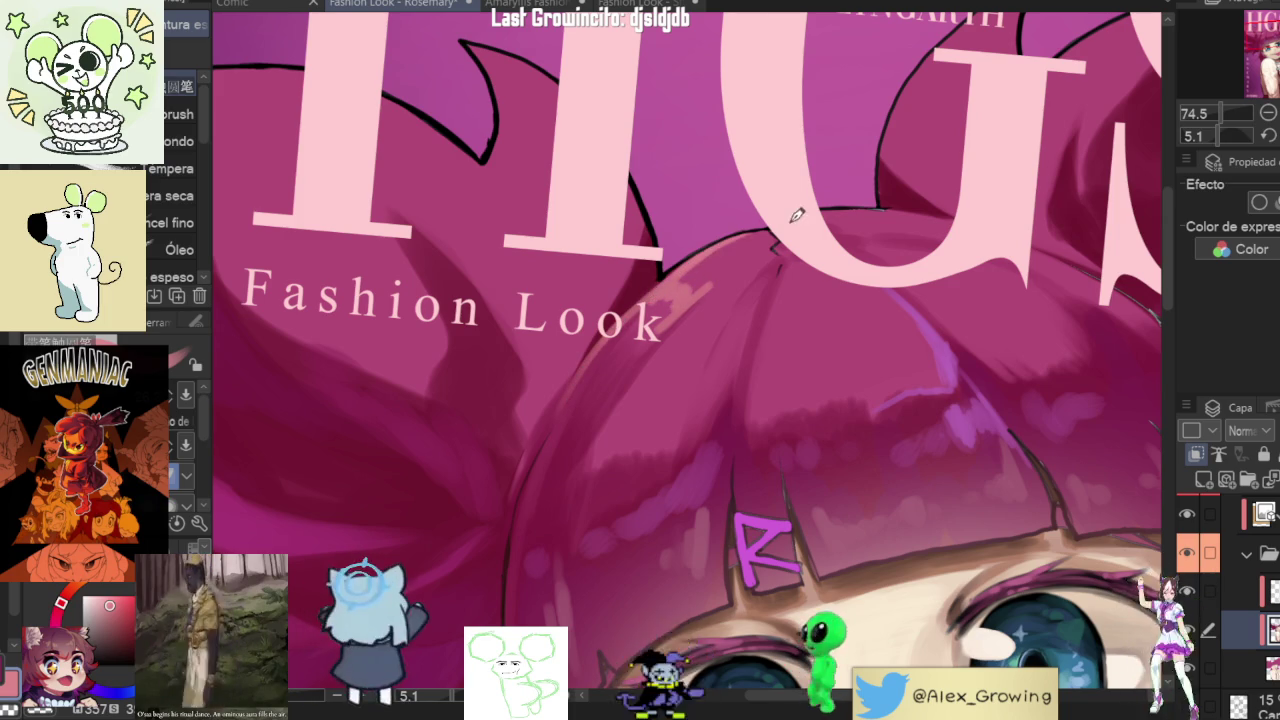
- Zoom and rotate the canvas in on the face and title
scroll(784, 214, down, 5)
scroll(685, 287, up, 4)
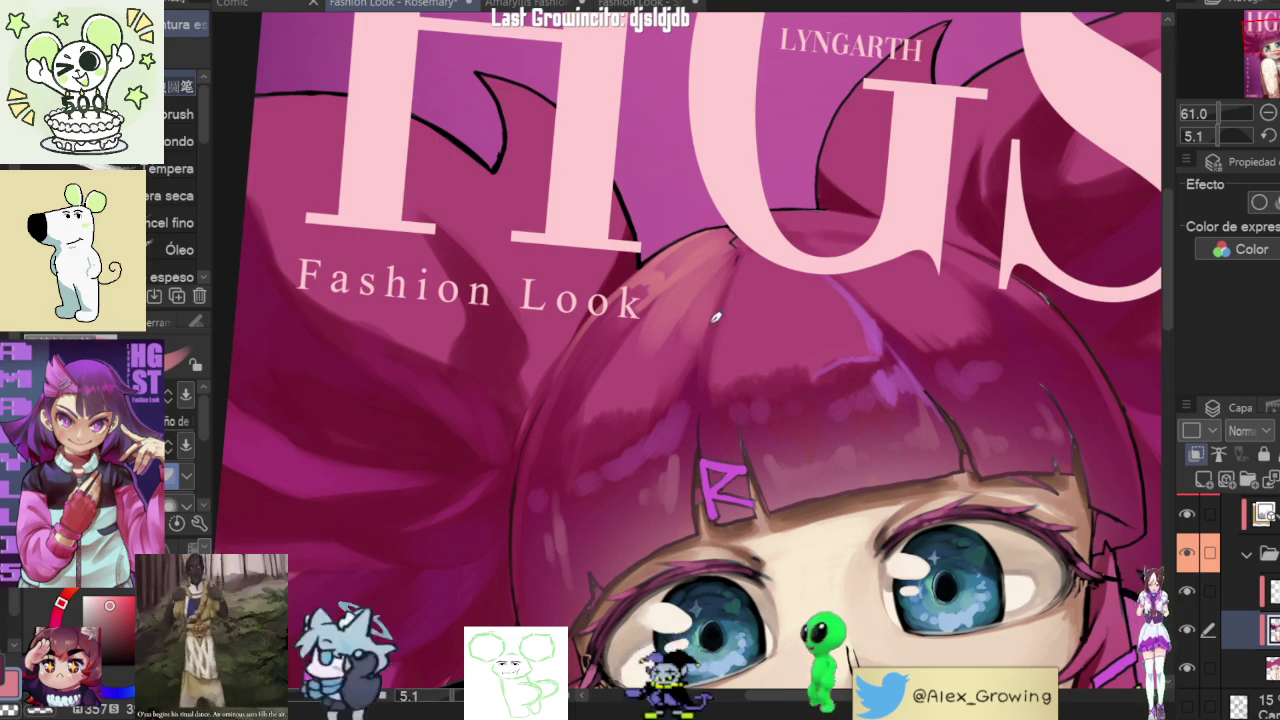
scroll(715, 327, down, 5)
scroll(870, 265, up, 4)
drag(870, 265, 748, 324)
scroll(748, 324, up, 2)
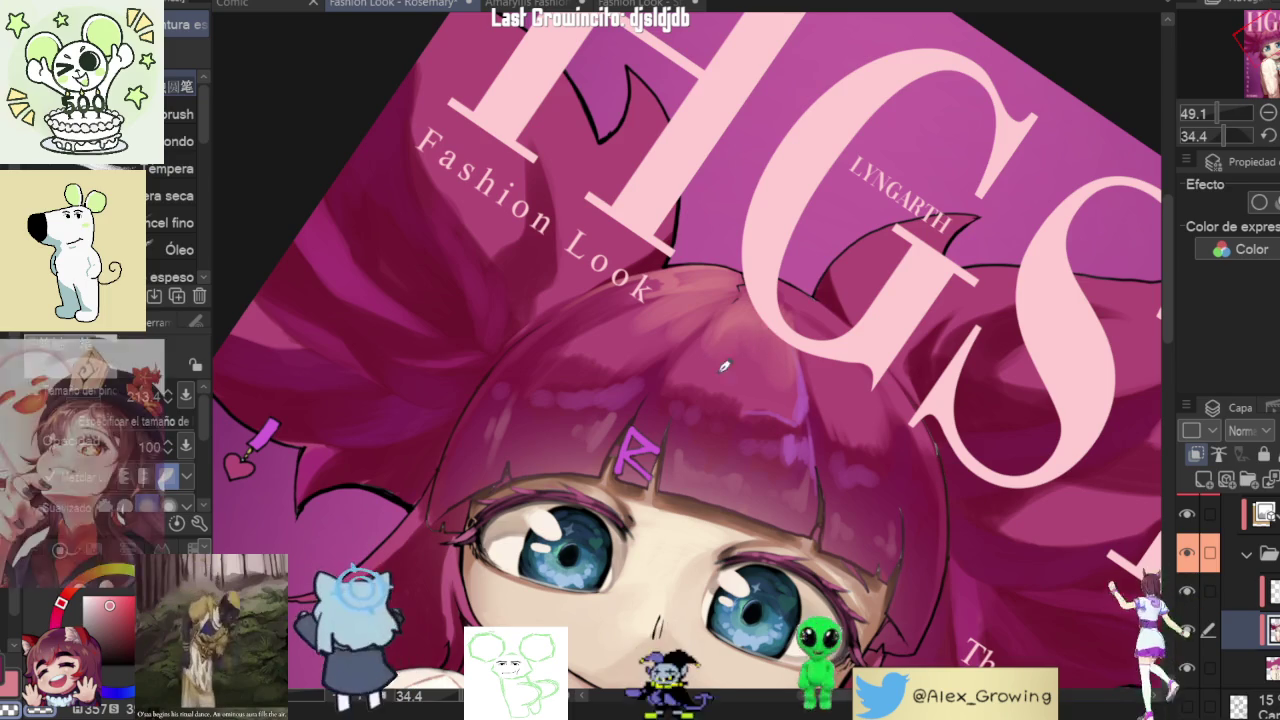
drag(787, 364, 637, 380)
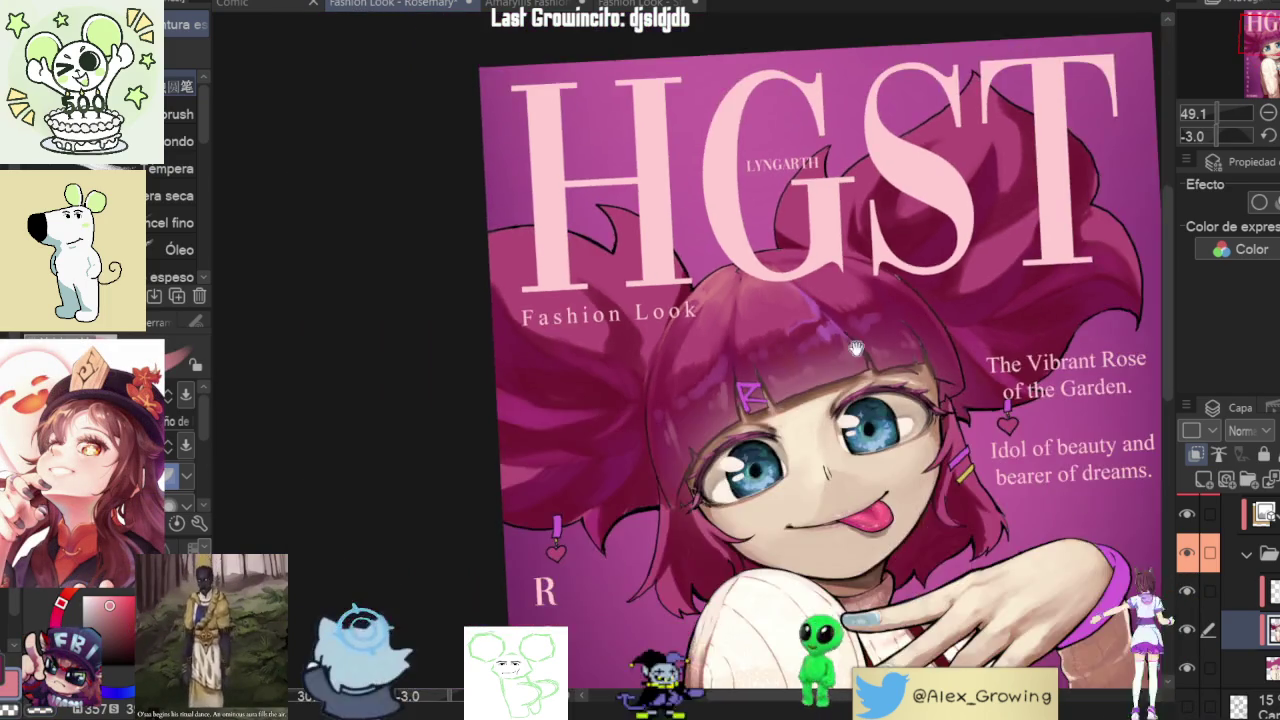
drag(688, 364, 685, 272)
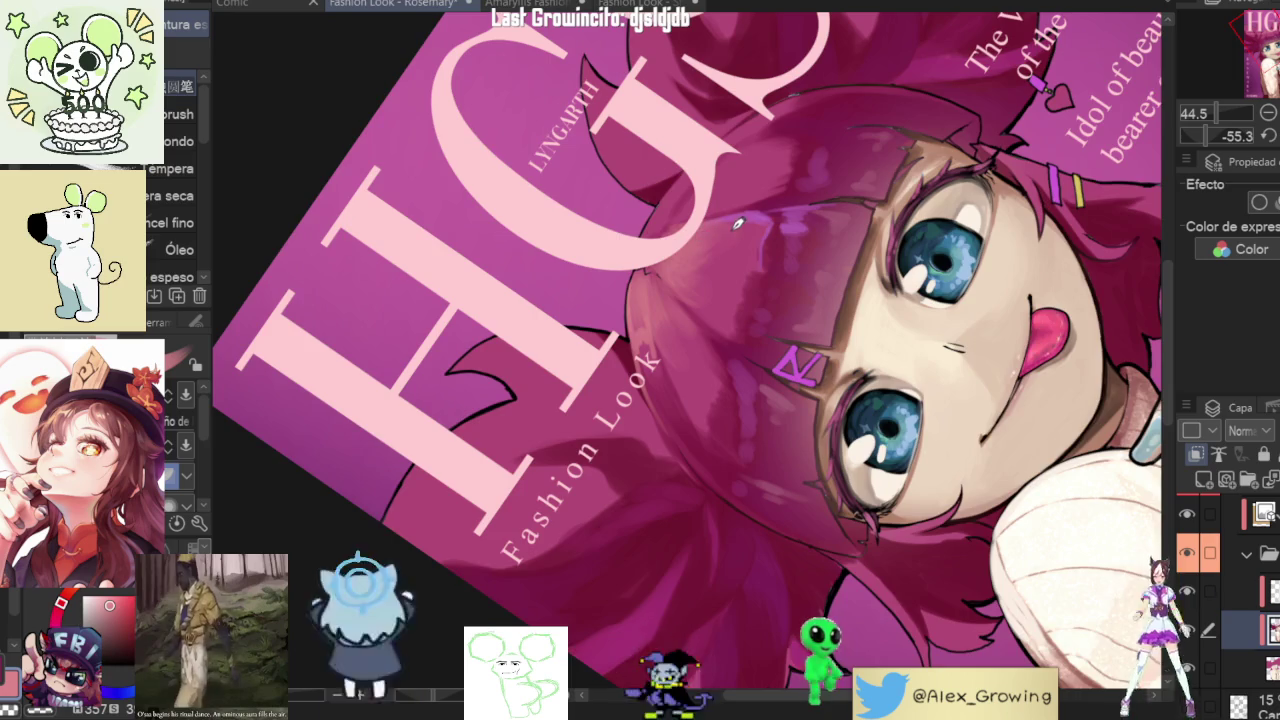
scroll(730, 227, up, 1)
scroll(740, 227, up, 1)
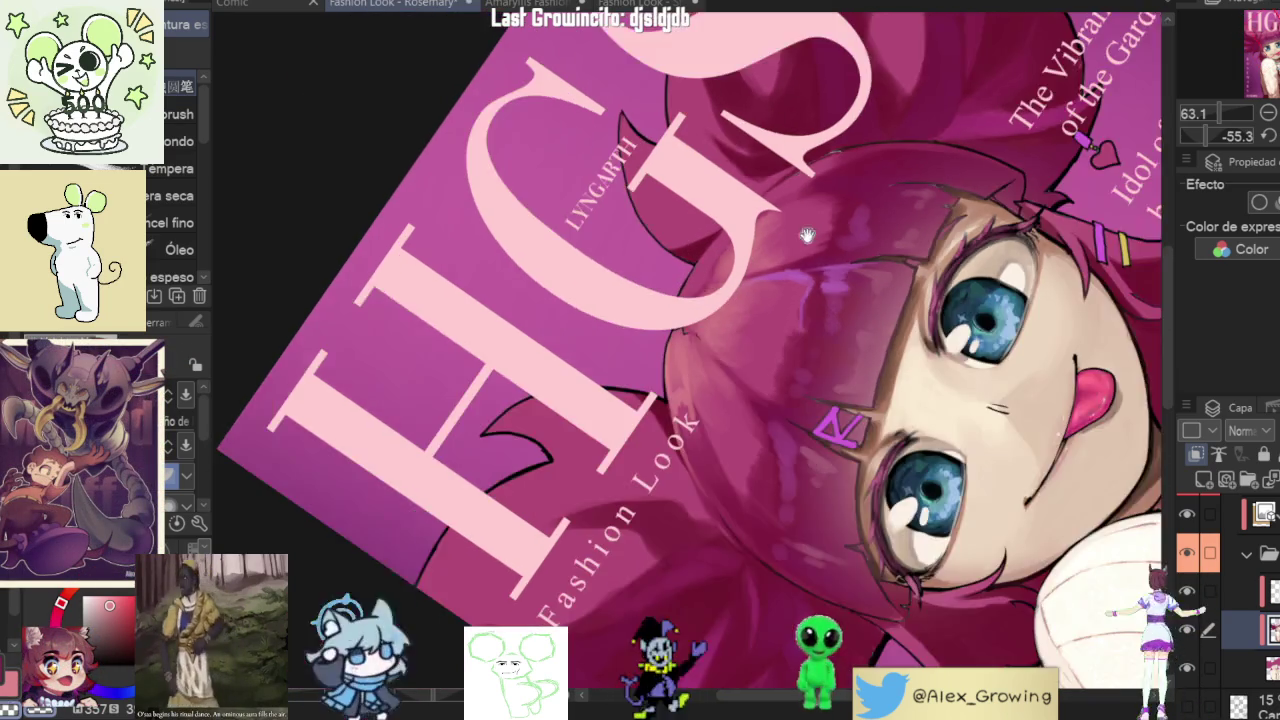
mouse_move(811, 199)
mouse_down()
mouse_move(780, 409)
mouse_move(762, 335)
mouse_up()
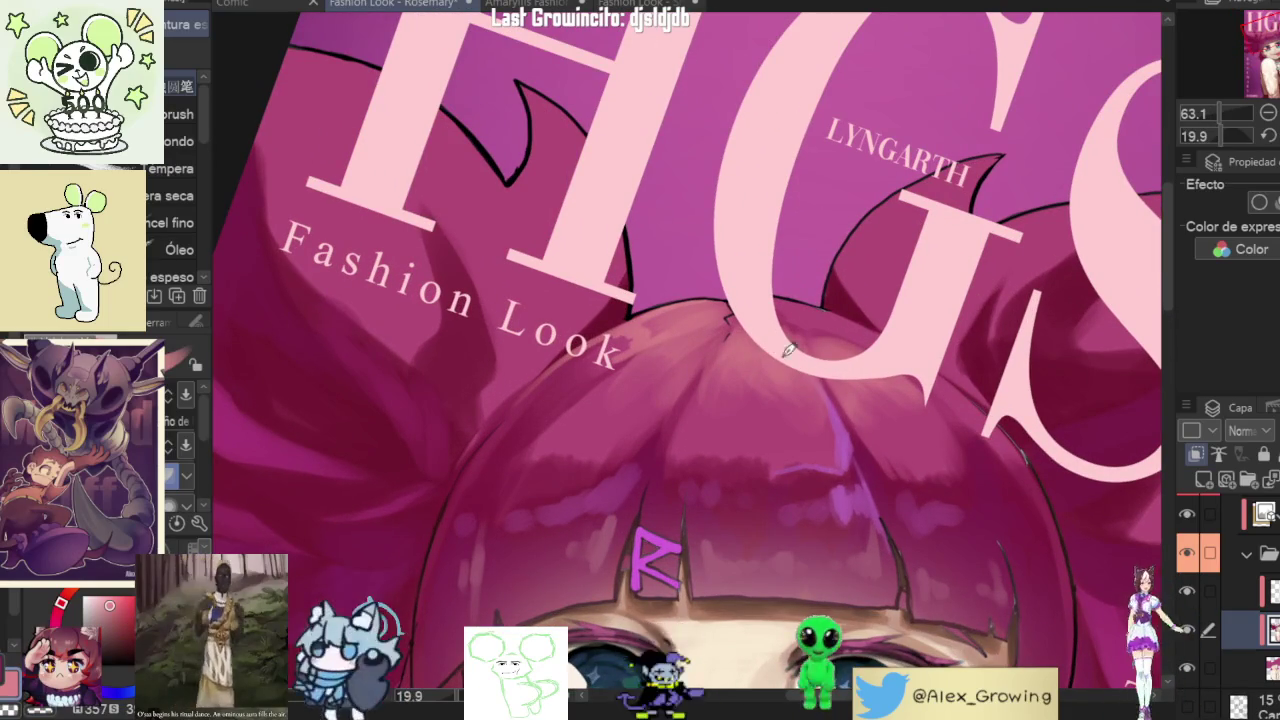
mouse_move(799, 379)
mouse_down()
mouse_move(889, 174)
mouse_move(750, 228)
mouse_up()
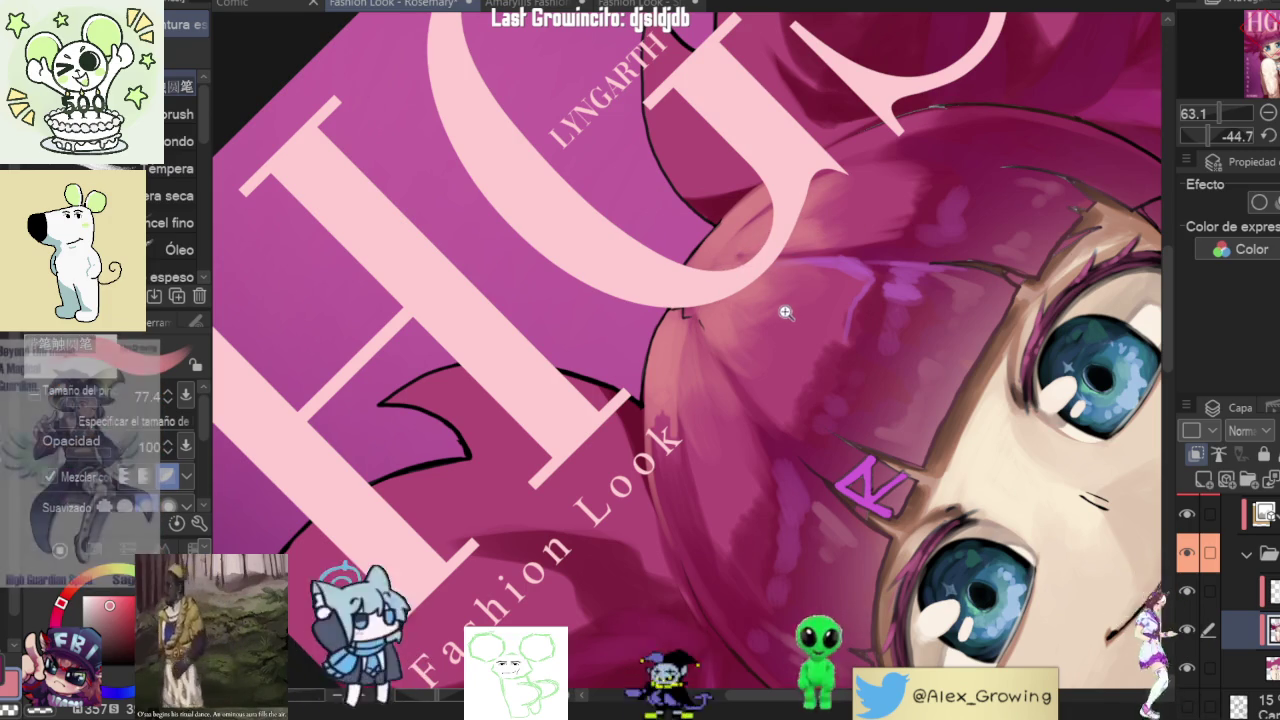
scroll(789, 309, down, 5)
scroll(862, 470, down, 3)
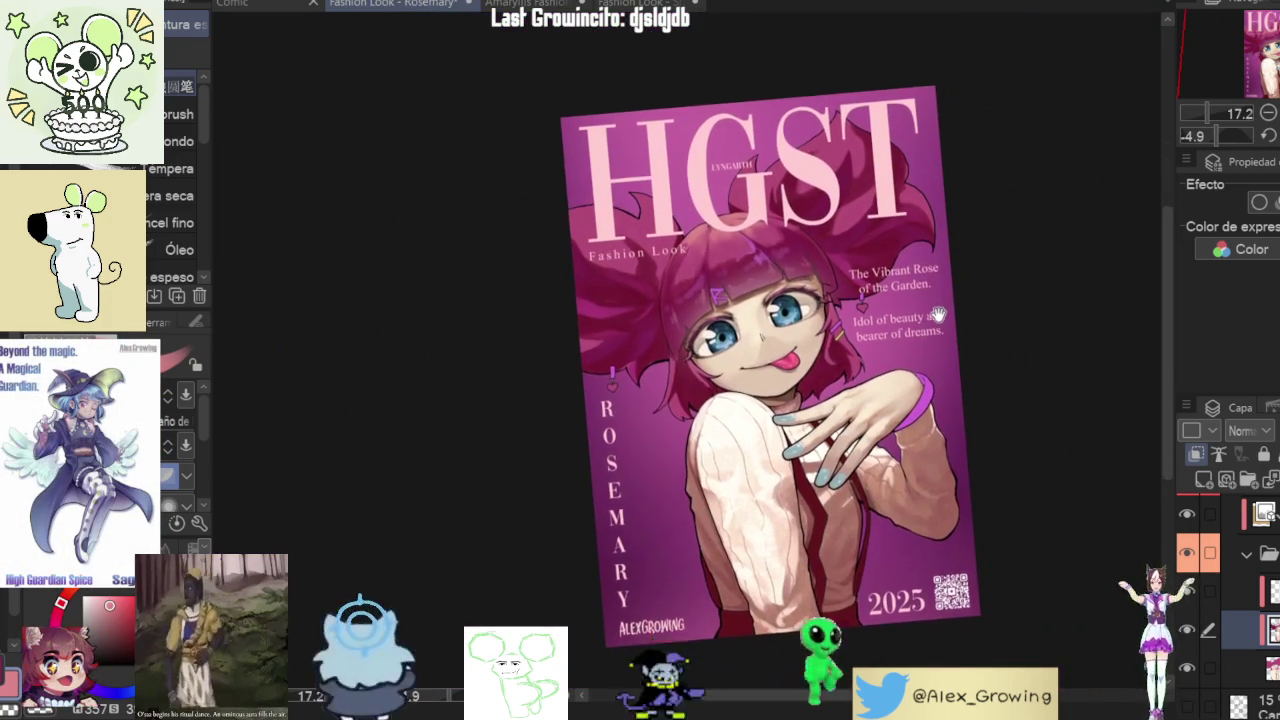
scroll(940, 342, up, 3)
scroll(900, 220, up, 2)
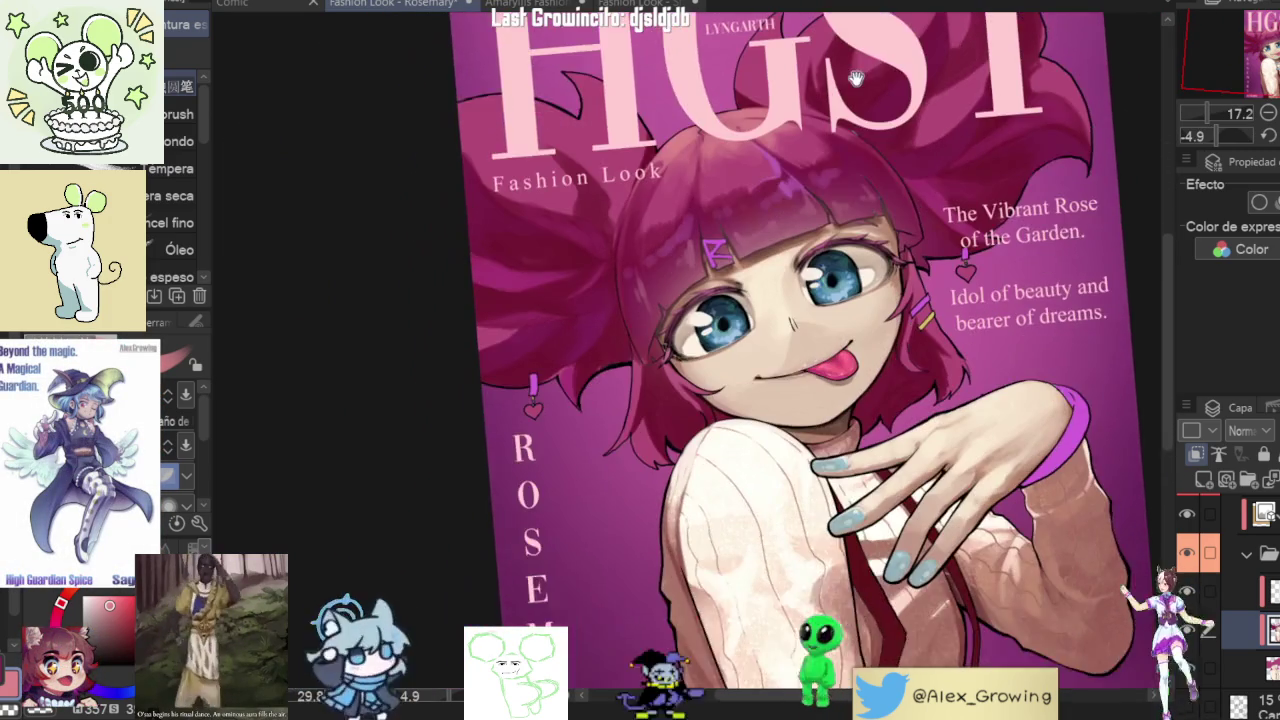
drag(856, 78, 822, 168)
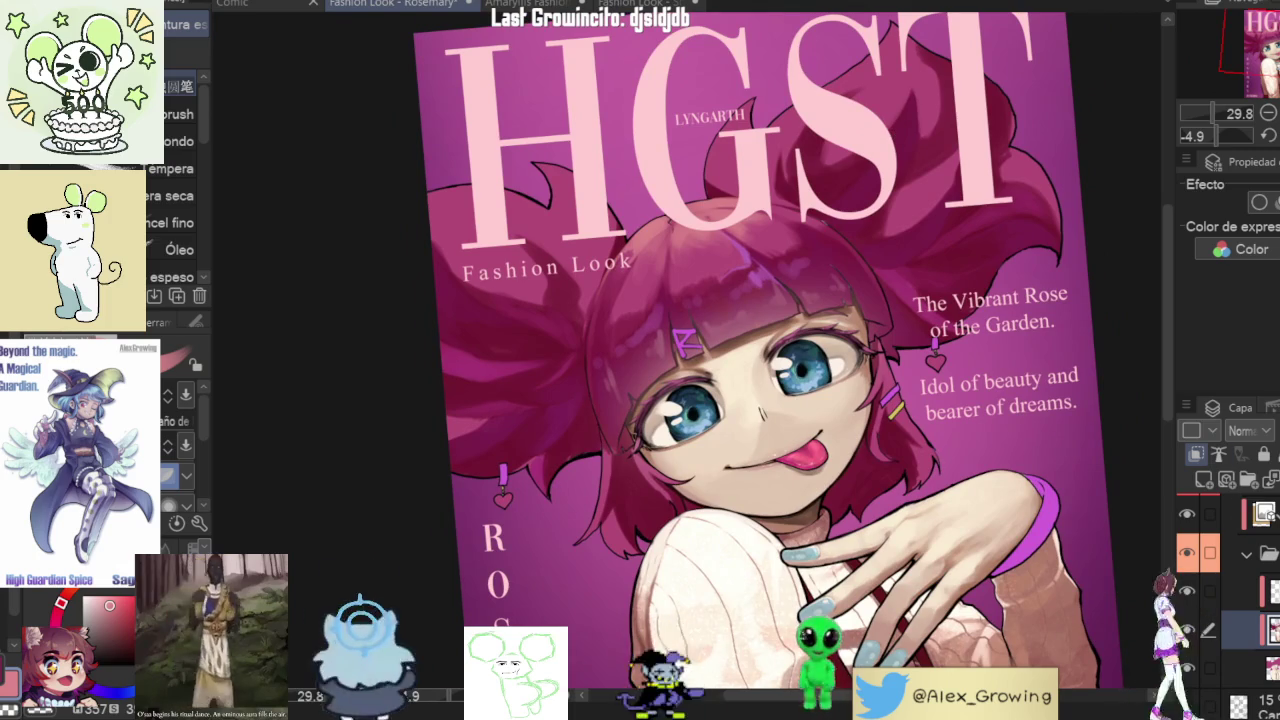
mouse_move(1243, 512)
mouse_down()
mouse_move(1248, 688)
mouse_move(1242, 586)
mouse_up()
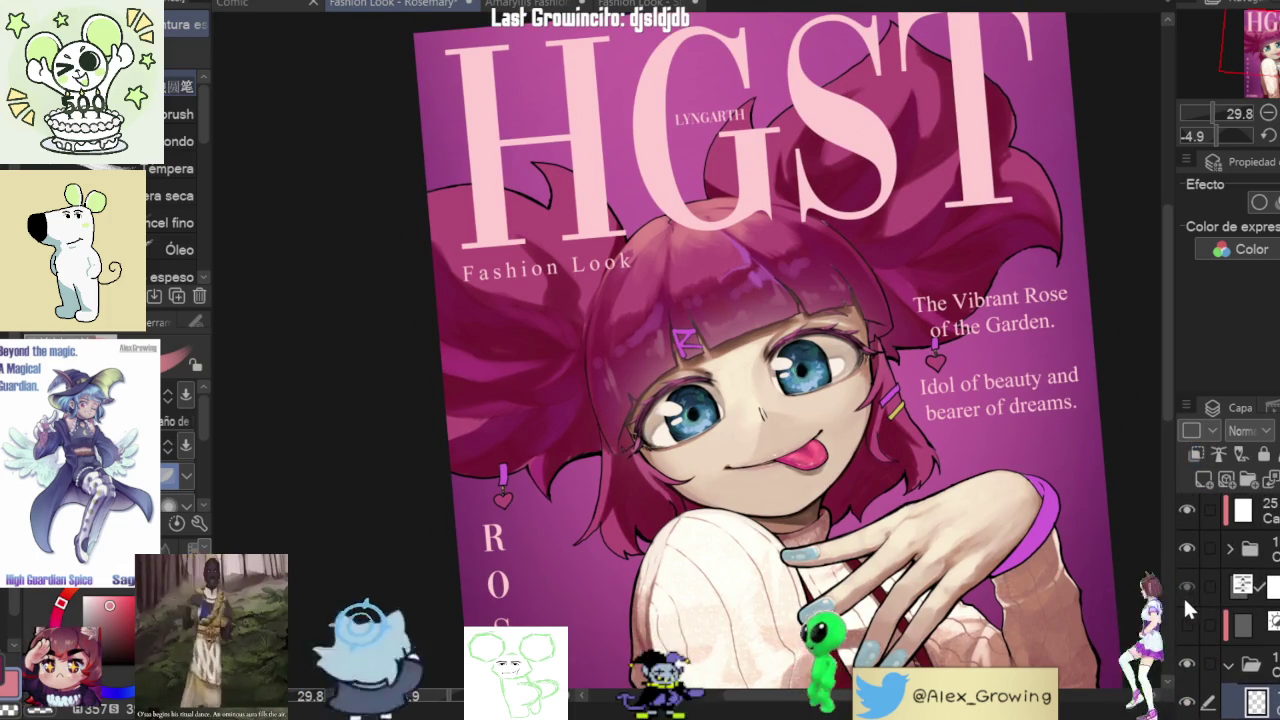
click(1185, 589)
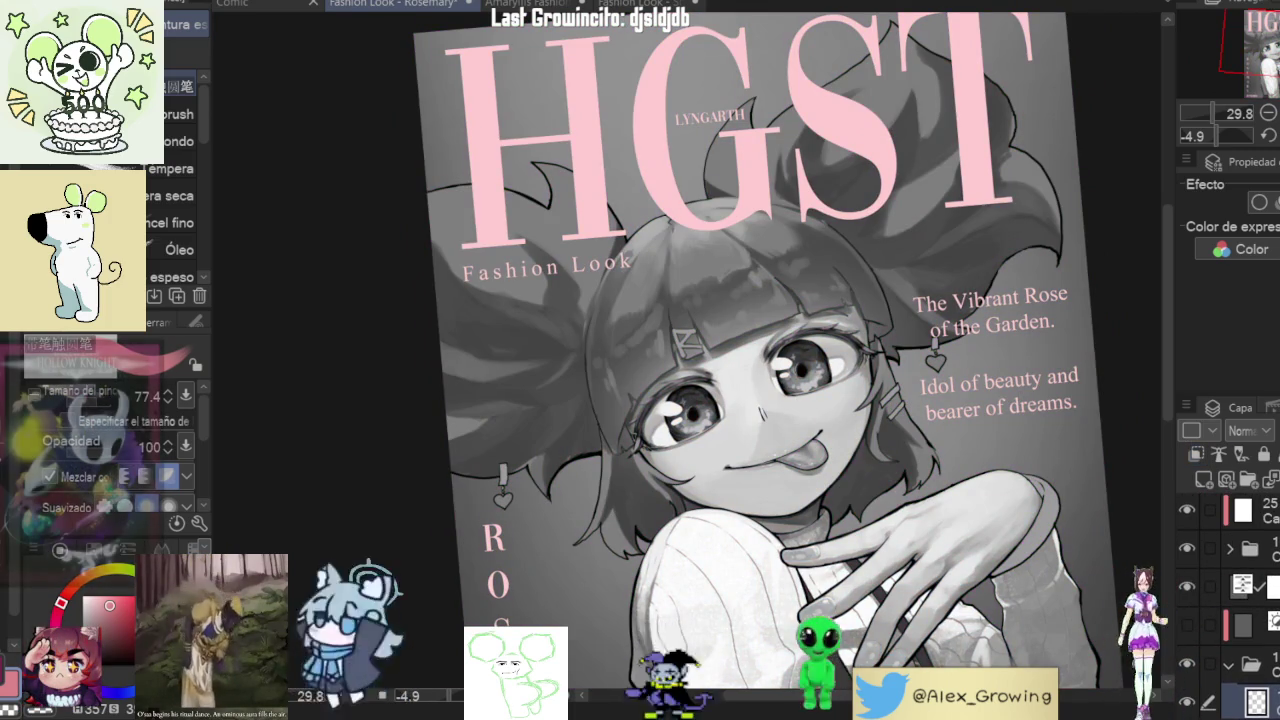
click(1187, 586)
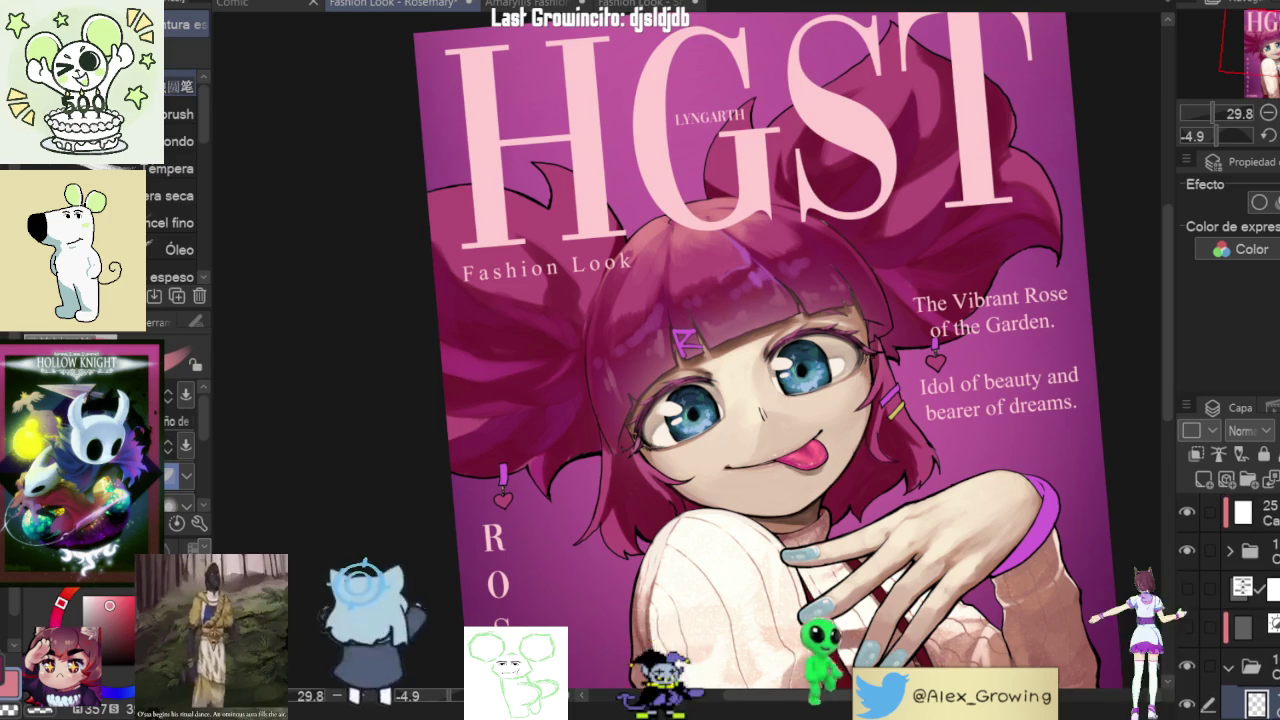
scroll(1185, 617, down, 3)
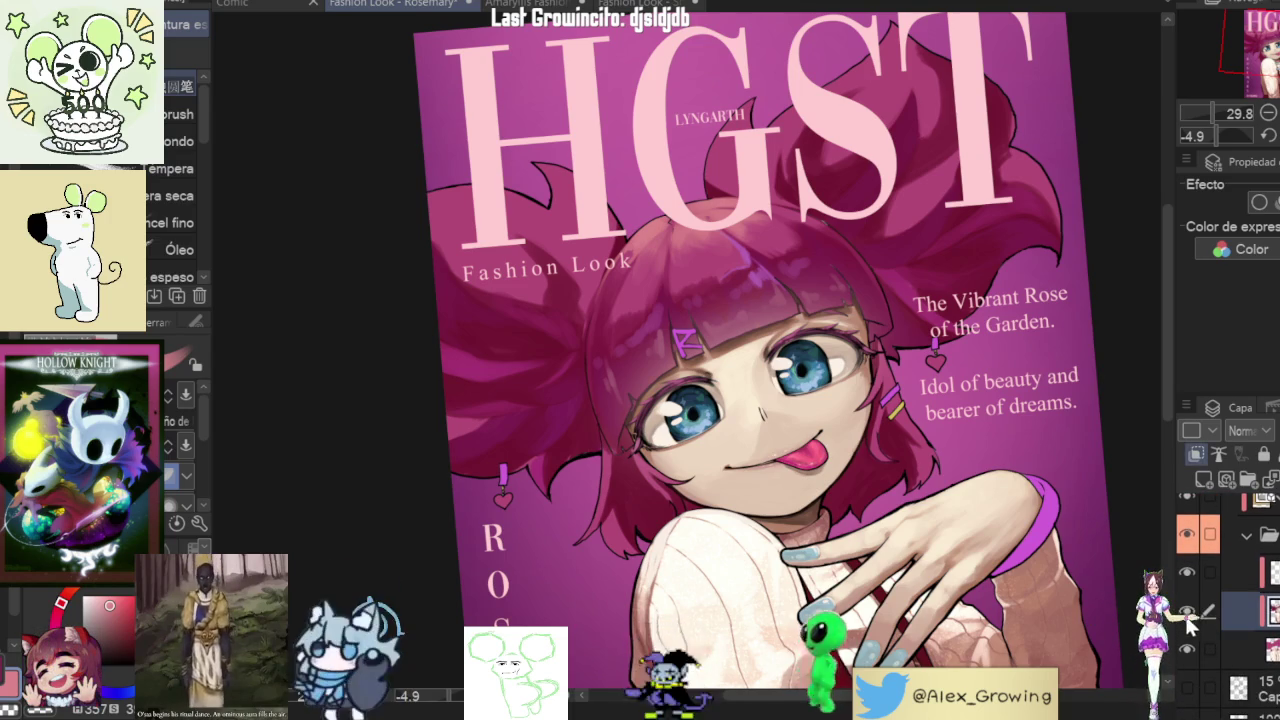
scroll(600, 208, up, 3)
mouse_move(600, 208)
mouse_down()
mouse_move(624, 197)
mouse_move(655, 212)
mouse_up()
scroll(749, 414, up, 3)
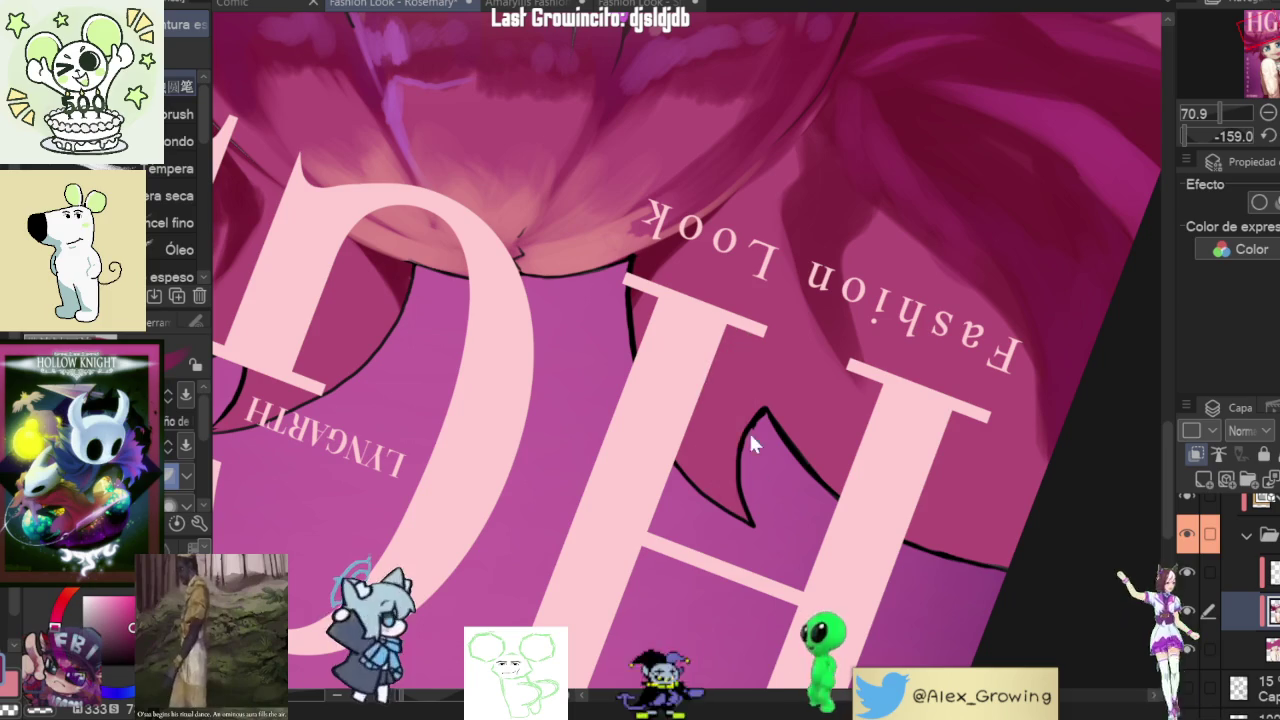
key(b)
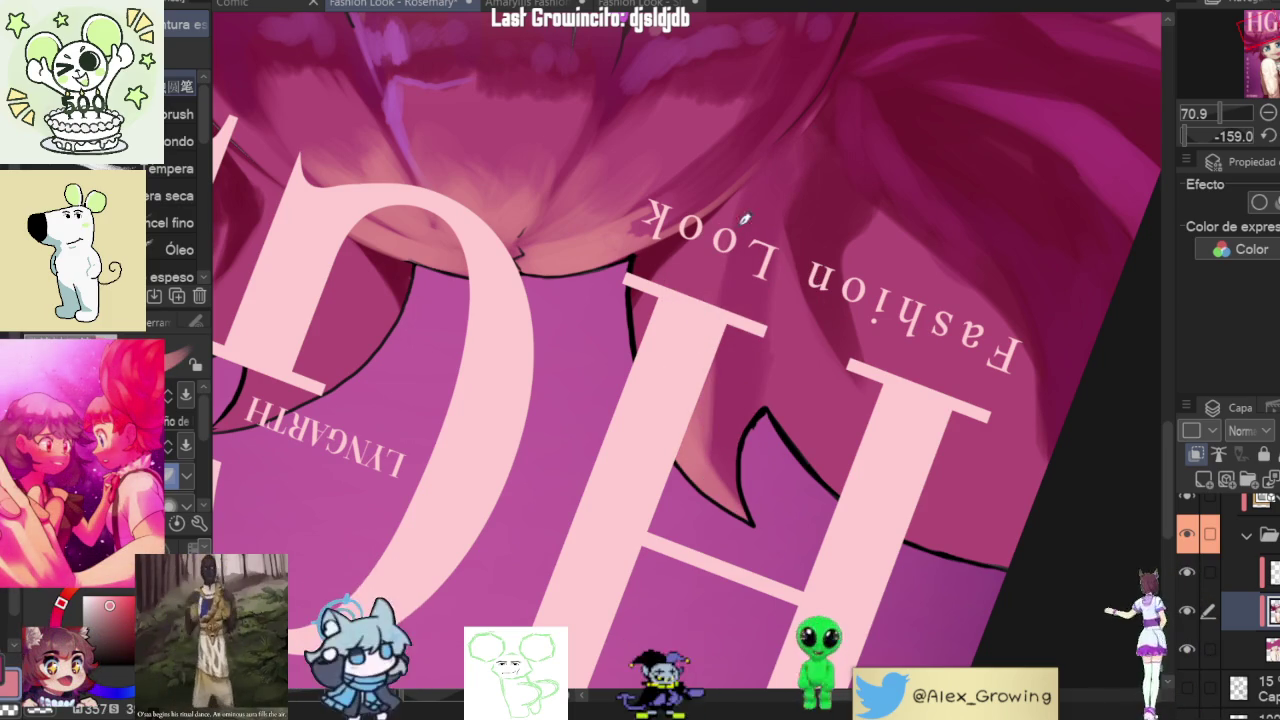
drag(755, 195, 814, 534)
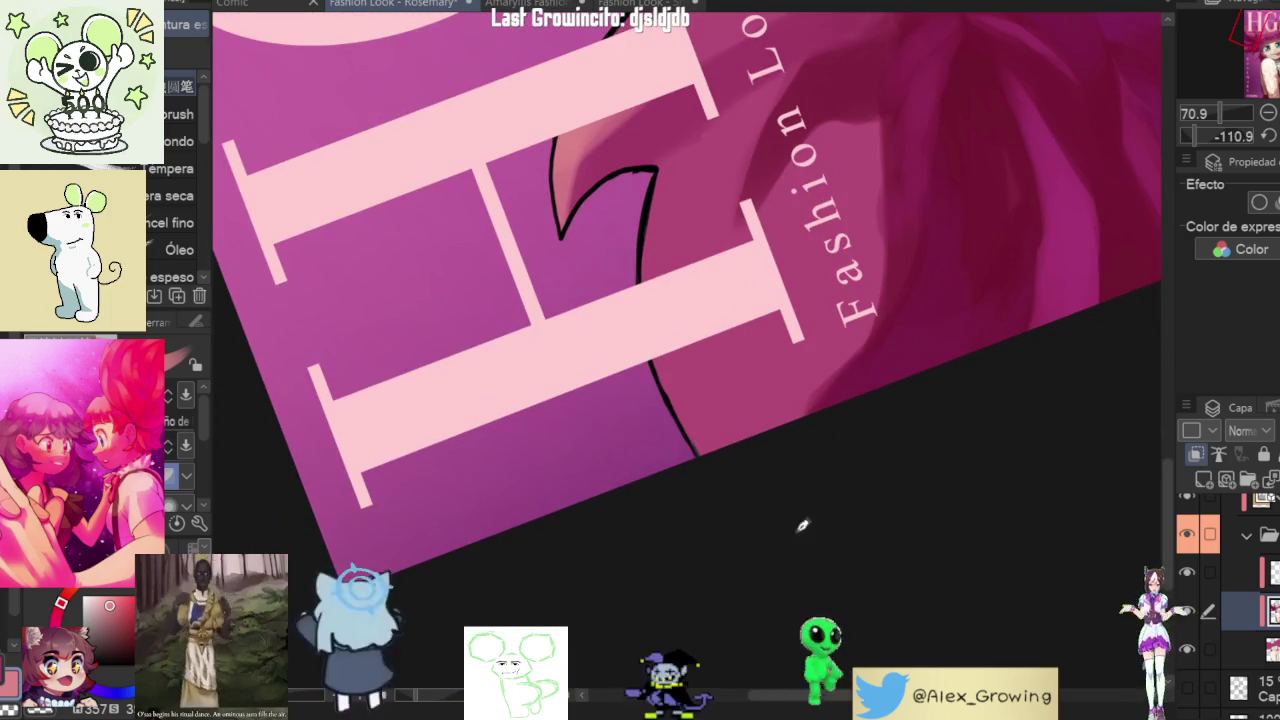
drag(760, 420, 705, 350)
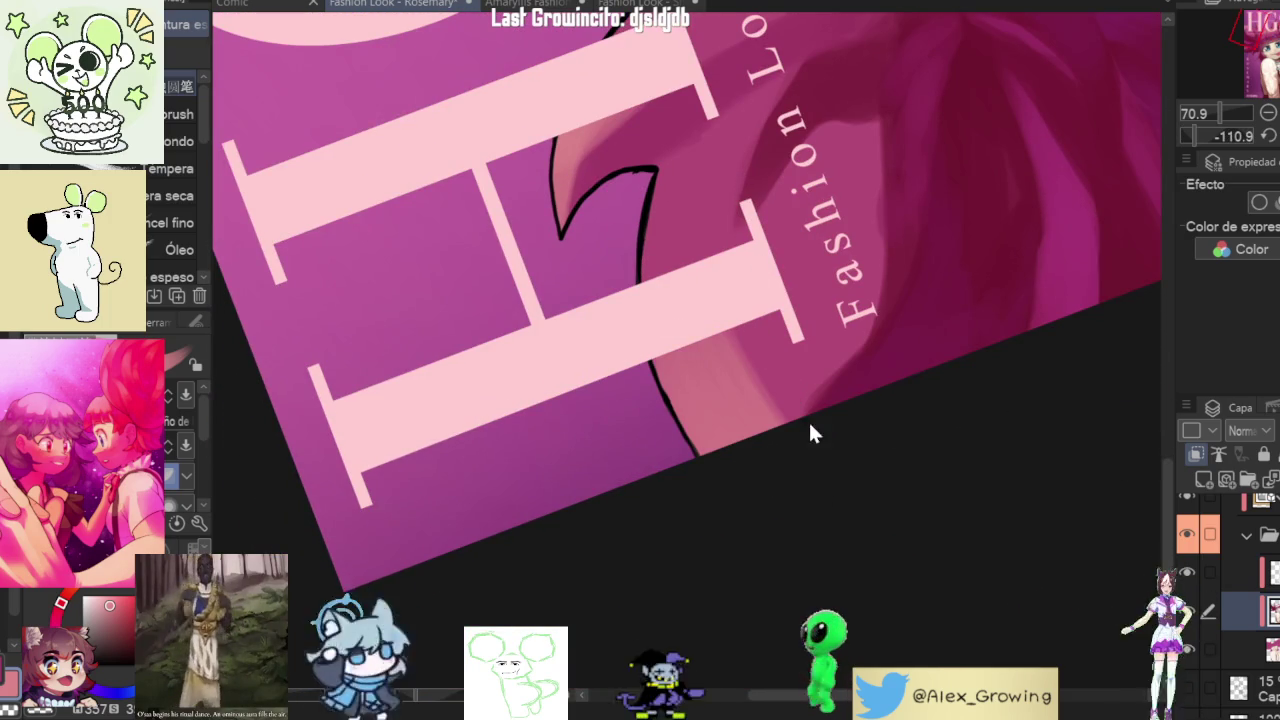
drag(811, 432, 883, 210)
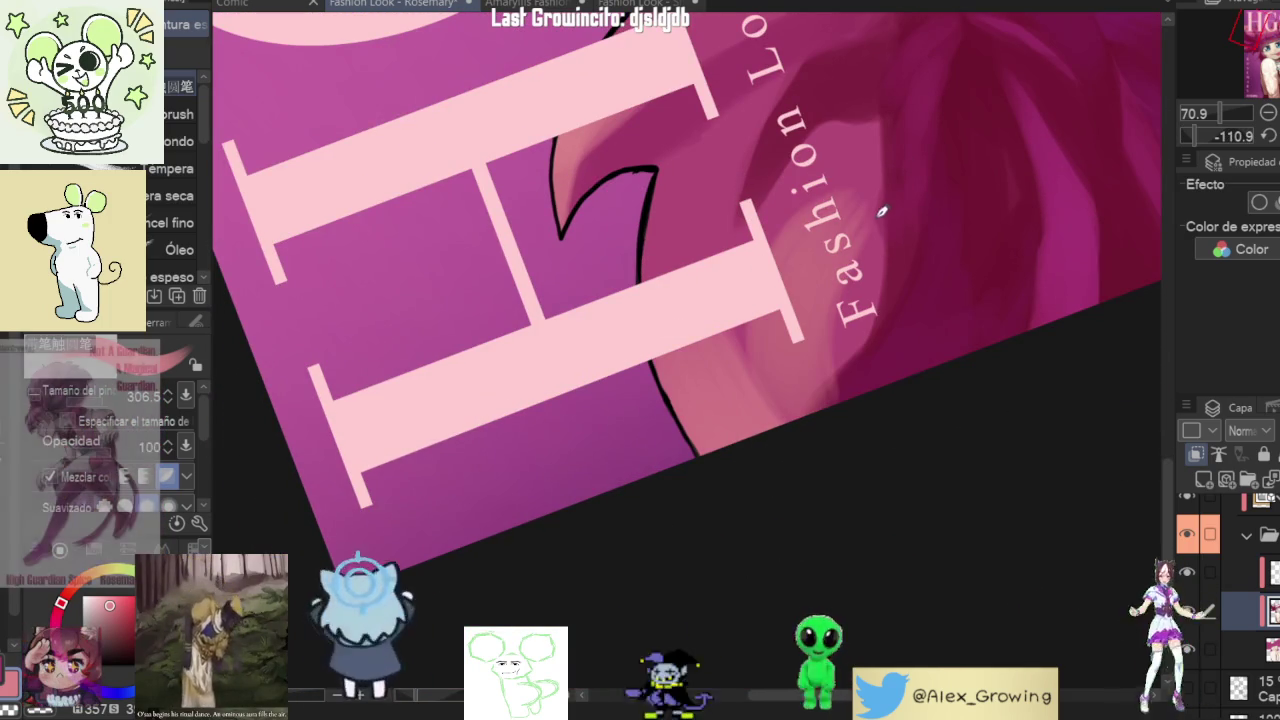
drag(868, 215, 843, 287)
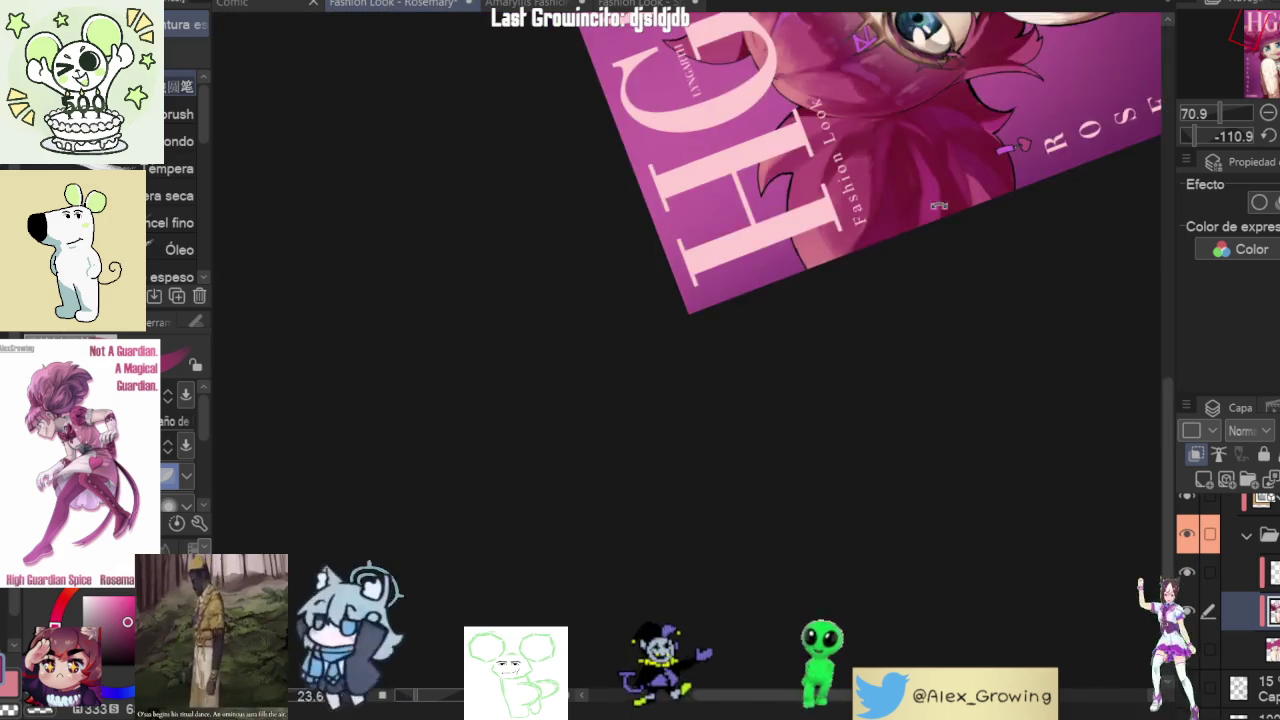
mouse_move(861, 146)
mouse_down()
mouse_move(746, 289)
mouse_move(773, 312)
mouse_up()
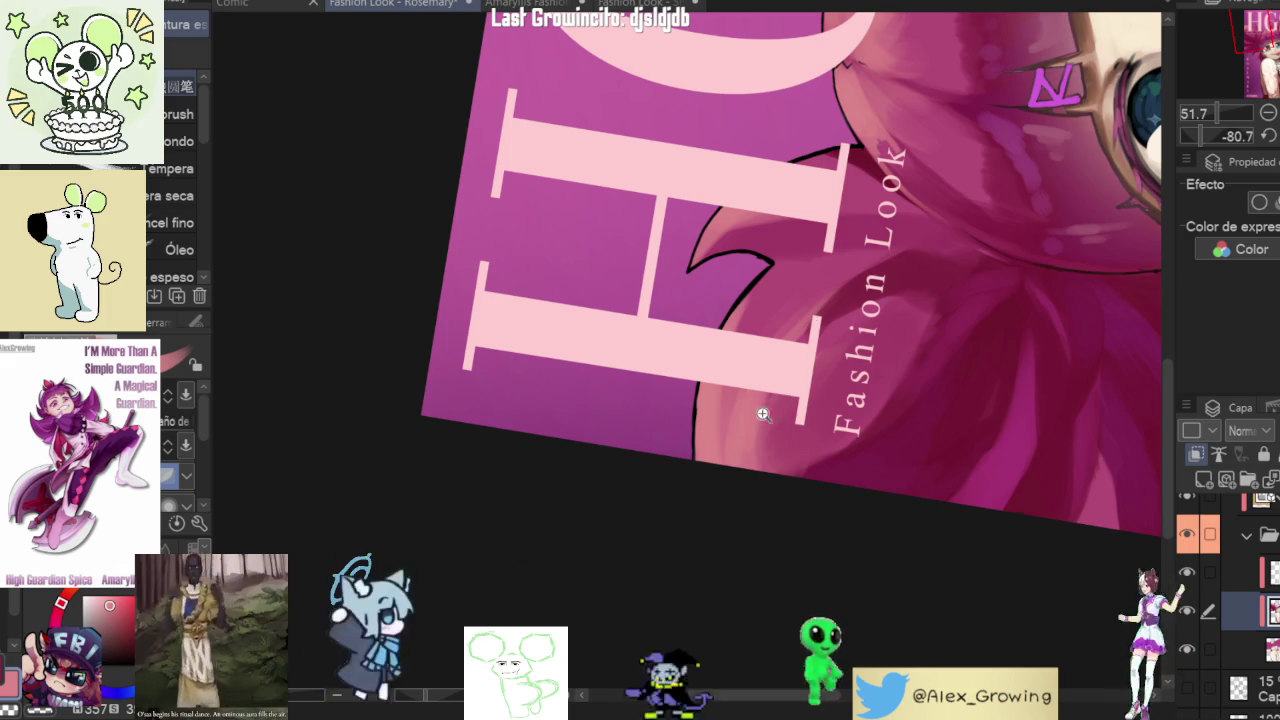
scroll(782, 392, down, 5)
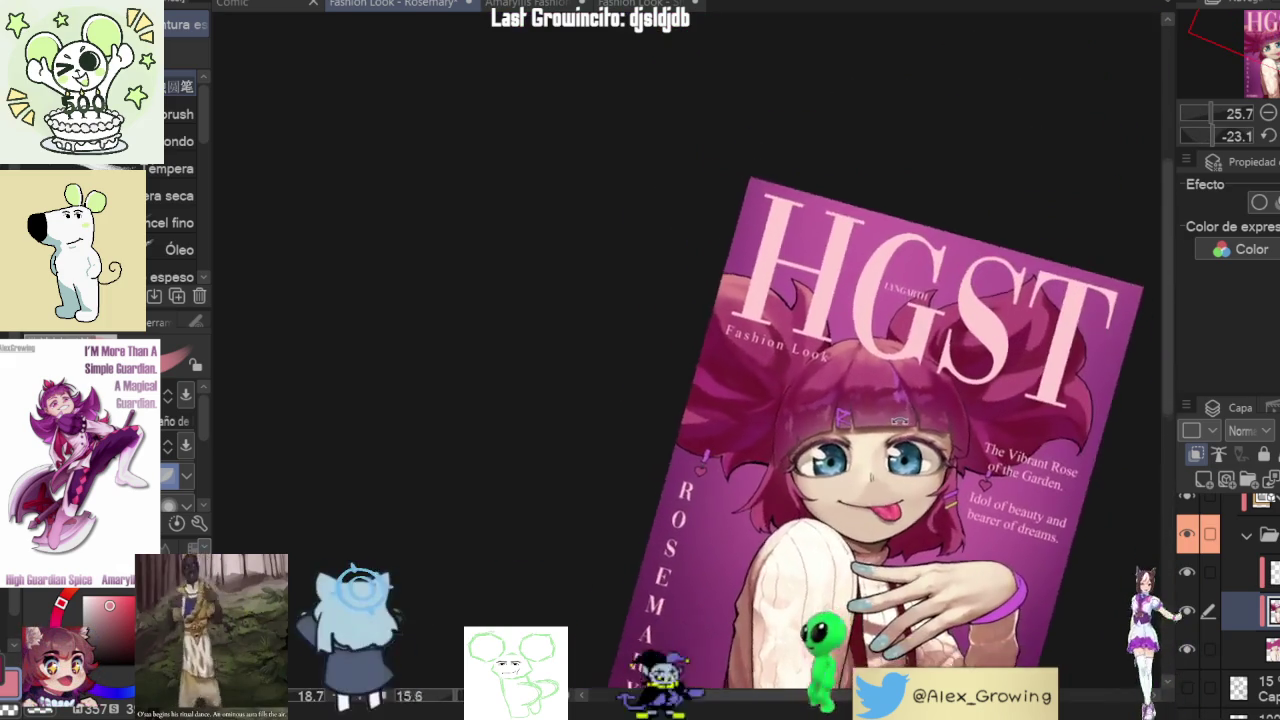
scroll(628, 289, up, 2)
scroll(628, 289, up, 2)
scroll(628, 289, up, 2)
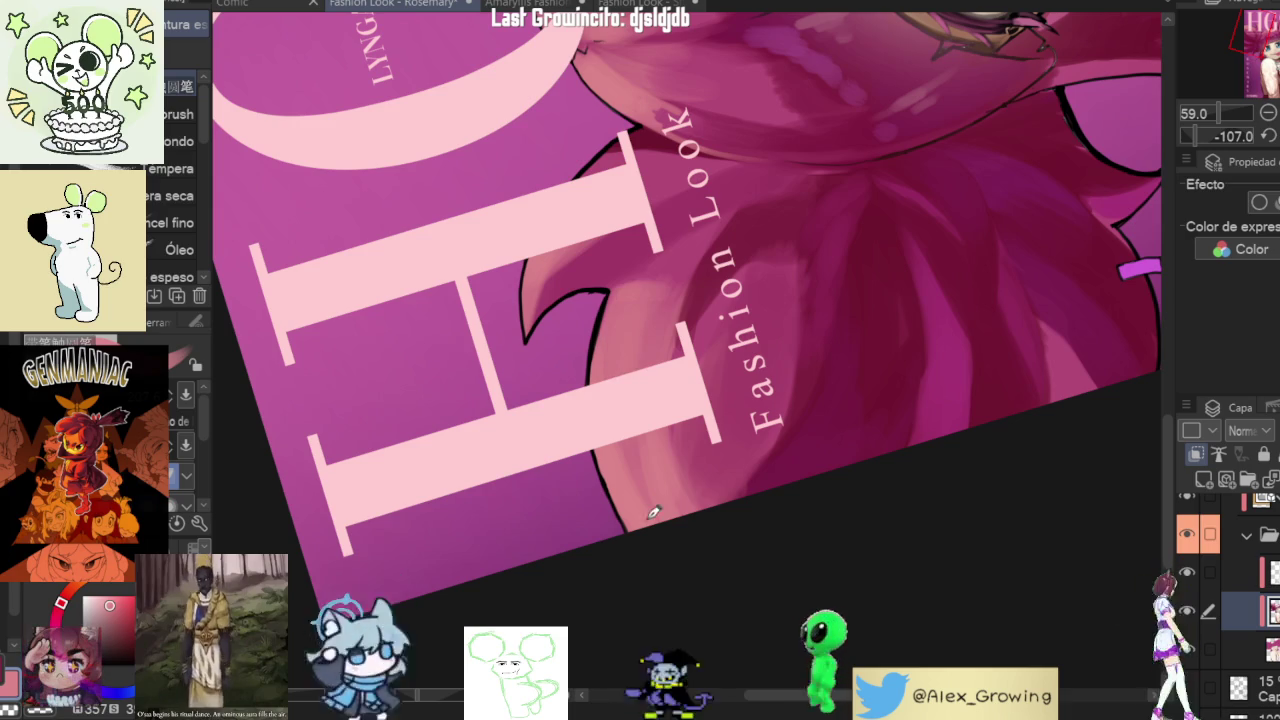
drag(638, 409, 858, 218)
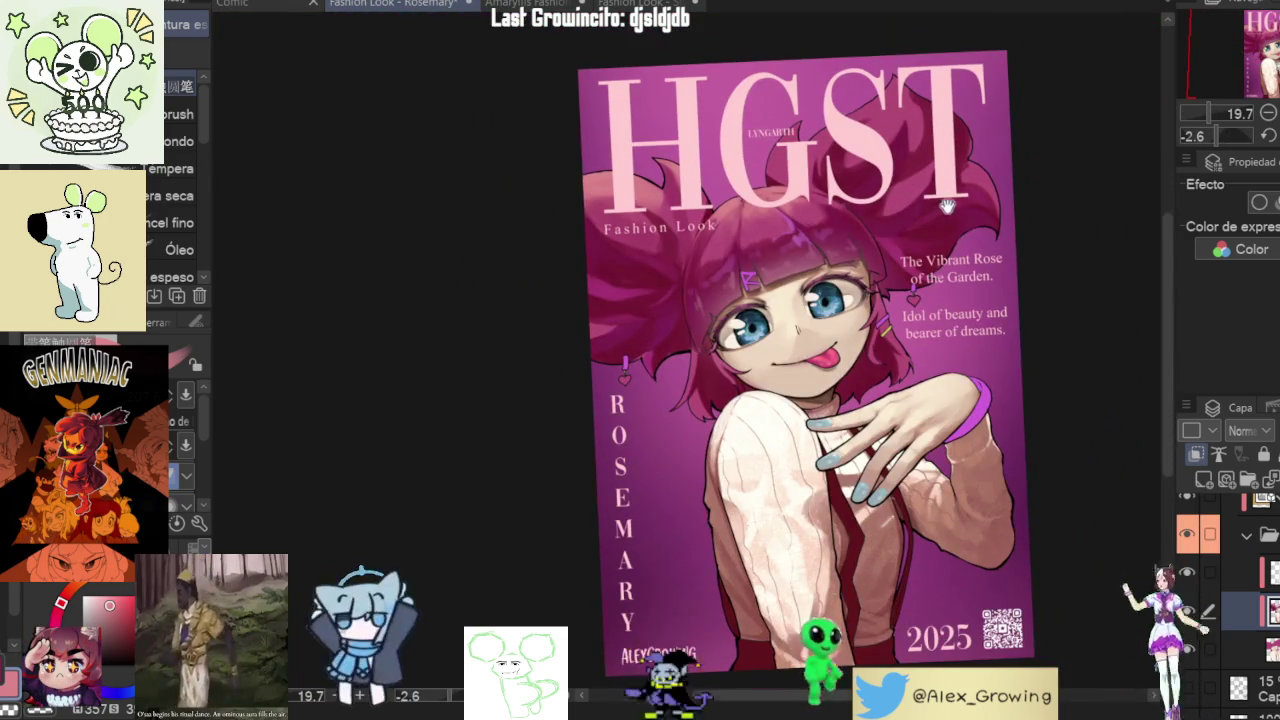
drag(948, 207, 659, 323)
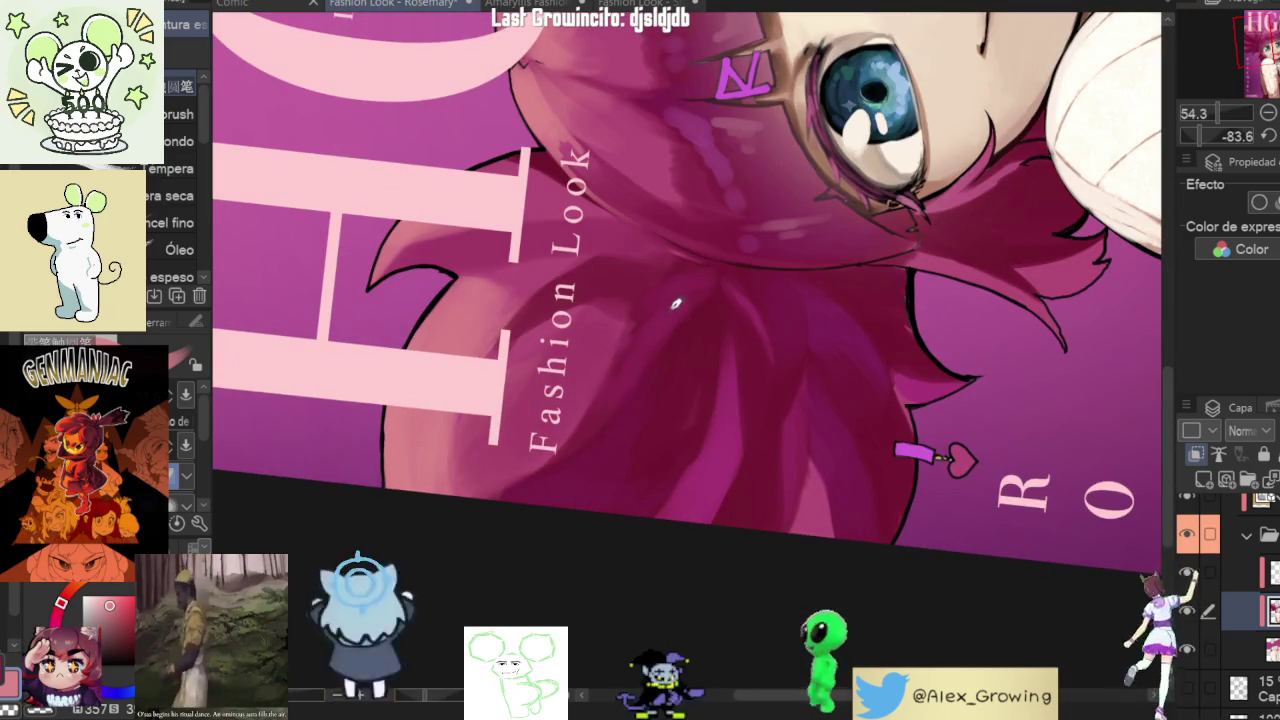
mouse_move(586, 403)
mouse_down()
mouse_move(801, 313)
mouse_move(862, 490)
mouse_up()
scroll(691, 367, up, 2)
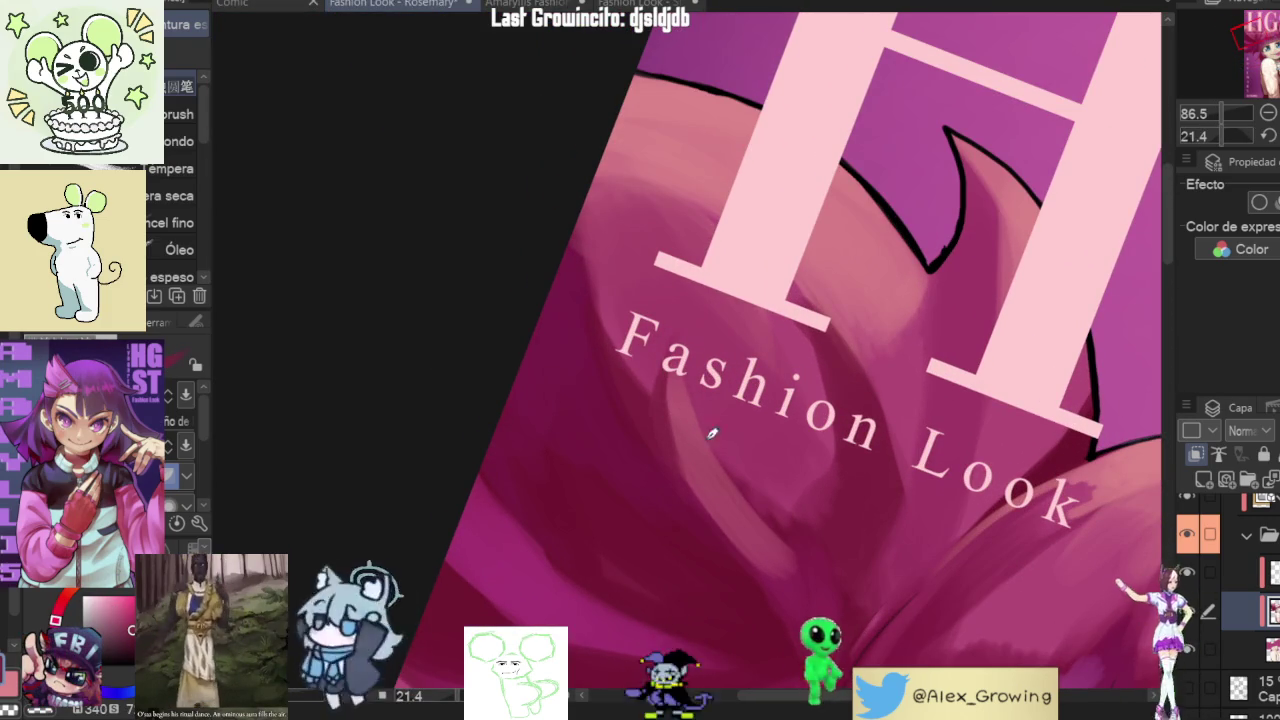
scroll(685, 441, down, 5)
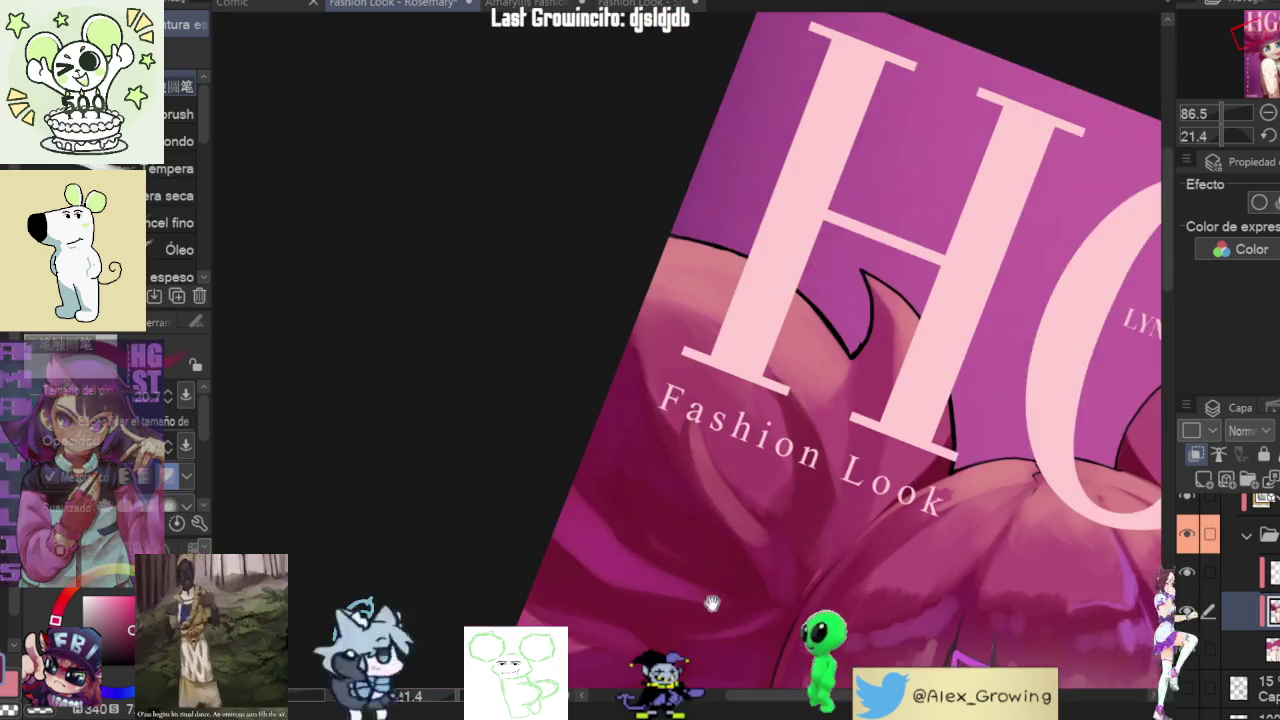
scroll(742, 186, up, 5)
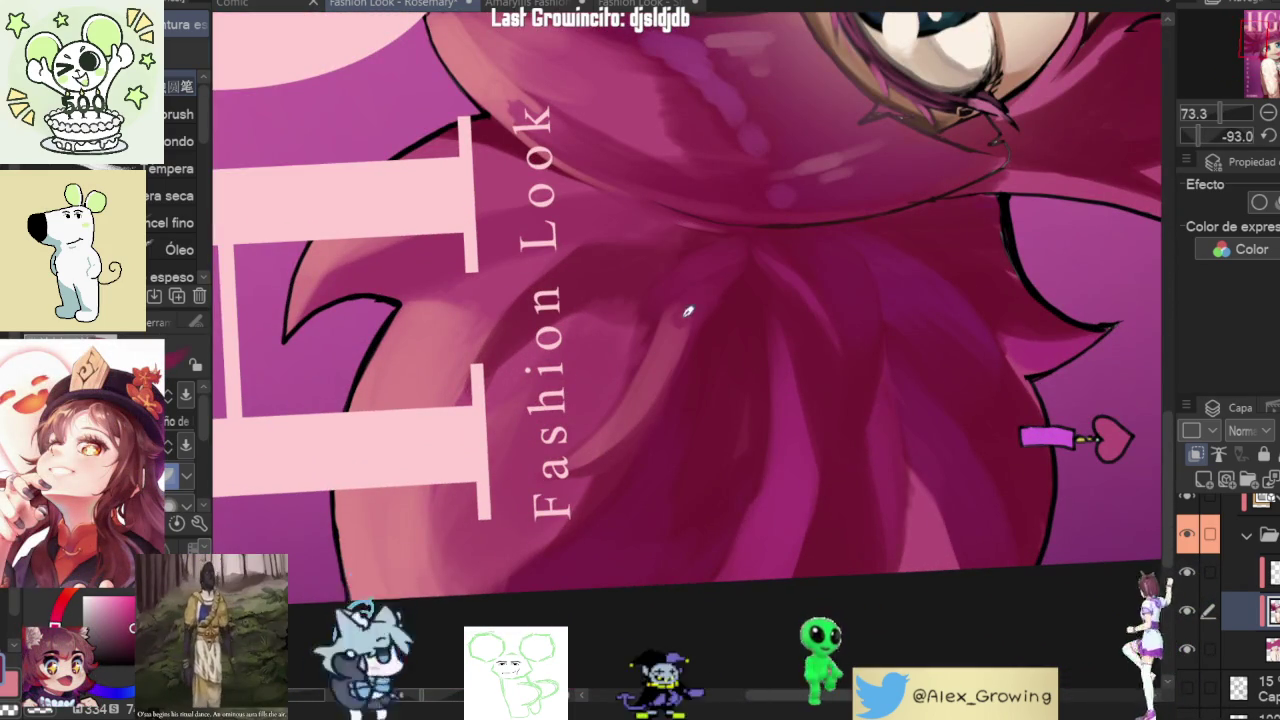
scroll(700, 306, down, 5)
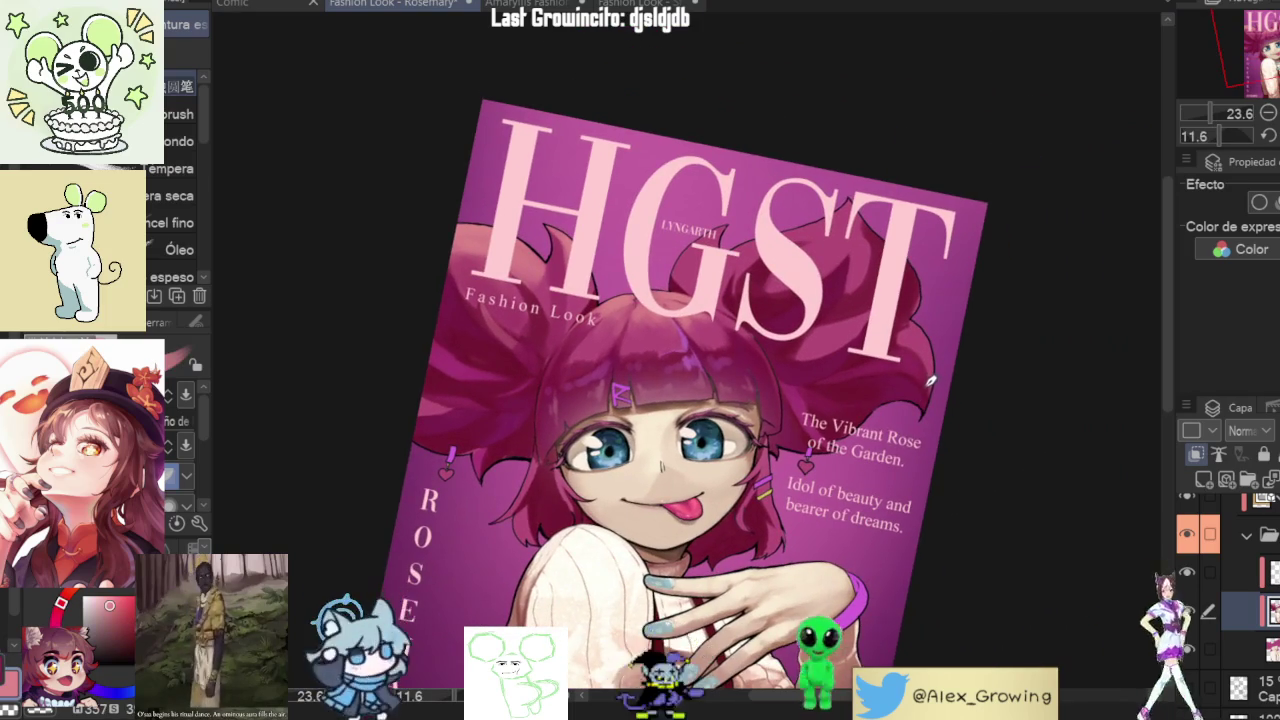
scroll(827, 229, up, 3)
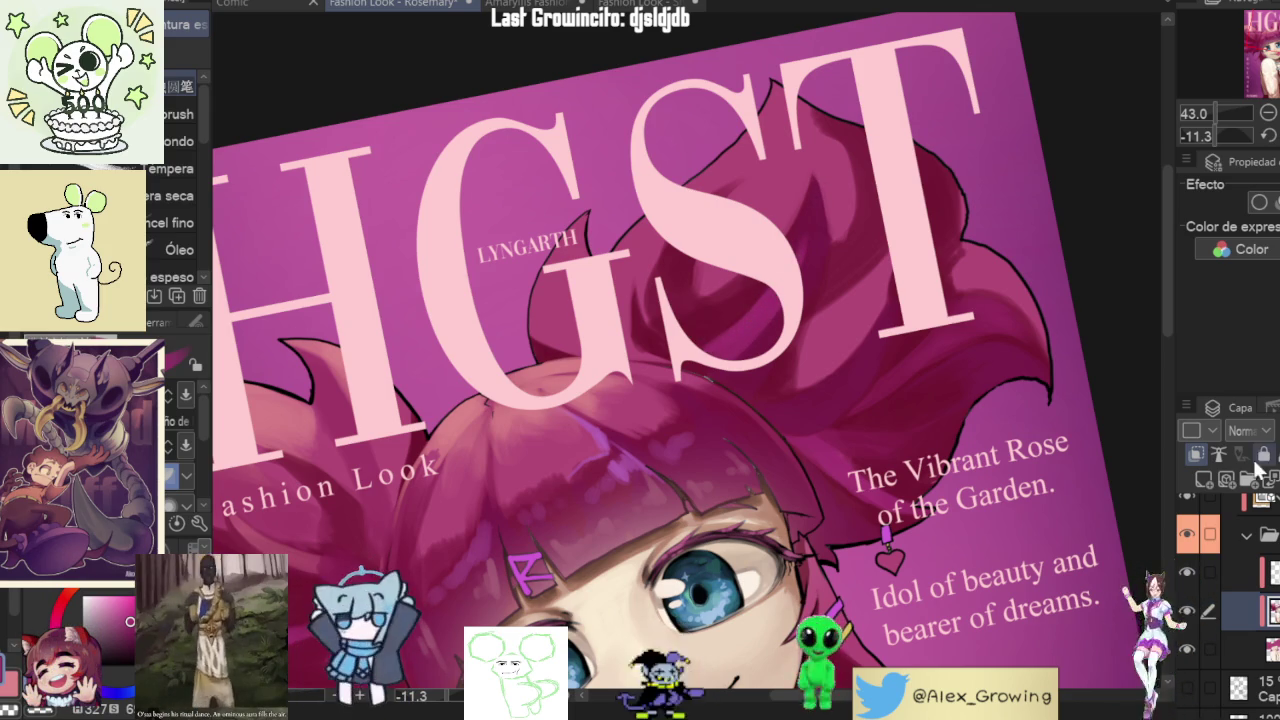
- Toggle the girl artwork layer off and on, then hide the cover text layer
click(1187, 583)
click(1188, 590)
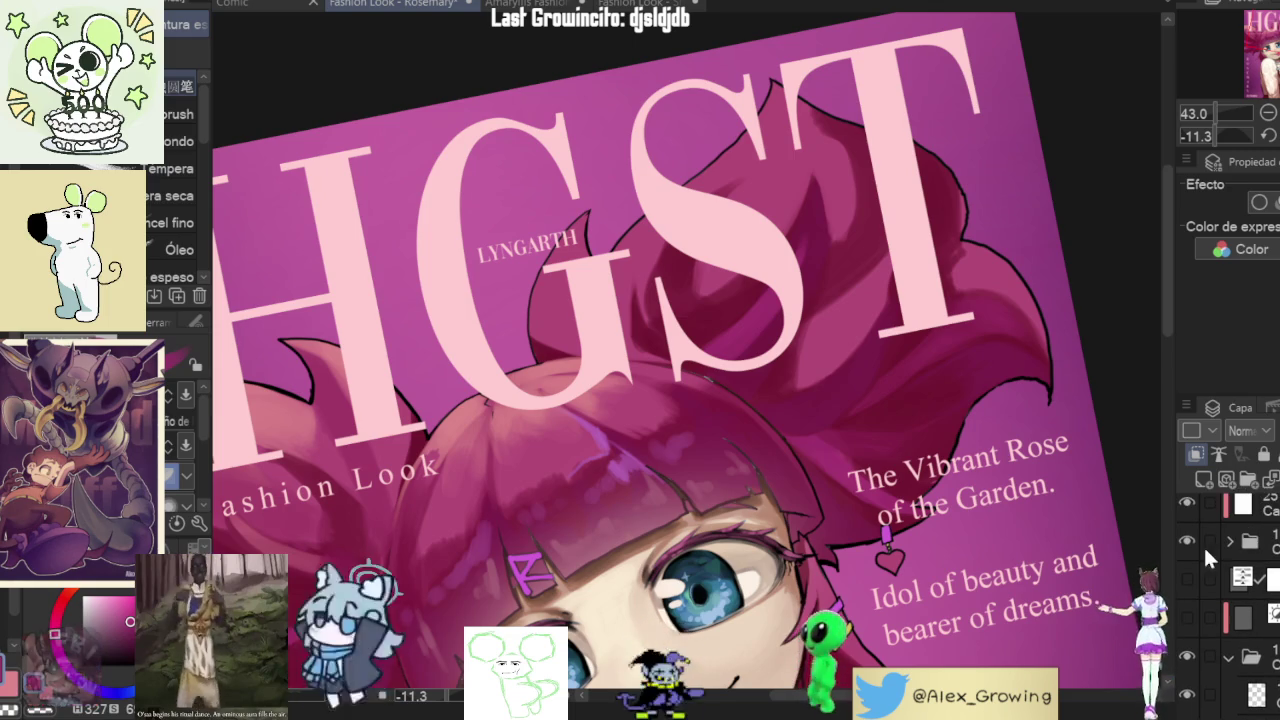
click(1203, 545)
scroll(735, 338, up, 2)
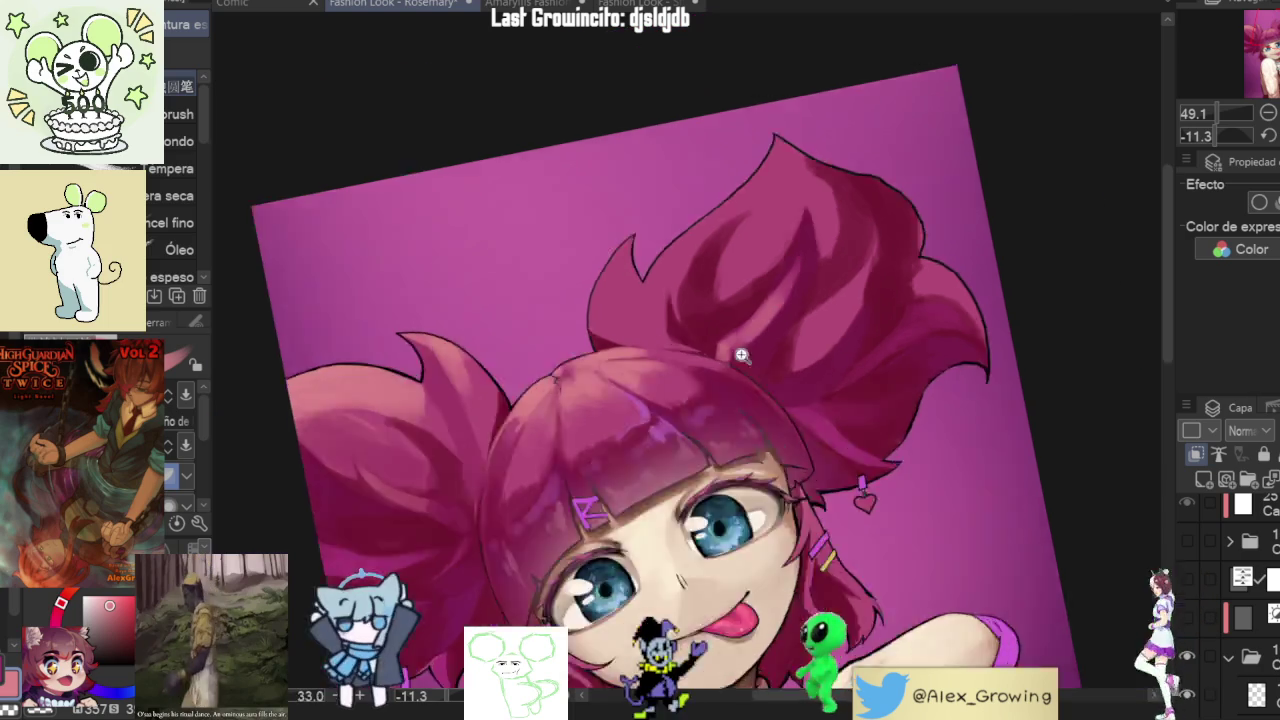
- Zoom in on the upper-right hair bun and paint lighter shading on it
drag(733, 345, 779, 287)
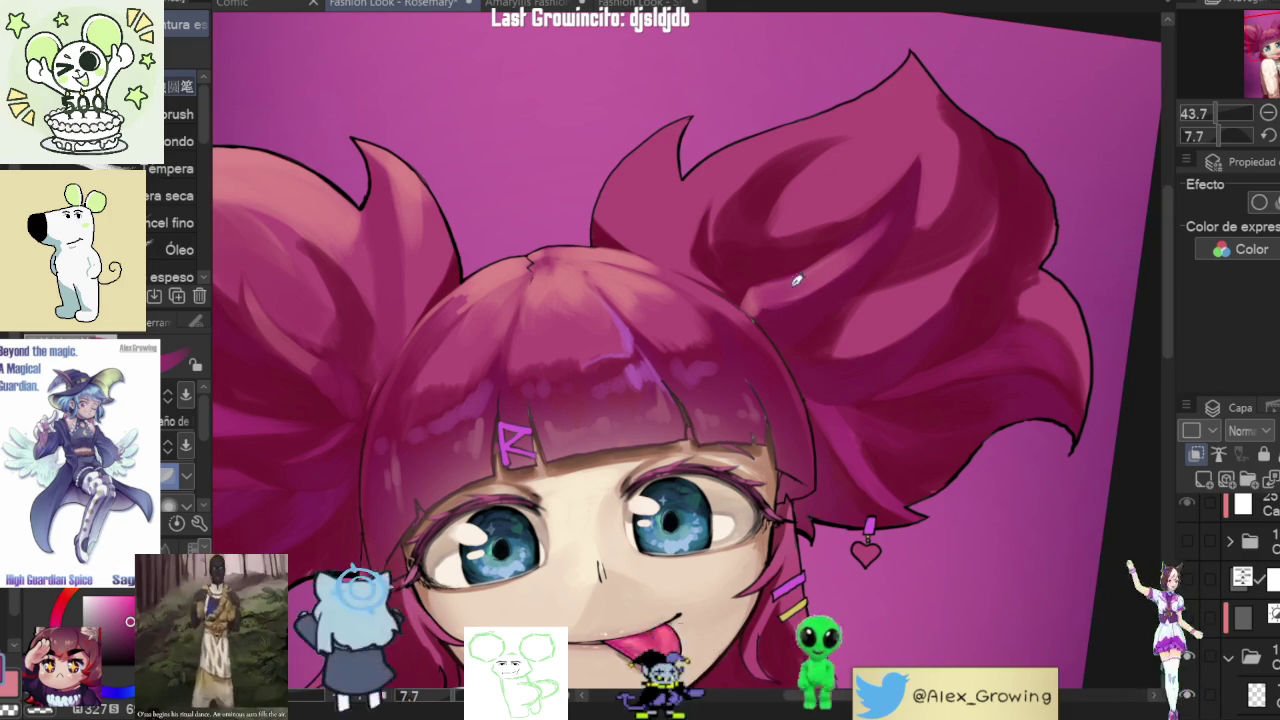
scroll(871, 241, down, 2)
scroll(909, 322, down, 4)
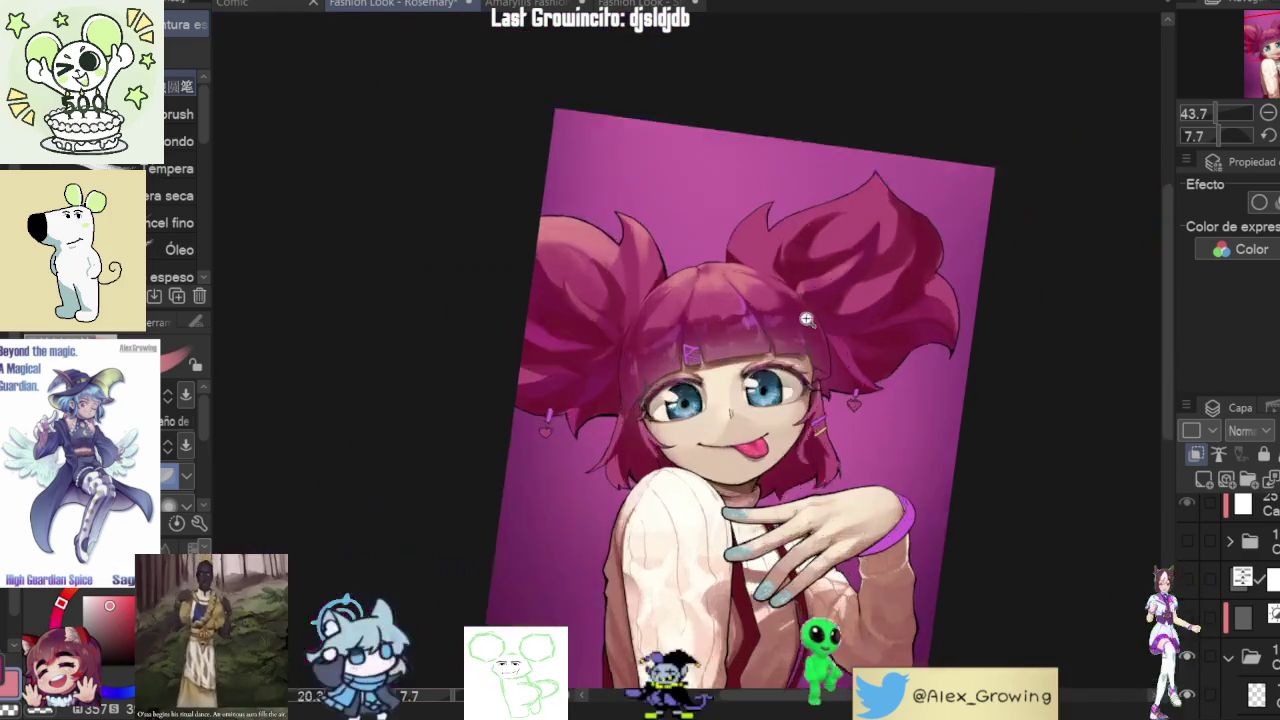
scroll(909, 322, up, 3)
scroll(768, 302, up, 2)
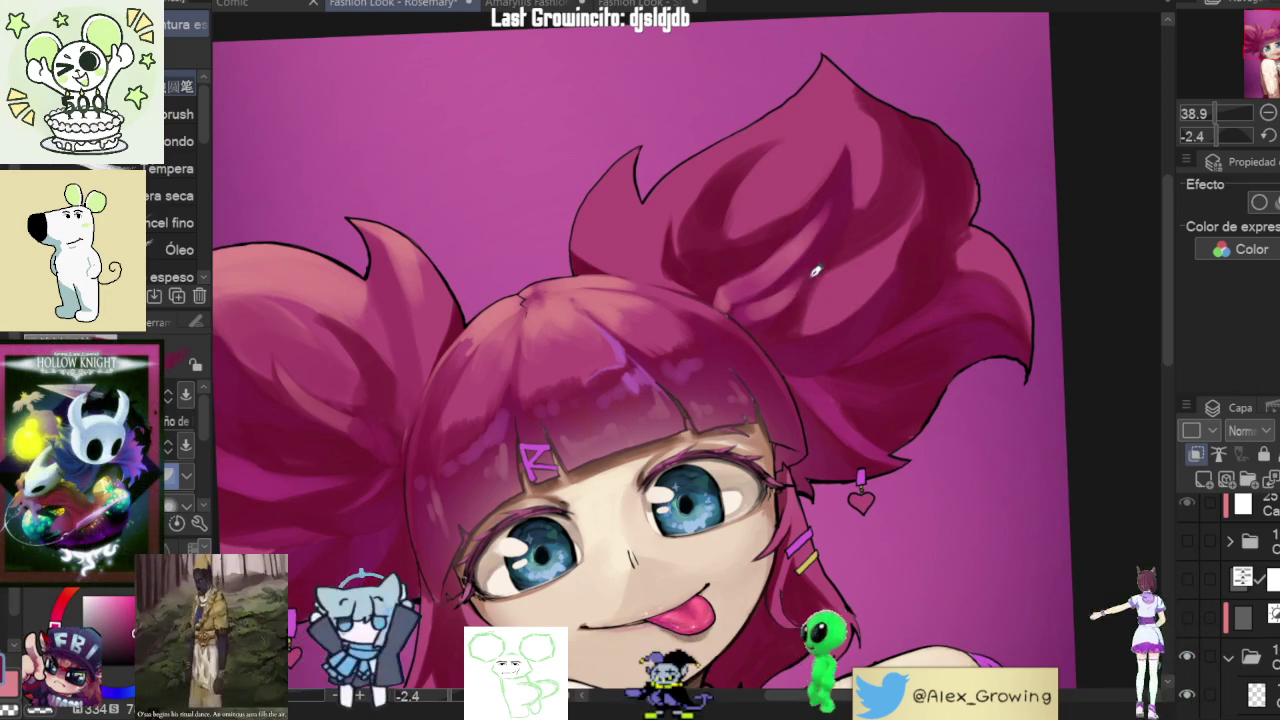
scroll(829, 235, down, 3)
mouse_move(829, 235)
mouse_down()
mouse_move(837, 449)
mouse_move(913, 197)
mouse_up()
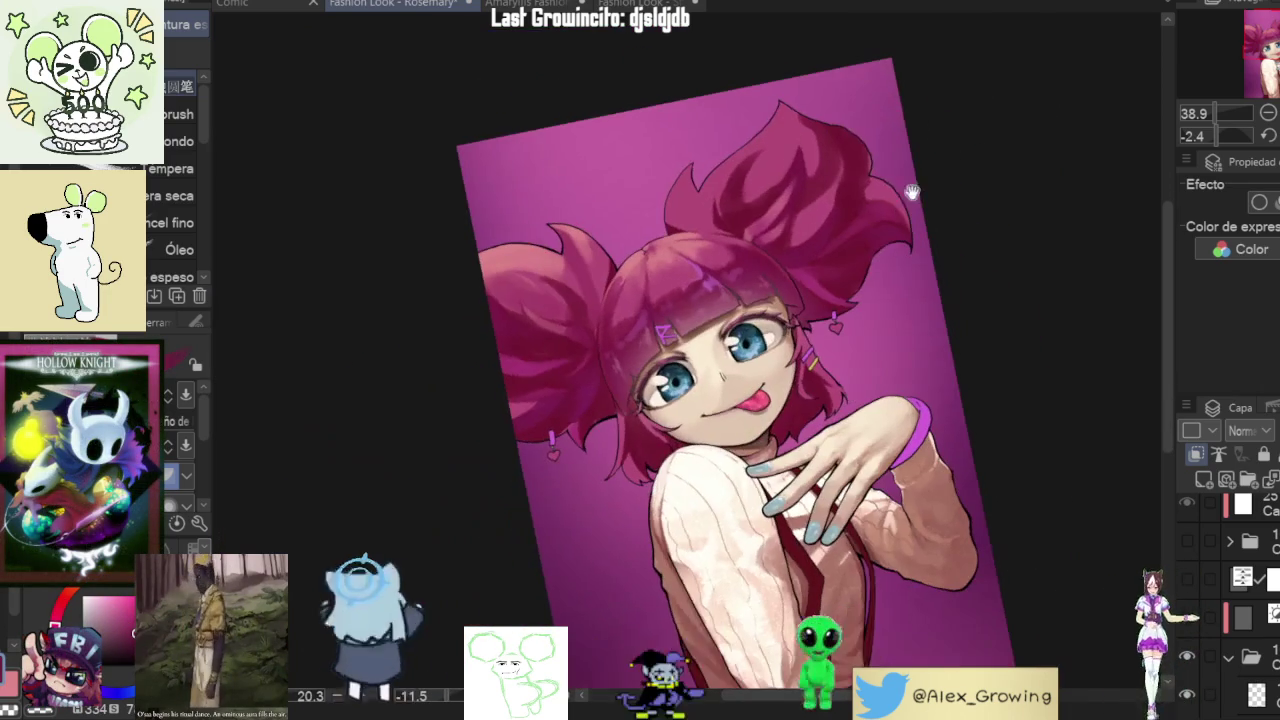
mouse_move(737, 160)
mouse_down()
mouse_move(740, 248)
mouse_move(751, 177)
mouse_move(700, 306)
mouse_move(704, 232)
mouse_move(789, 109)
mouse_up()
mouse_move(700, 300)
mouse_down()
mouse_move(720, 194)
mouse_move(703, 303)
mouse_up()
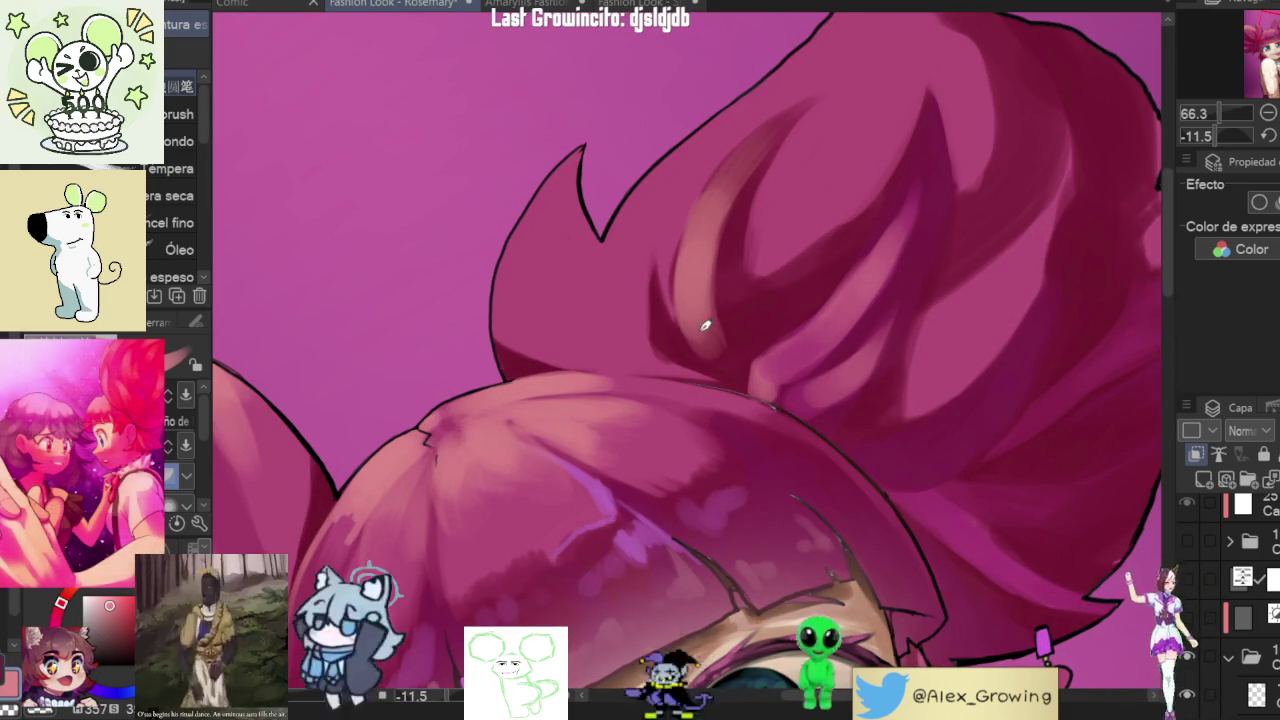
drag(746, 381, 668, 351)
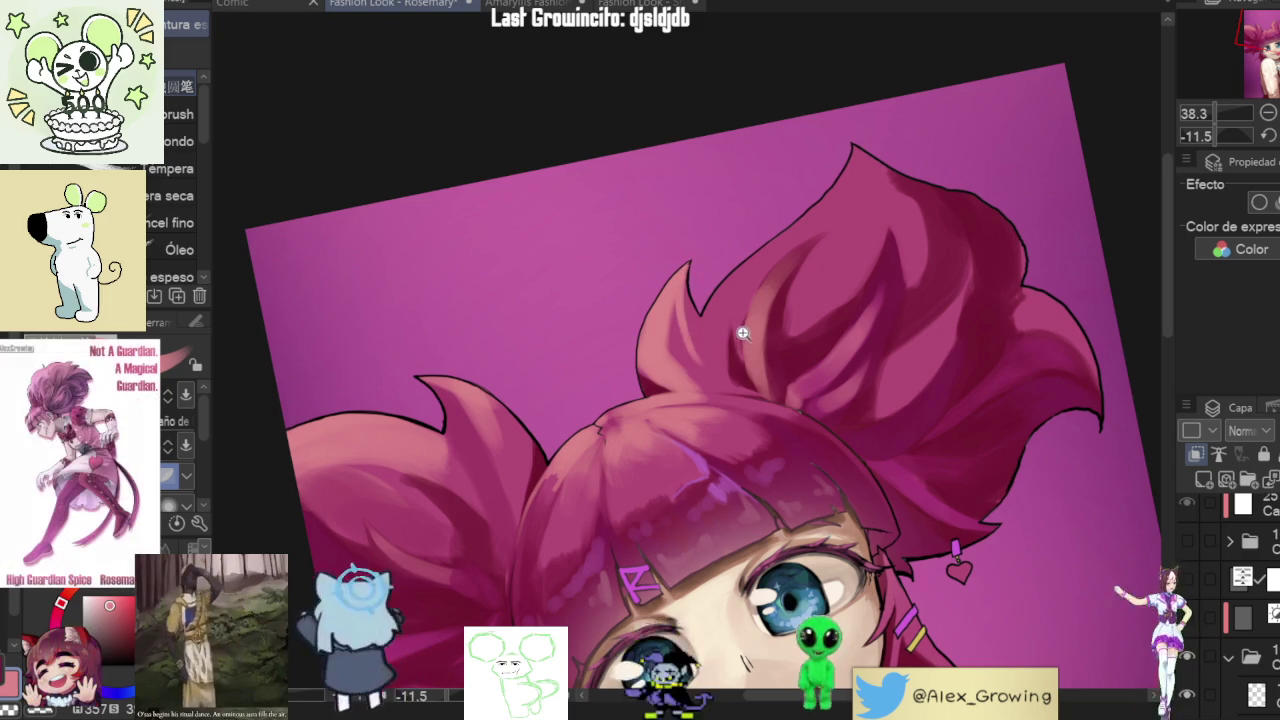
drag(742, 339, 883, 330)
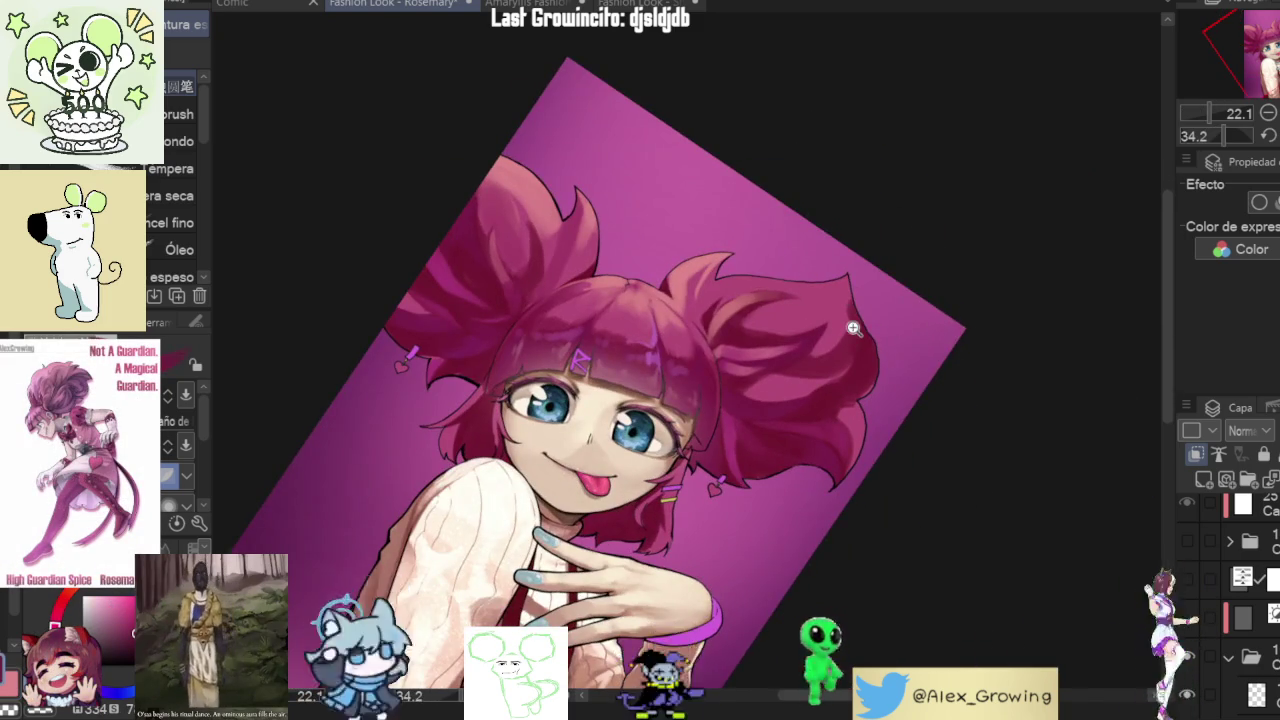
scroll(565, 254, up, 3)
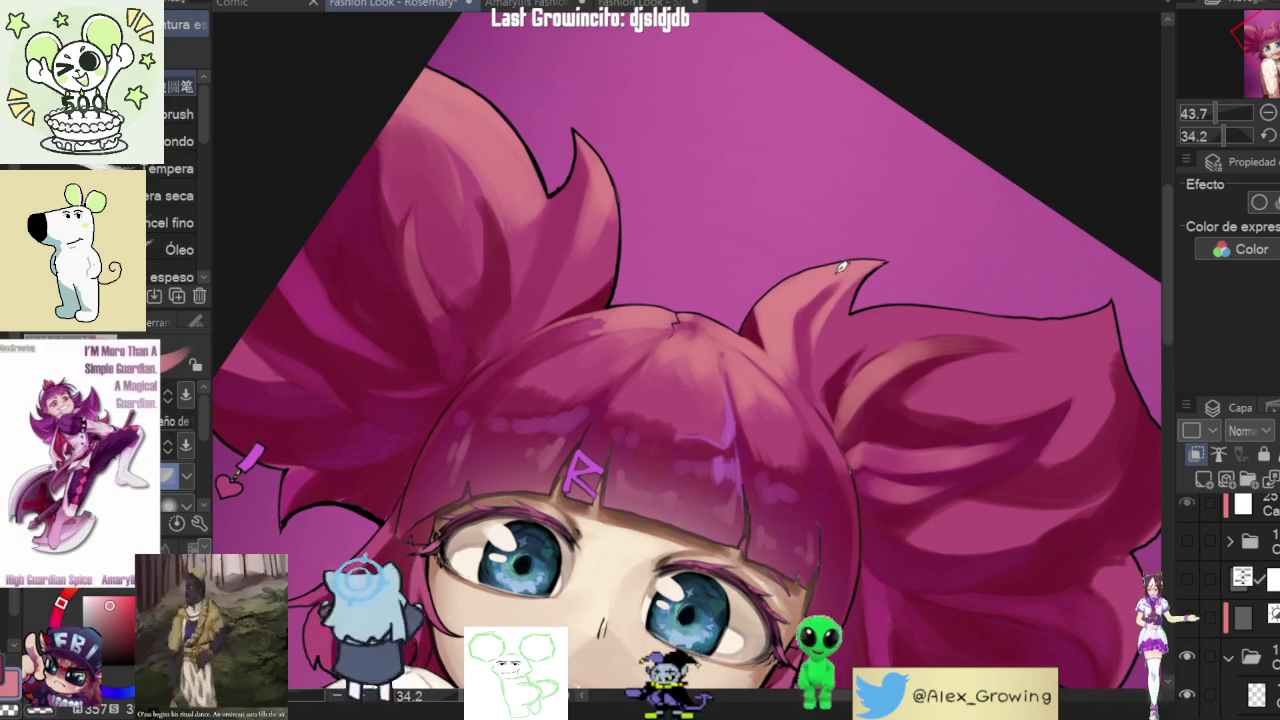
scroll(898, 268, down, 5)
drag(898, 268, 799, 290)
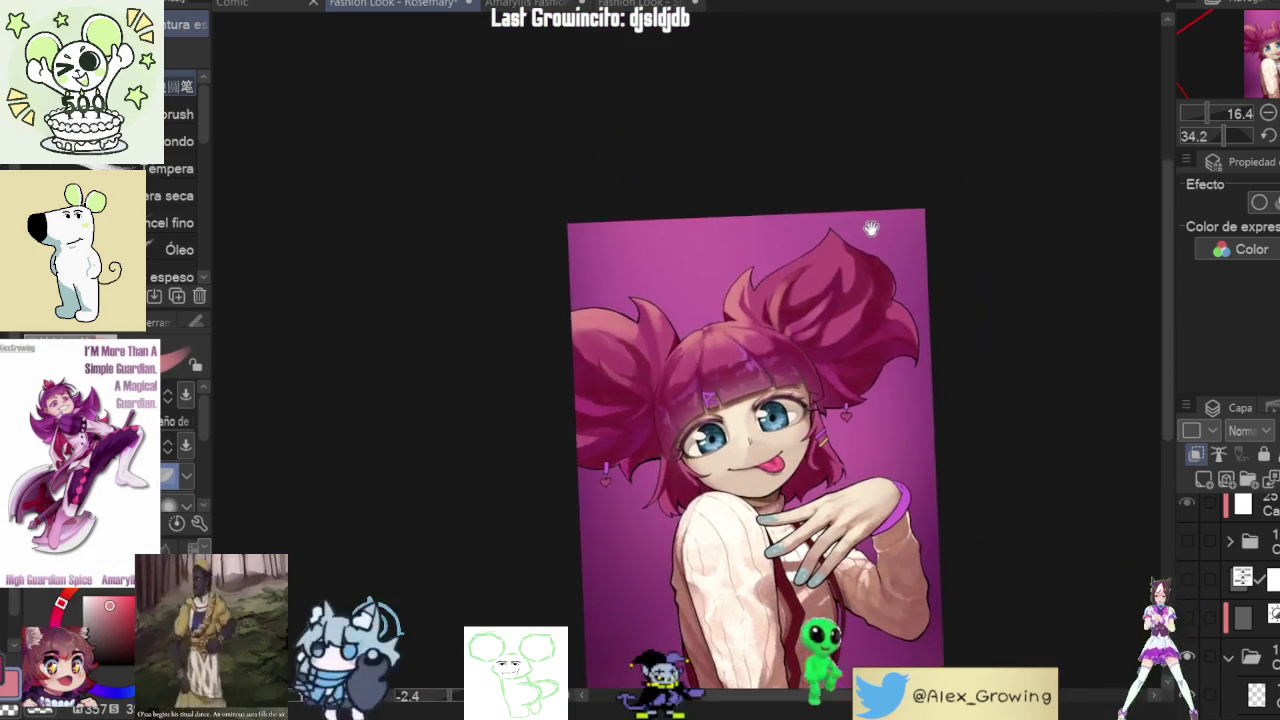
scroll(799, 290, up, 4)
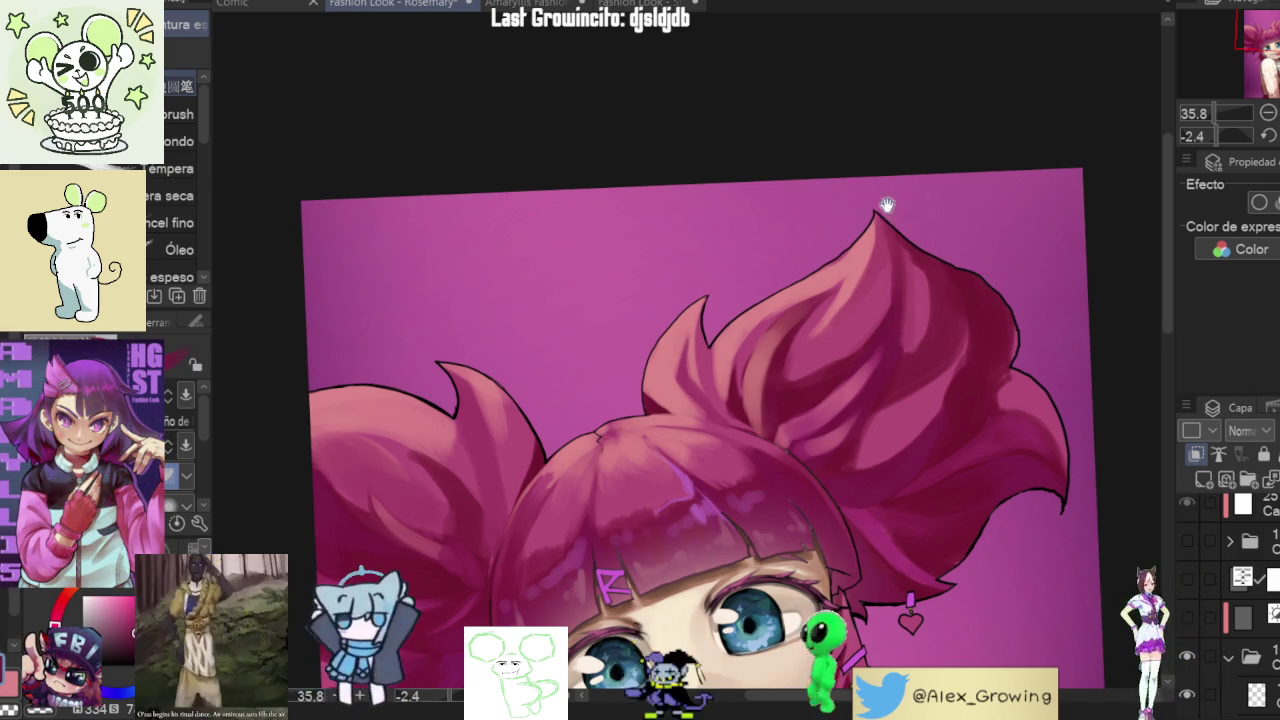
scroll(879, 196, down, 3)
drag(879, 196, 910, 467)
scroll(910, 467, up, 3)
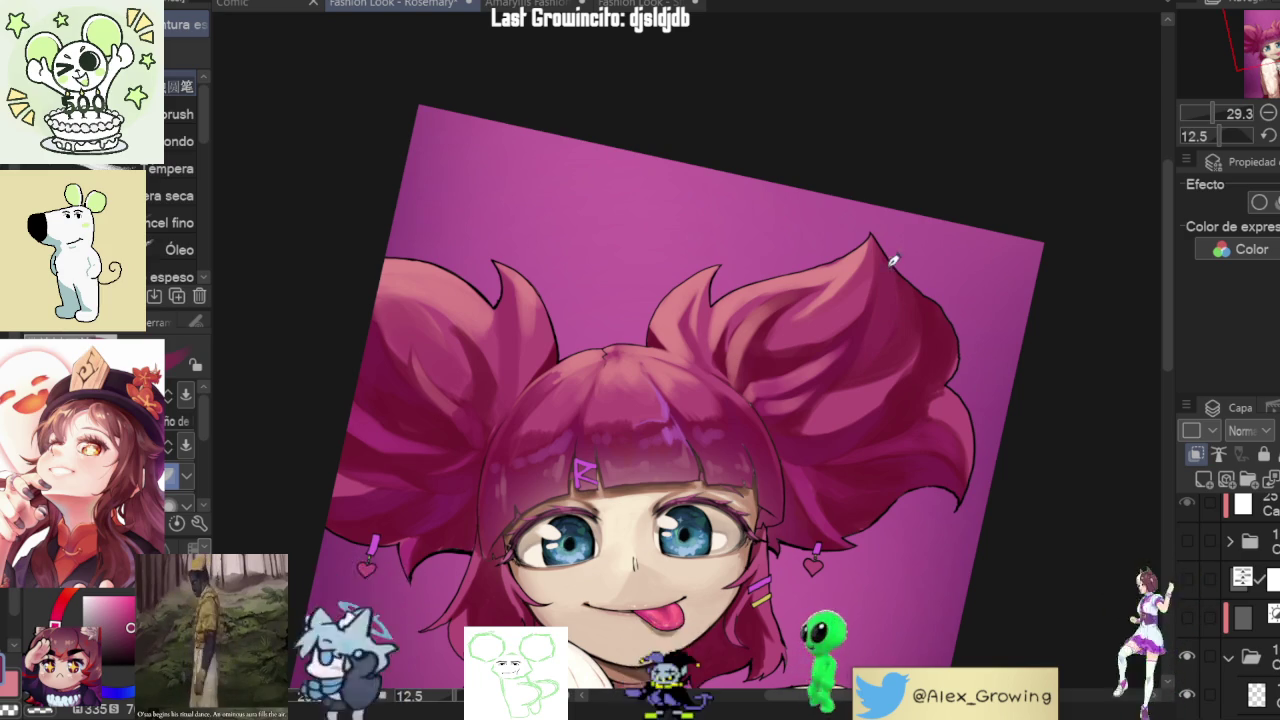
drag(893, 257, 987, 391)
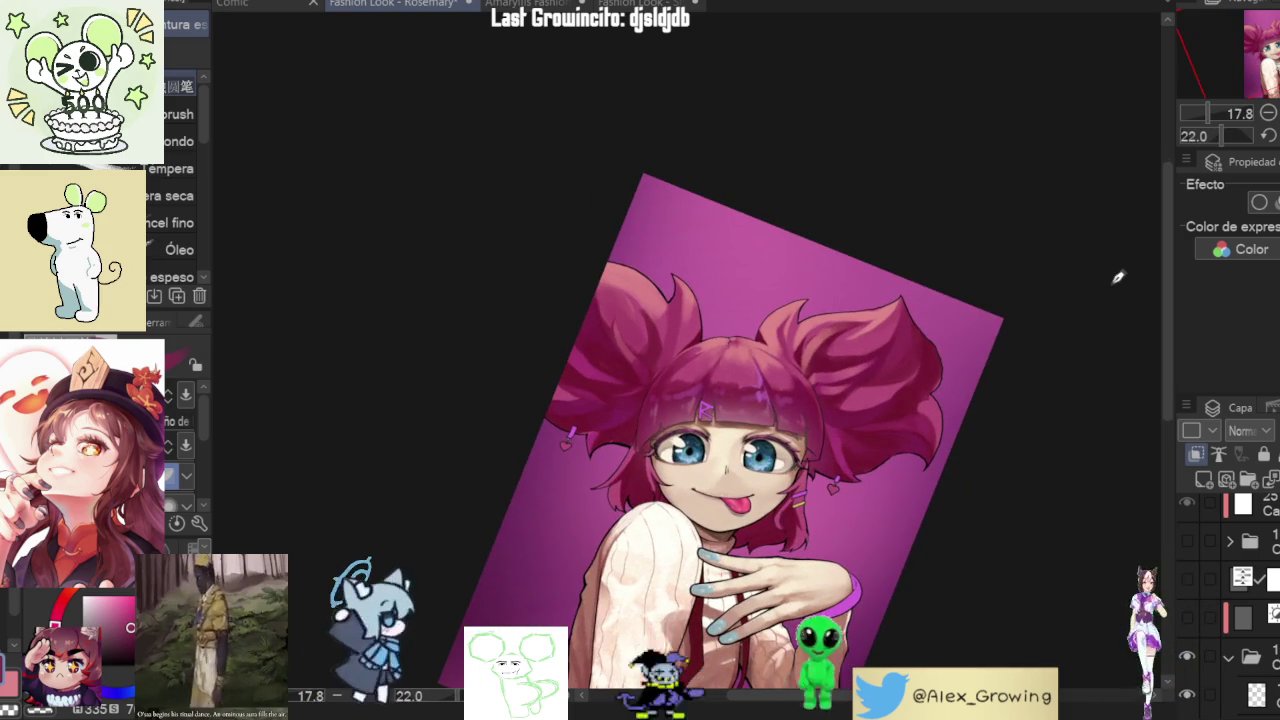
- Reset the canvas rotation, fit it to the window, and show the HGST cover text again
click(1268, 135)
key(ctrl+0)
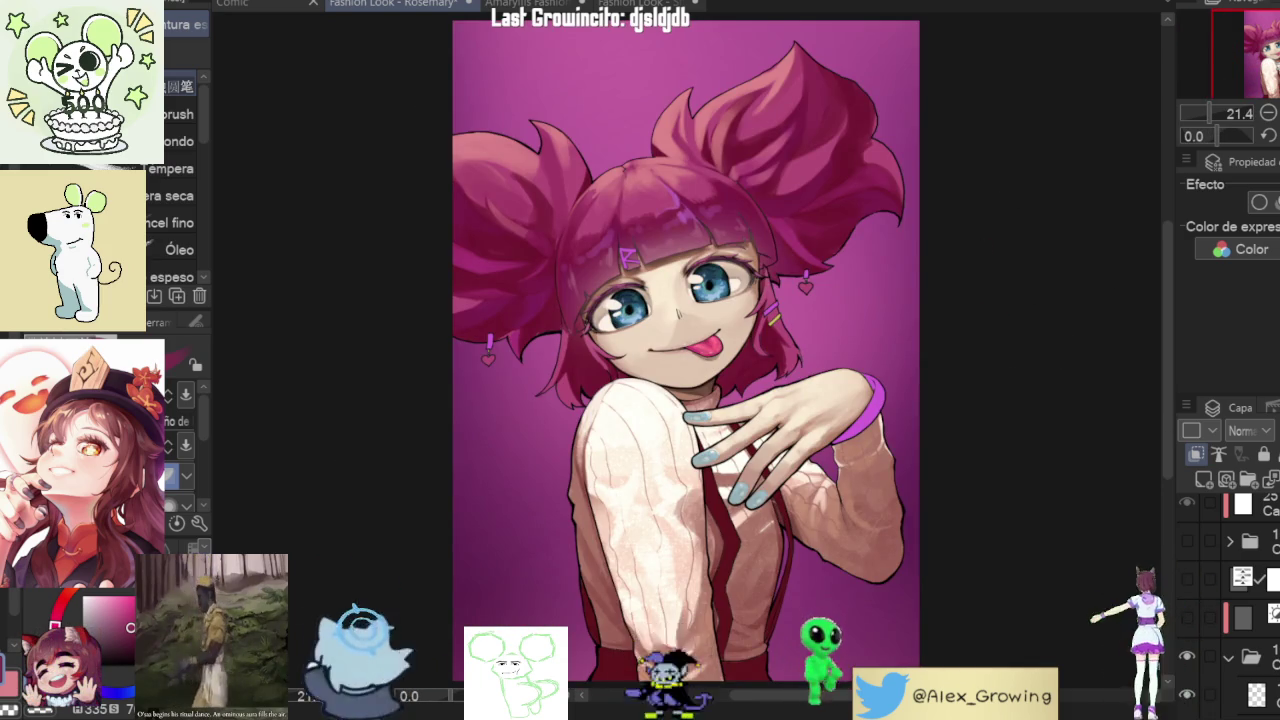
click(1188, 540)
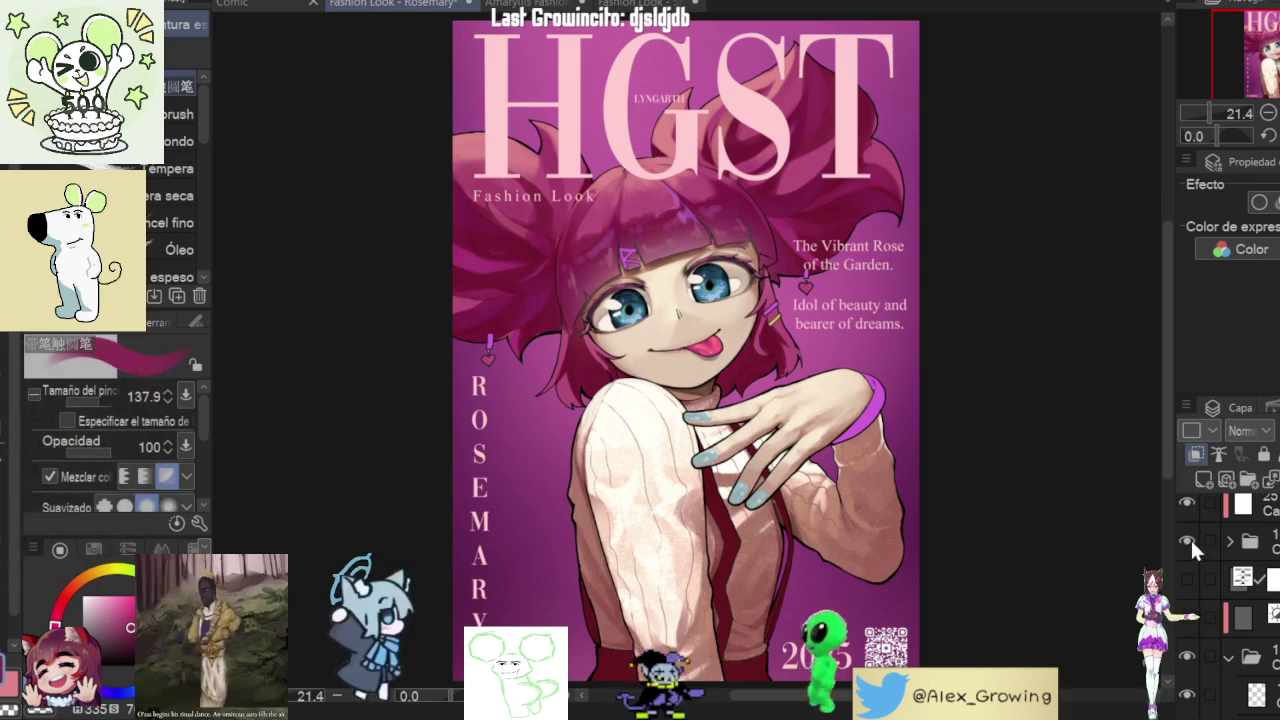
- Hide the darkening layer and select the gradient layer and a lower layer to inspect
click(1187, 612)
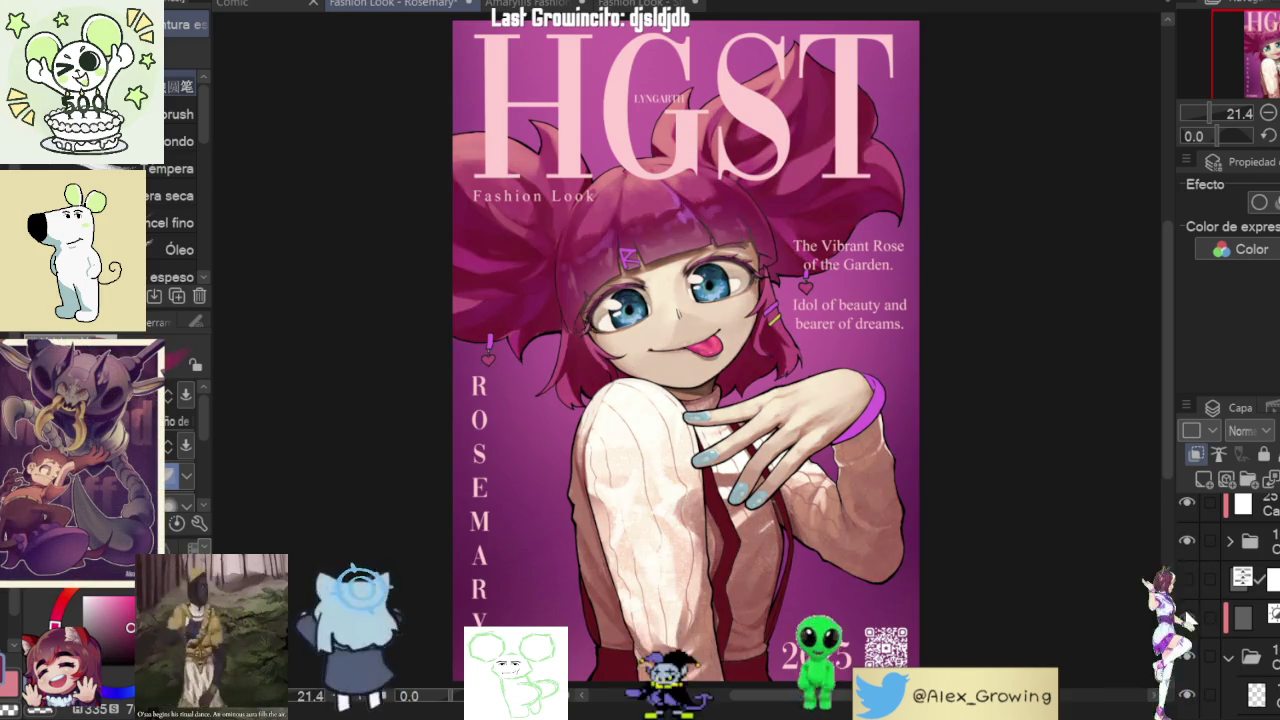
click(1187, 612)
click(1187, 615)
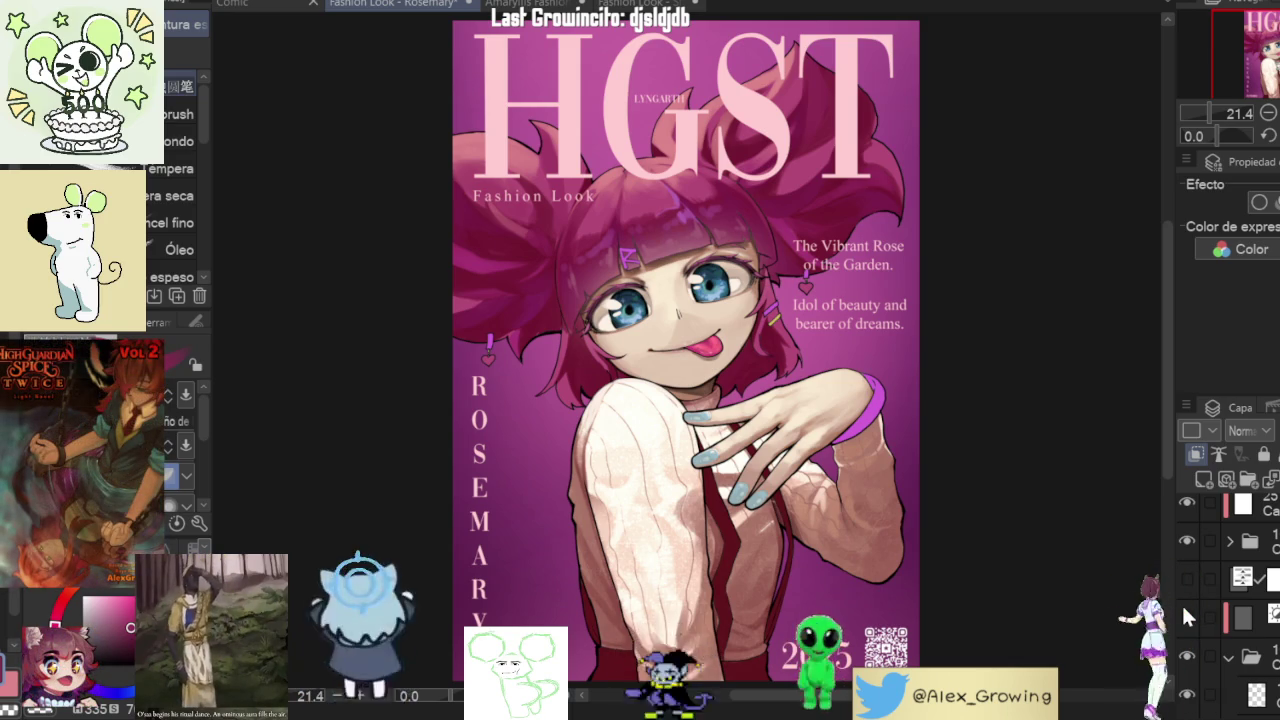
click(1230, 565)
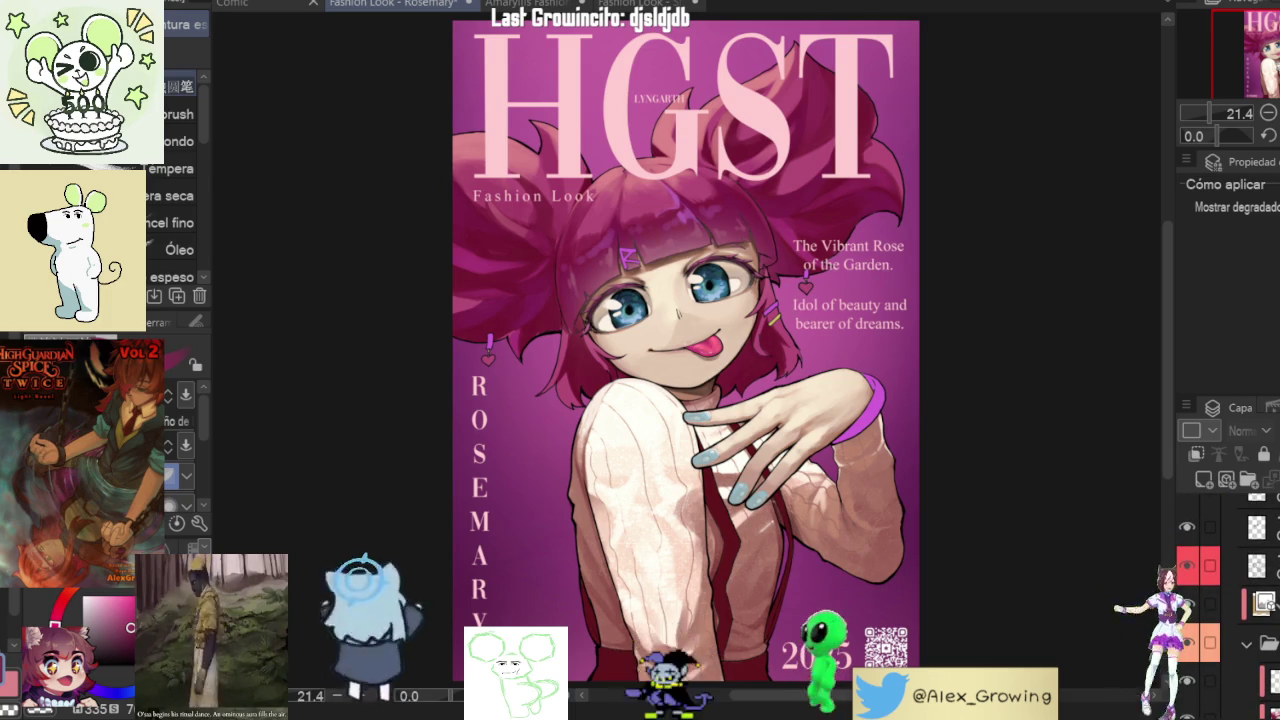
click(1190, 700)
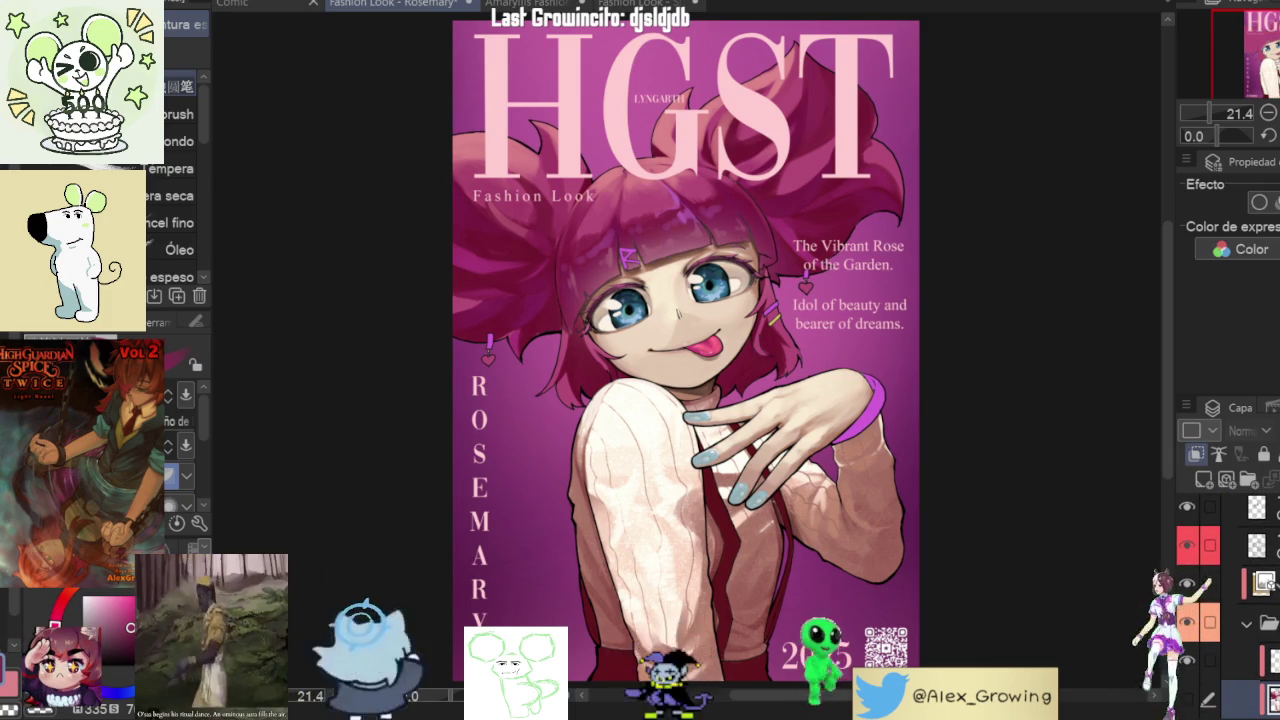
- Toggle the painted shading layer off and back on to compare, leaving it visible
click(1187, 583)
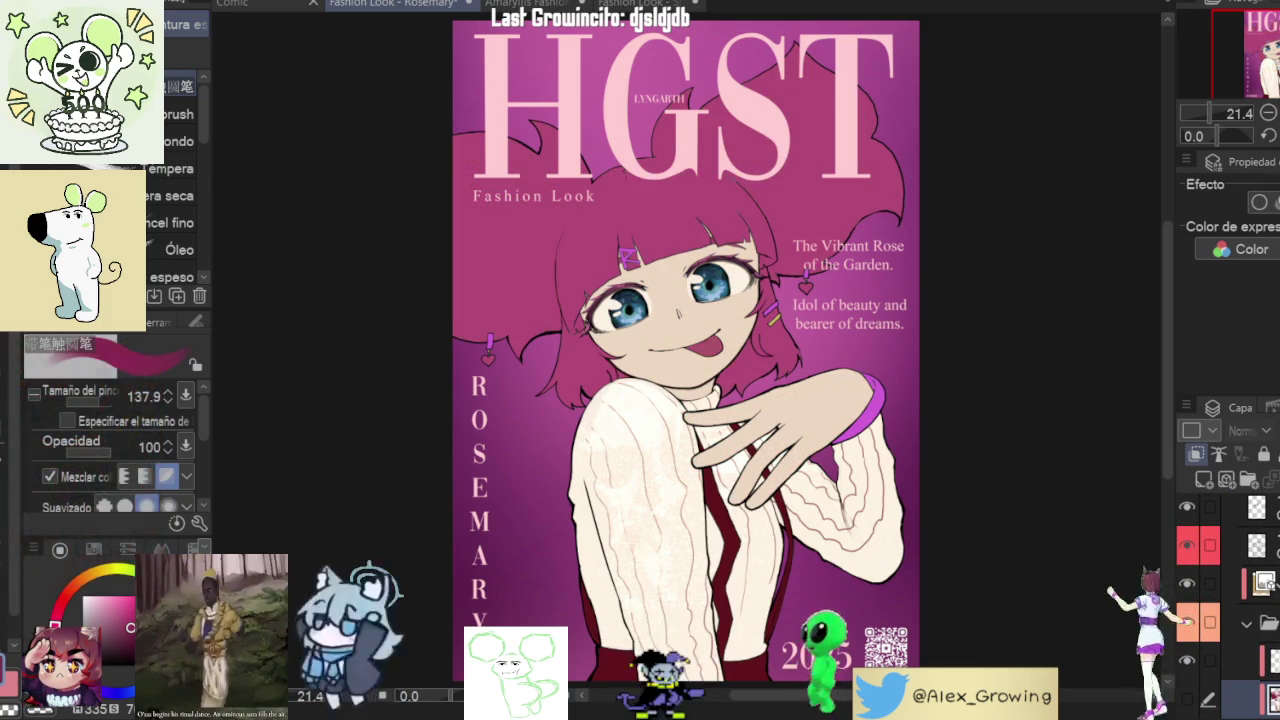
click(1187, 583)
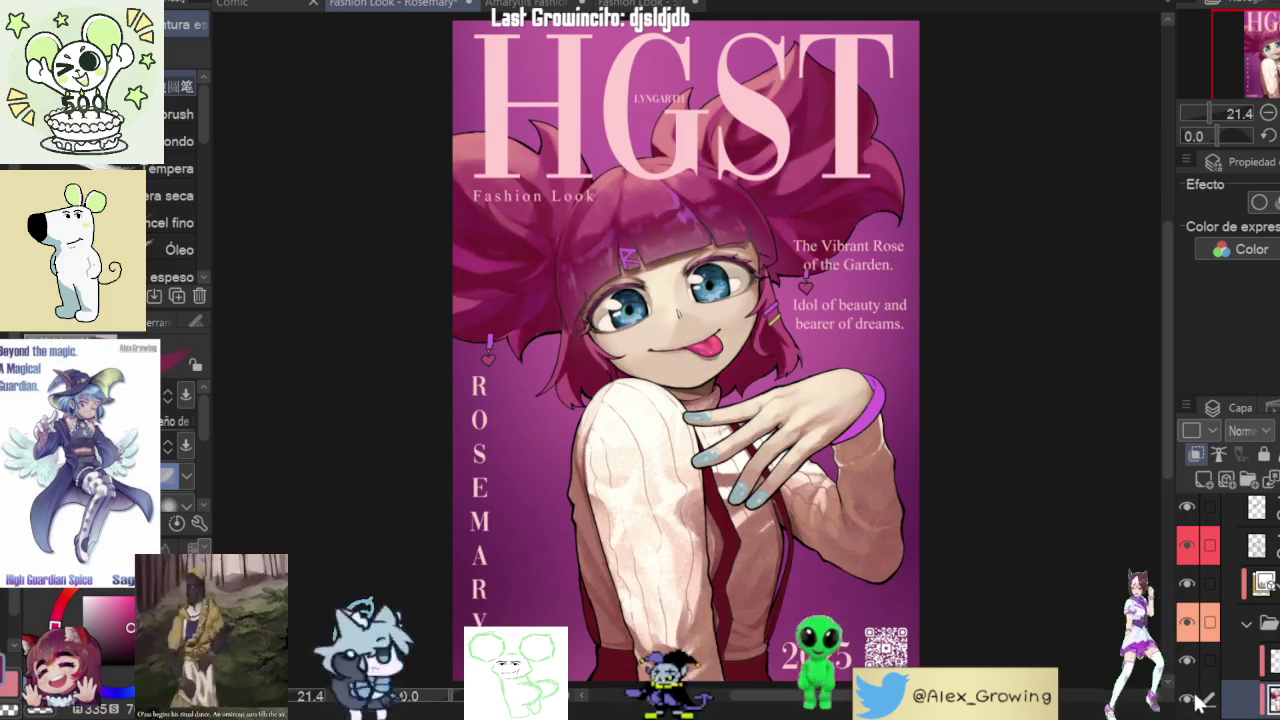
double_click(1187, 583)
scroll(560, 280, up, 3)
drag(593, 285, 625, 307)
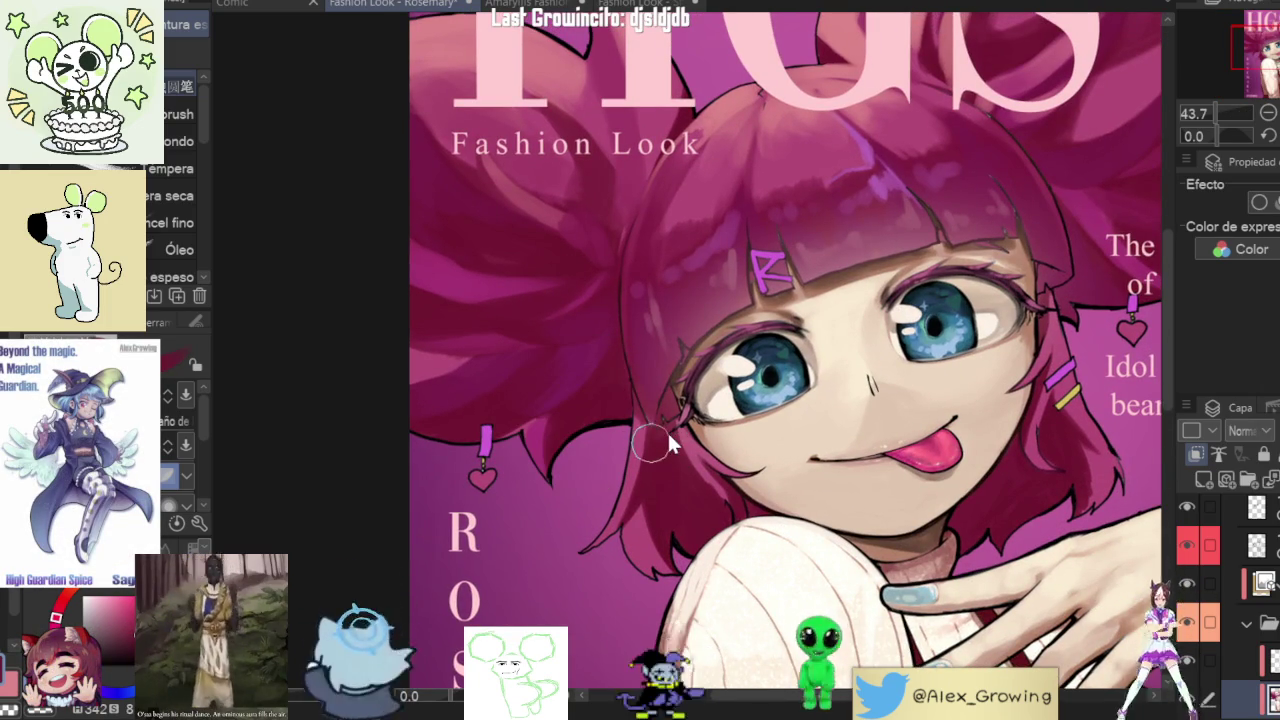
drag(675, 422, 651, 446)
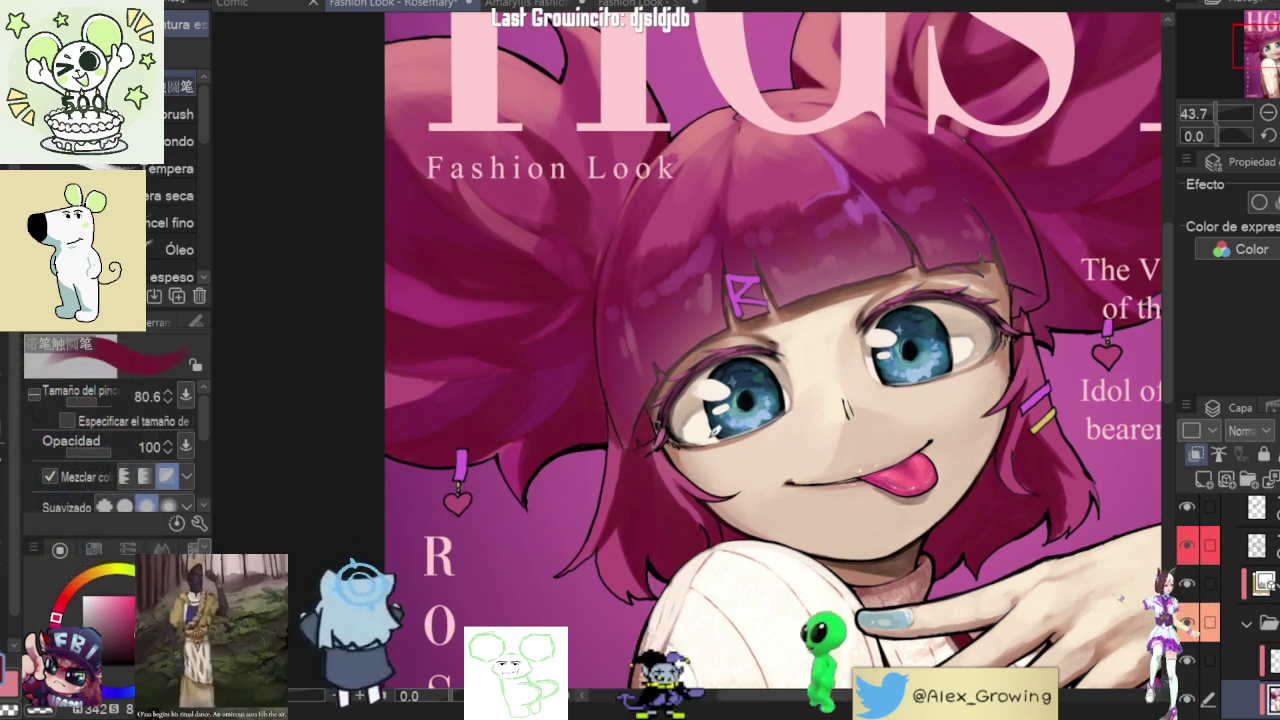
scroll(652, 410, down, 3)
scroll(803, 367, up, 5)
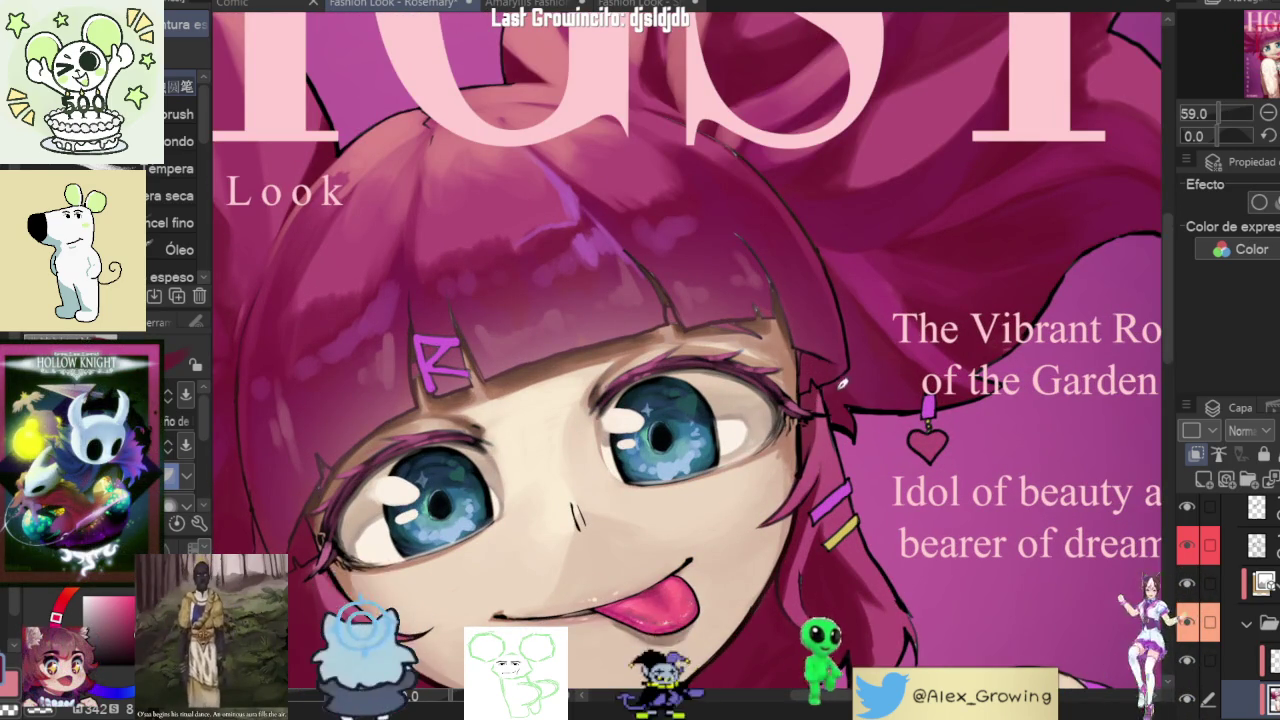
scroll(841, 378, down, 4)
scroll(869, 355, up, 1)
scroll(913, 369, down, 2)
mouse_move(895, 365)
mouse_down()
mouse_move(829, 205)
mouse_move(600, 300)
mouse_up()
scroll(590, 295, up, 5)
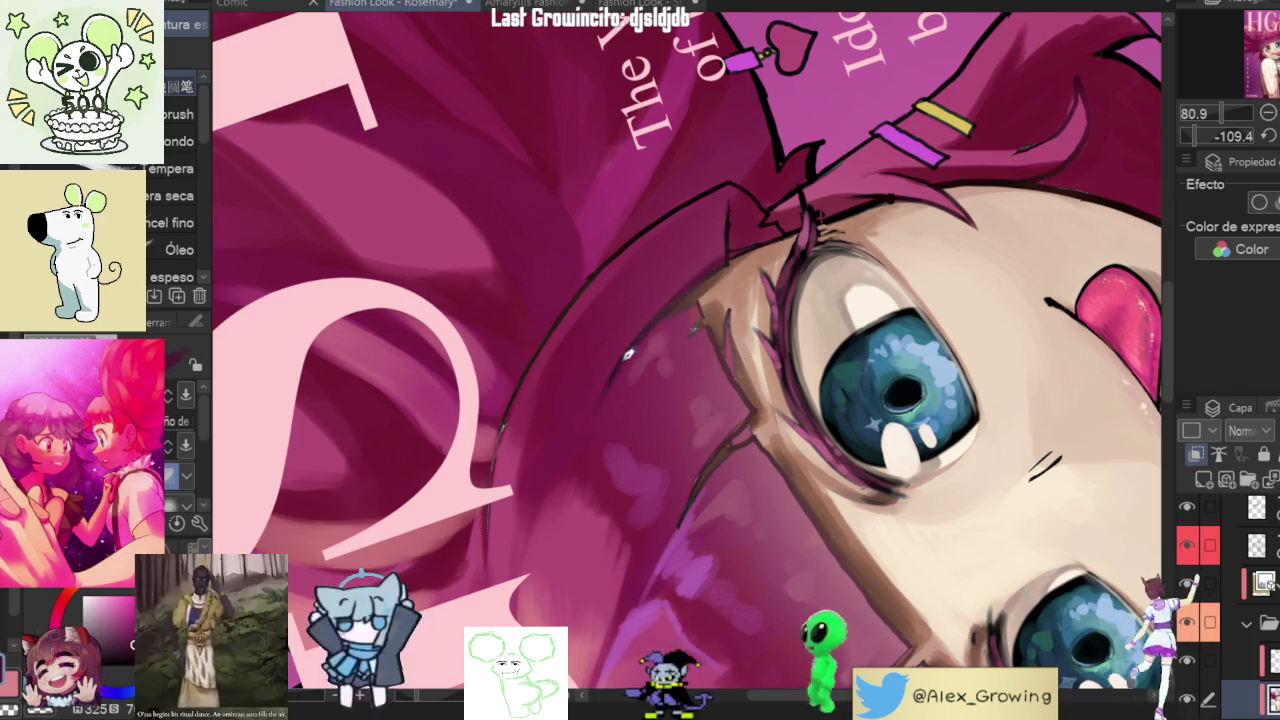
scroll(547, 538, down, 5)
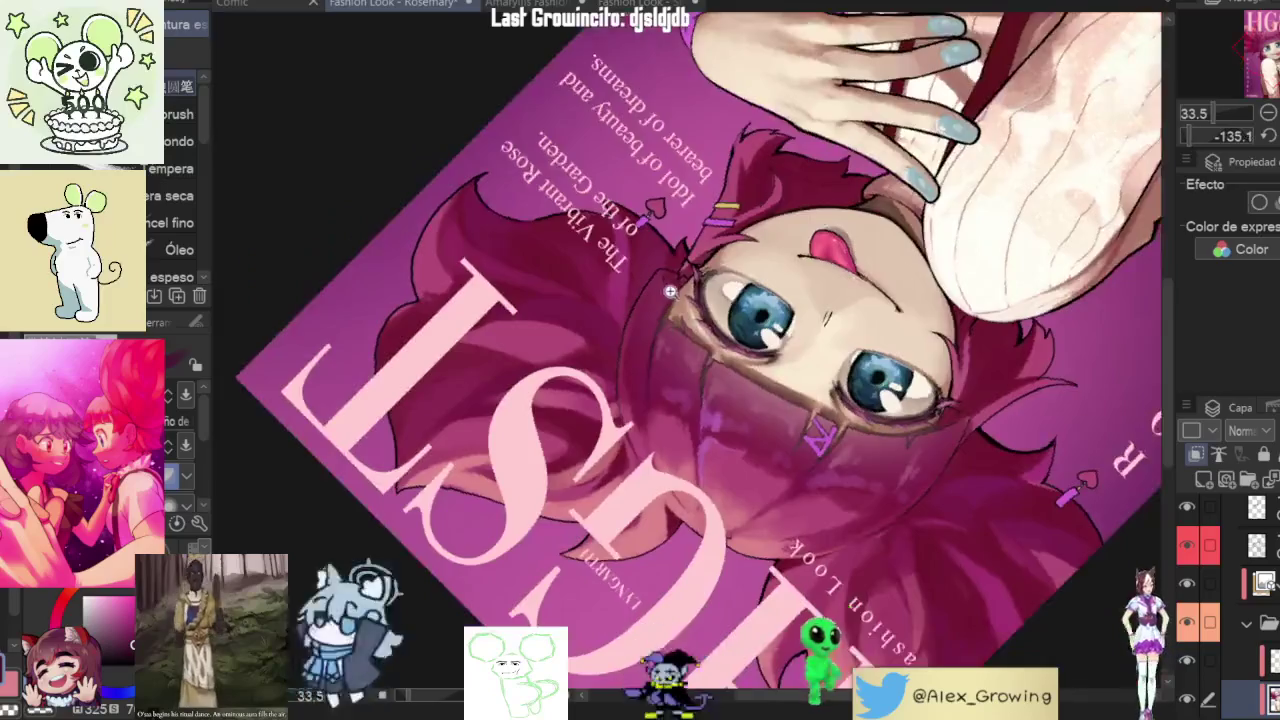
scroll(669, 311, up, 5)
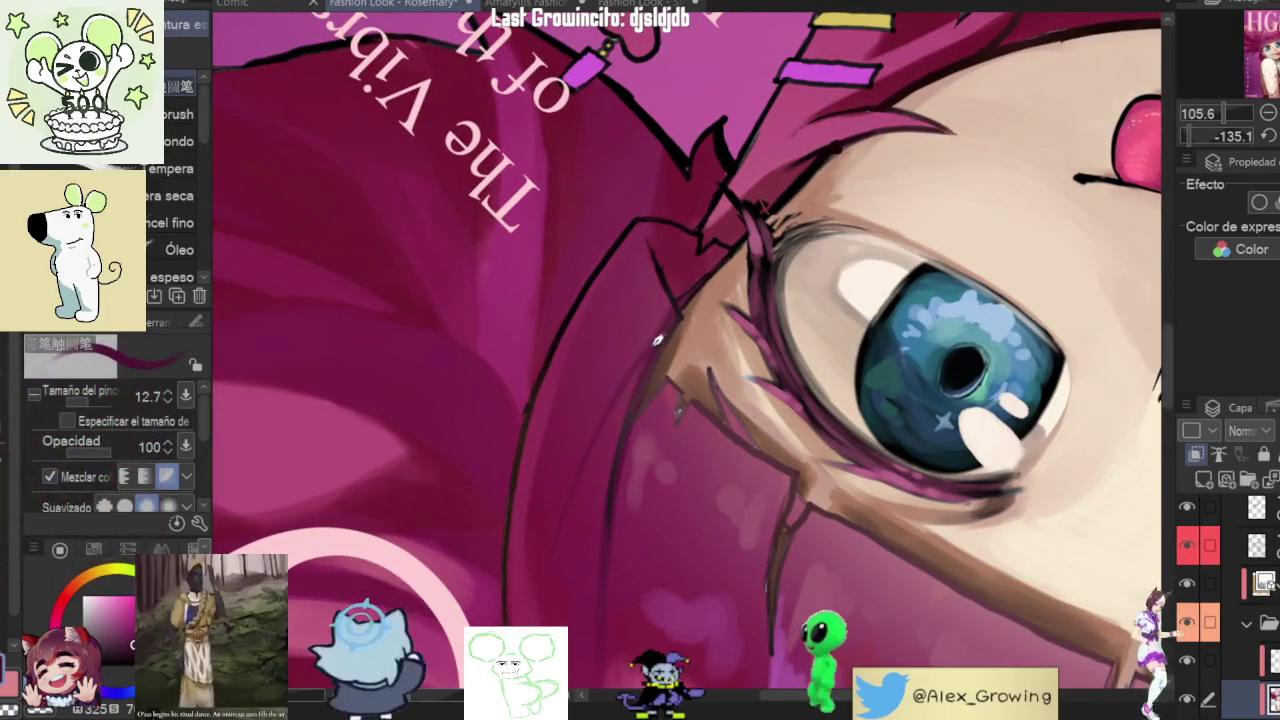
scroll(694, 304, down, 4)
scroll(700, 400, up, 2)
drag(690, 320, 670, 325)
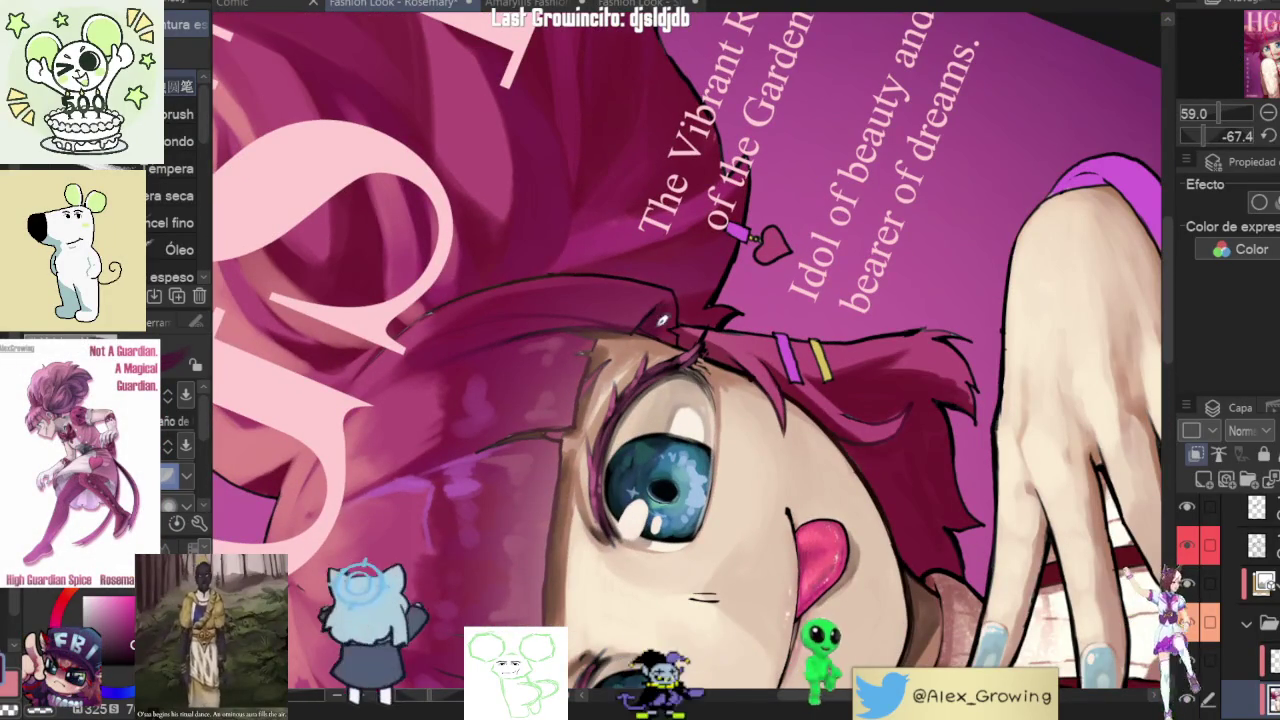
scroll(673, 308, down, 3)
mouse_move(673, 308)
mouse_down()
mouse_move(895, 365)
mouse_move(760, 390)
mouse_up()
scroll(619, 414, up, 5)
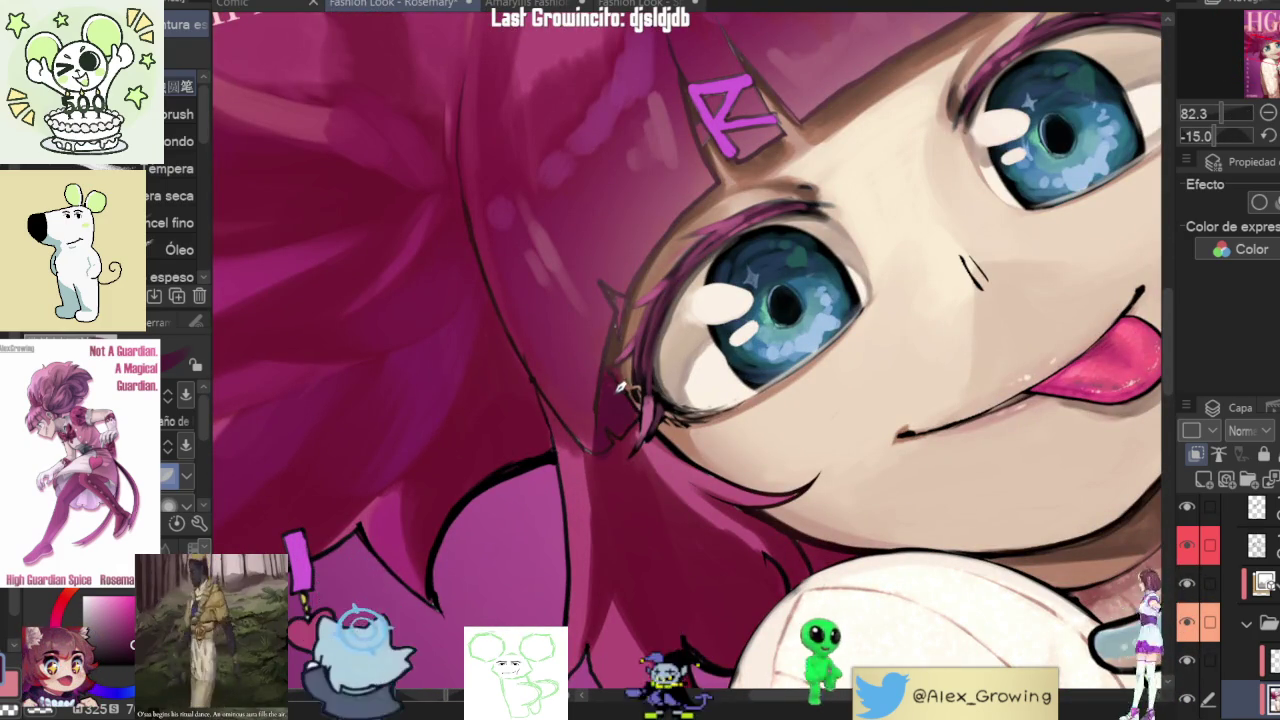
drag(627, 388, 697, 457)
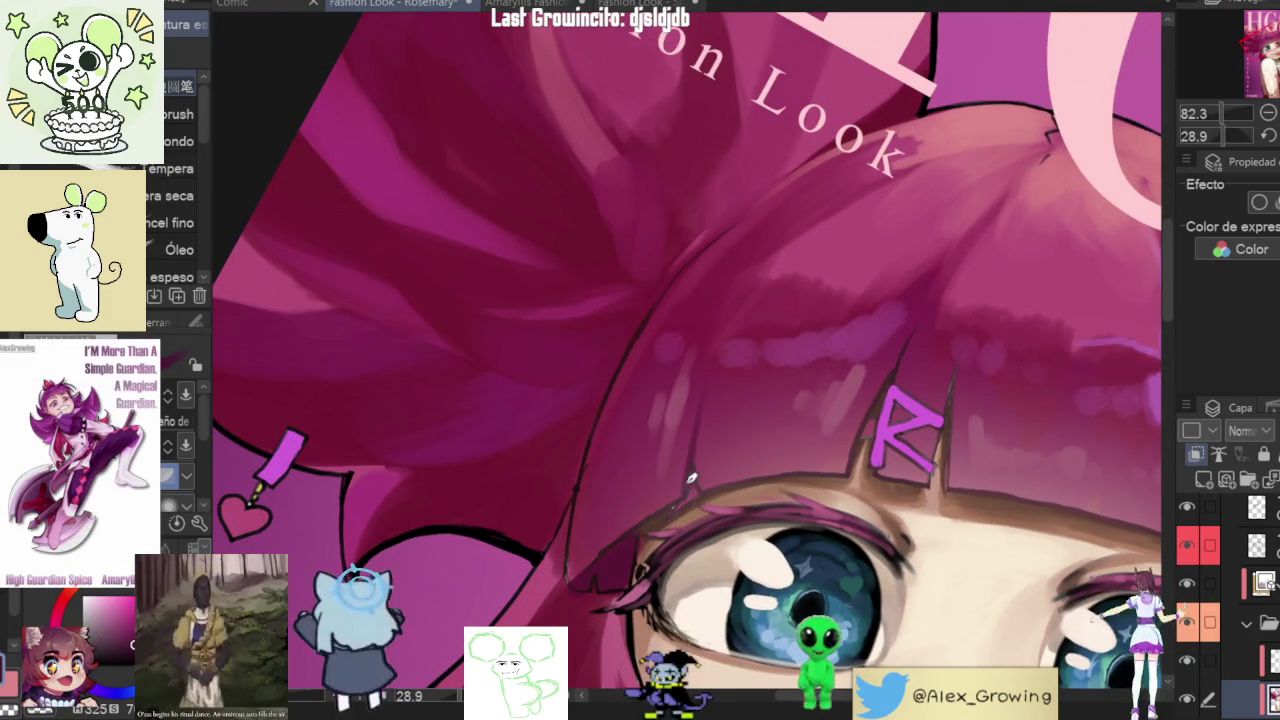
scroll(730, 440, down, 4)
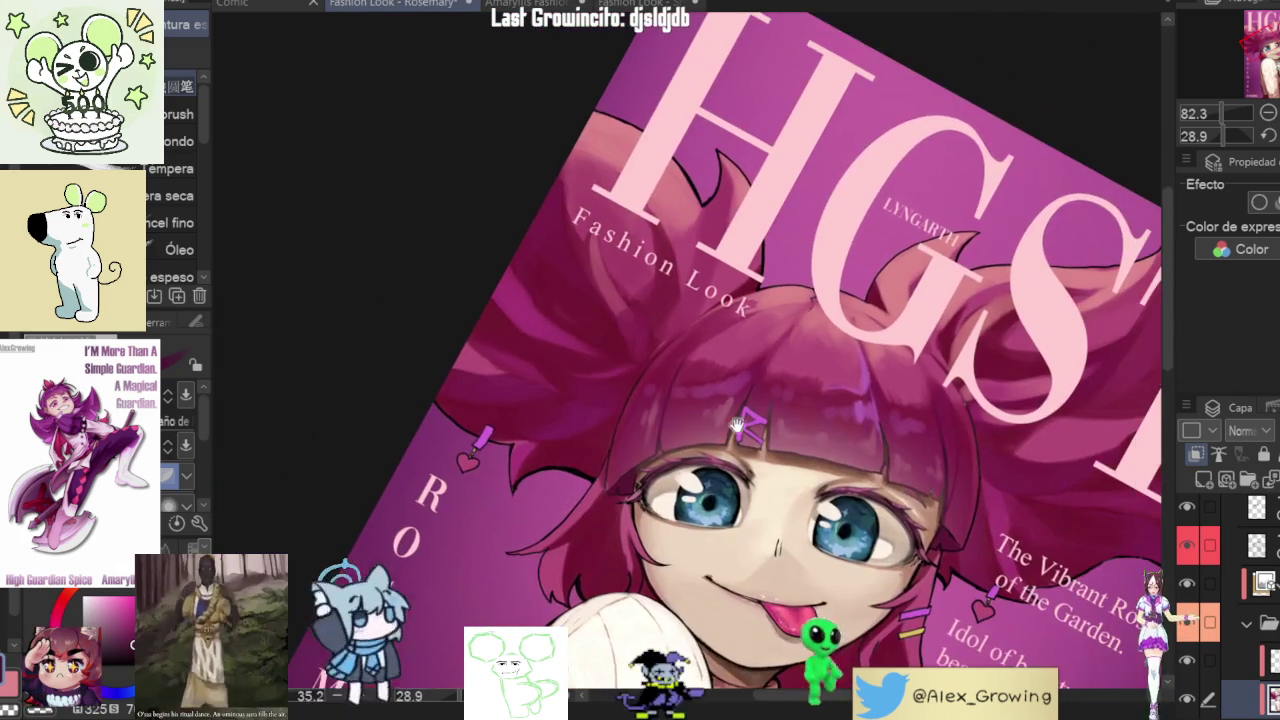
drag(730, 440, 728, 380)
scroll(727, 335, up, 4)
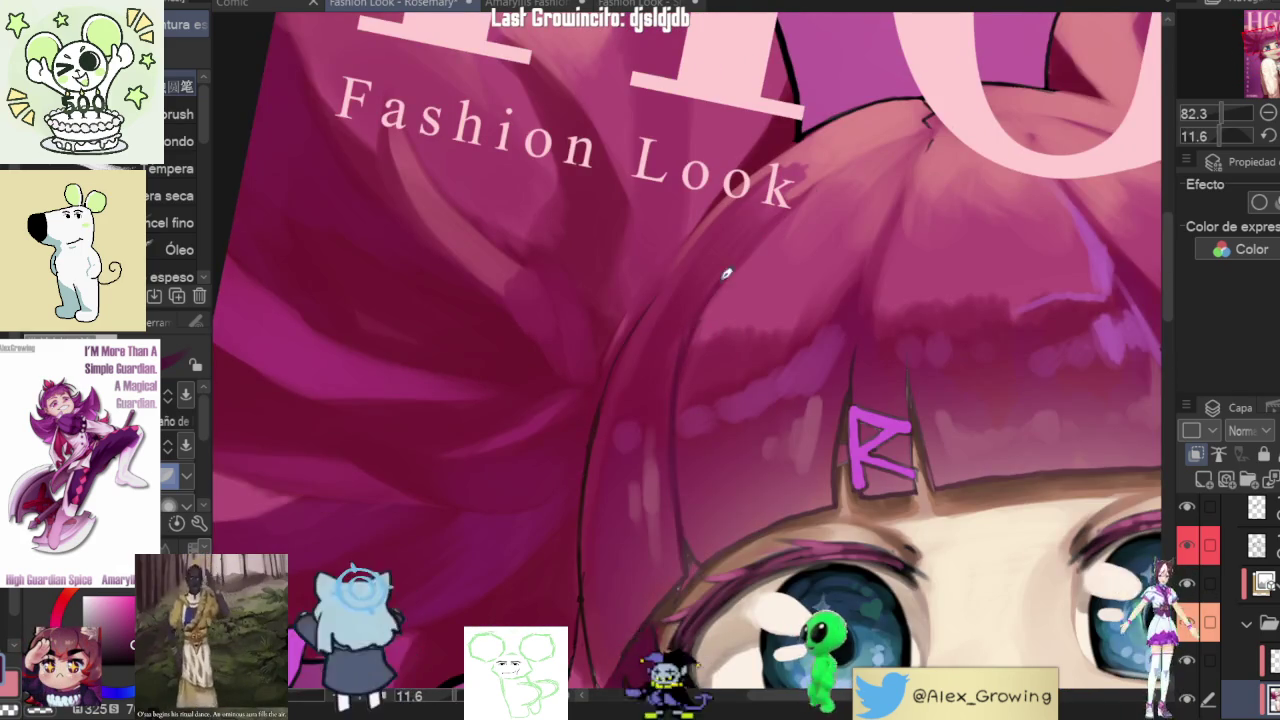
scroll(701, 318, down, 3)
drag(701, 318, 714, 452)
scroll(714, 452, up, 3)
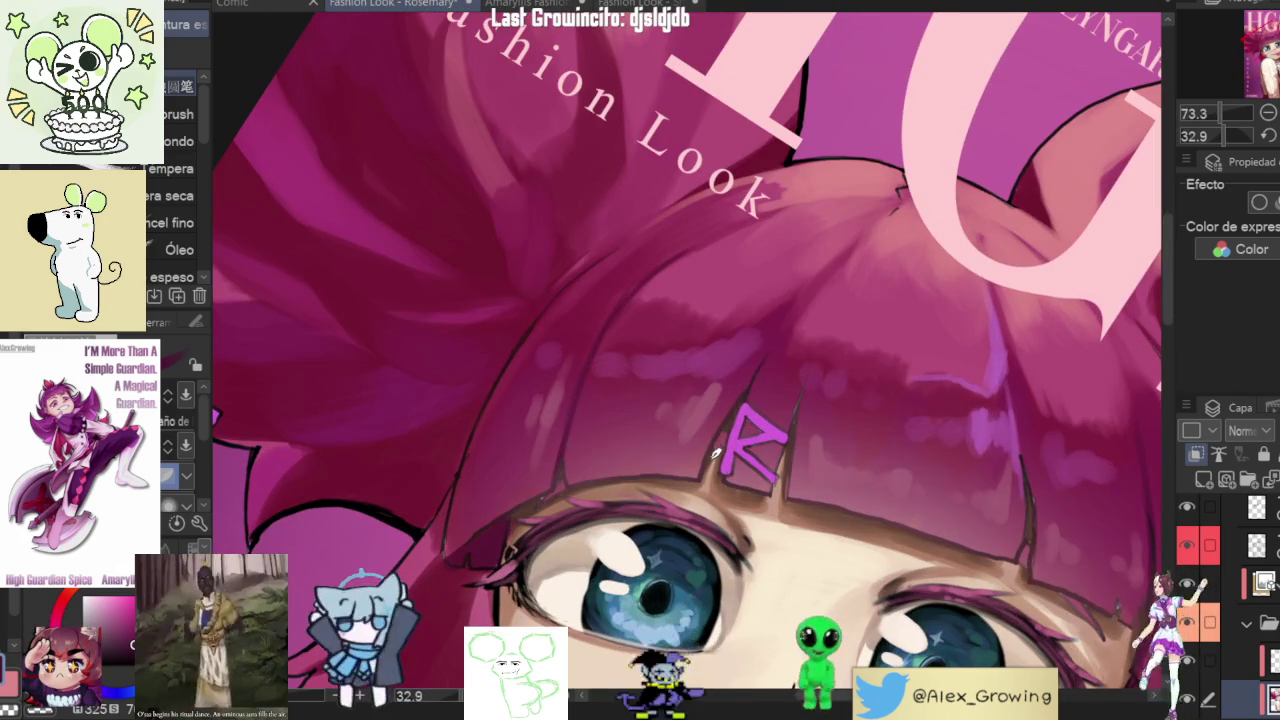
mouse_move(744, 396)
mouse_down()
mouse_move(607, 461)
mouse_move(640, 357)
mouse_up()
scroll(609, 391, up, 2)
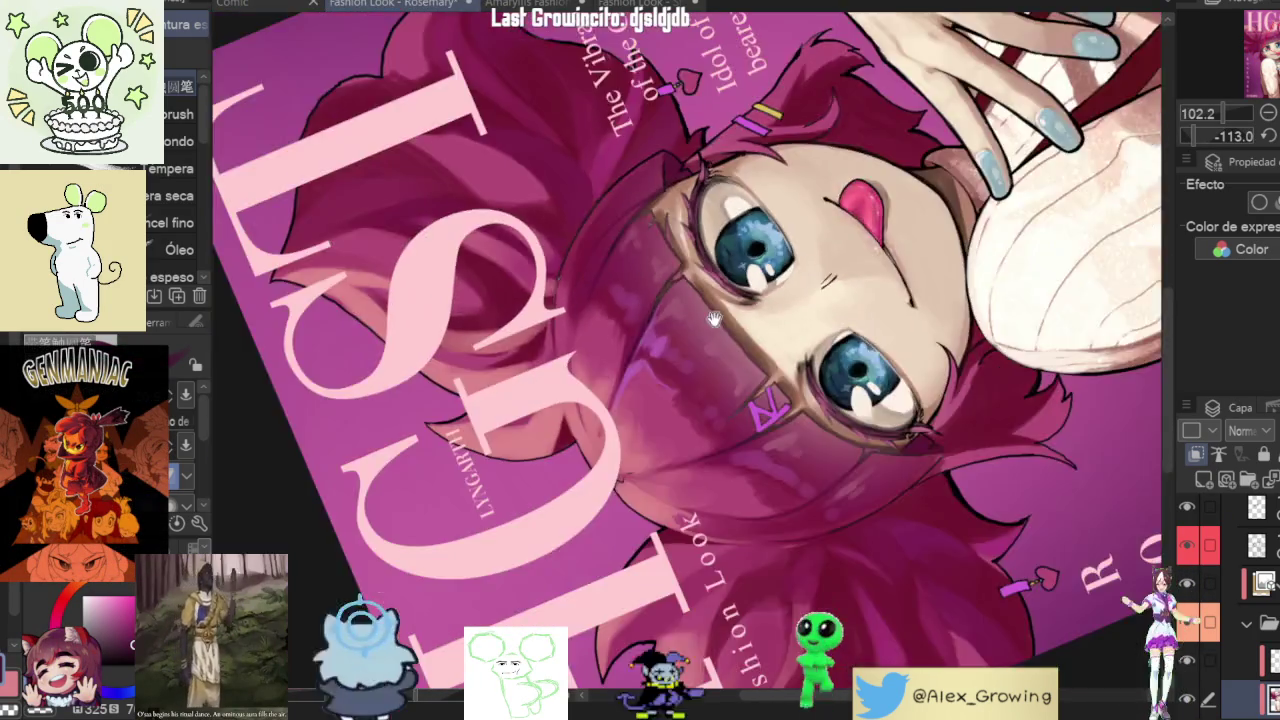
scroll(609, 374, down, 4)
drag(609, 374, 876, 374)
scroll(876, 374, down, 1)
scroll(870, 345, down, 1)
scroll(862, 315, down, 1)
scroll(855, 285, down, 1)
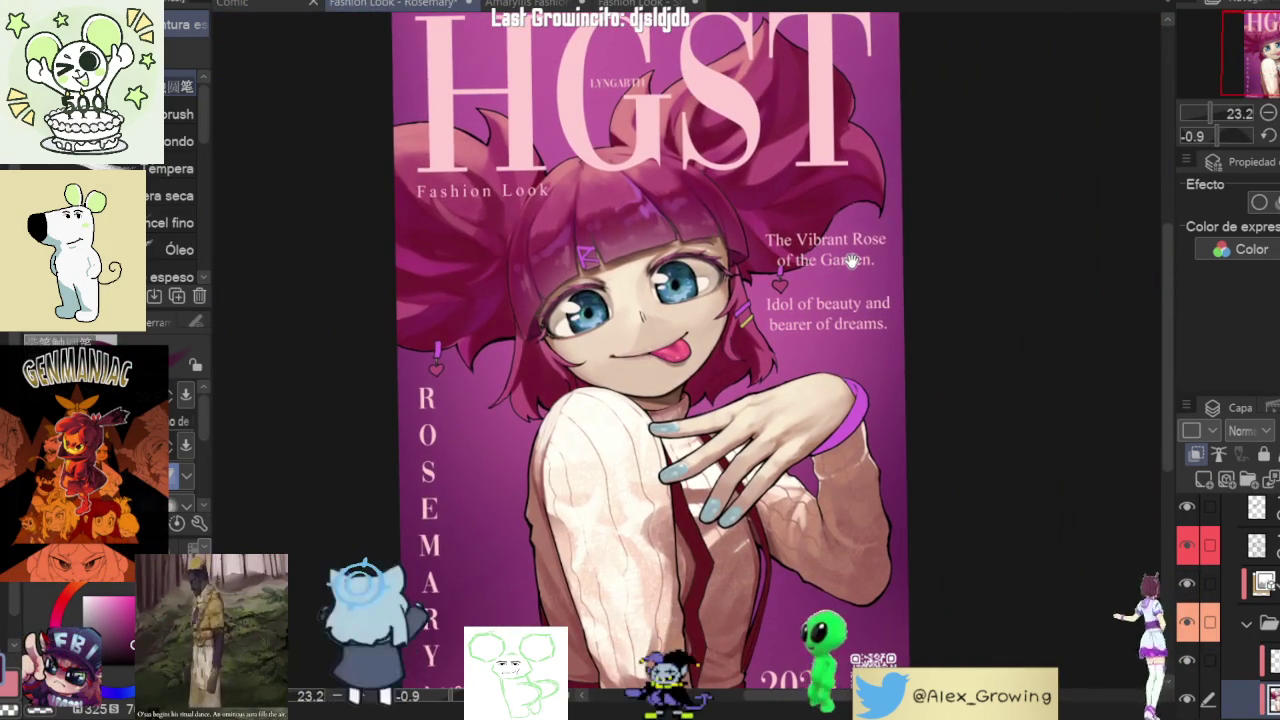
scroll(790, 330, up, 3)
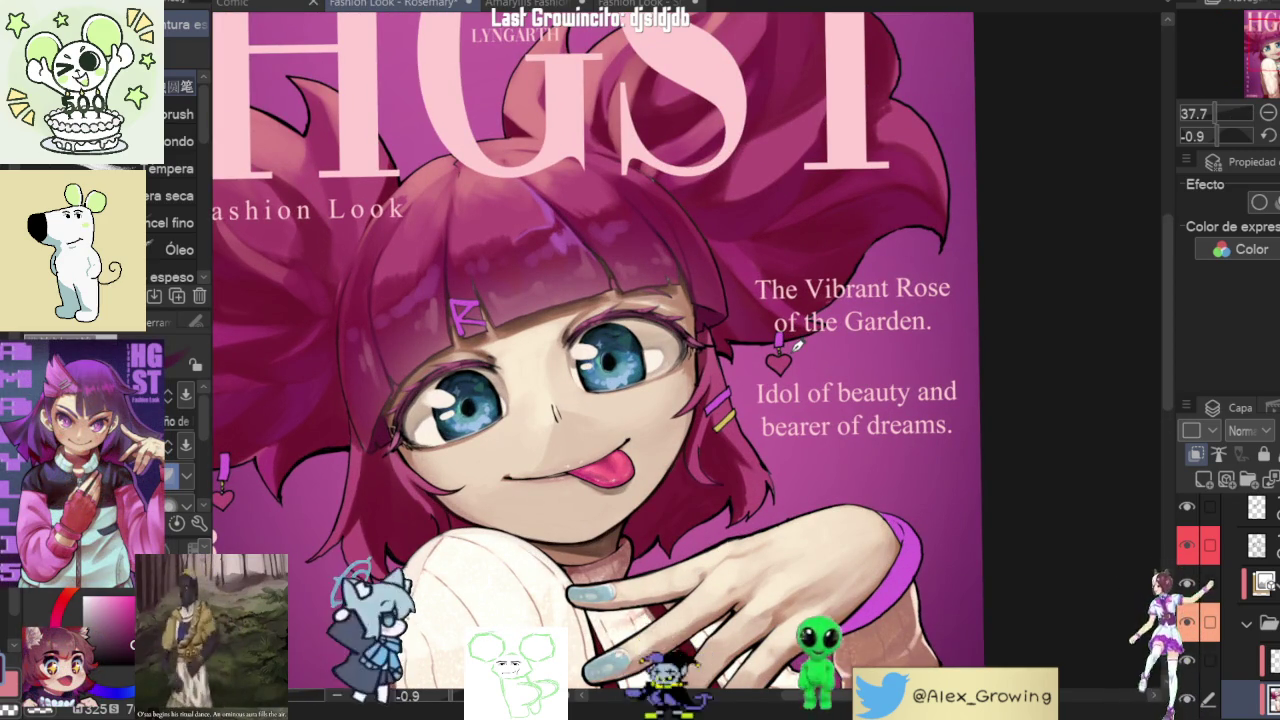
drag(785, 252, 733, 383)
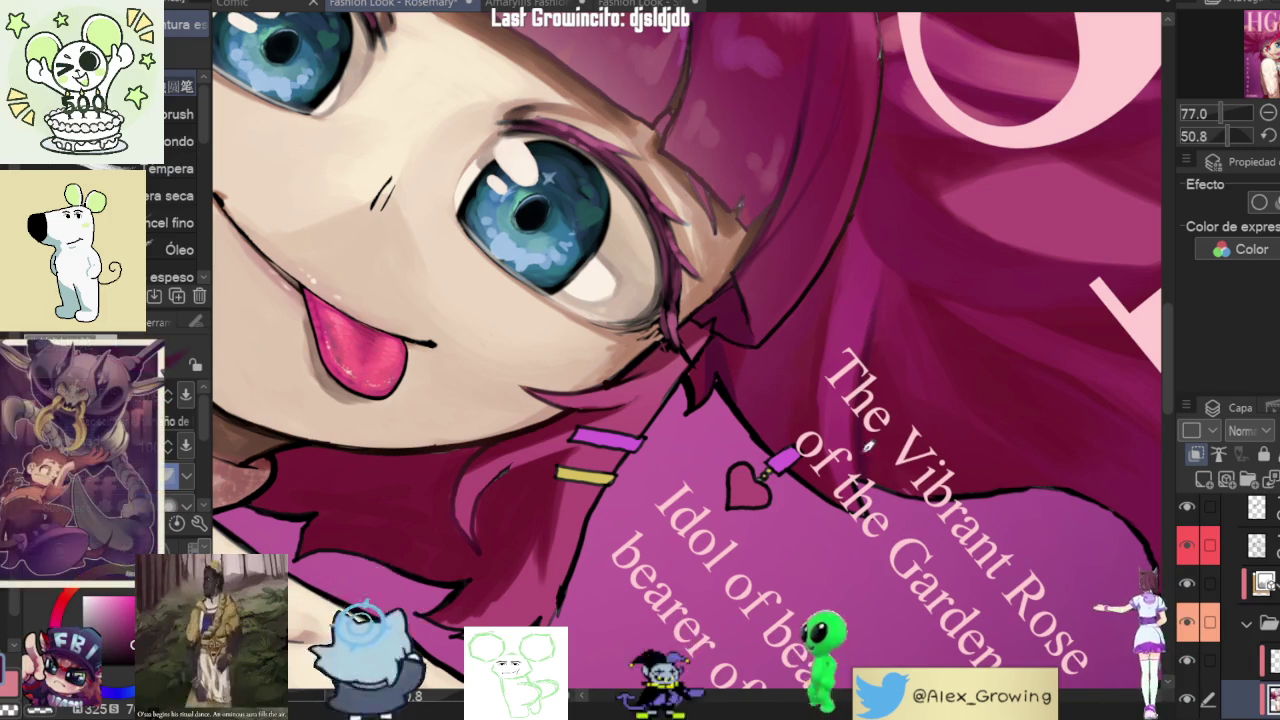
scroll(873, 323, down, 5)
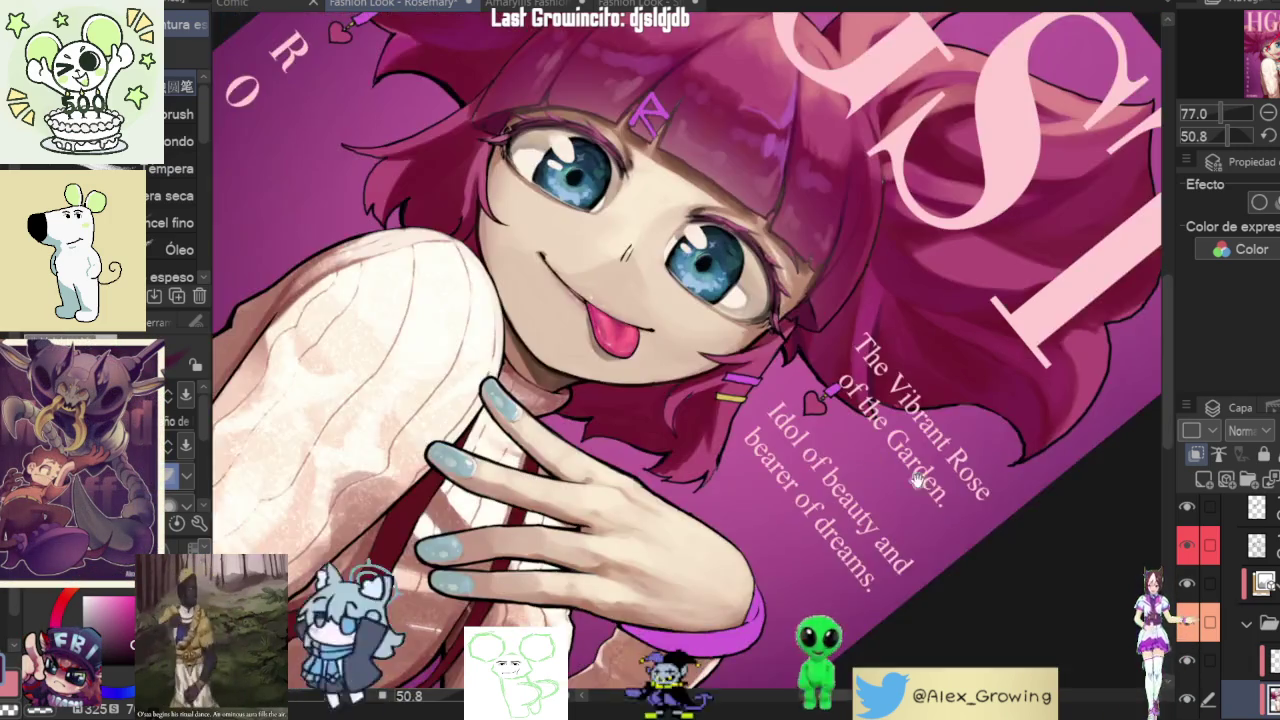
scroll(950, 415, up, 5)
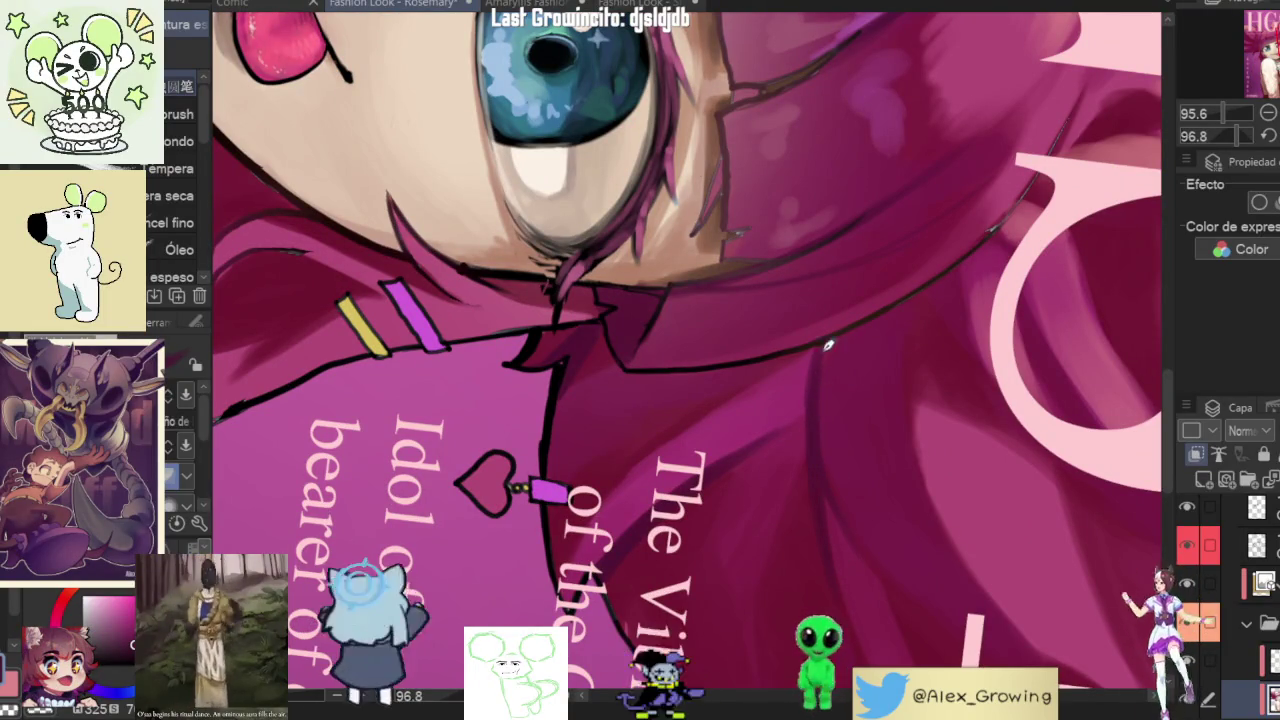
scroll(820, 376, down, 5)
scroll(857, 239, up, 3)
scroll(857, 239, up, 5)
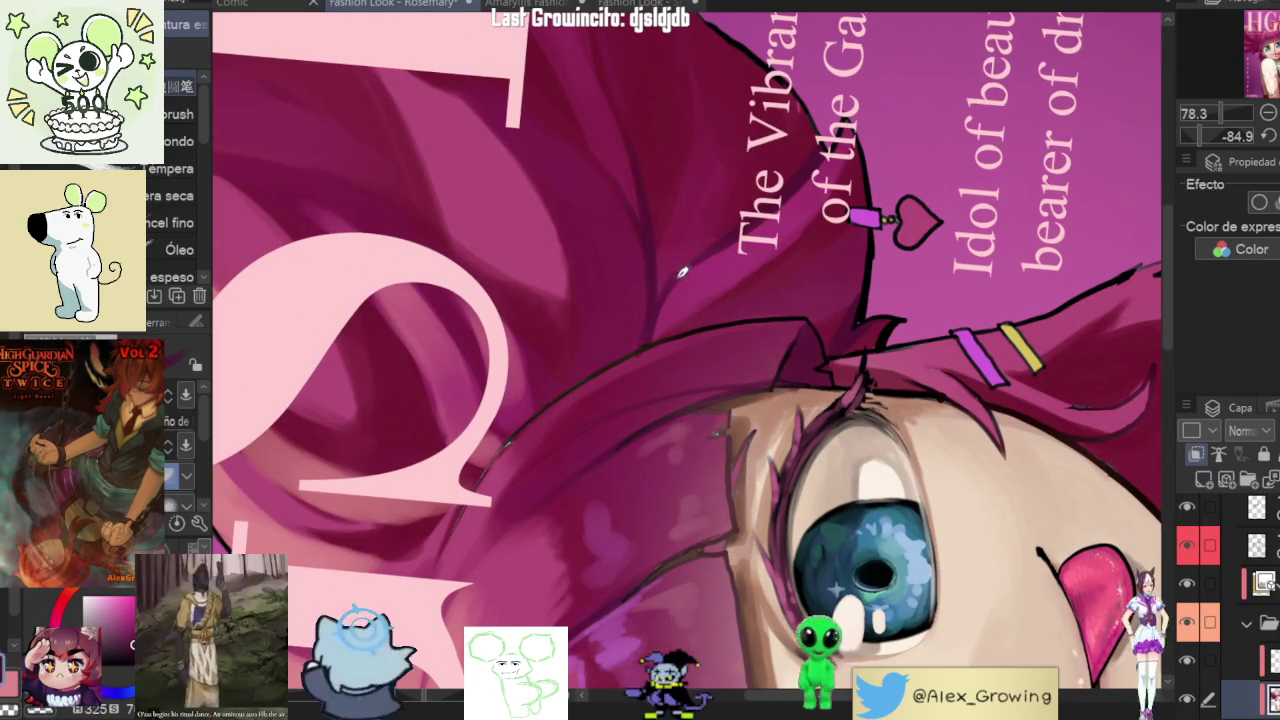
scroll(752, 321, down, 5)
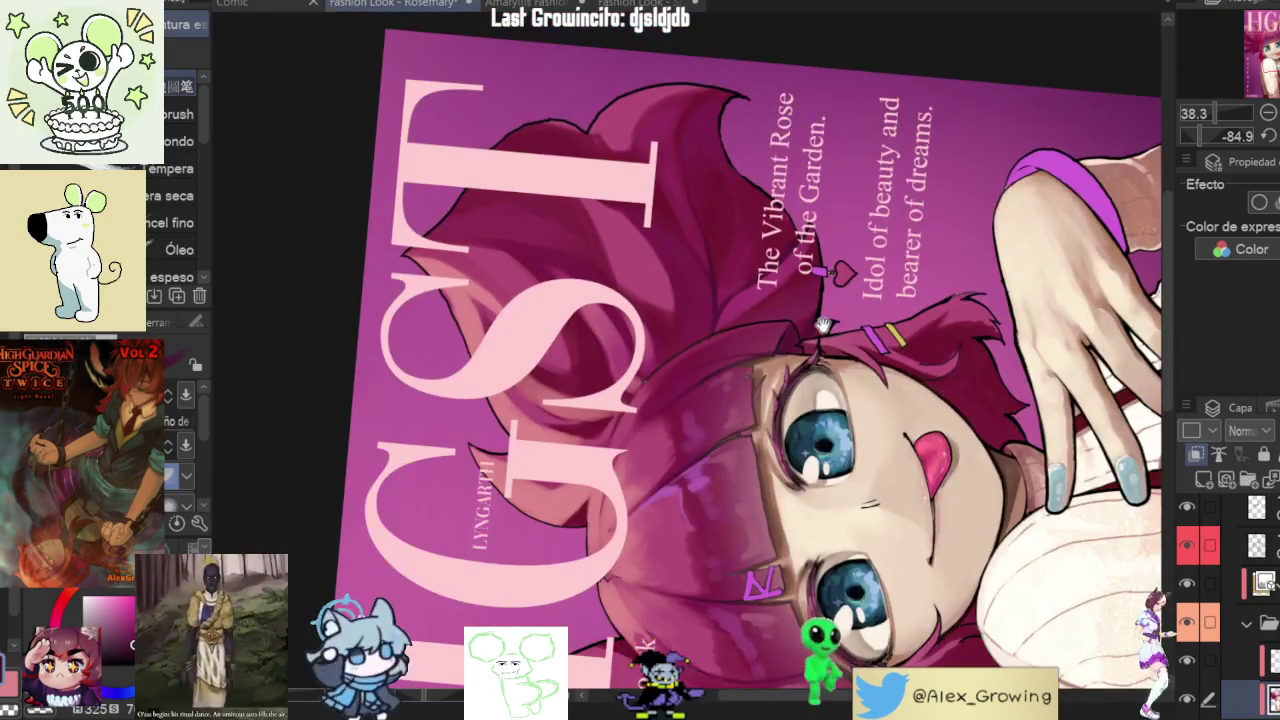
- Rotate the view for a close look at the eye and hair, then turn it nearly upright
scroll(733, 322, up, 5)
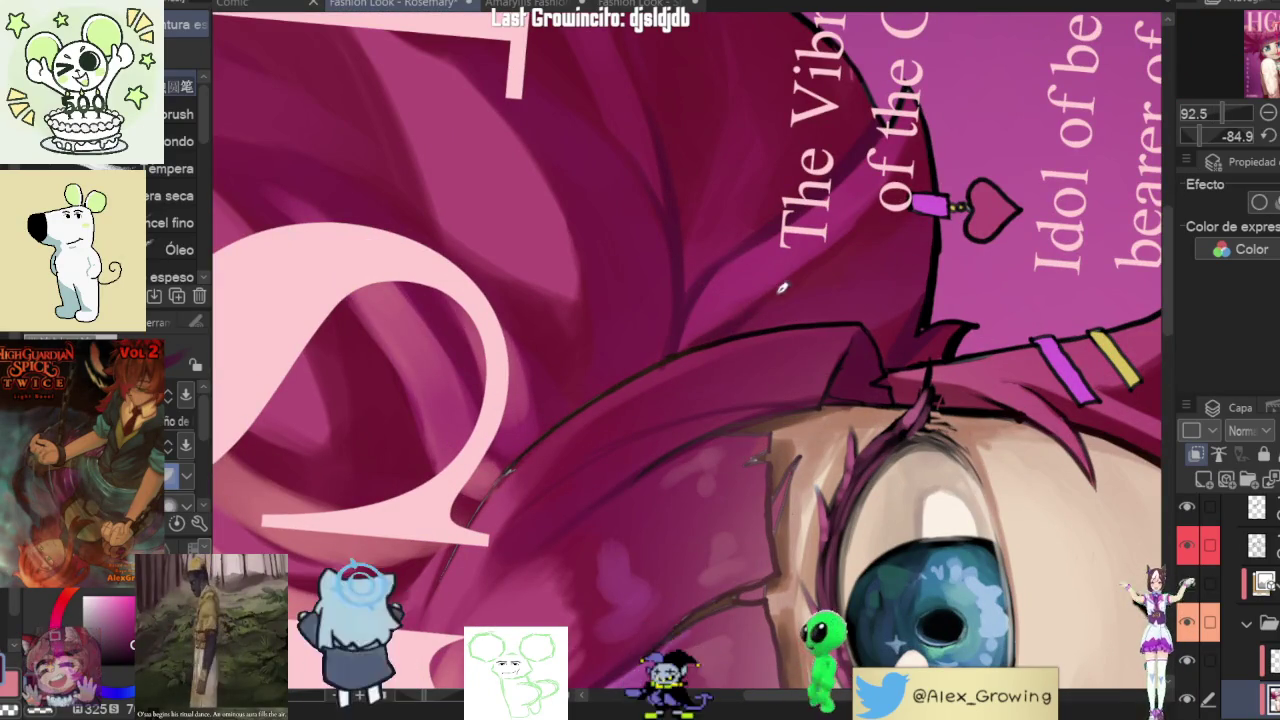
scroll(760, 300, down, 5)
drag(828, 528, 700, 481)
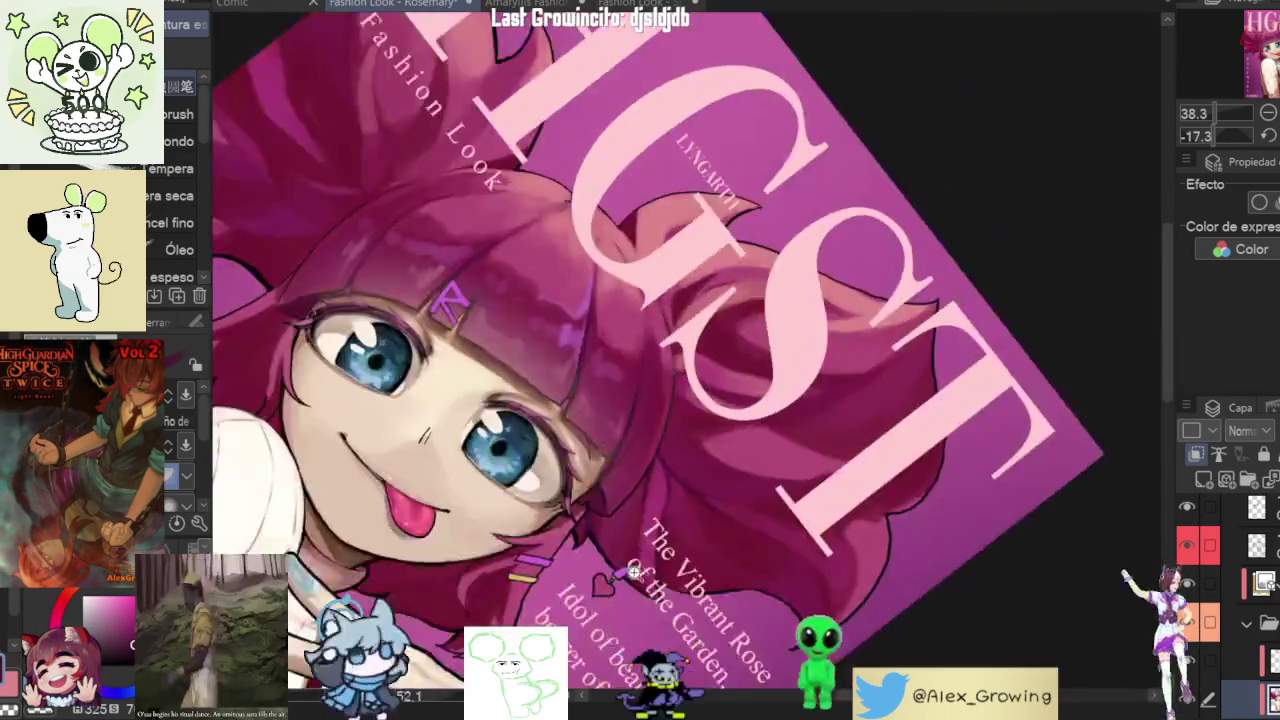
scroll(700, 481, up, 5)
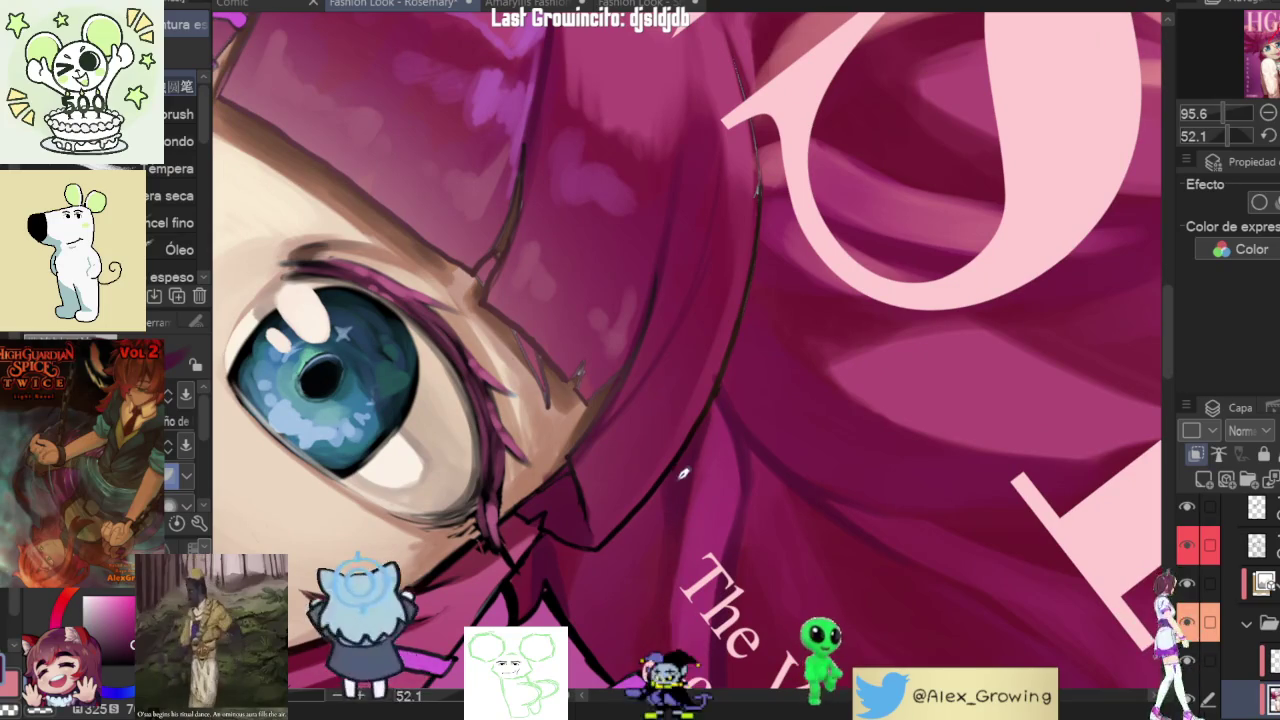
scroll(683, 483, down, 5)
drag(683, 483, 853, 410)
- Zoom out and straighten the view until the whole tilted cover is visible
scroll(853, 410, up, 5)
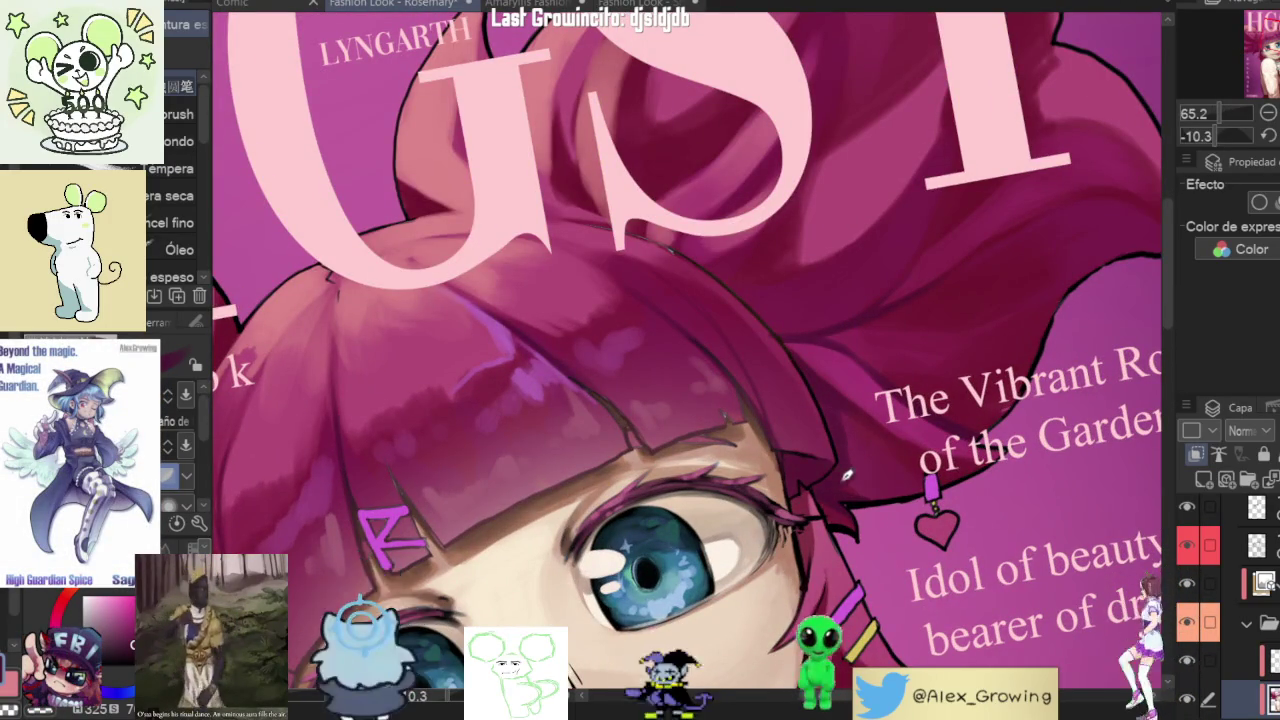
scroll(836, 478, down, 4)
scroll(836, 478, up, 2)
scroll(845, 420, up, 1)
scroll(848, 537, up, 1)
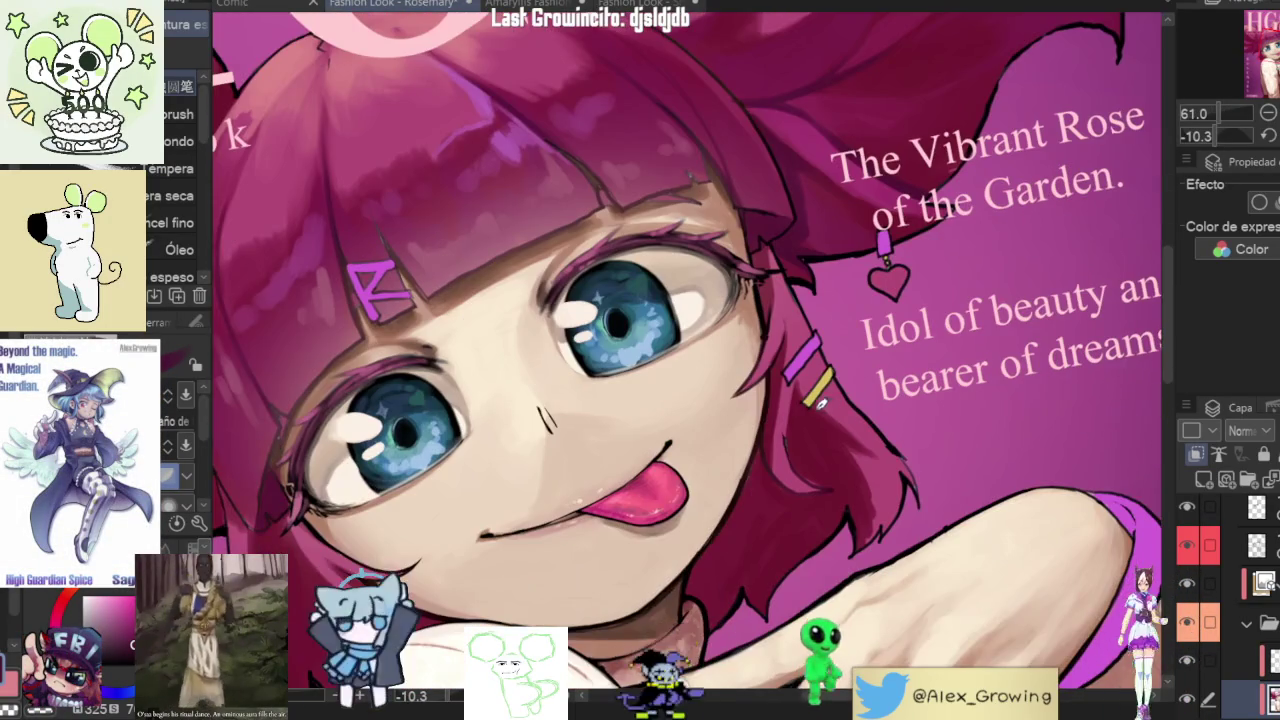
scroll(800, 409, up, 2)
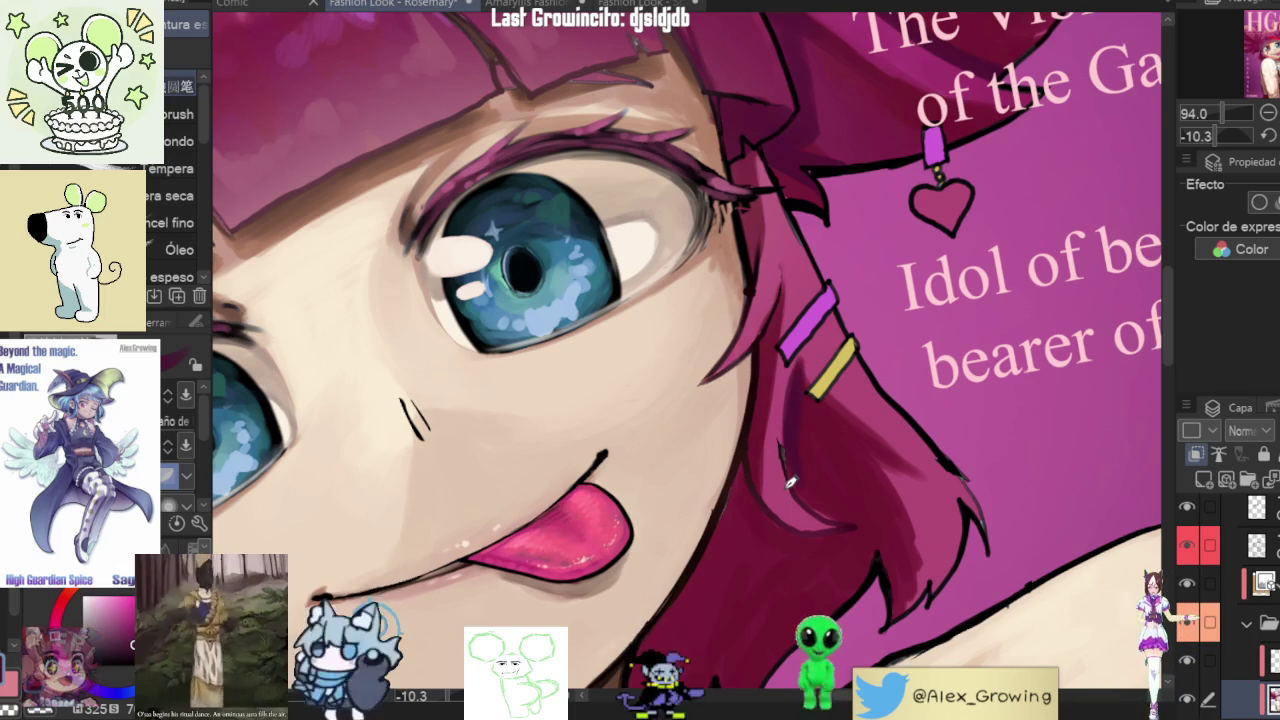
scroll(958, 447, up, 3)
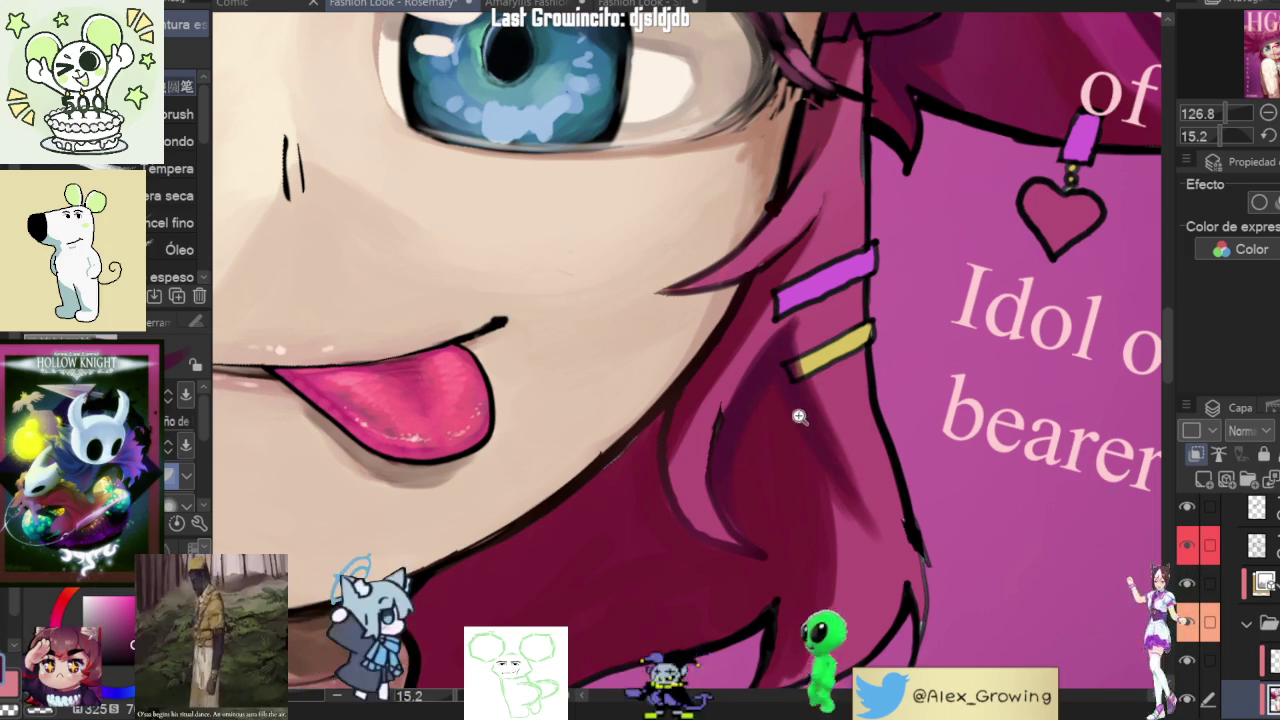
scroll(808, 408, down, 4)
scroll(796, 409, up, 1)
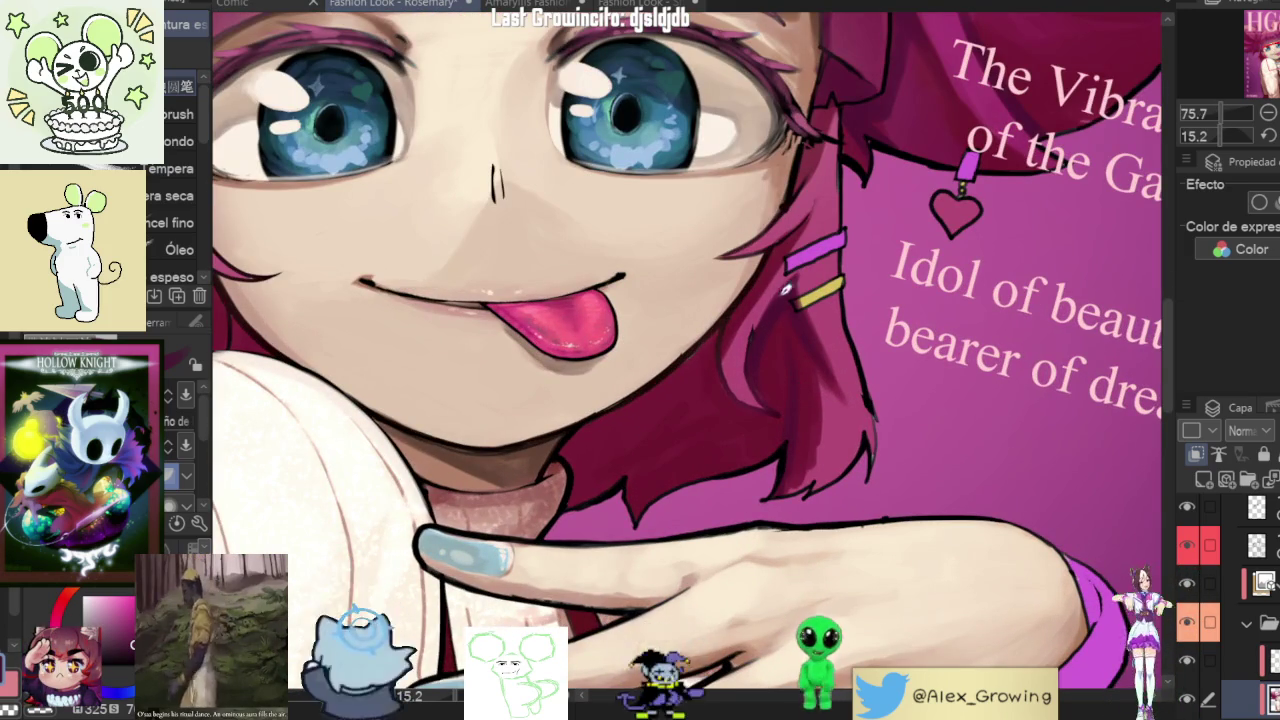
drag(796, 384, 785, 320)
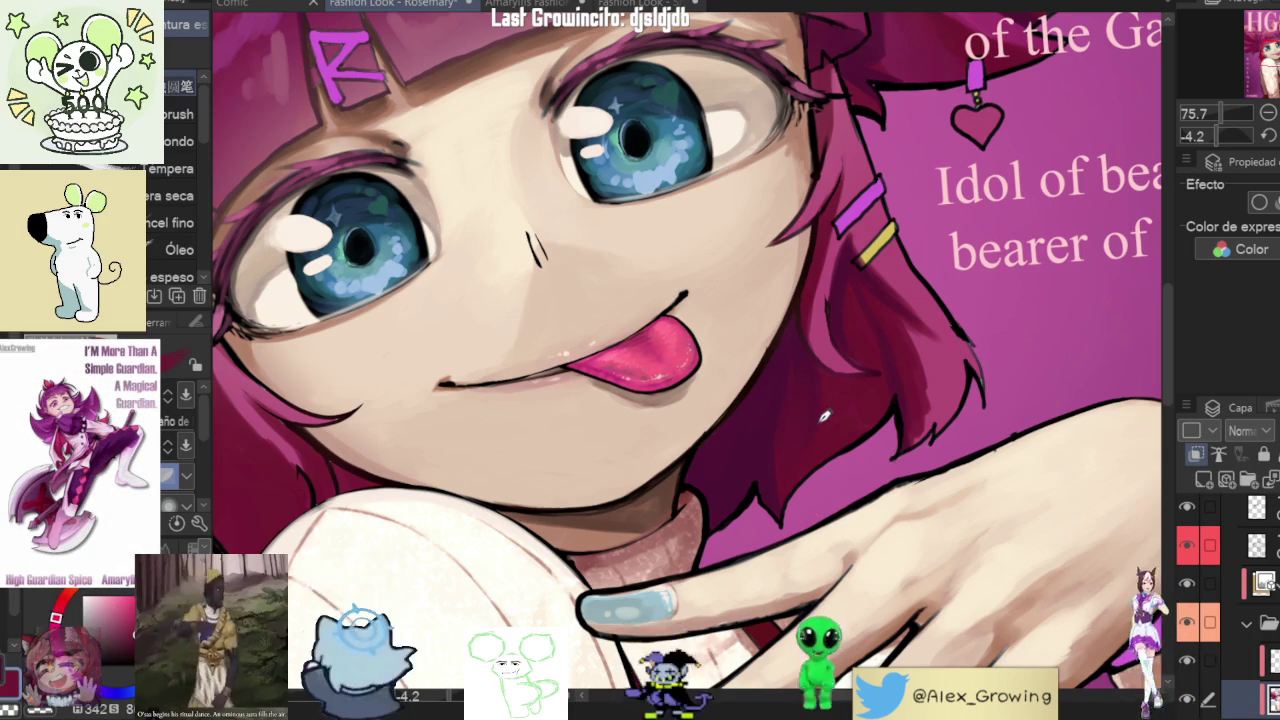
scroll(806, 360, down, 5)
scroll(924, 440, down, 2)
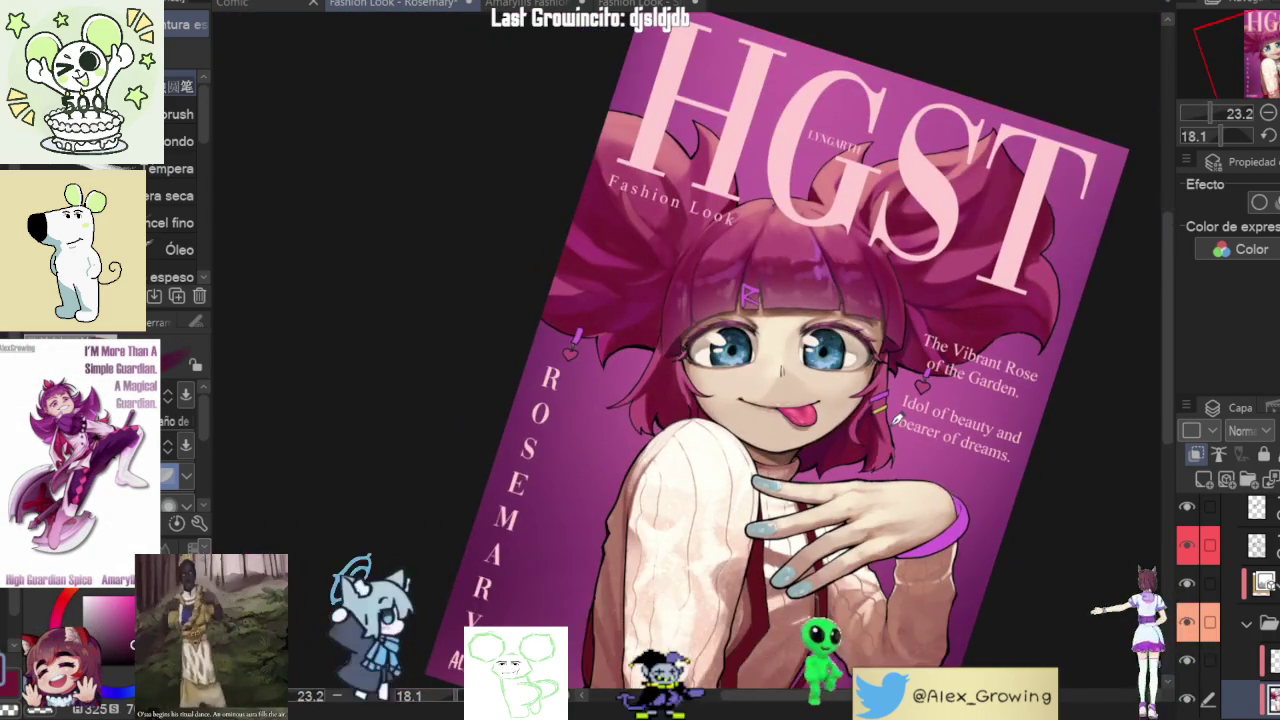
- Zoom in close on the hair around the face and ease the canvas to a gentler tilt
scroll(895, 420, up, 2)
scroll(800, 440, up, 2)
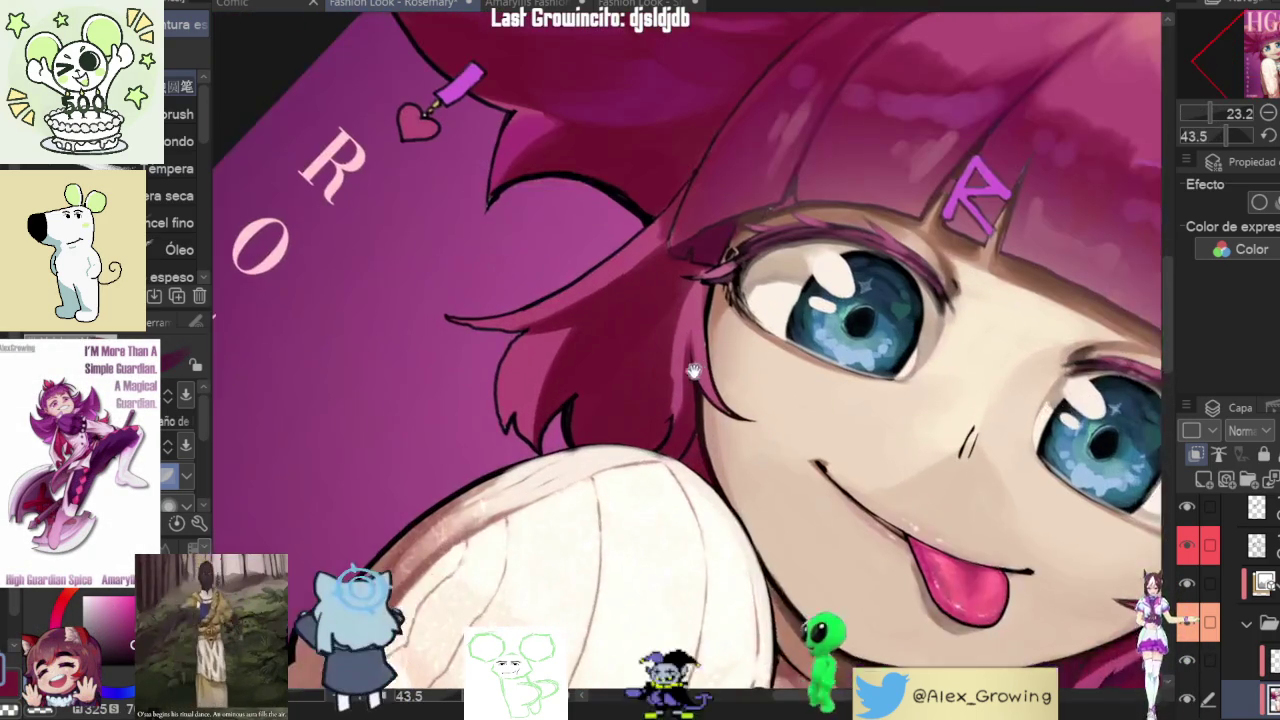
scroll(711, 462, up, 1)
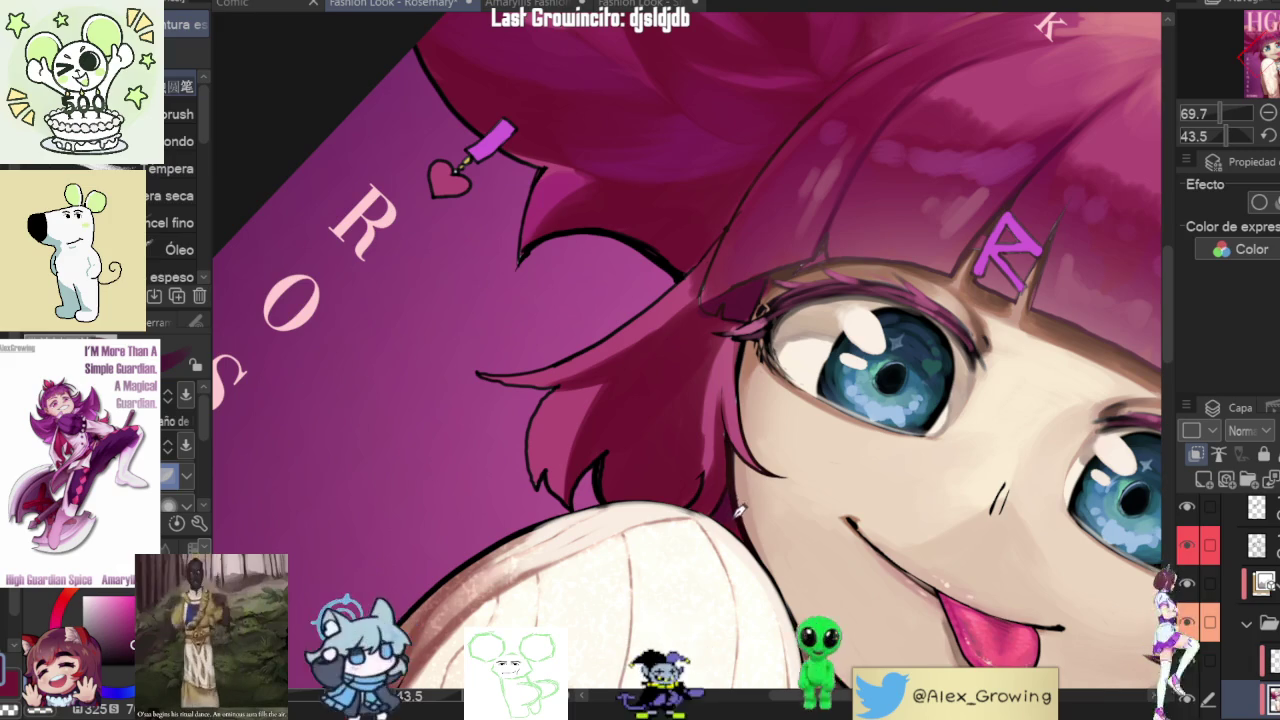
scroll(724, 484, up, 1)
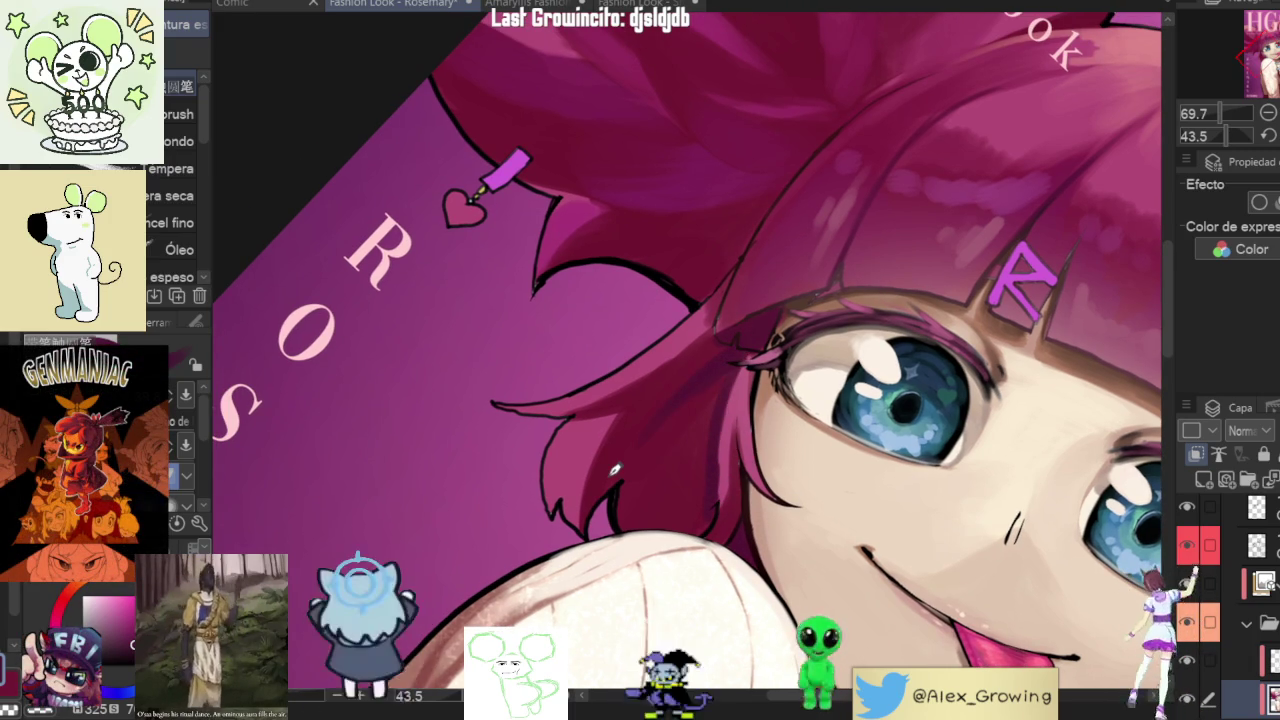
drag(615, 469, 802, 323)
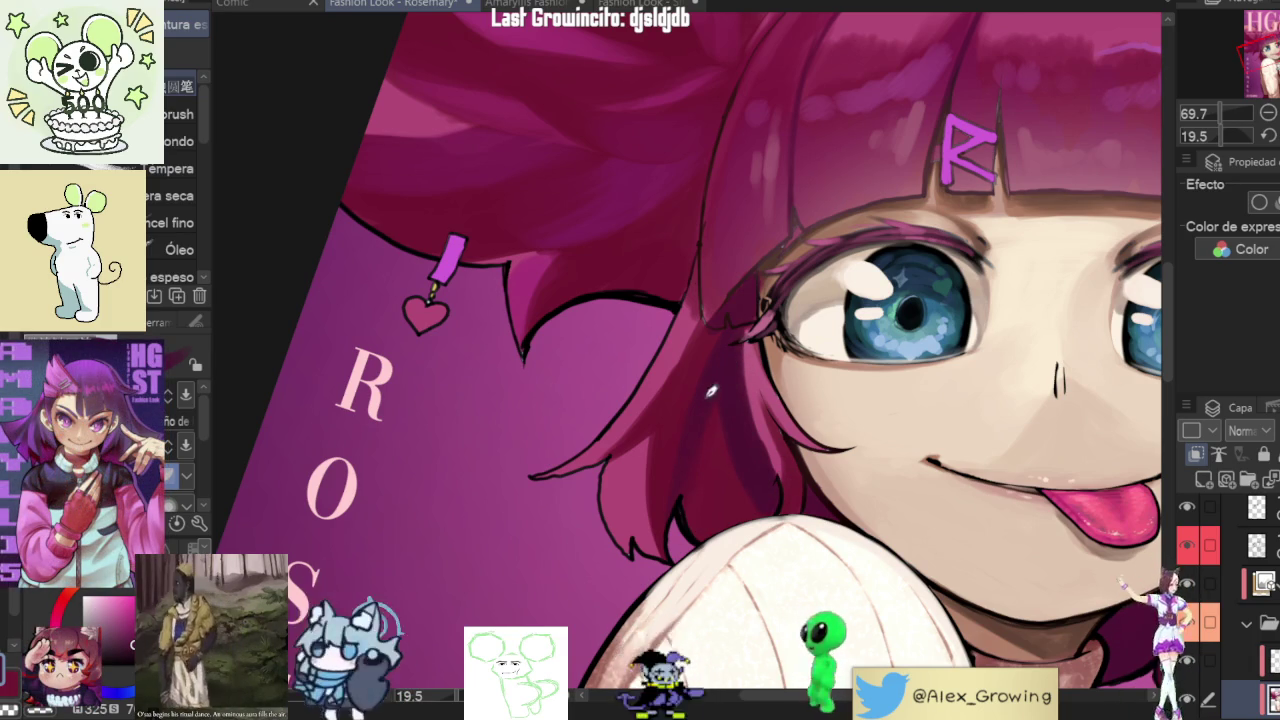
- Zoom back out and reset the view so the whole upright cover fits the window
scroll(723, 335, down, 3)
scroll(735, 332, up, 2)
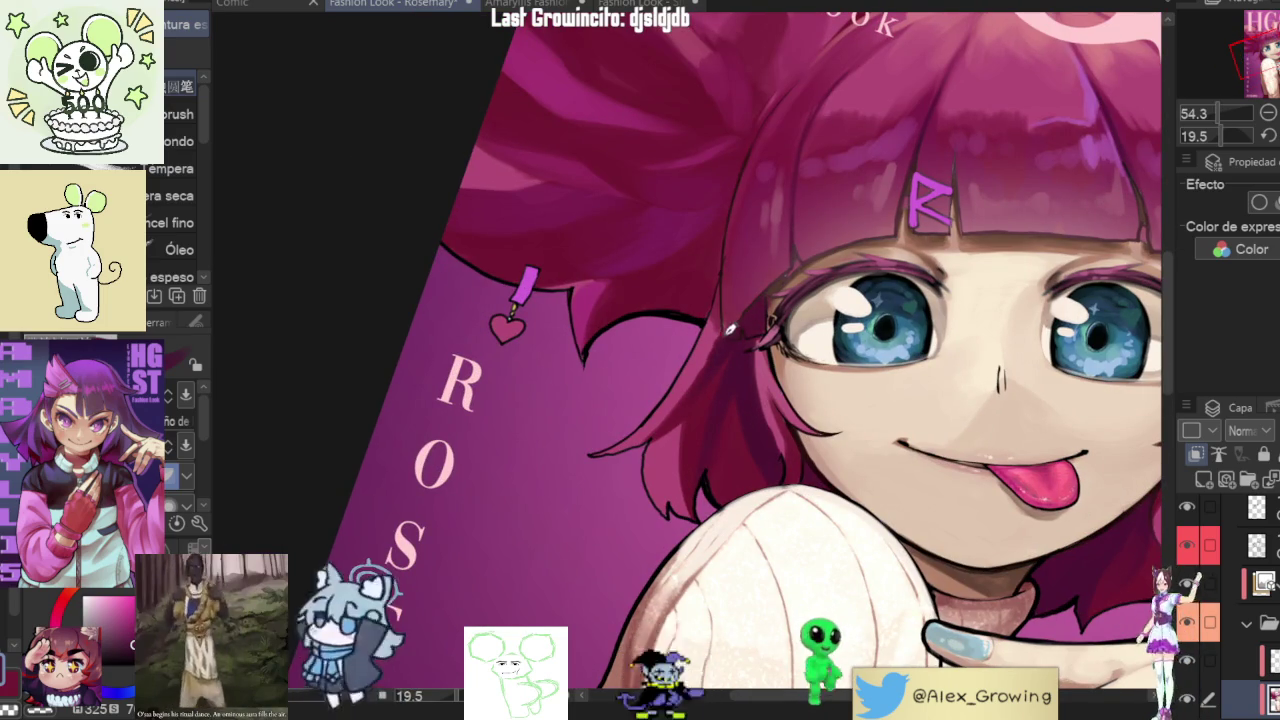
scroll(748, 325, down, 2)
scroll(748, 325, down, 2)
scroll(748, 325, down, 1)
scroll(731, 355, up, 5)
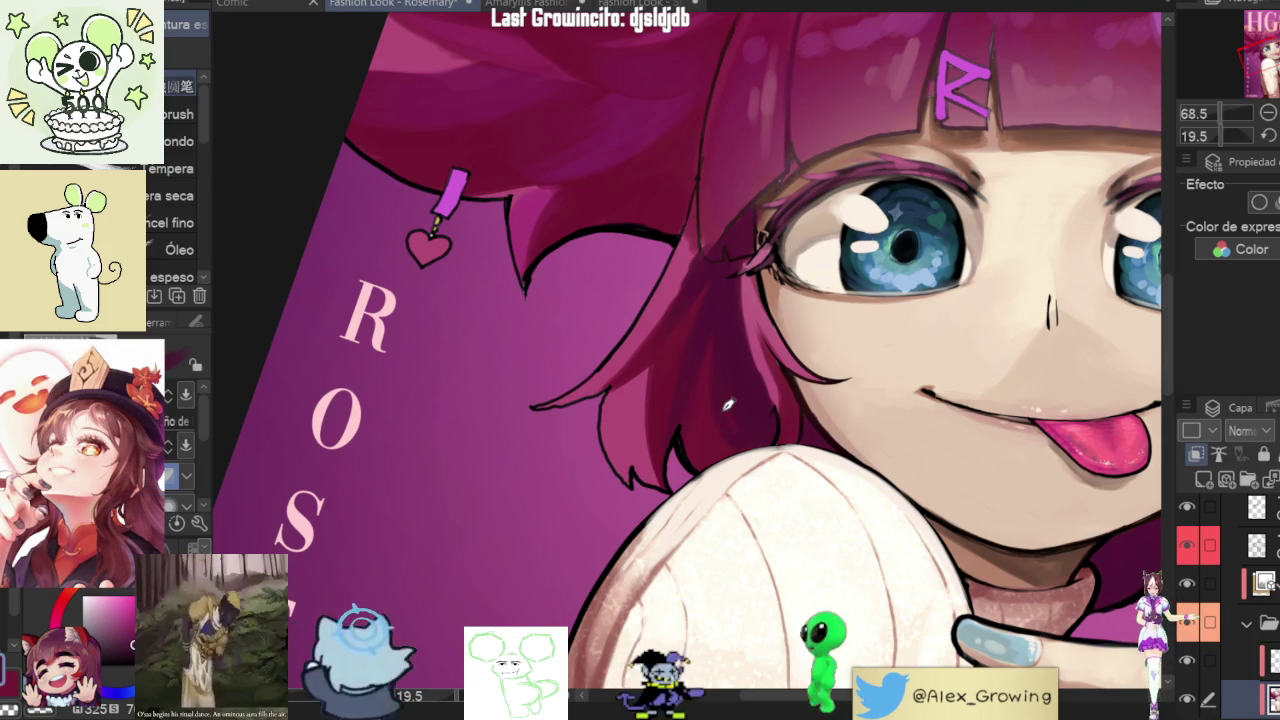
scroll(741, 430, down, 1)
scroll(741, 430, down, 2)
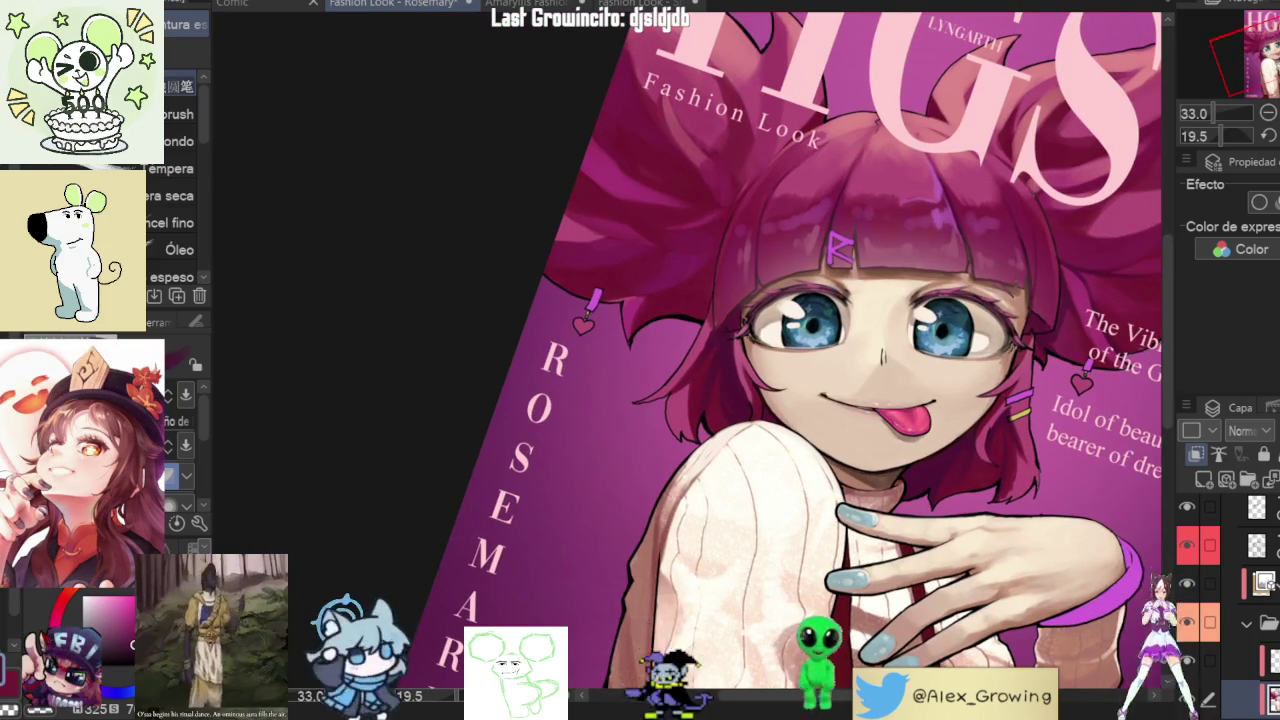
key(ctrl+0)
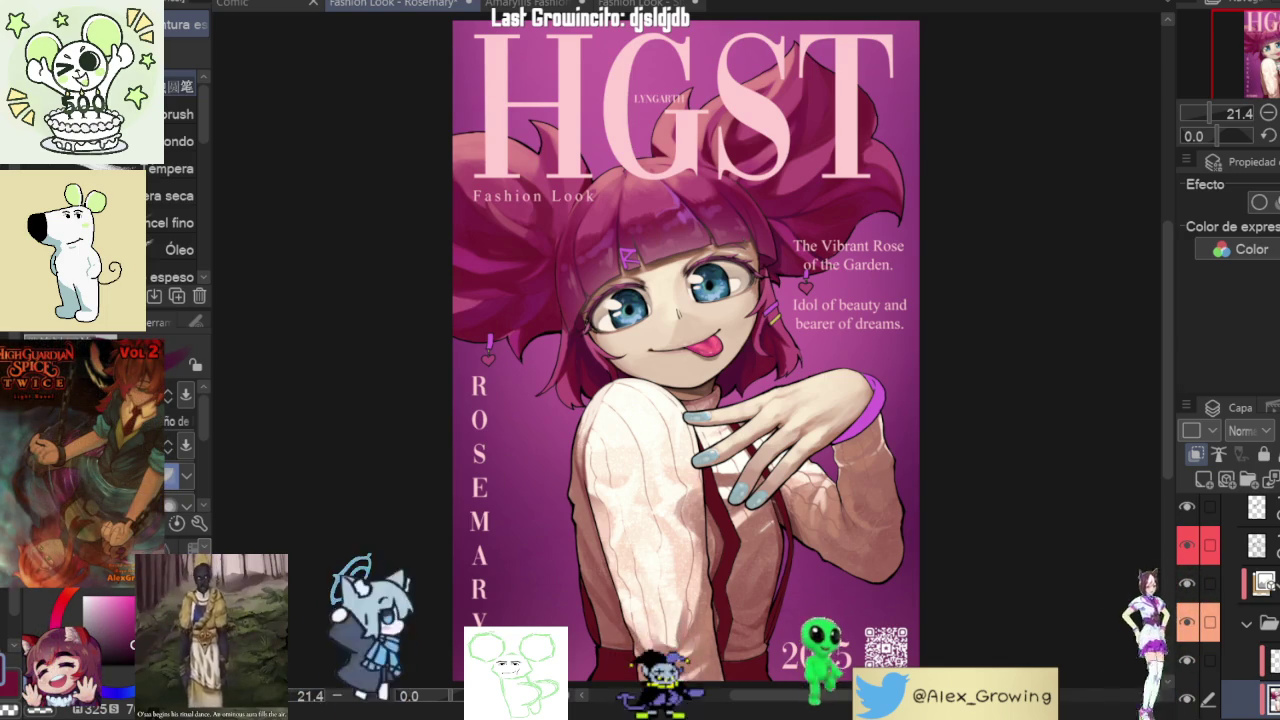
- Look over the cover and switch to the painting brush with the B shortcut
scroll(699, 437, down, 2)
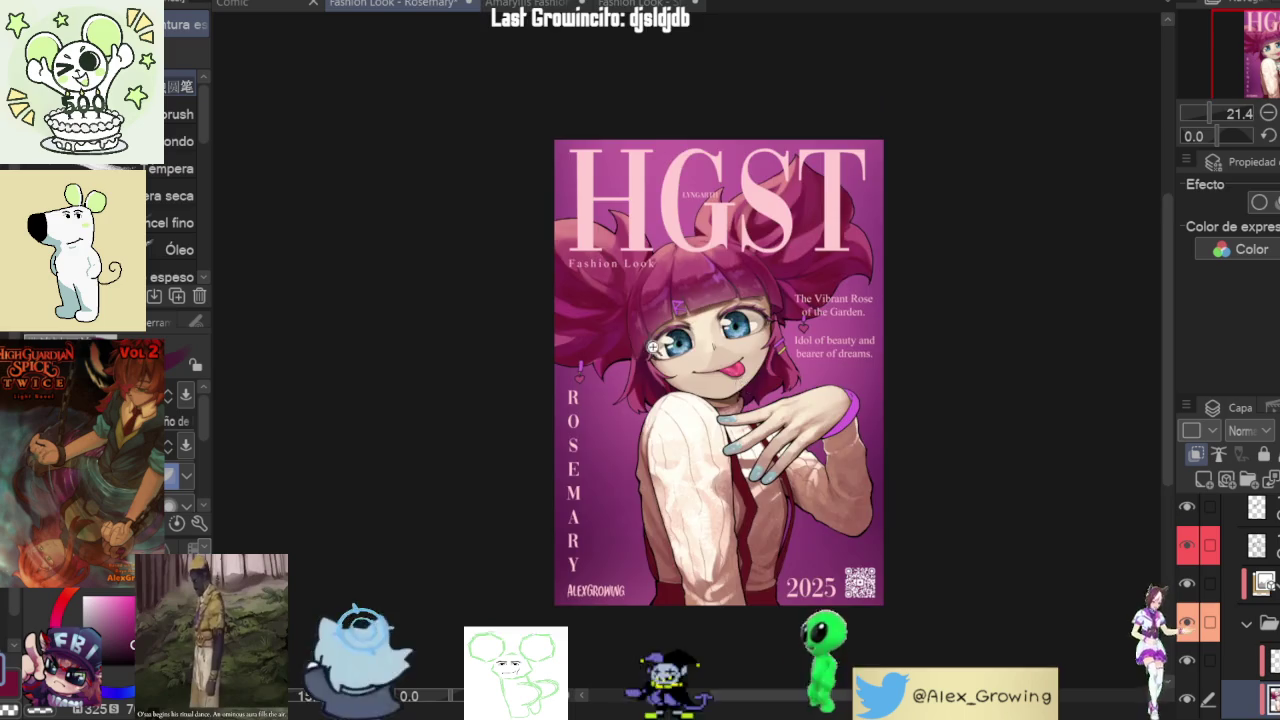
scroll(699, 437, up, 5)
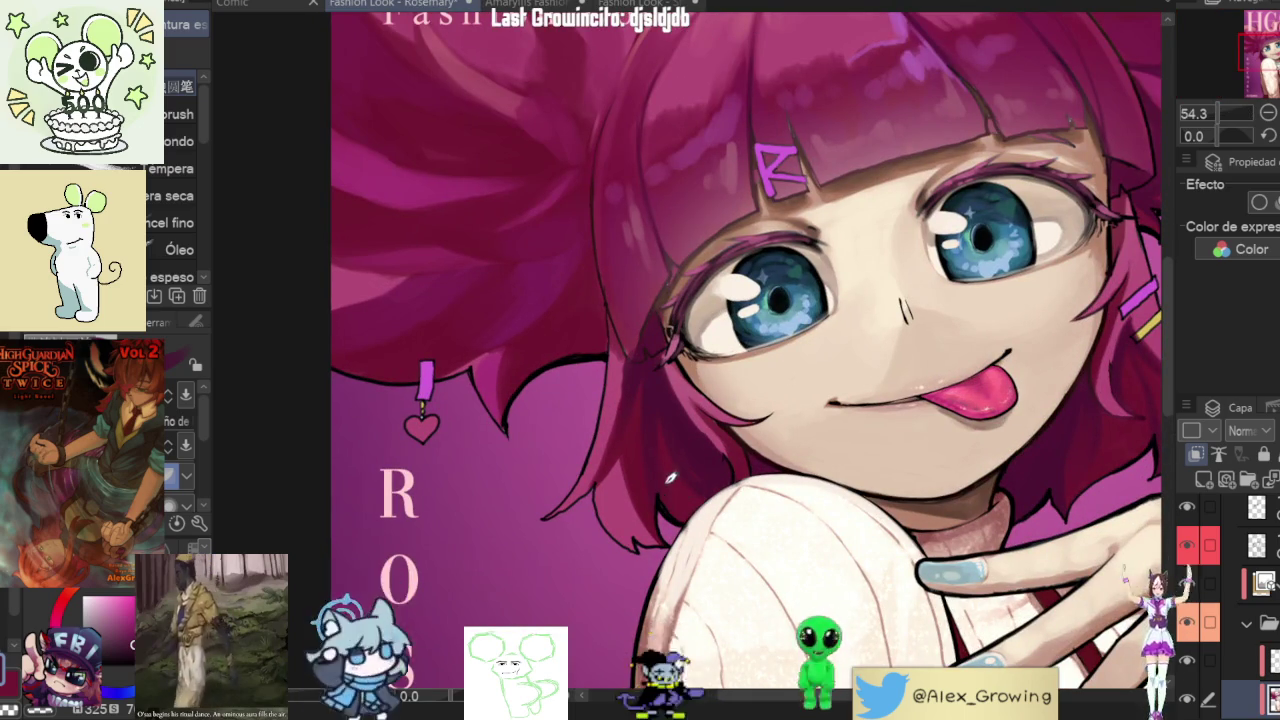
scroll(658, 392, down, 5)
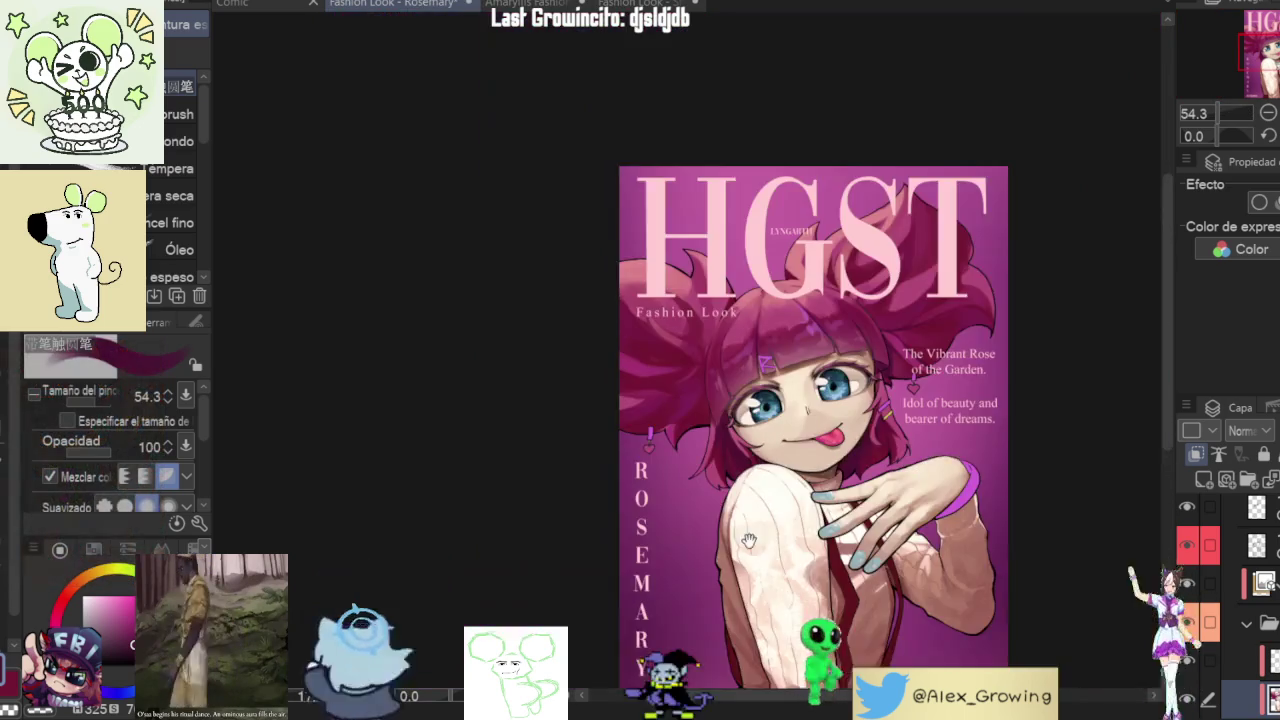
scroll(709, 340, up, 2)
scroll(720, 380, up, 3)
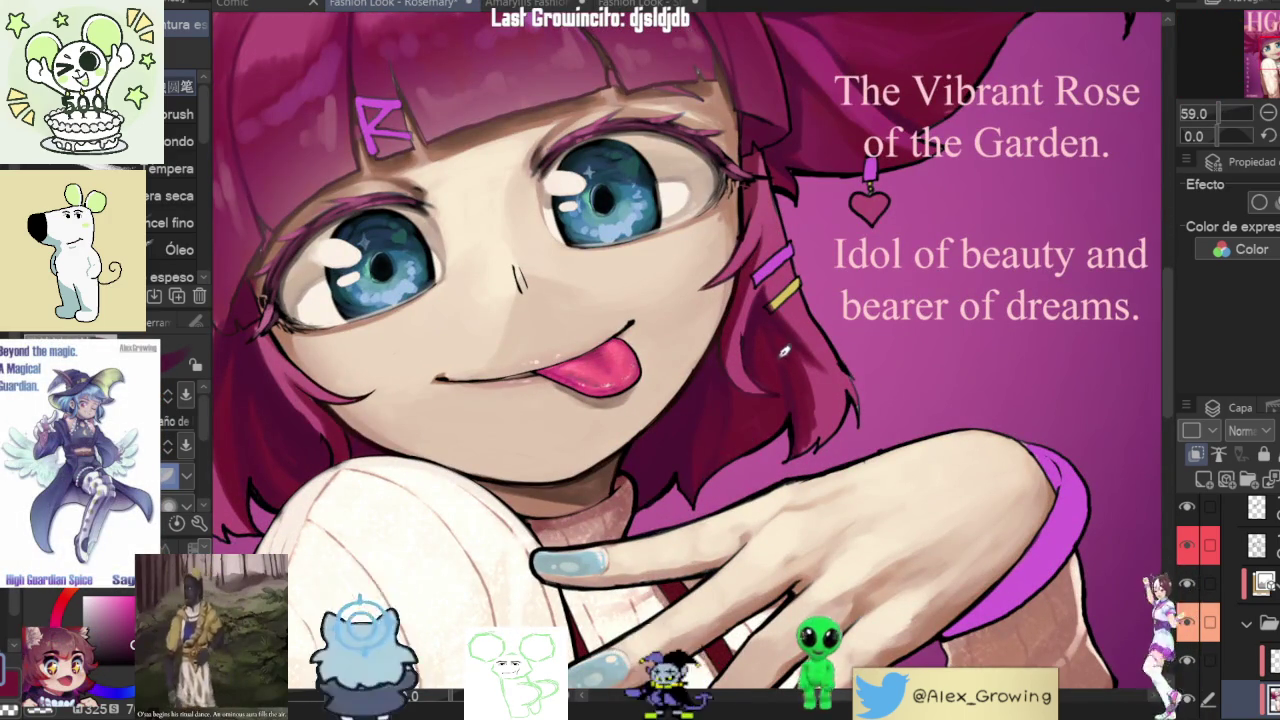
scroll(777, 351, down, 2)
scroll(760, 390, down, 1)
scroll(740, 425, up, 3)
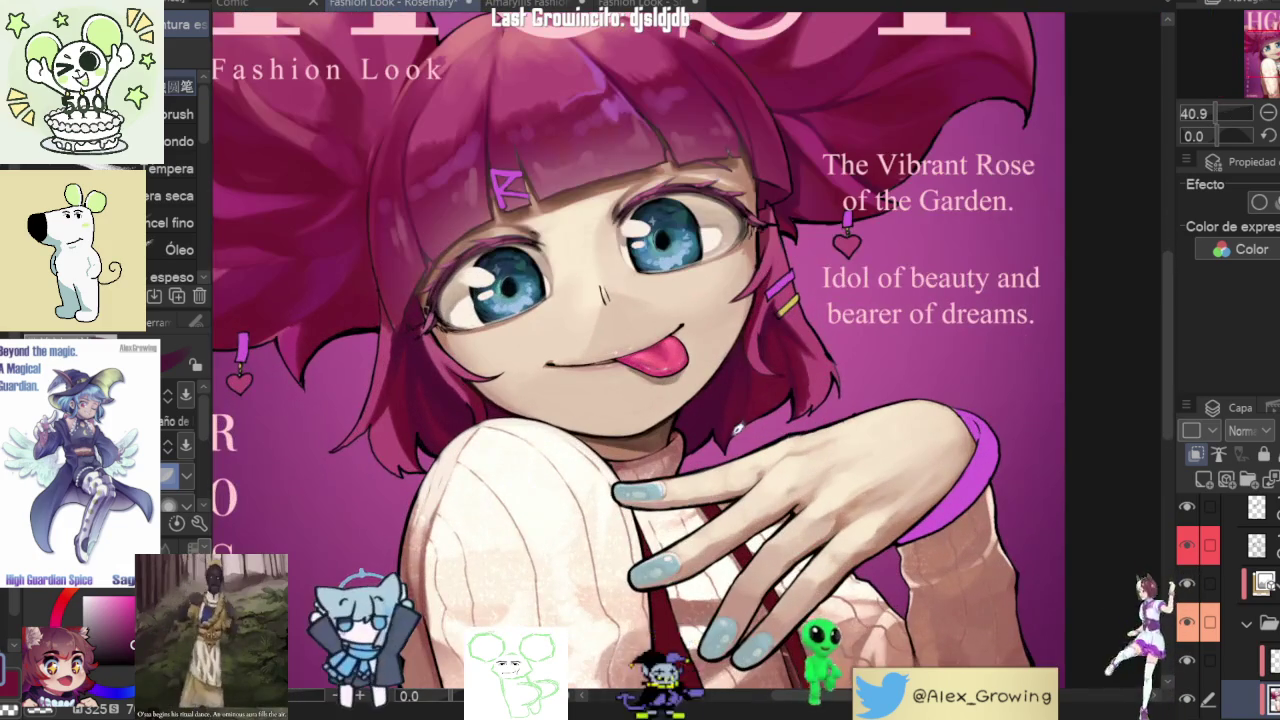
scroll(793, 320, down, 2)
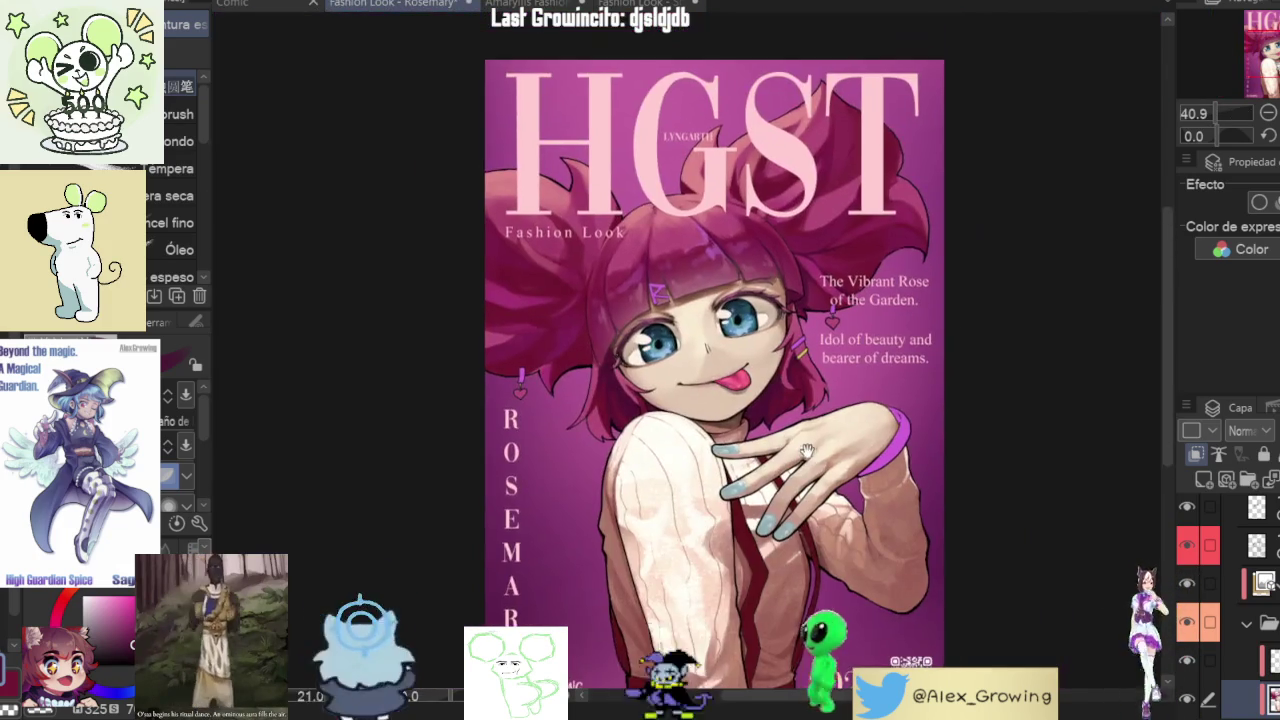
scroll(800, 345, up, 1)
scroll(810, 370, up, 2)
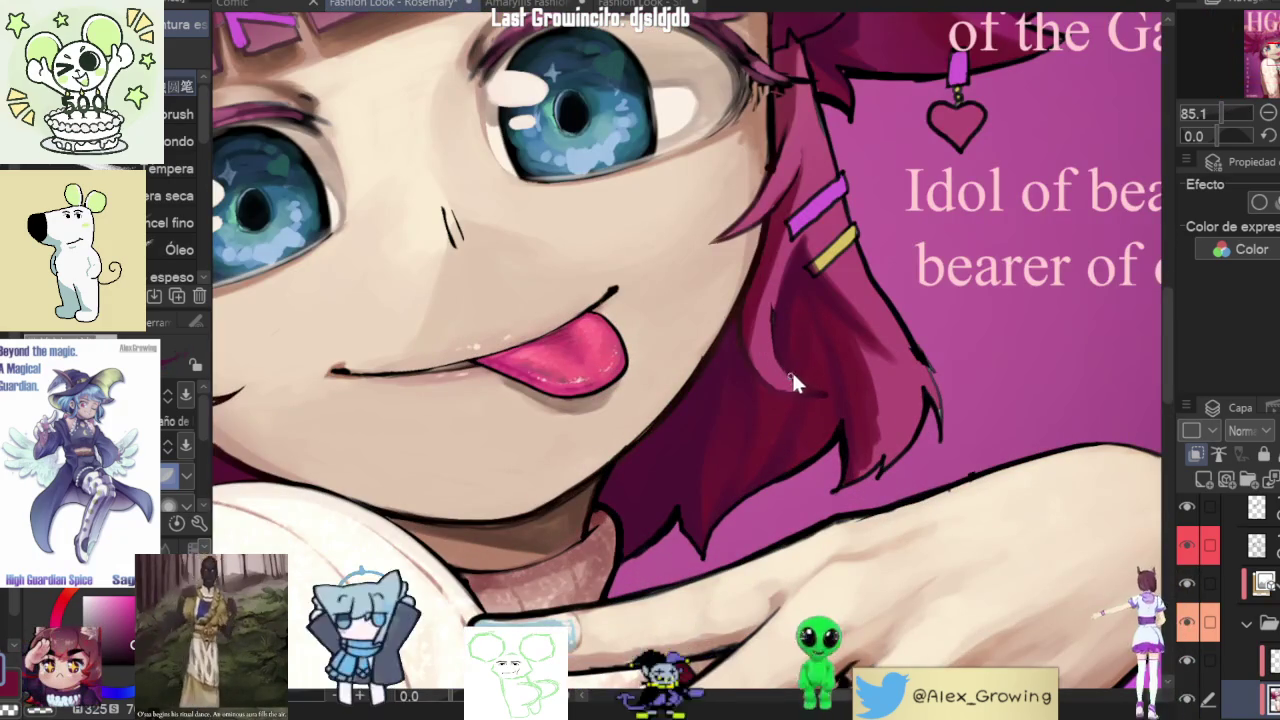
key(b)
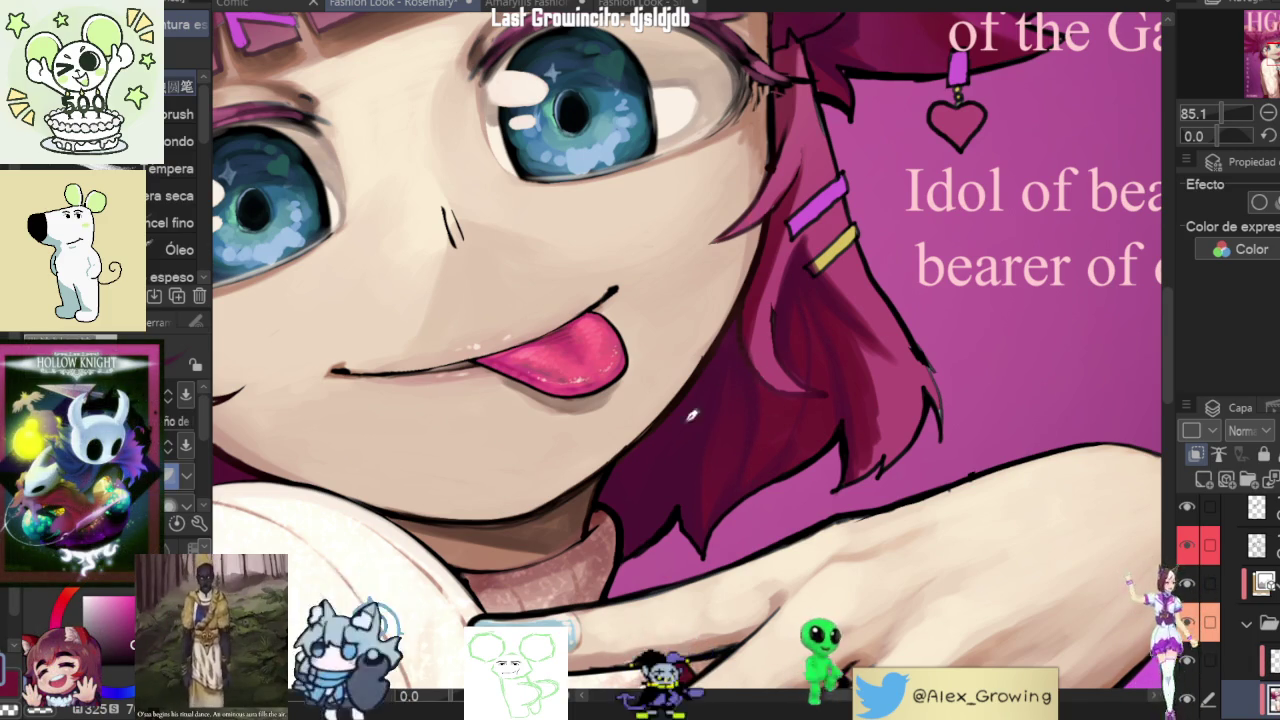
- Pan the whole cover into view, then zoom in on the hair beside the cheek below the earring
scroll(715, 382, down, 5)
scroll(737, 414, up, 5)
scroll(645, 578, up, 2)
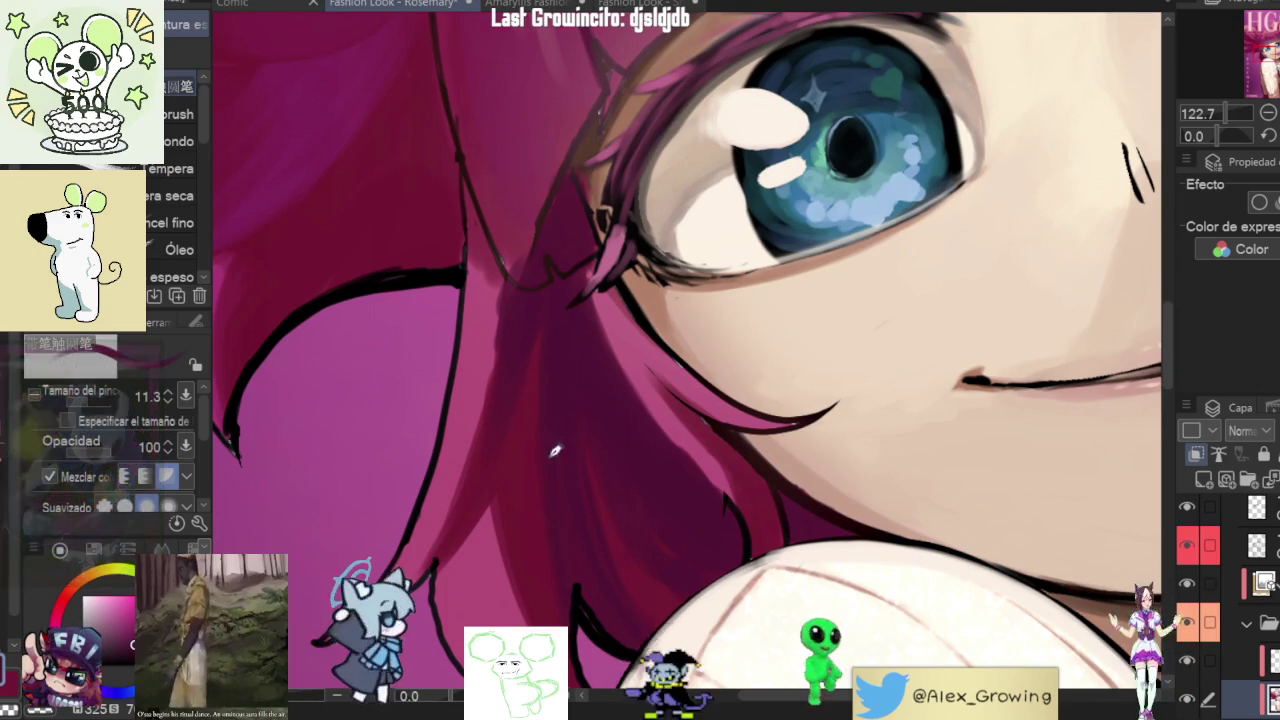
scroll(770, 396, down, 3)
scroll(800, 410, down, 2)
scroll(860, 430, up, 1)
scroll(930, 462, down, 2)
drag(930, 462, 768, 382)
scroll(660, 300, up, 1)
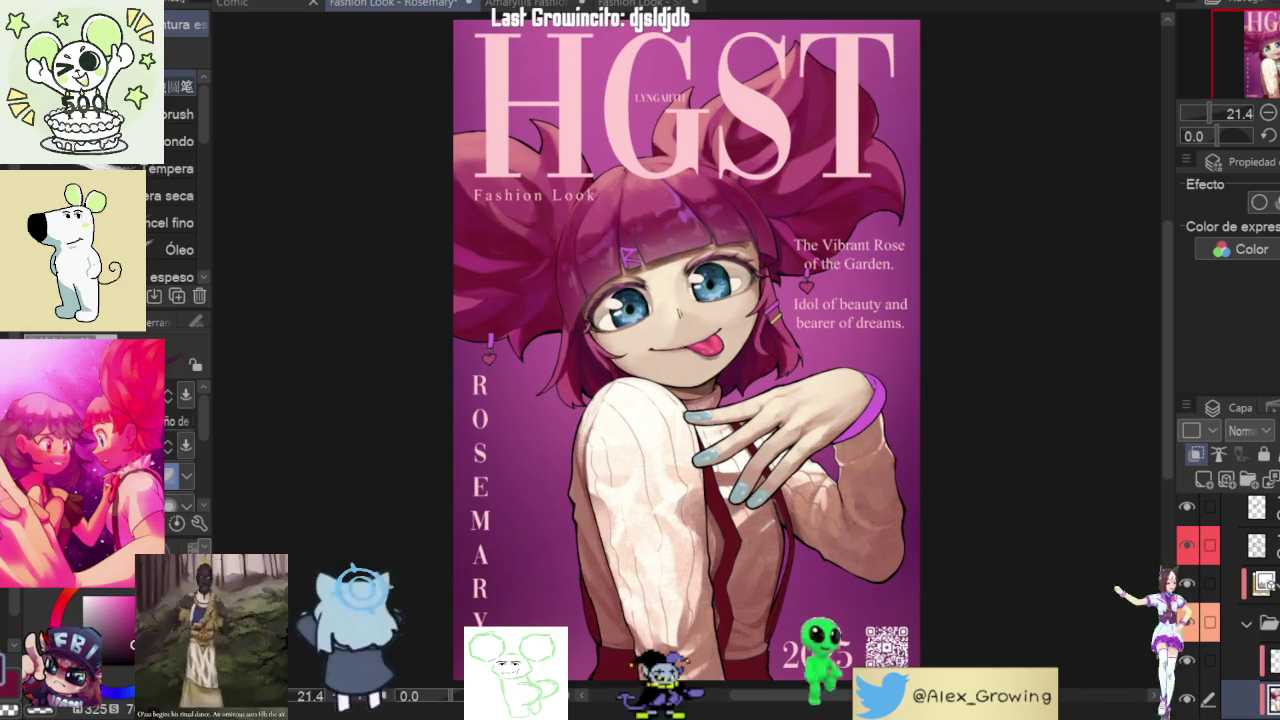
key(h)
key(h)
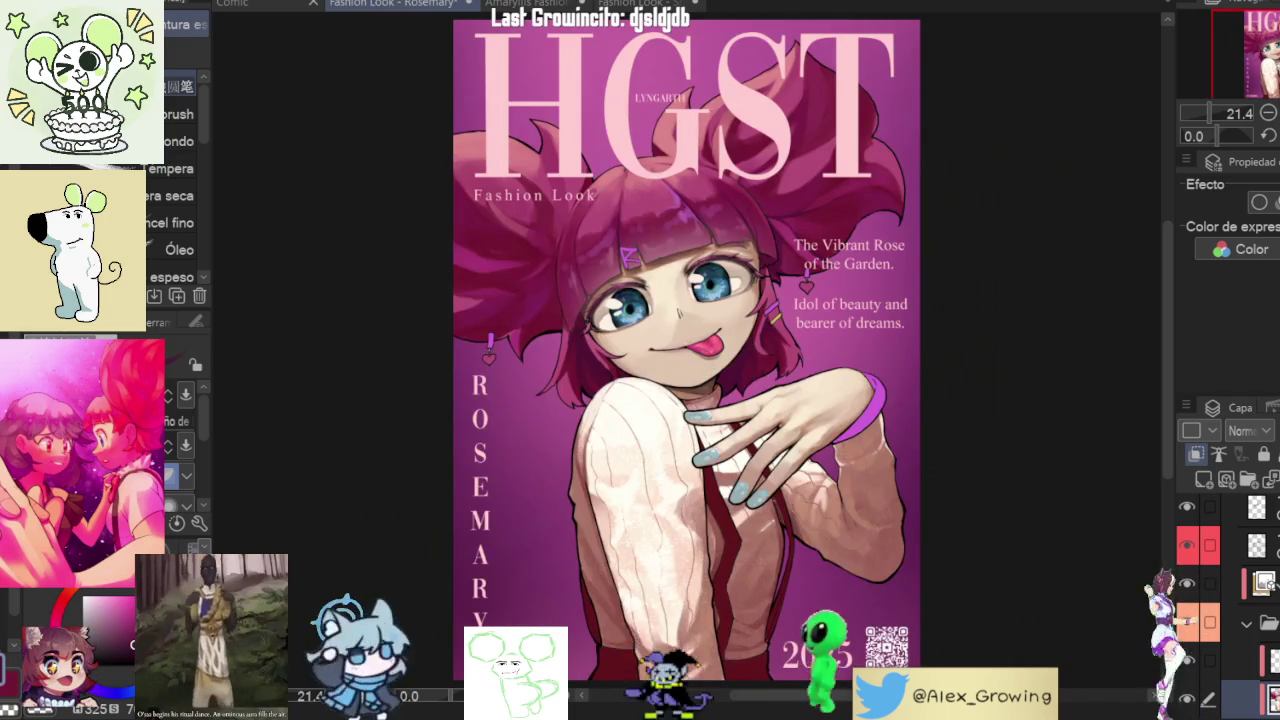
scroll(749, 334, up, 3)
scroll(749, 334, up, 3)
scroll(749, 334, up, 2)
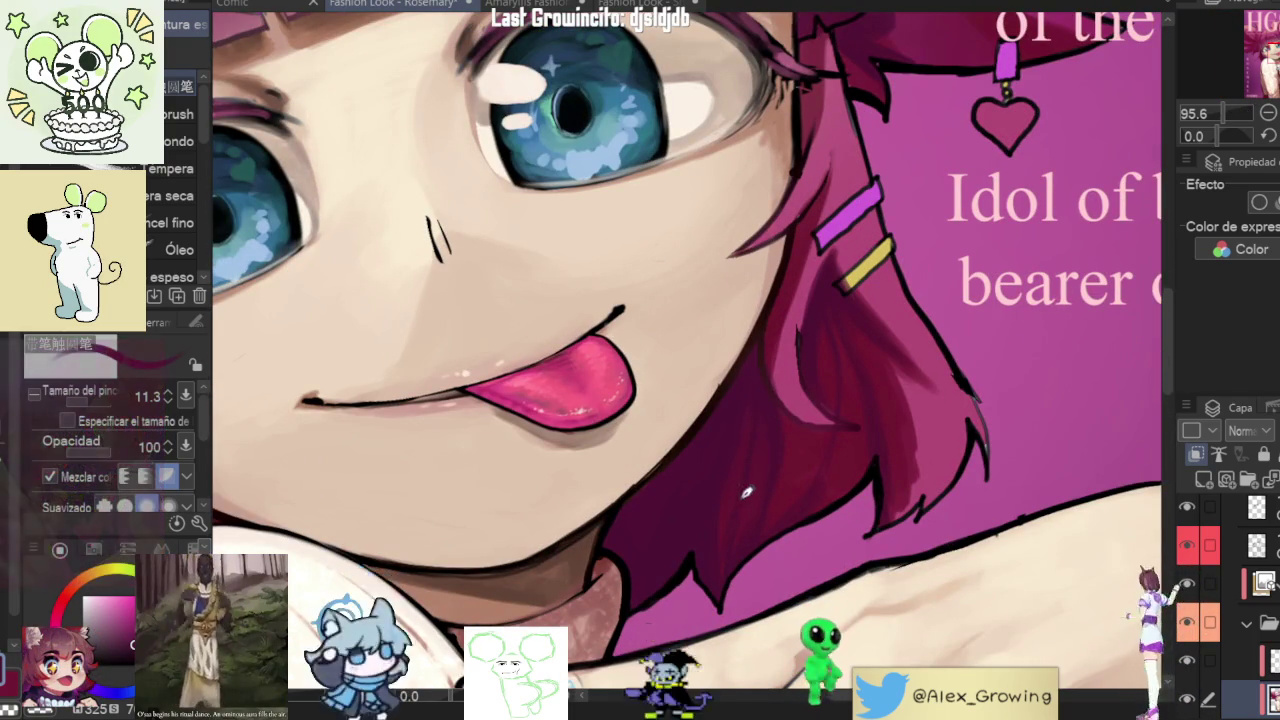
scroll(768, 404, down, 2)
scroll(740, 453, up, 1)
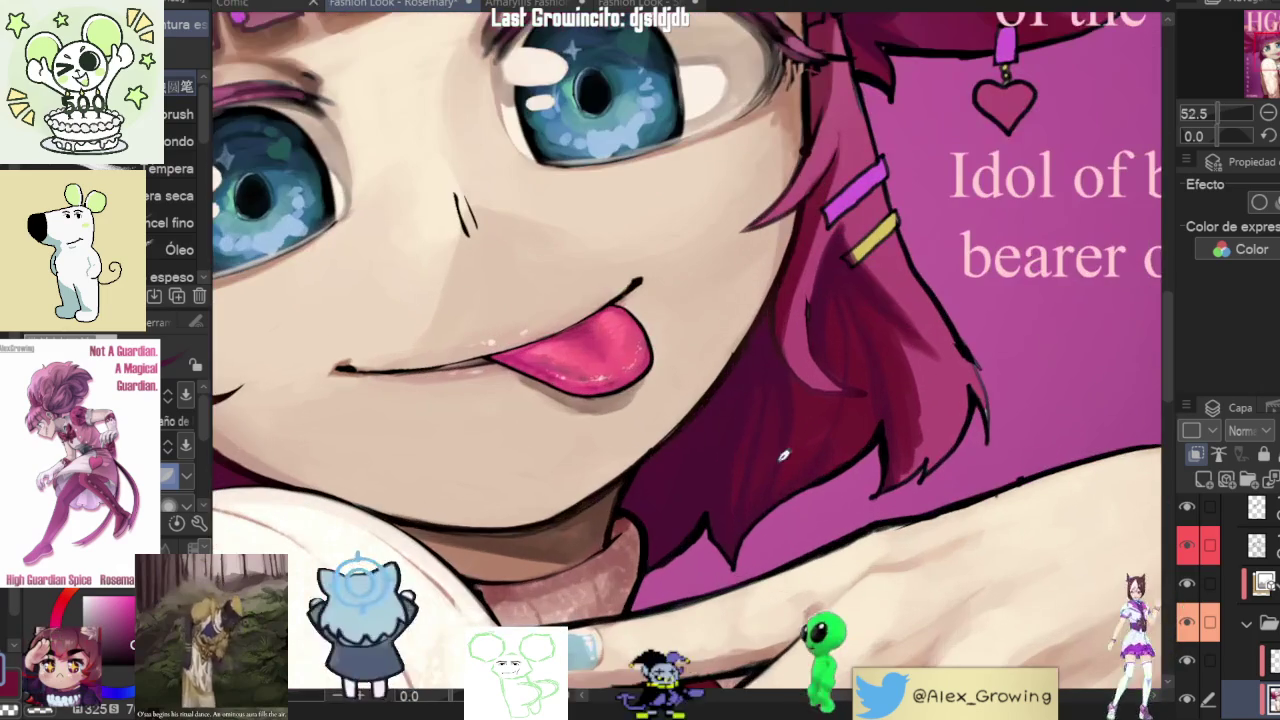
scroll(757, 479, down, 3)
scroll(757, 479, up, 1)
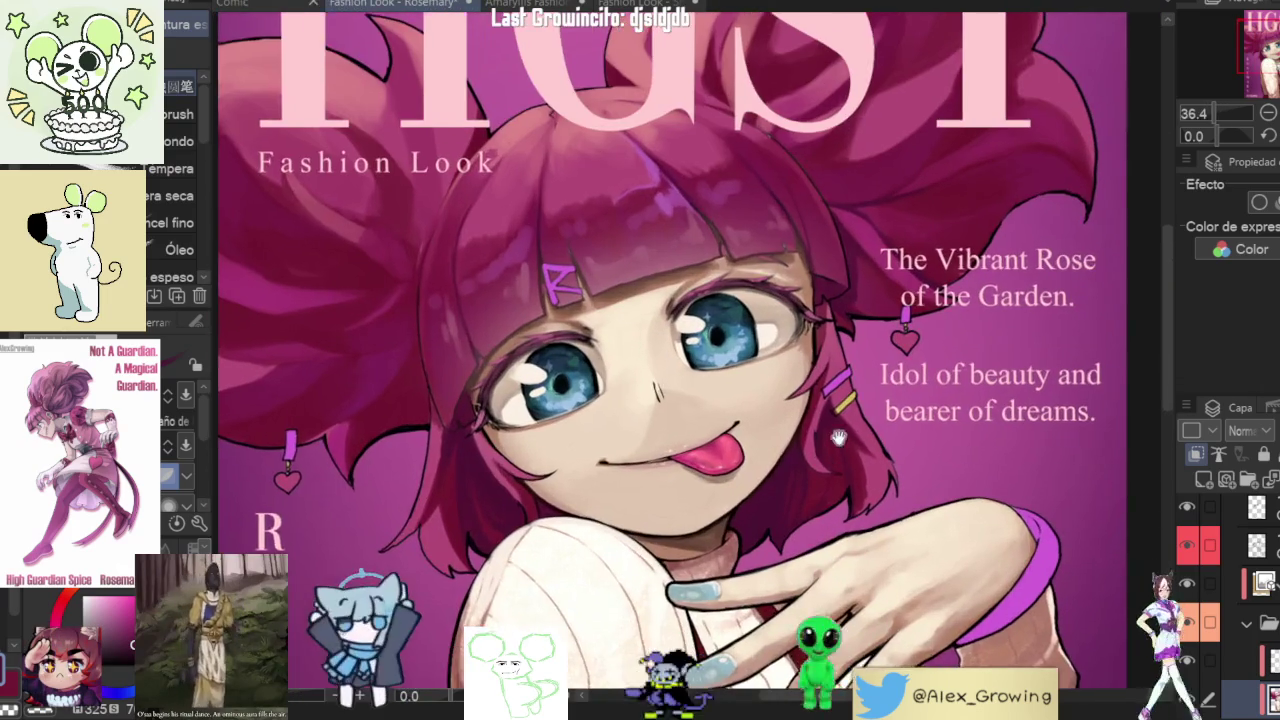
scroll(953, 385, up, 1)
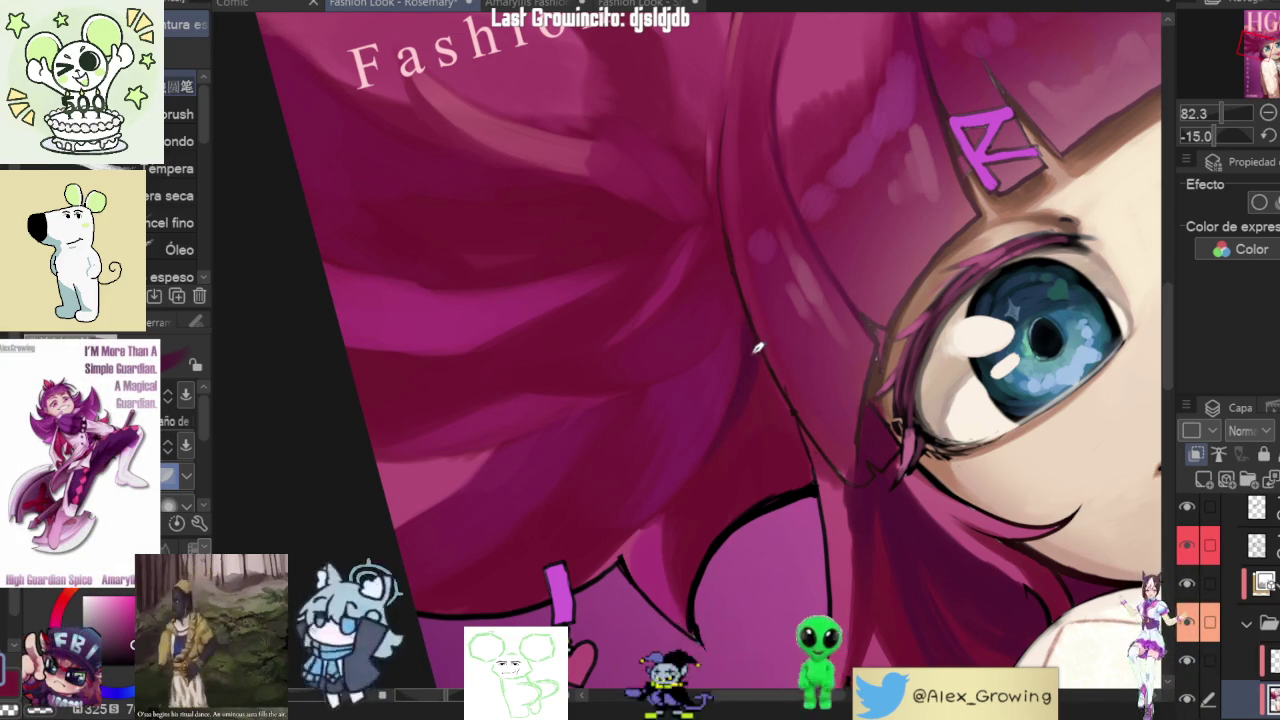
drag(886, 352, 733, 403)
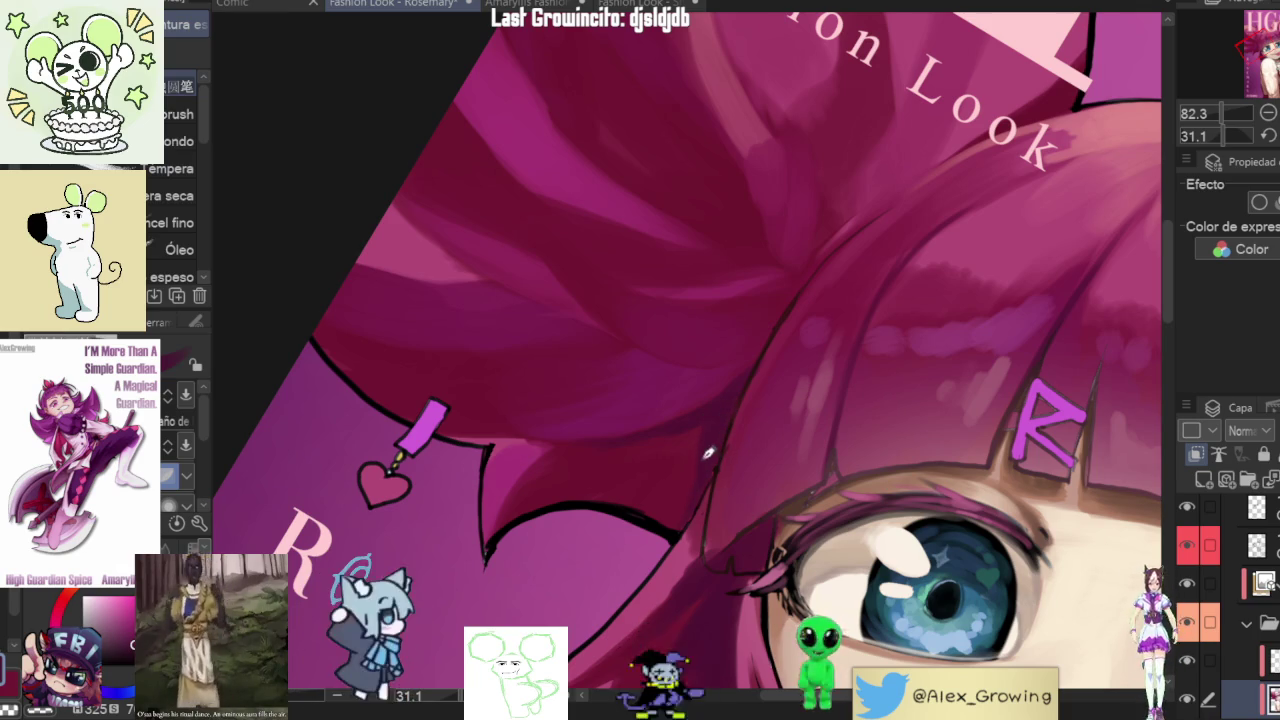
mouse_move(725, 412)
mouse_down()
mouse_move(616, 557)
mouse_move(648, 543)
mouse_up()
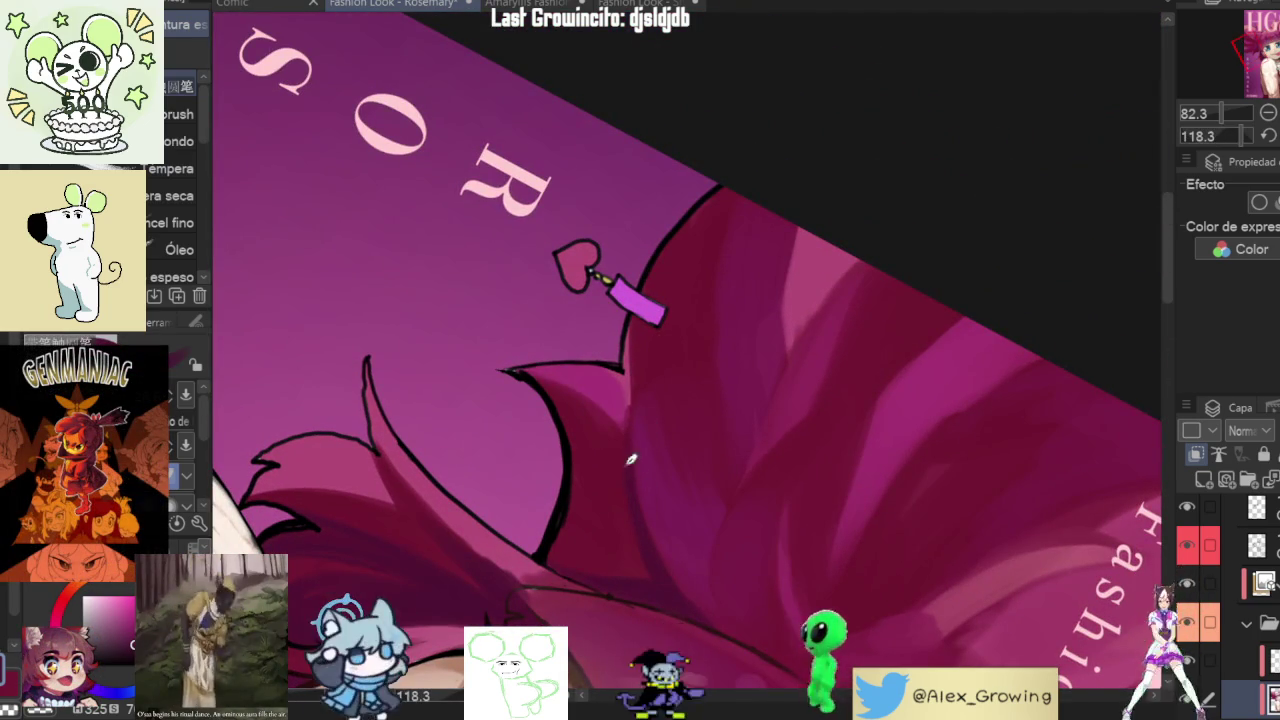
drag(694, 451, 811, 340)
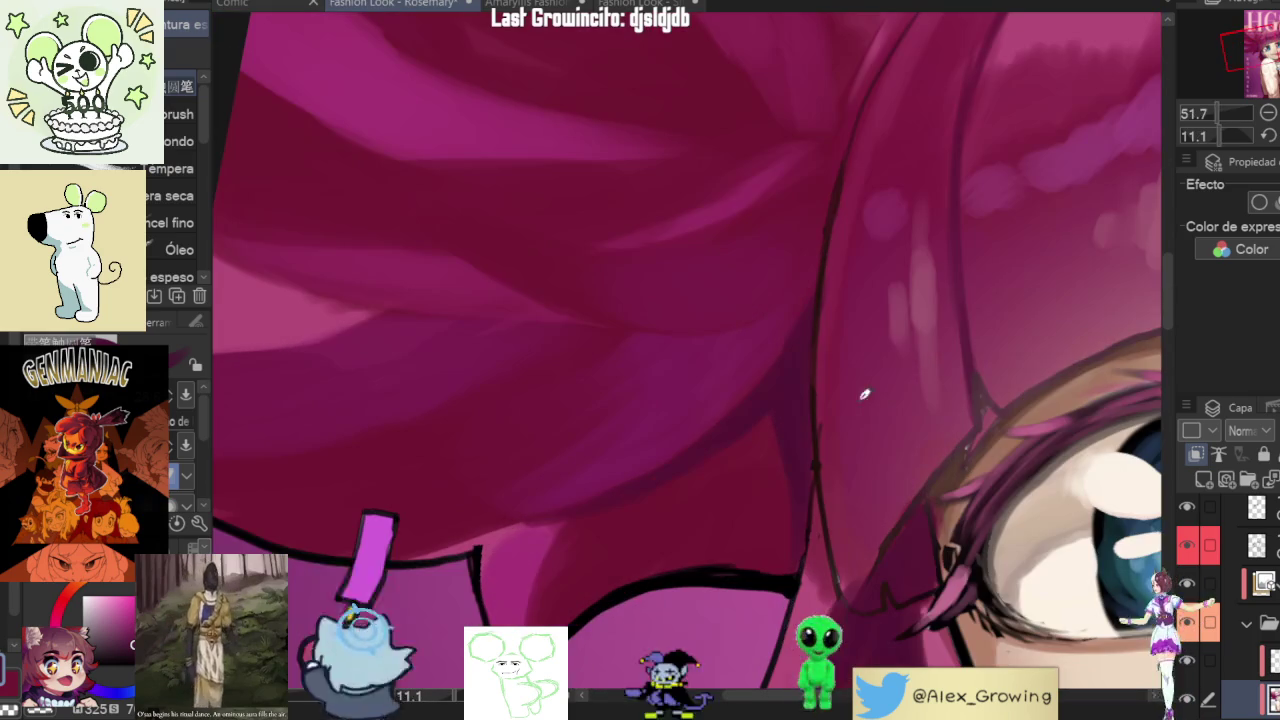
scroll(830, 460, down, 5)
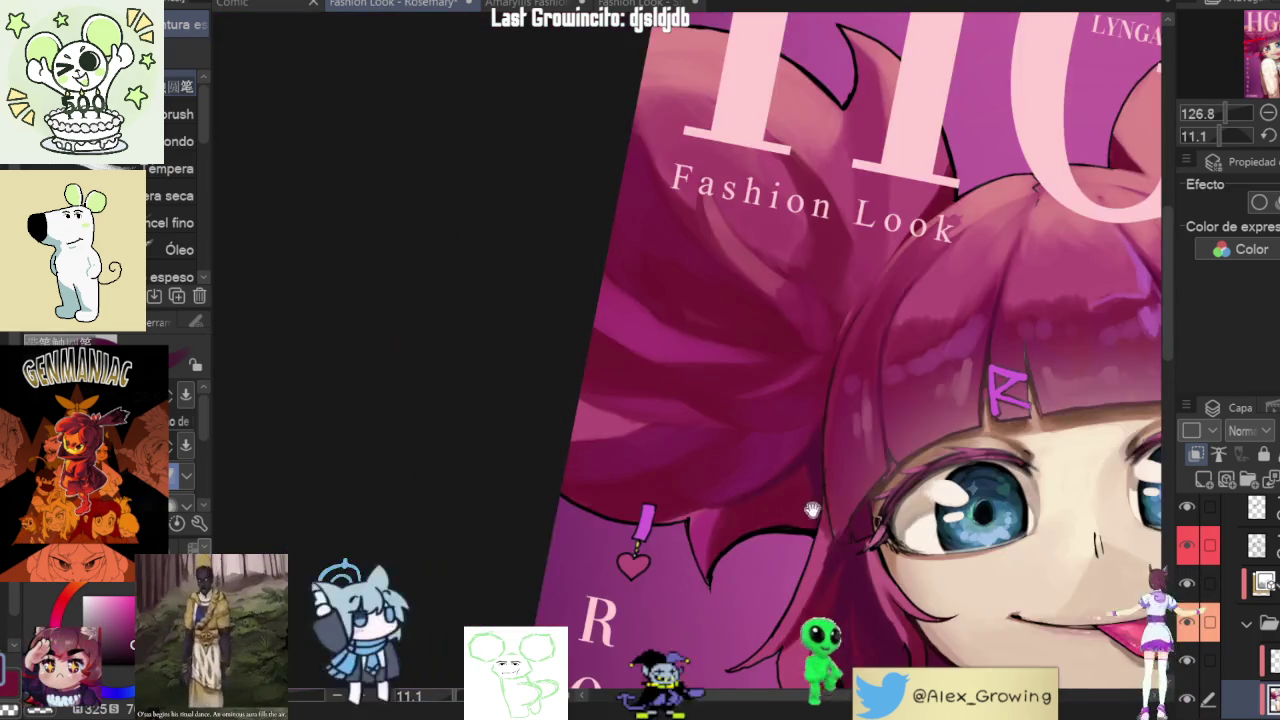
scroll(876, 412, up, 4)
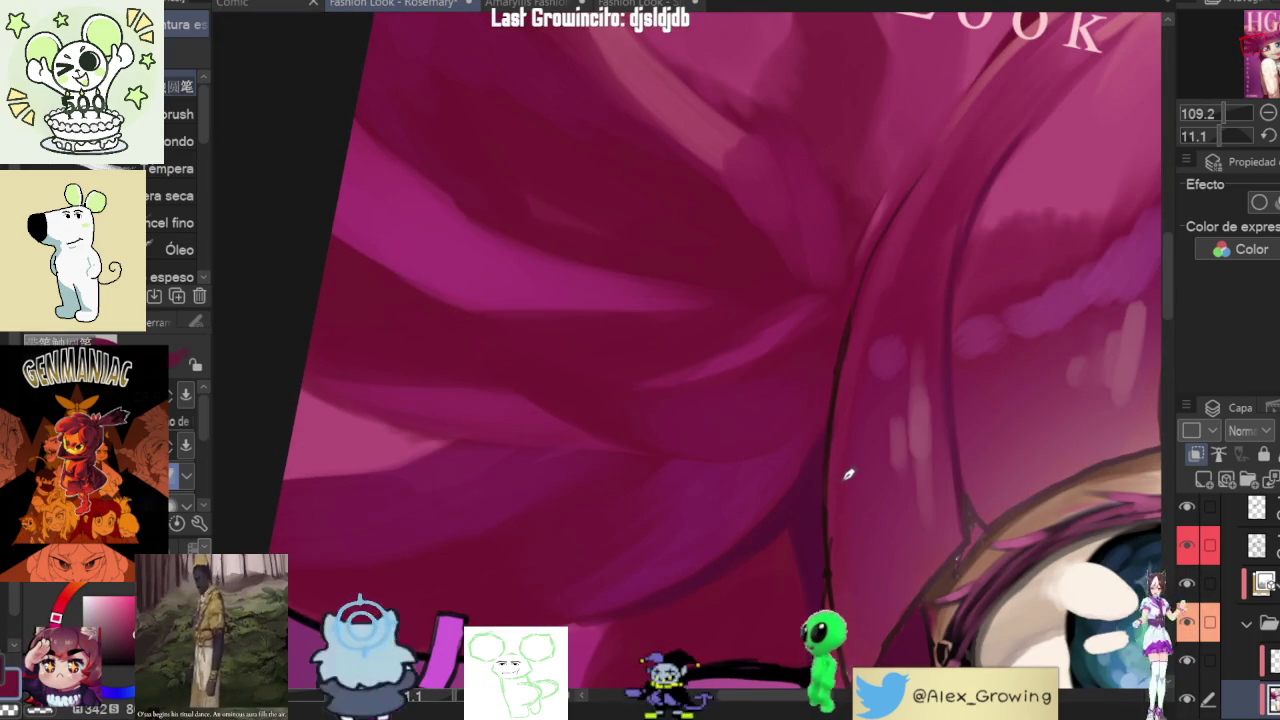
scroll(957, 321, down, 5)
drag(957, 321, 666, 508)
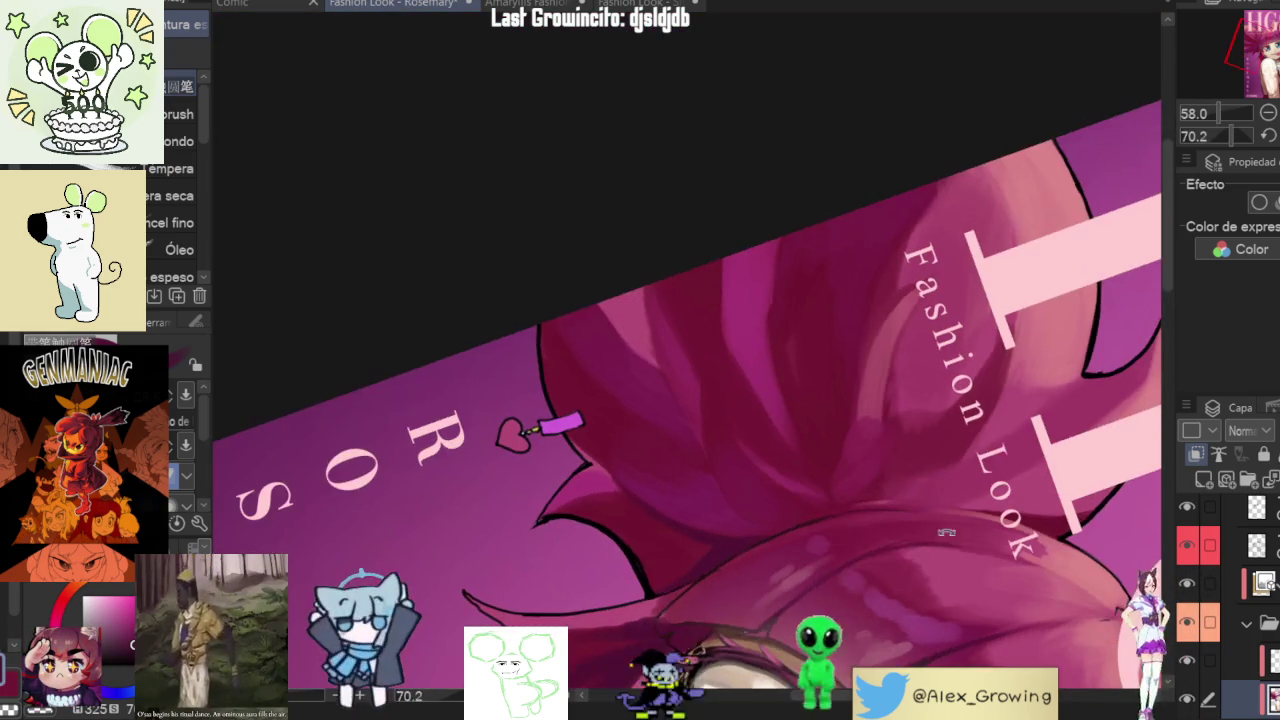
scroll(666, 508, up, 3)
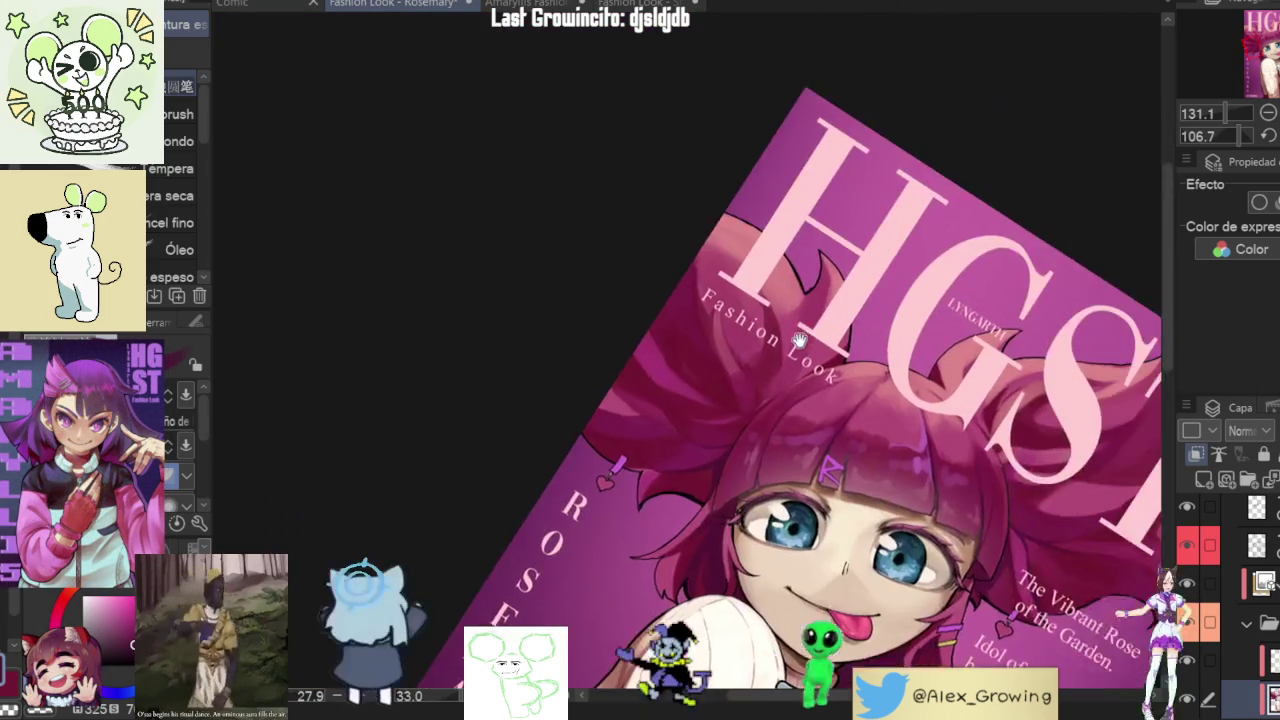
mouse_move(713, 631)
mouse_down()
mouse_move(856, 382)
mouse_move(818, 485)
mouse_up()
scroll(856, 382, up, 5)
scroll(818, 485, up, 4)
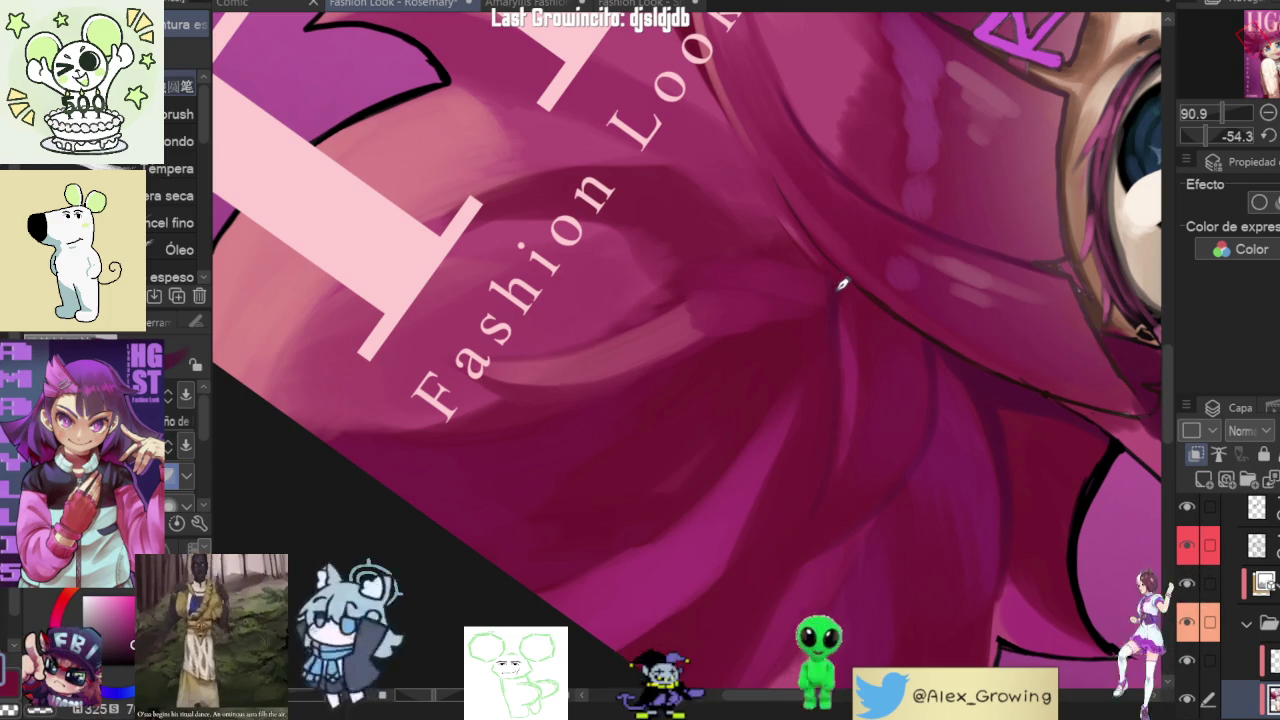
drag(842, 286, 703, 521)
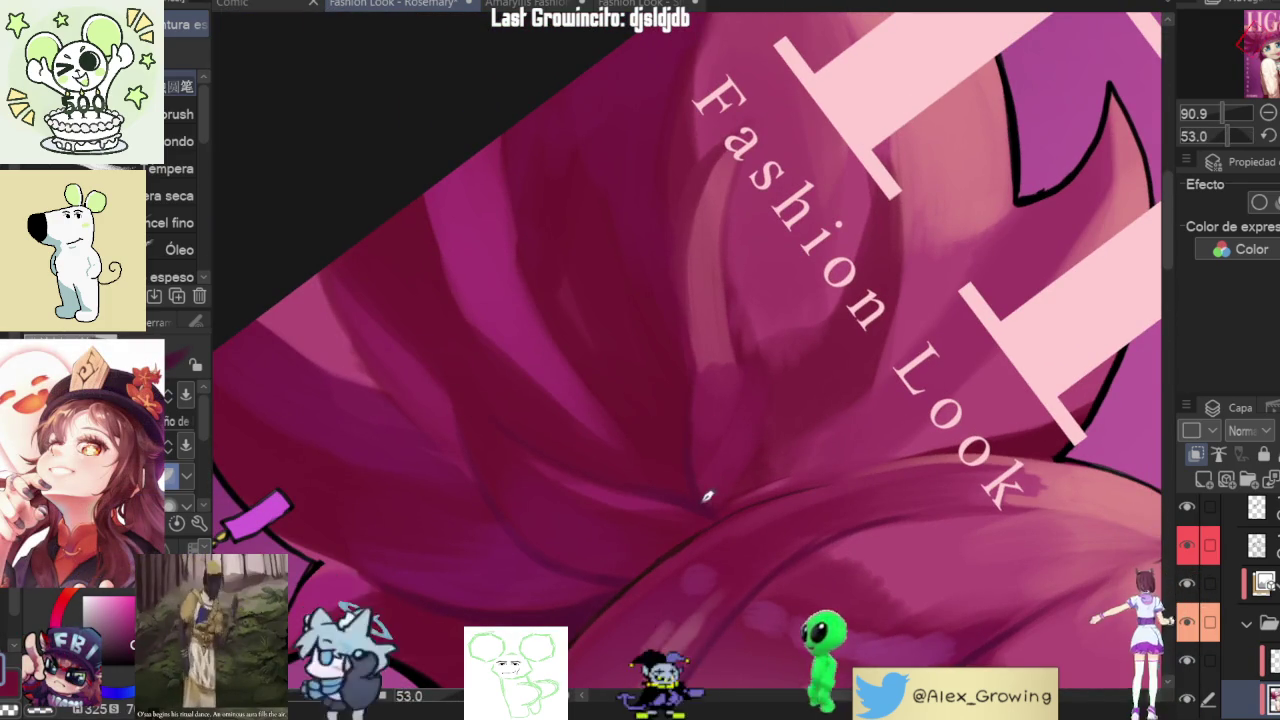
mouse_move(709, 340)
mouse_down()
mouse_move(789, 517)
mouse_move(827, 390)
mouse_up()
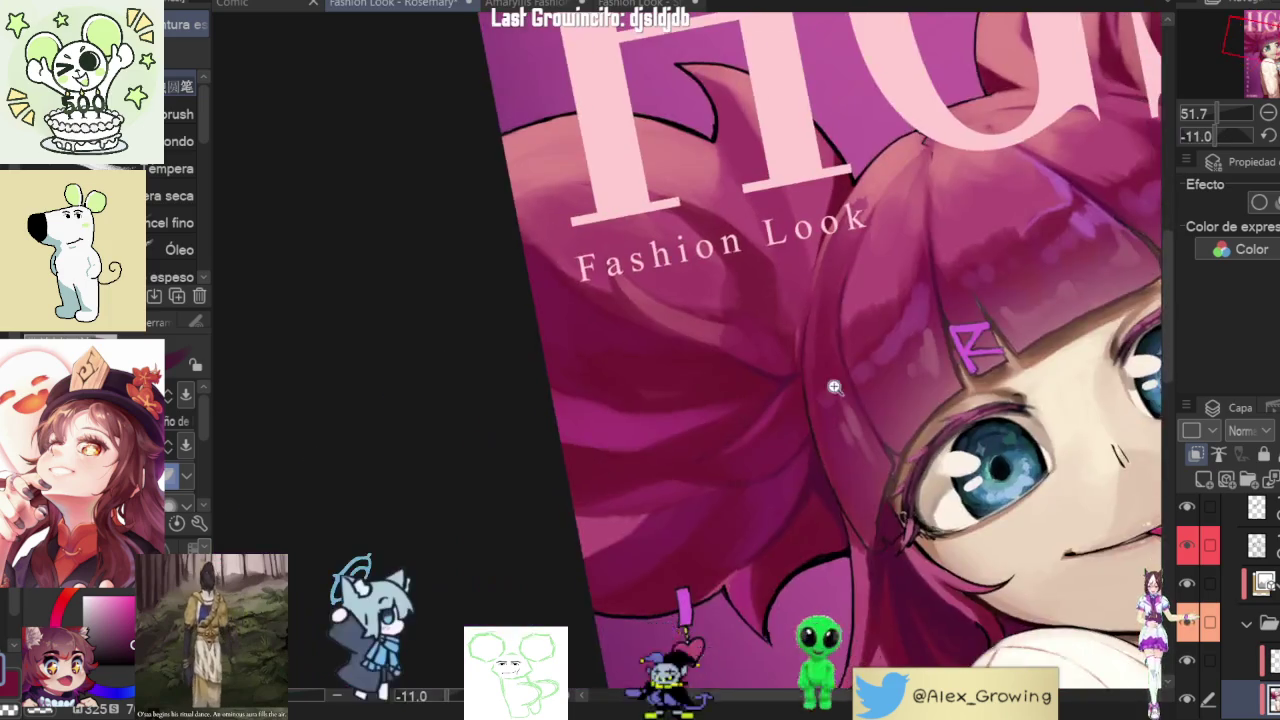
click(827, 390)
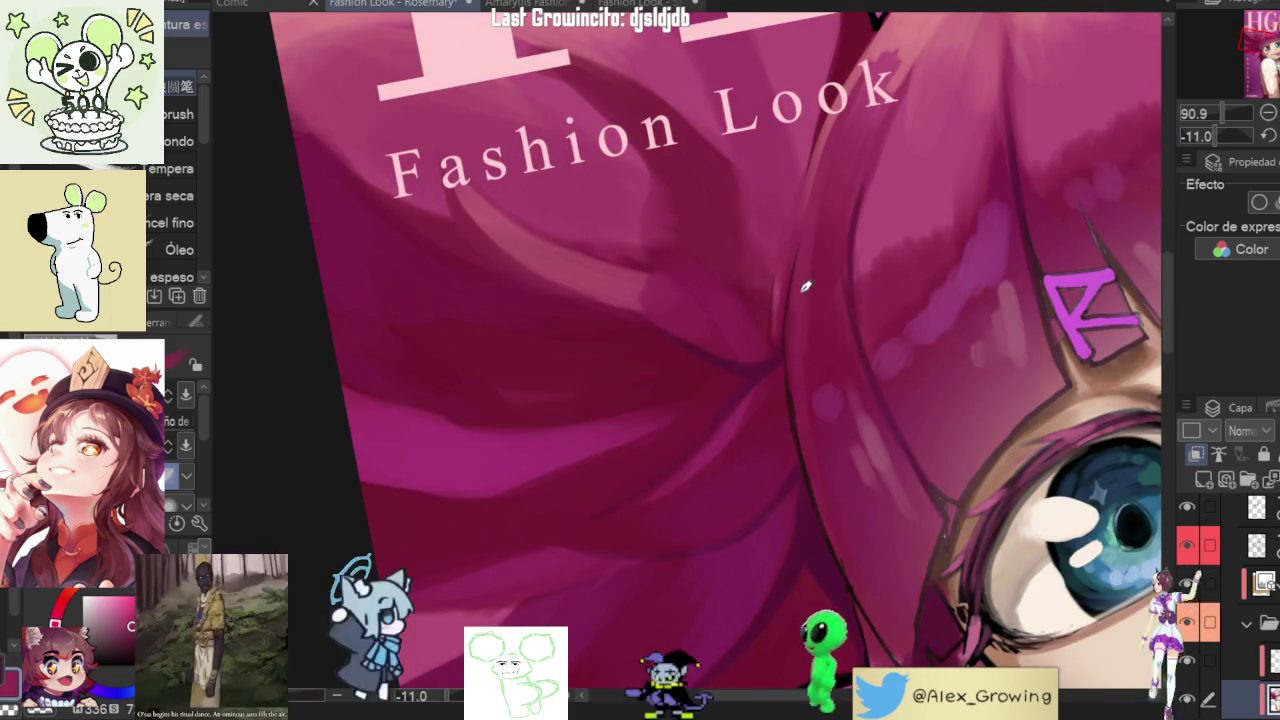
drag(877, 248, 918, 471)
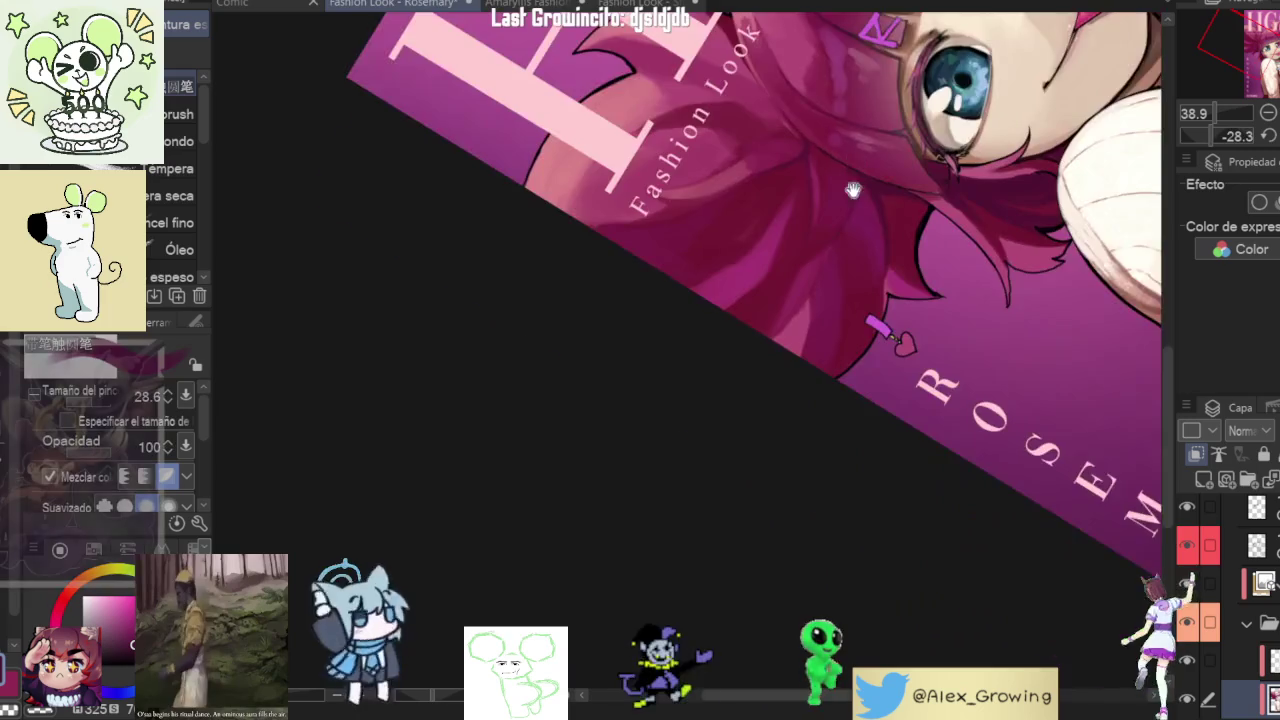
mouse_move(918, 471)
mouse_down()
mouse_move(868, 210)
mouse_move(837, 320)
mouse_up()
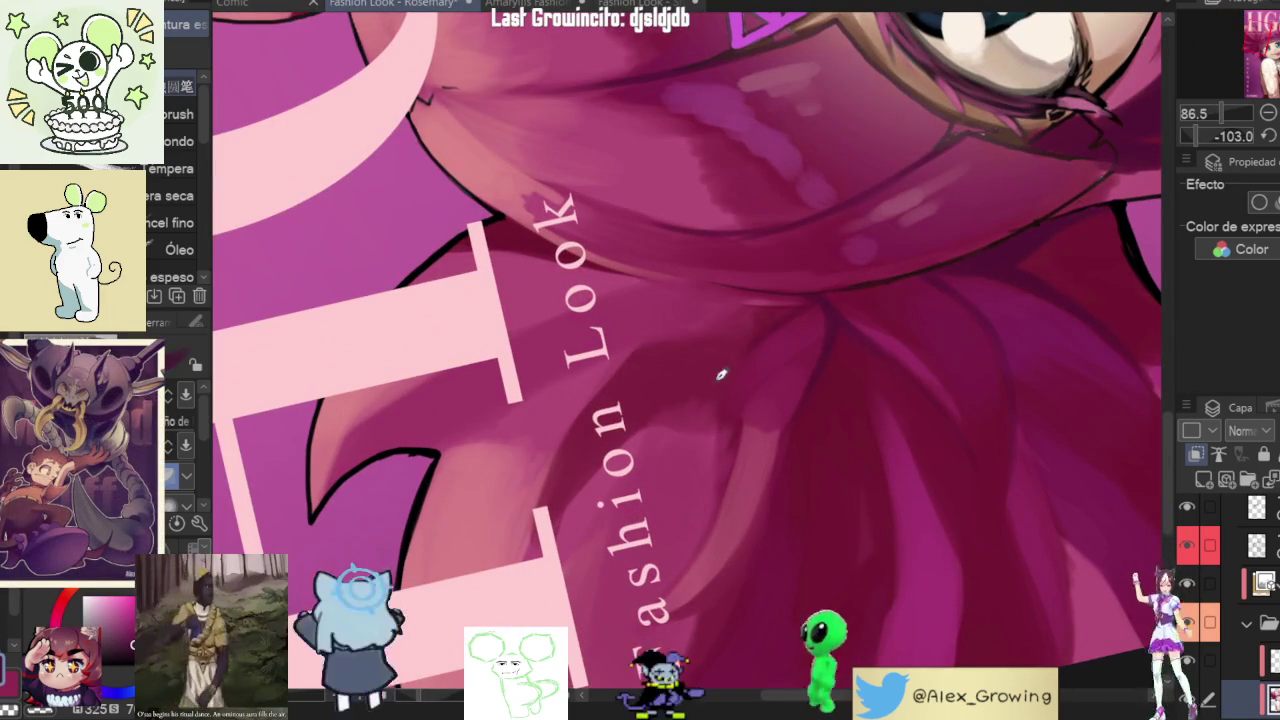
drag(790, 345, 718, 430)
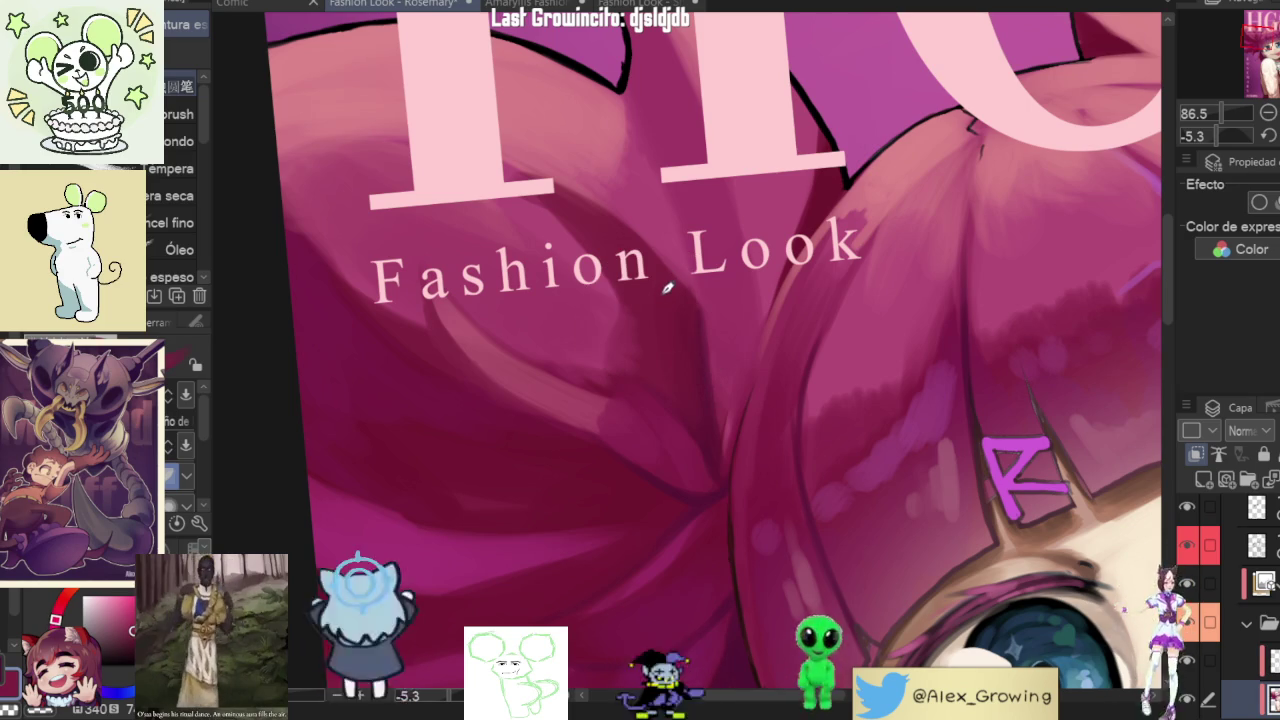
scroll(688, 314, down, 5)
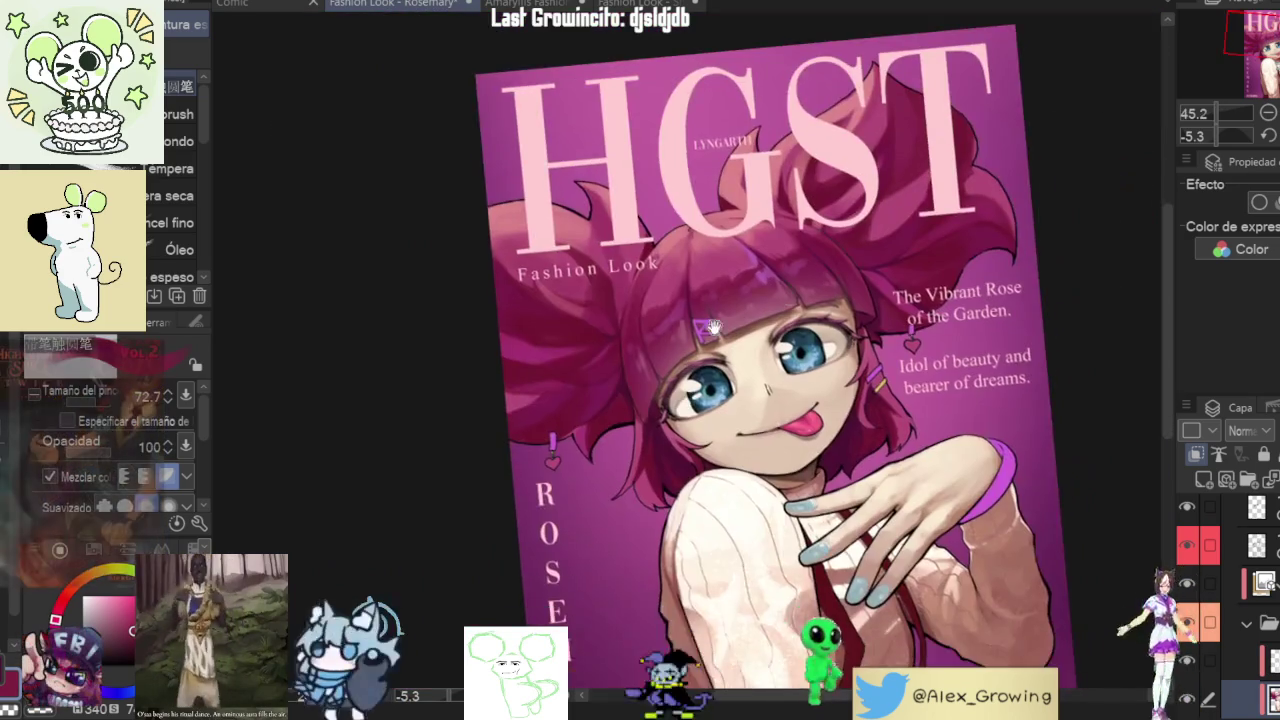
drag(928, 360, 881, 307)
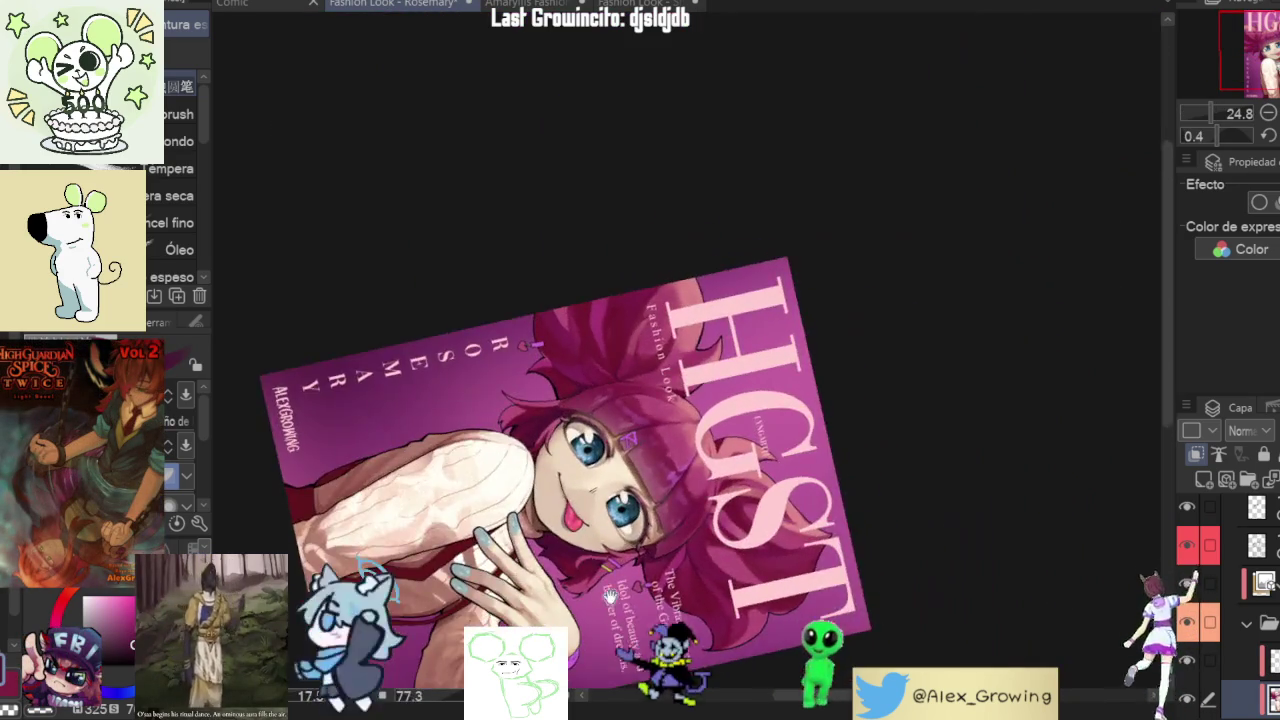
drag(881, 307, 703, 466)
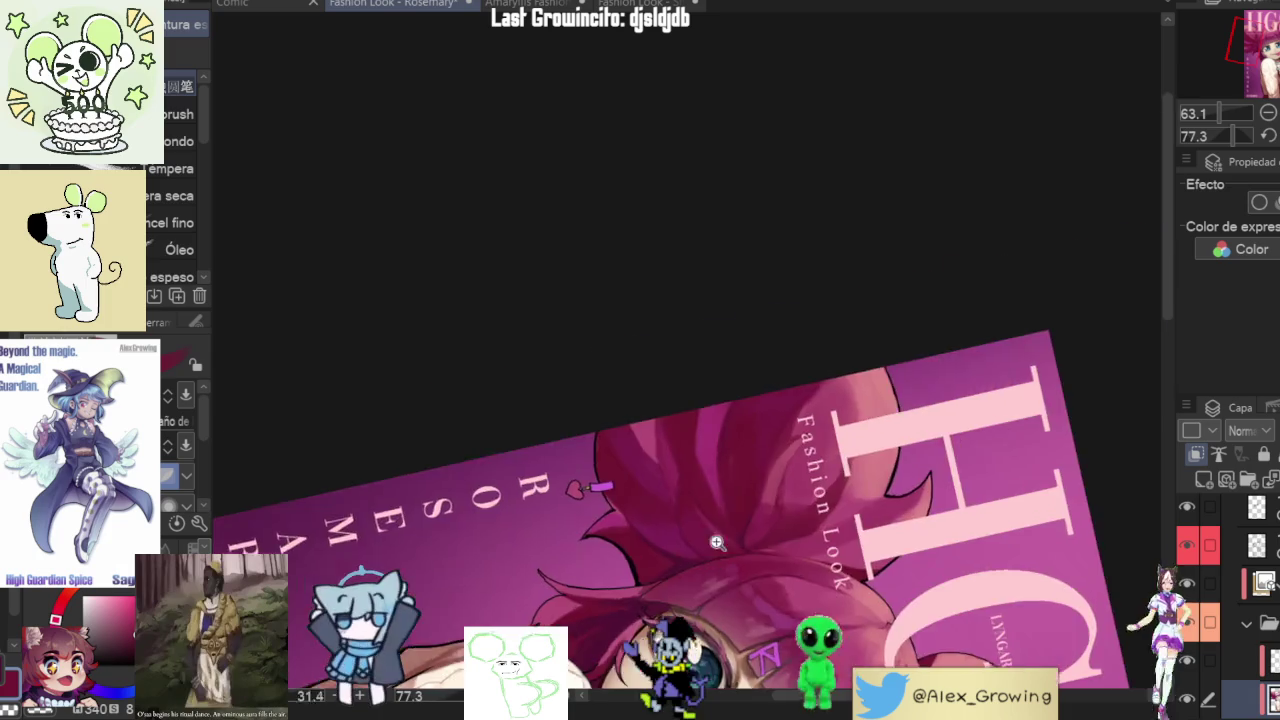
drag(716, 512, 868, 226)
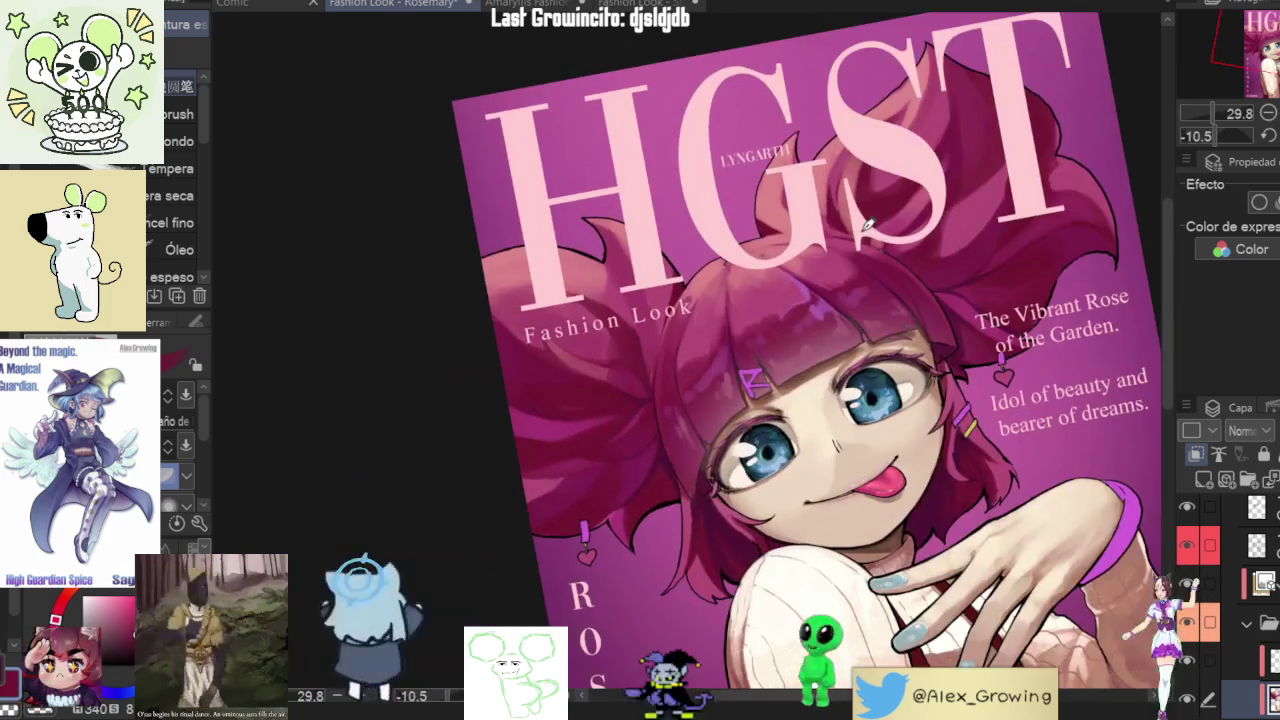
scroll(861, 223, down, 2)
scroll(861, 223, down, 1)
mouse_move(1020, 215)
mouse_down()
mouse_move(811, 542)
mouse_move(870, 362)
mouse_up()
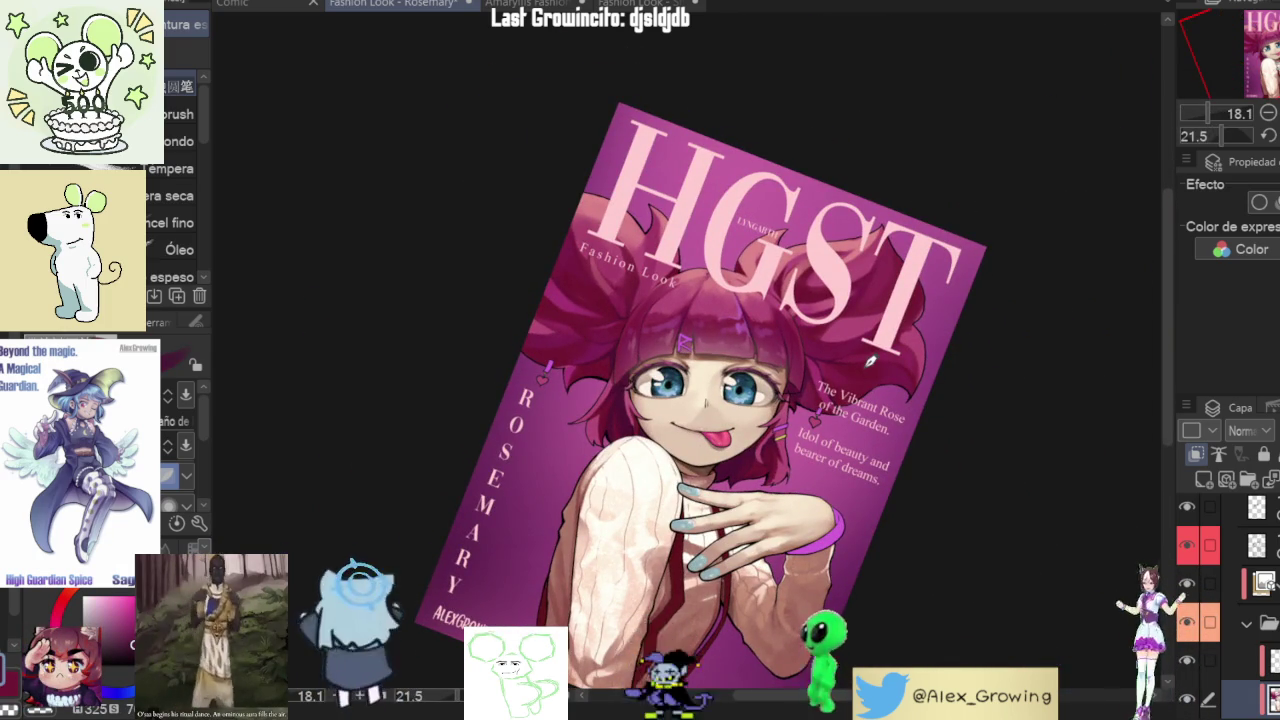
scroll(870, 362, up, 2)
drag(870, 362, 916, 280)
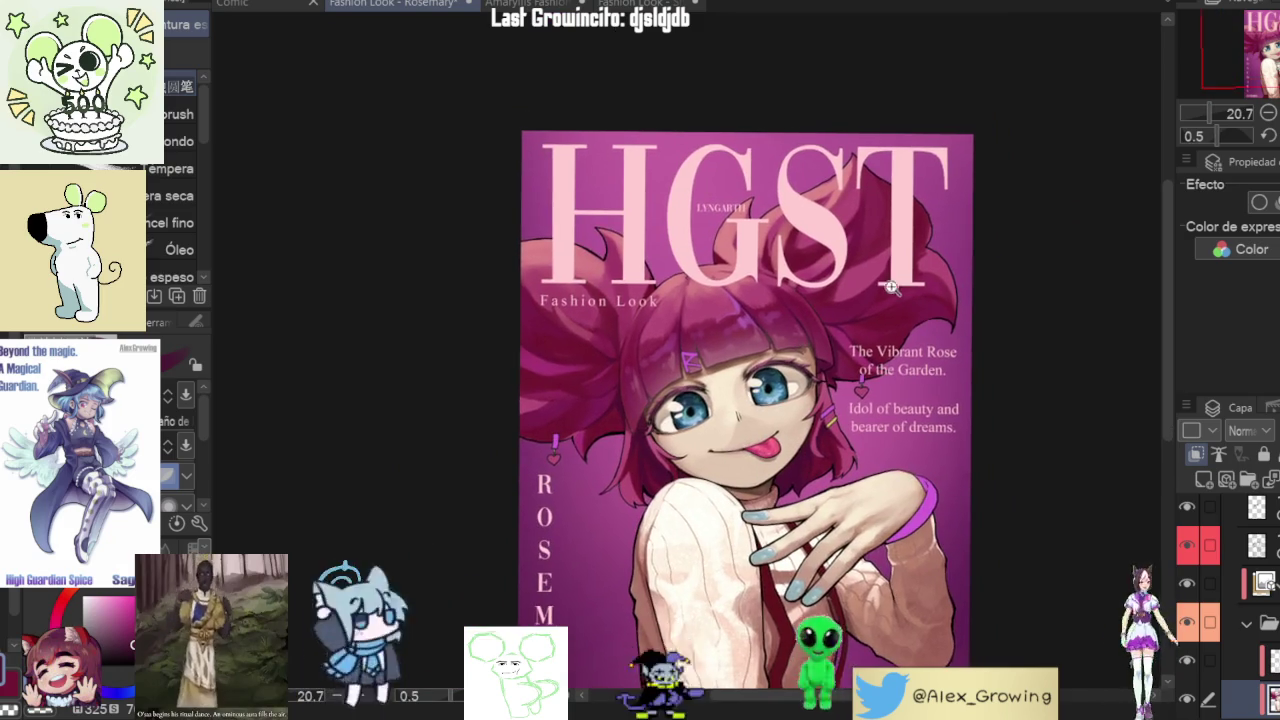
scroll(900, 300, up, 1)
mouse_move(868, 294)
mouse_down()
mouse_move(874, 366)
mouse_move(790, 410)
mouse_up()
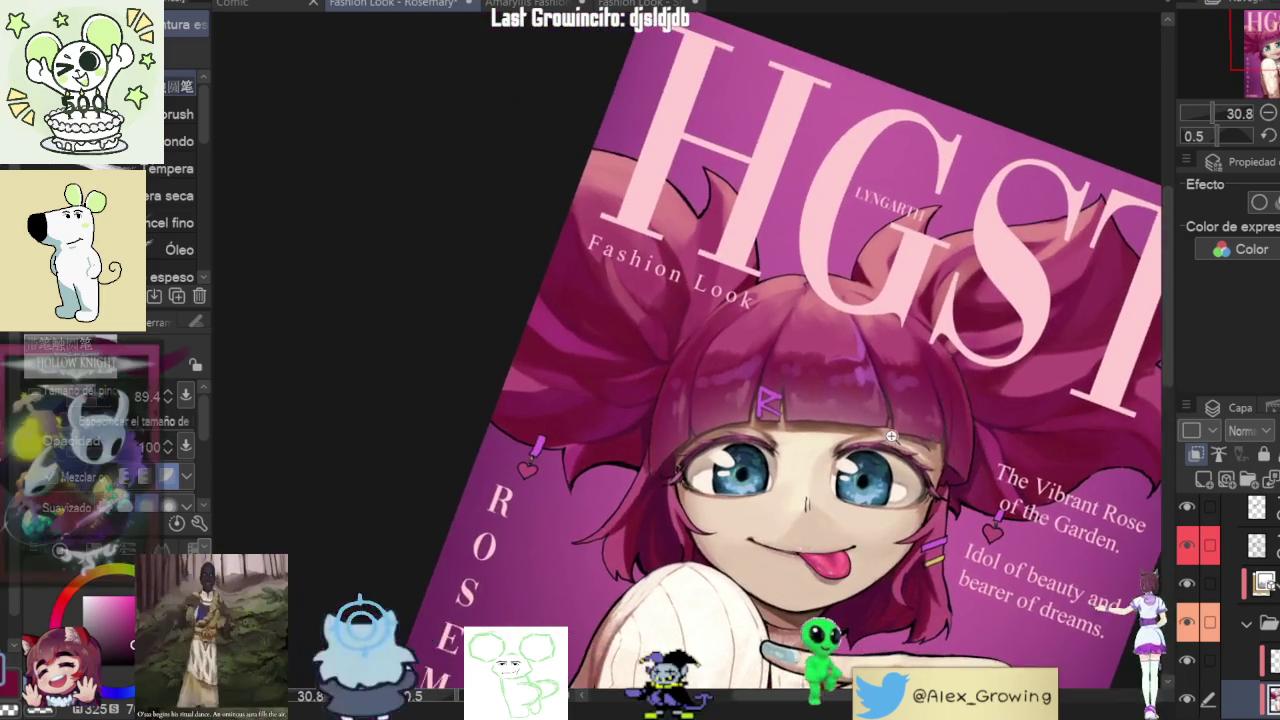
scroll(717, 442, up, 3)
scroll(717, 442, up, 1)
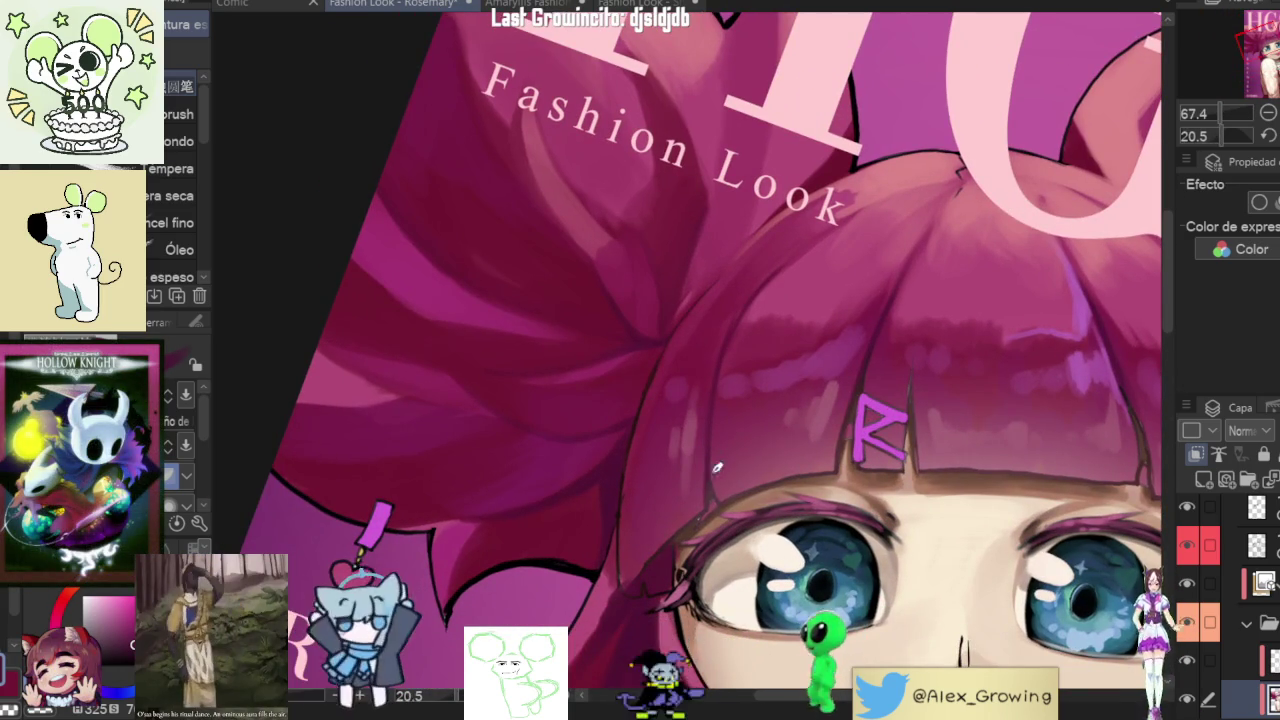
- Zoom and pan across both eyes to frame the eyelid edge under the pink bangs
scroll(713, 523, up, 2)
scroll(720, 480, down, 2)
scroll(730, 420, up, 2)
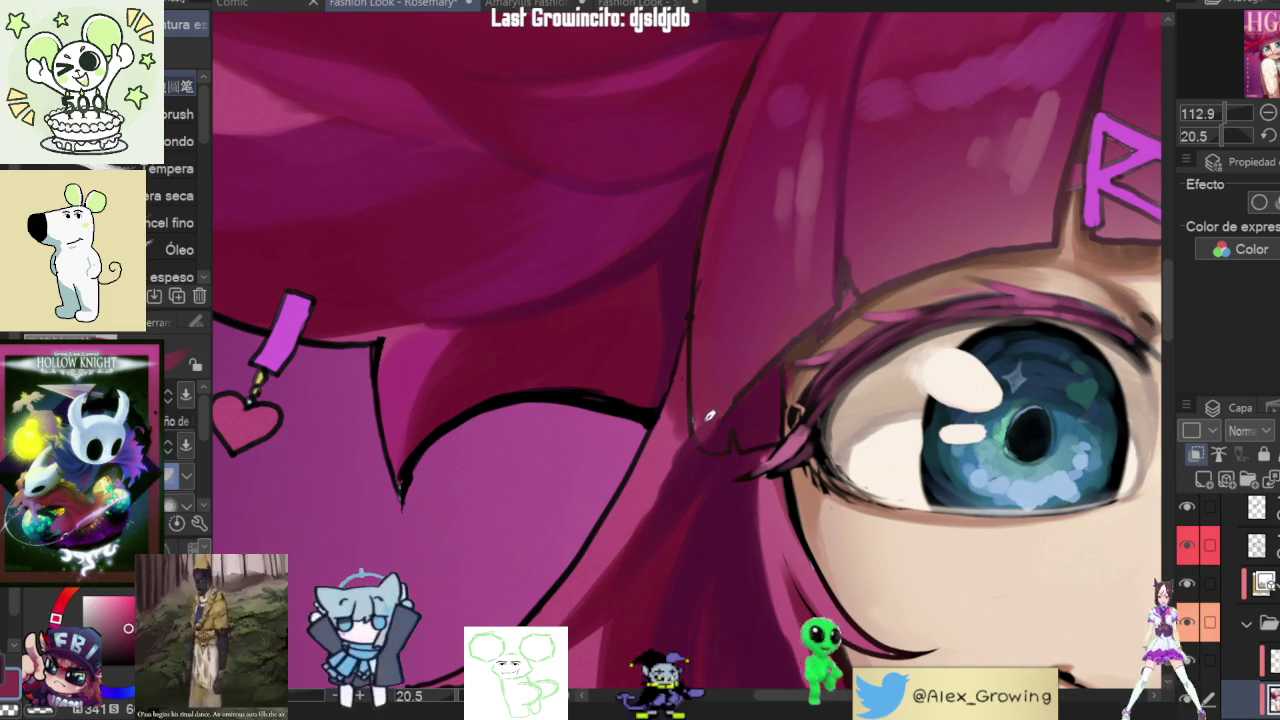
scroll(888, 416, down, 3)
scroll(888, 416, down, 2)
scroll(888, 416, up, 3)
scroll(965, 430, down, 1)
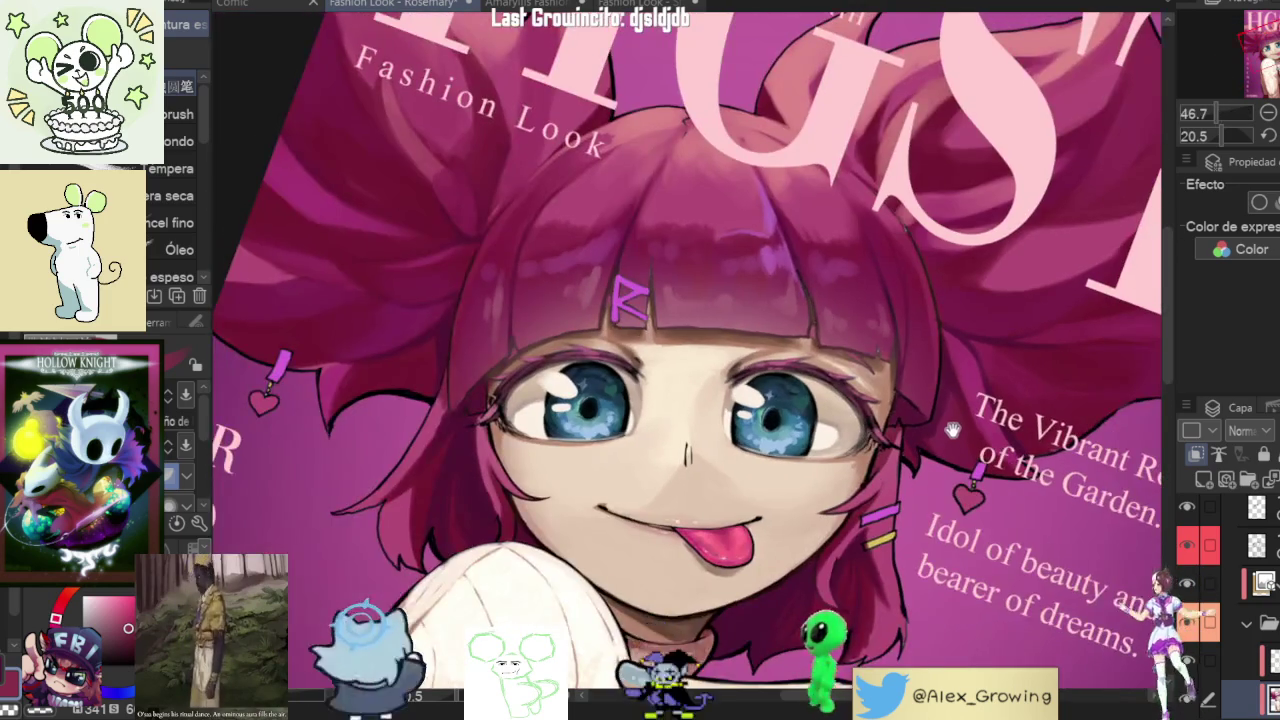
scroll(950, 435, up, 2)
scroll(900, 390, up, 1)
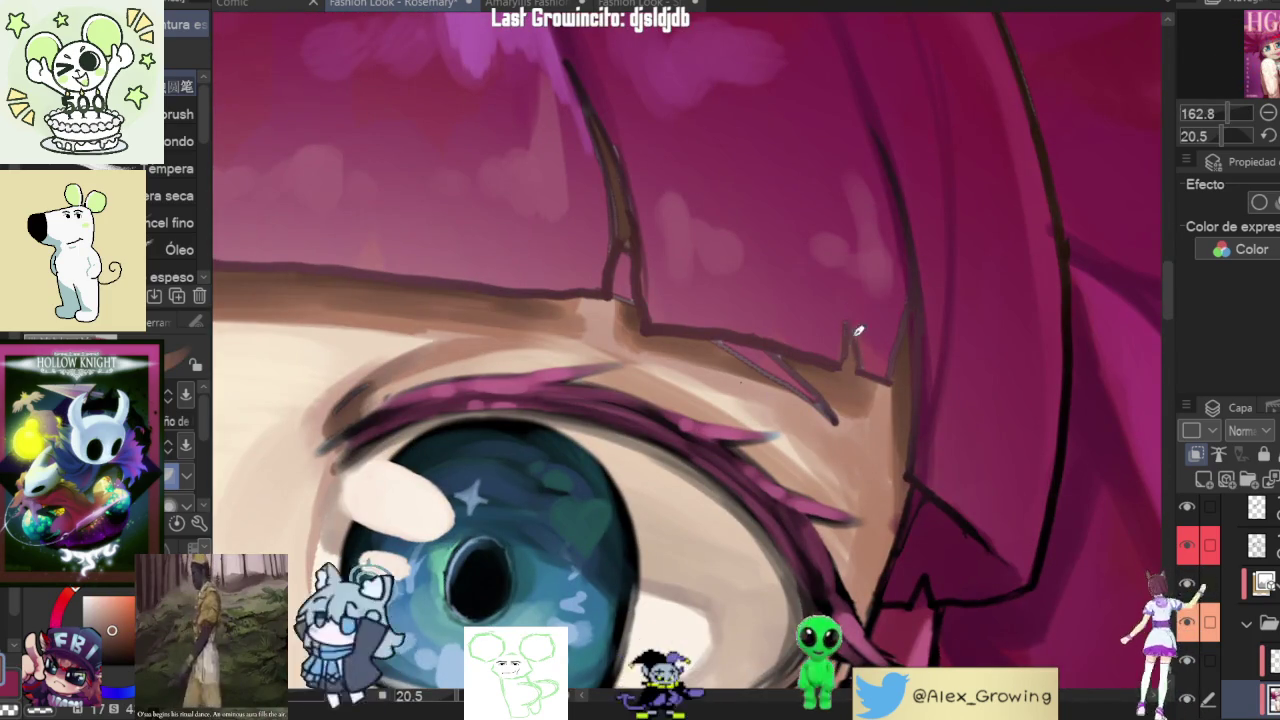
scroll(855, 338, down, 2)
drag(855, 338, 858, 432)
scroll(858, 432, up, 3)
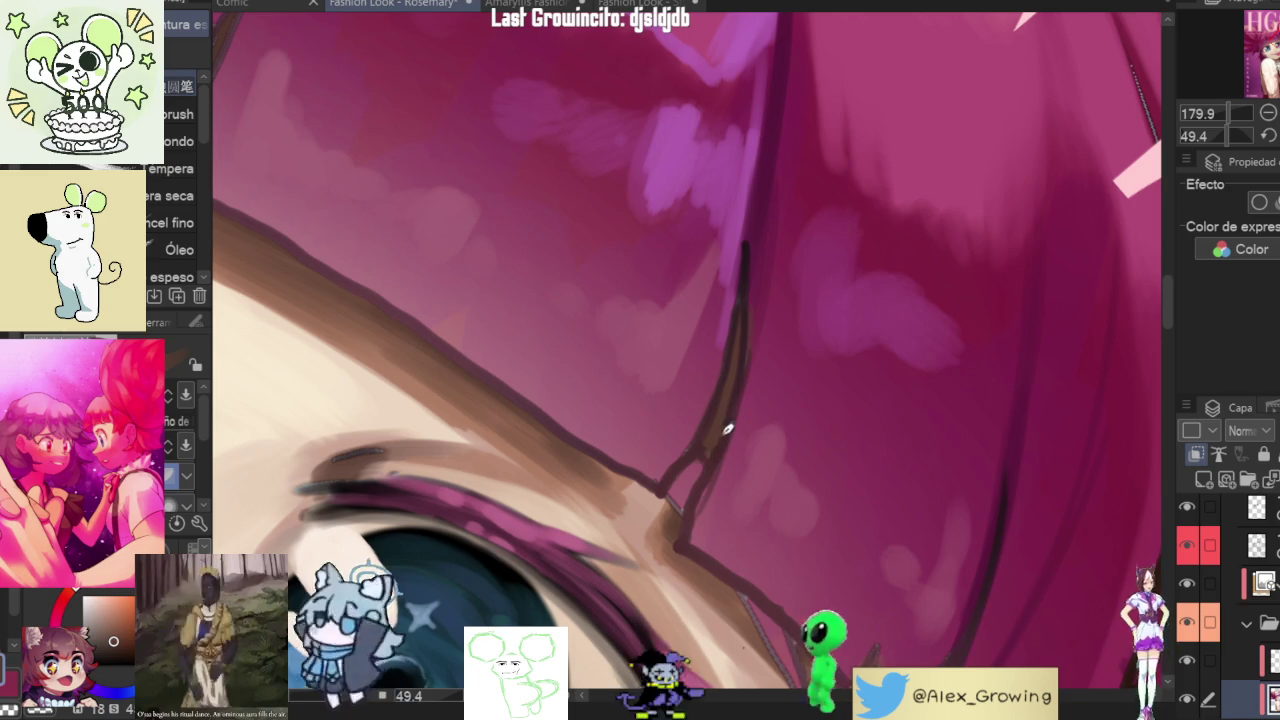
drag(786, 575, 779, 410)
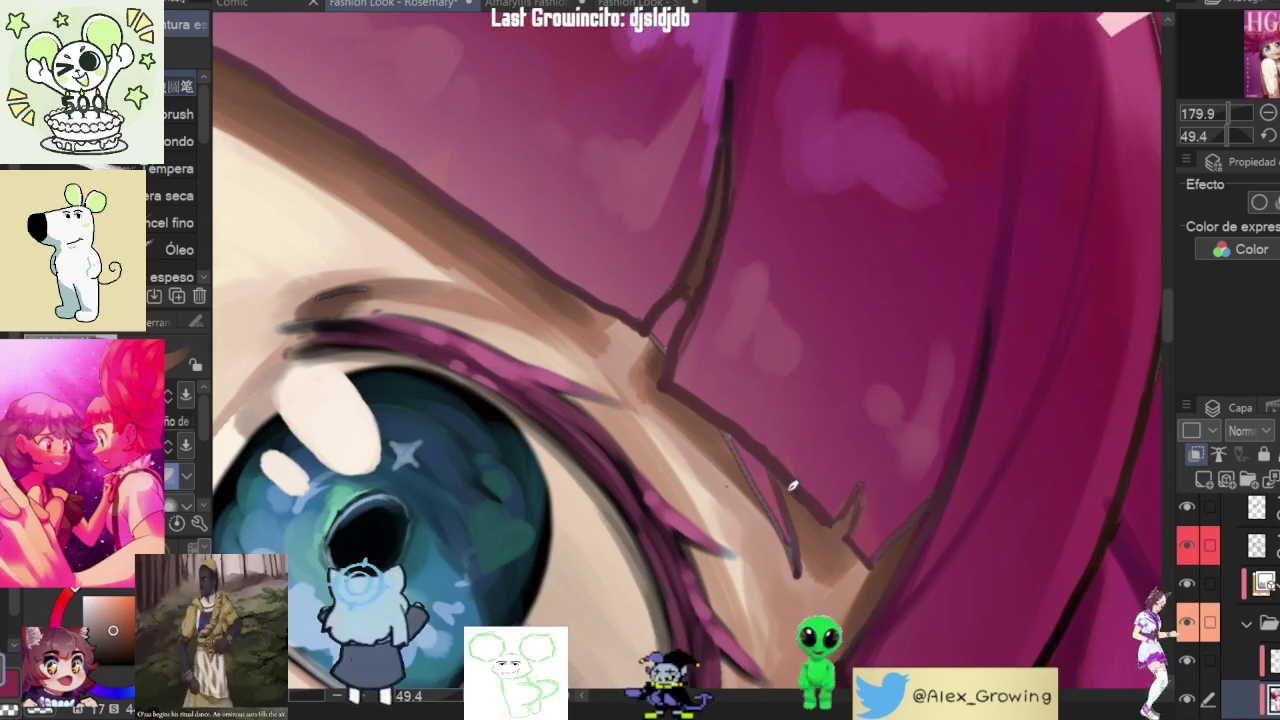
- Draw a thin dark line along the eyelid edge where it meets the bangs
drag(742, 454, 799, 536)
scroll(773, 507, down, 5)
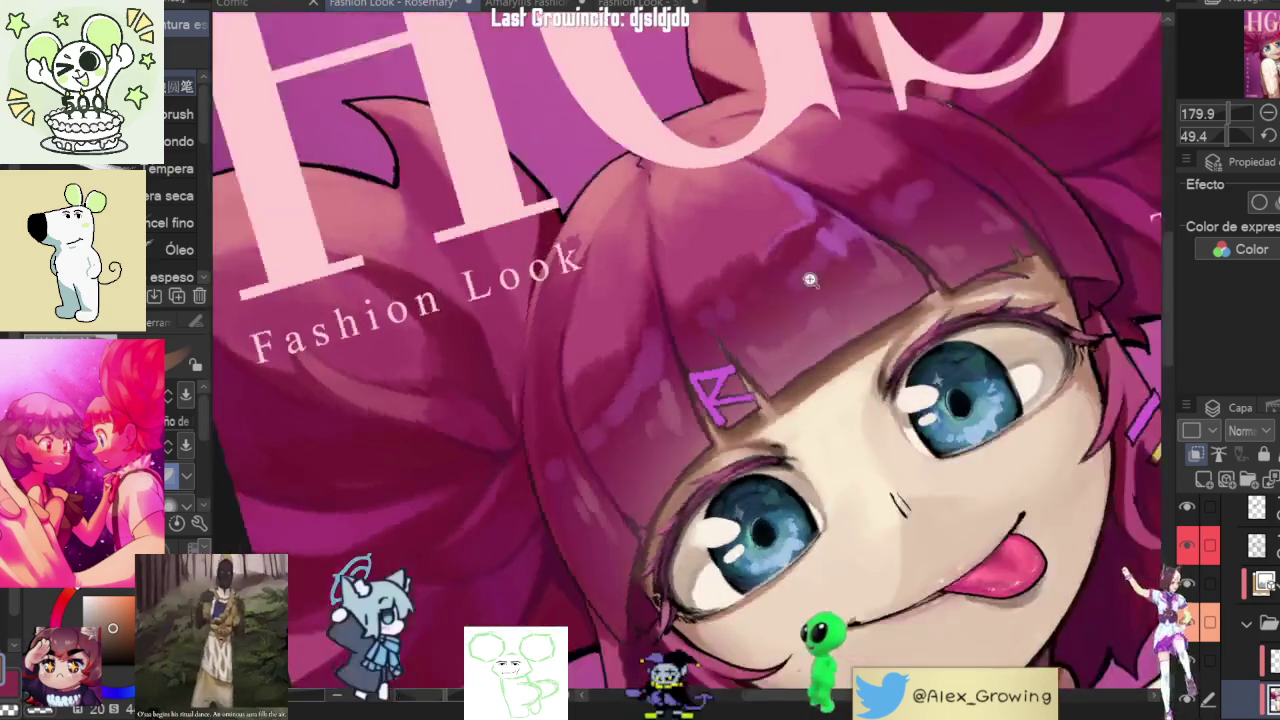
scroll(770, 420, up, 5)
scroll(766, 391, up, 3)
scroll(766, 391, up, 2)
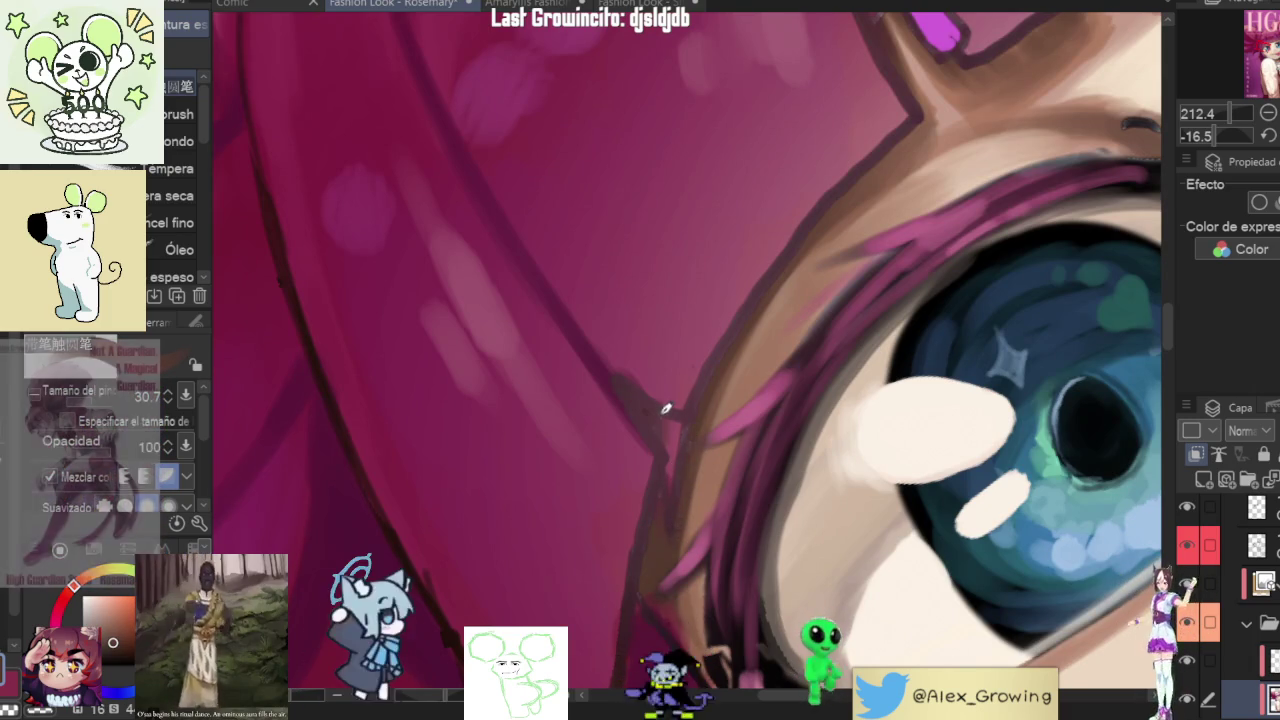
scroll(648, 595, down, 5)
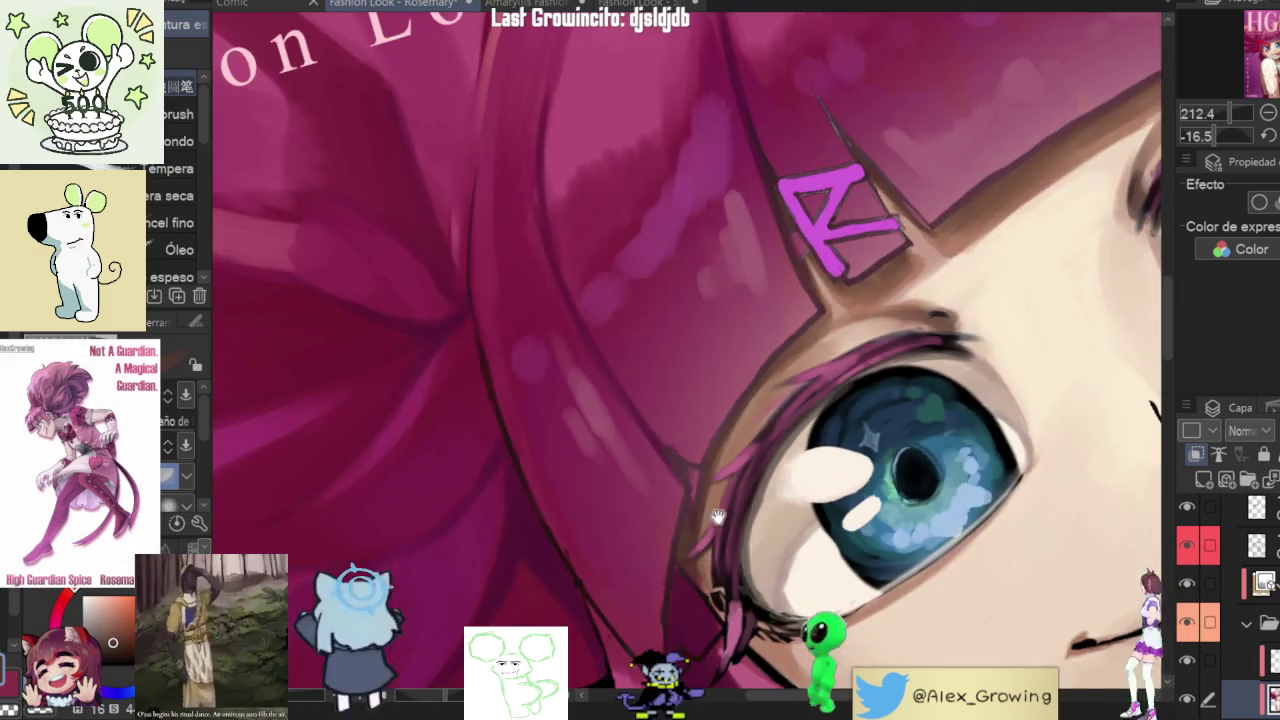
scroll(849, 471, up, 4)
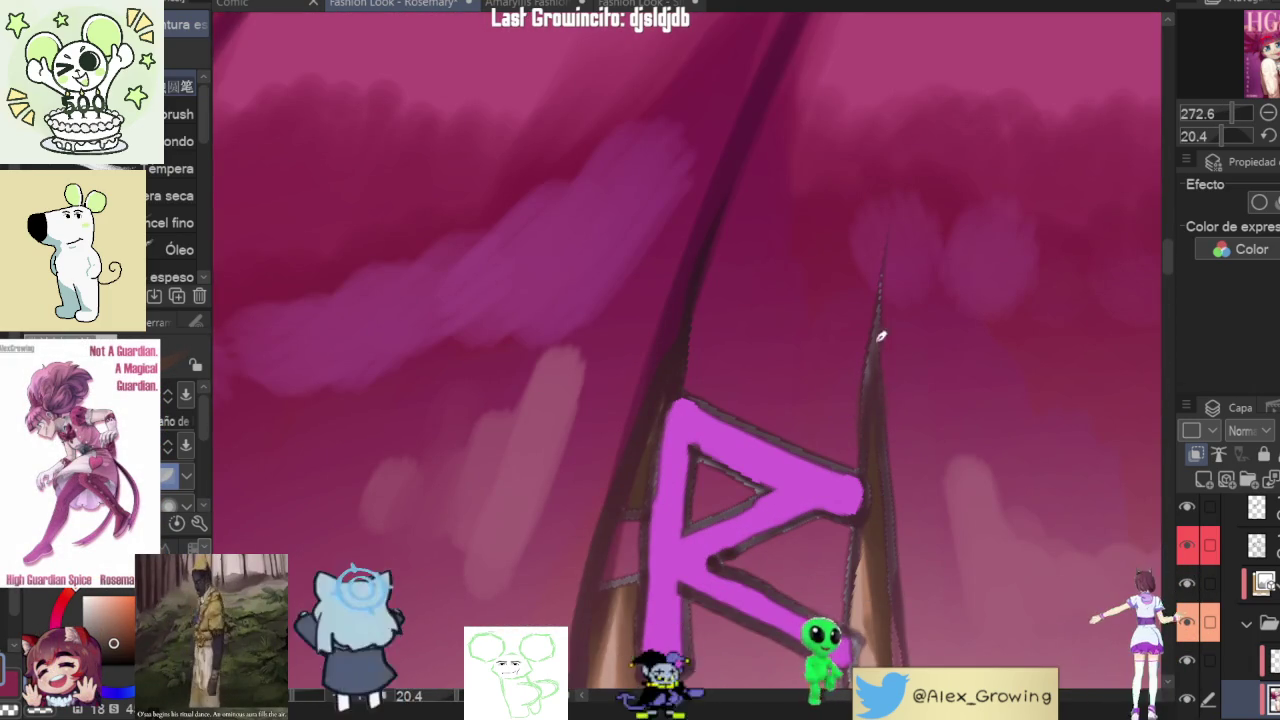
scroll(867, 373, down, 3)
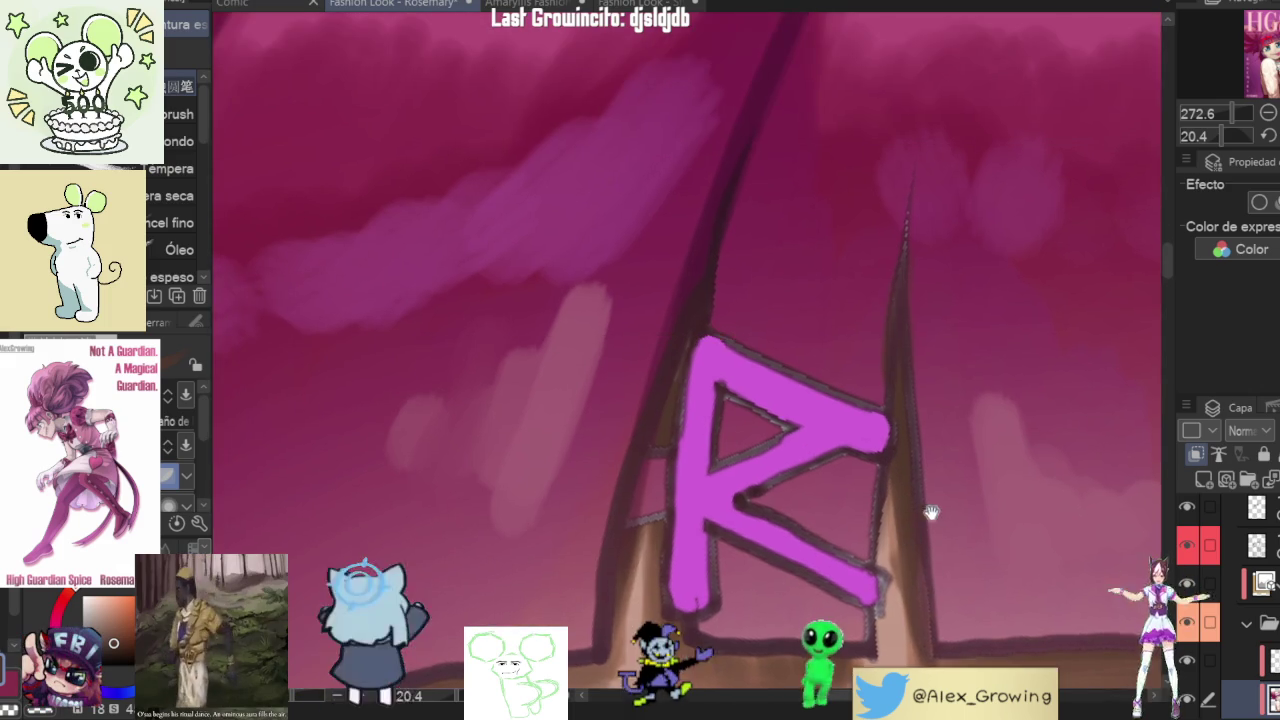
drag(929, 514, 786, 334)
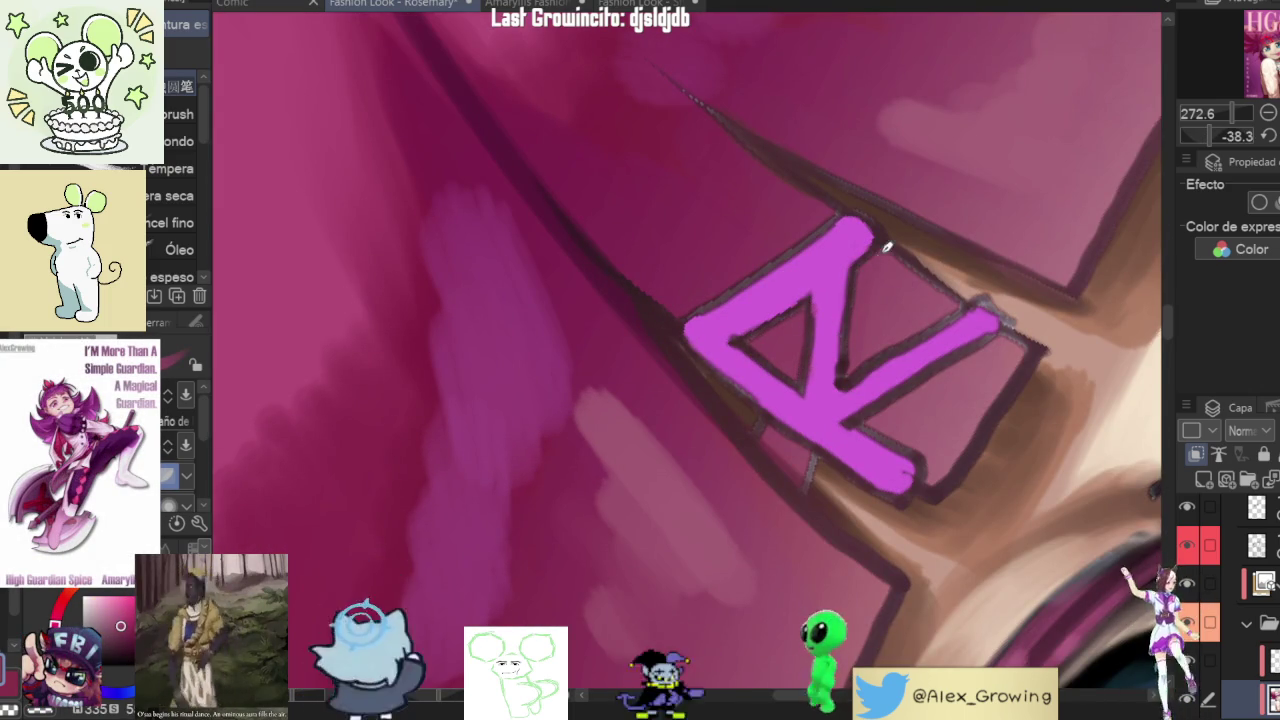
drag(881, 254, 711, 496)
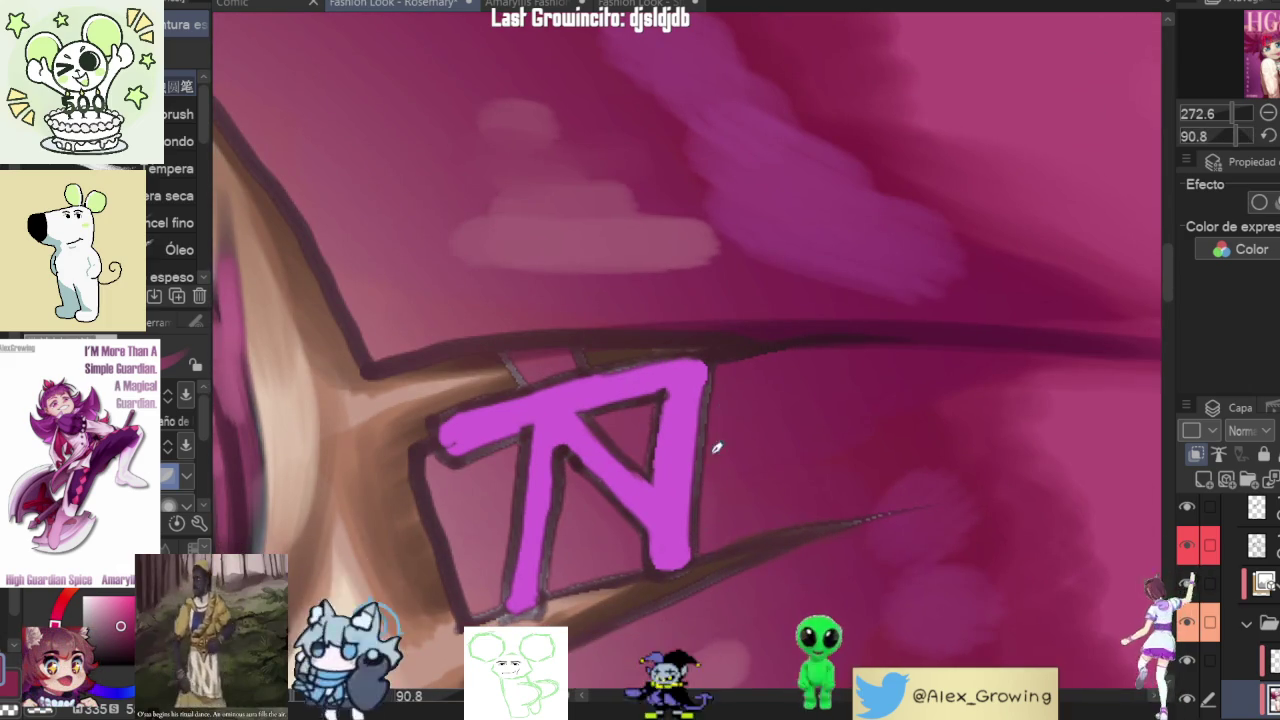
mouse_move(732, 370)
mouse_down()
mouse_move(840, 271)
mouse_move(731, 389)
mouse_up()
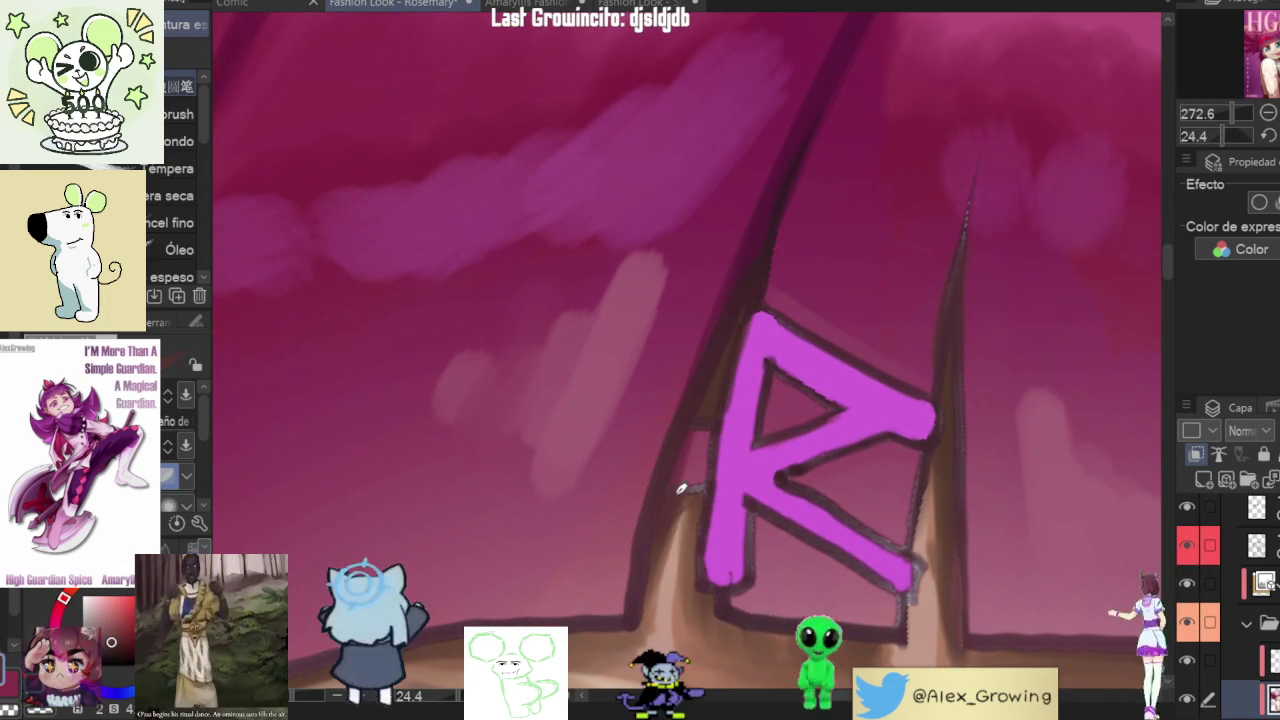
scroll(804, 400, down, 3)
scroll(804, 400, down, 5)
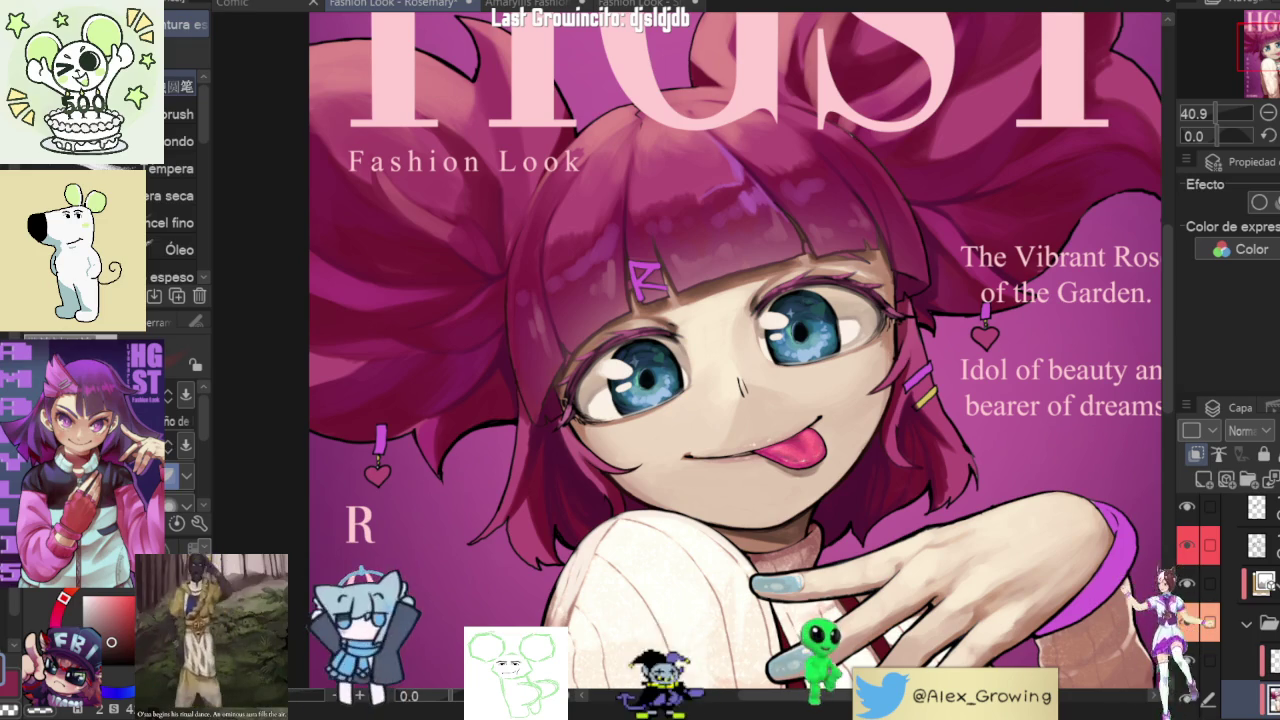
text(O)
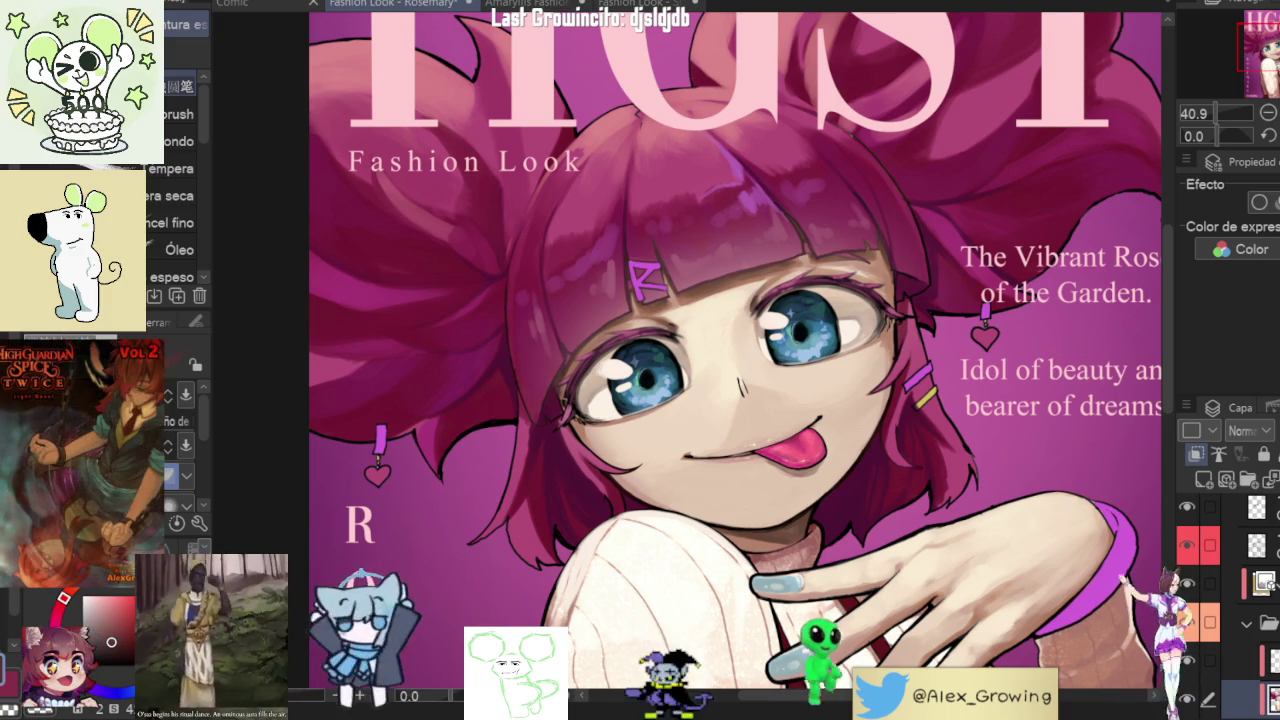
key(ctrl+y)
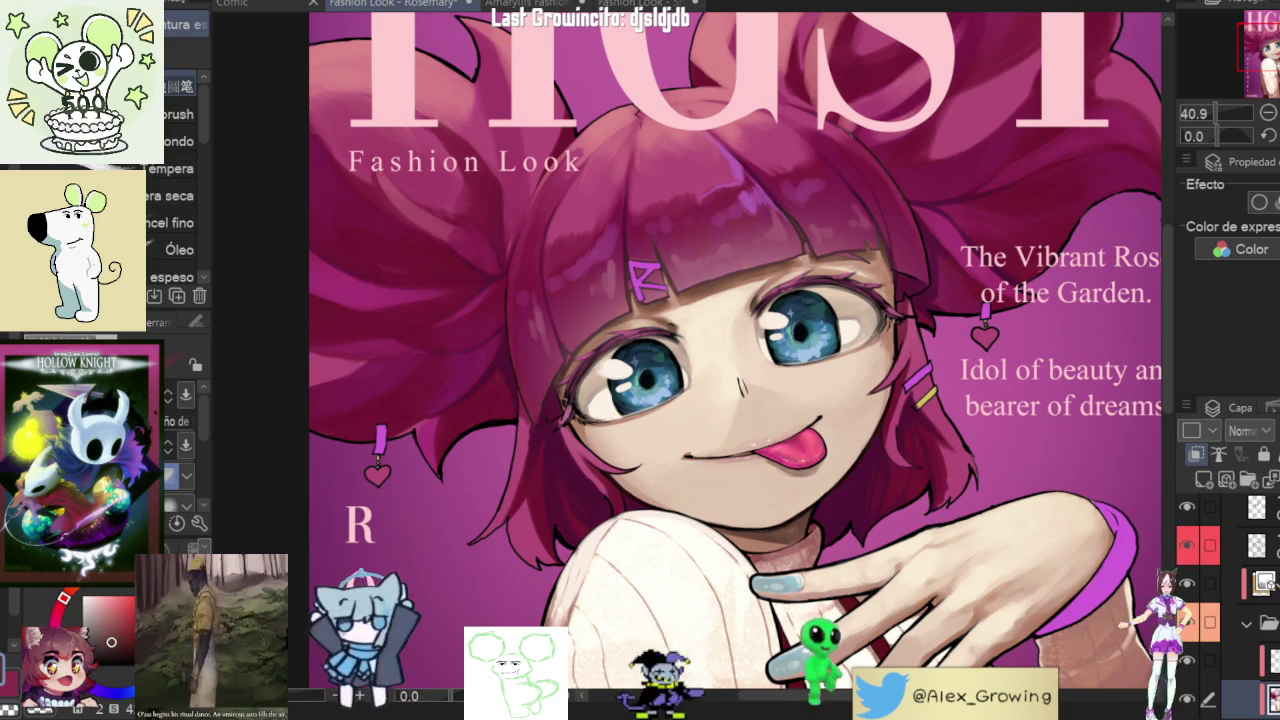
scroll(735, 360, down, 3)
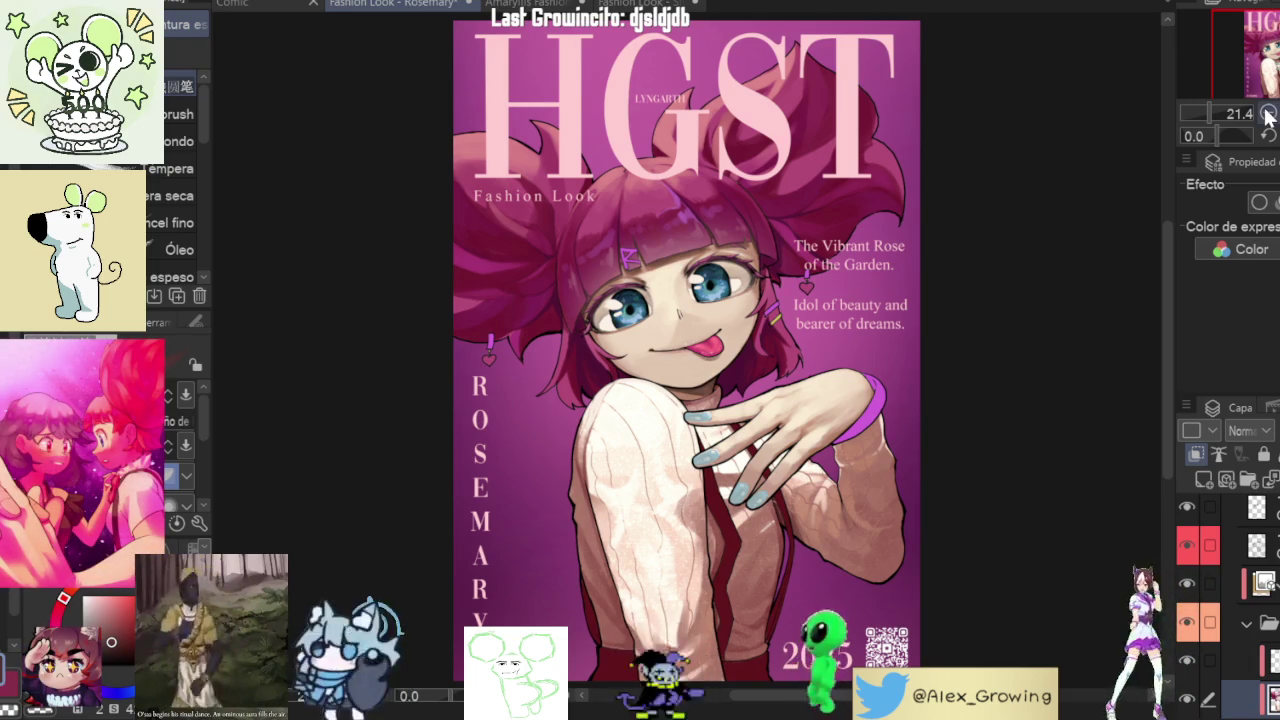
scroll(692, 357, up, 5)
scroll(692, 357, down, 1)
scroll(692, 357, down, 3)
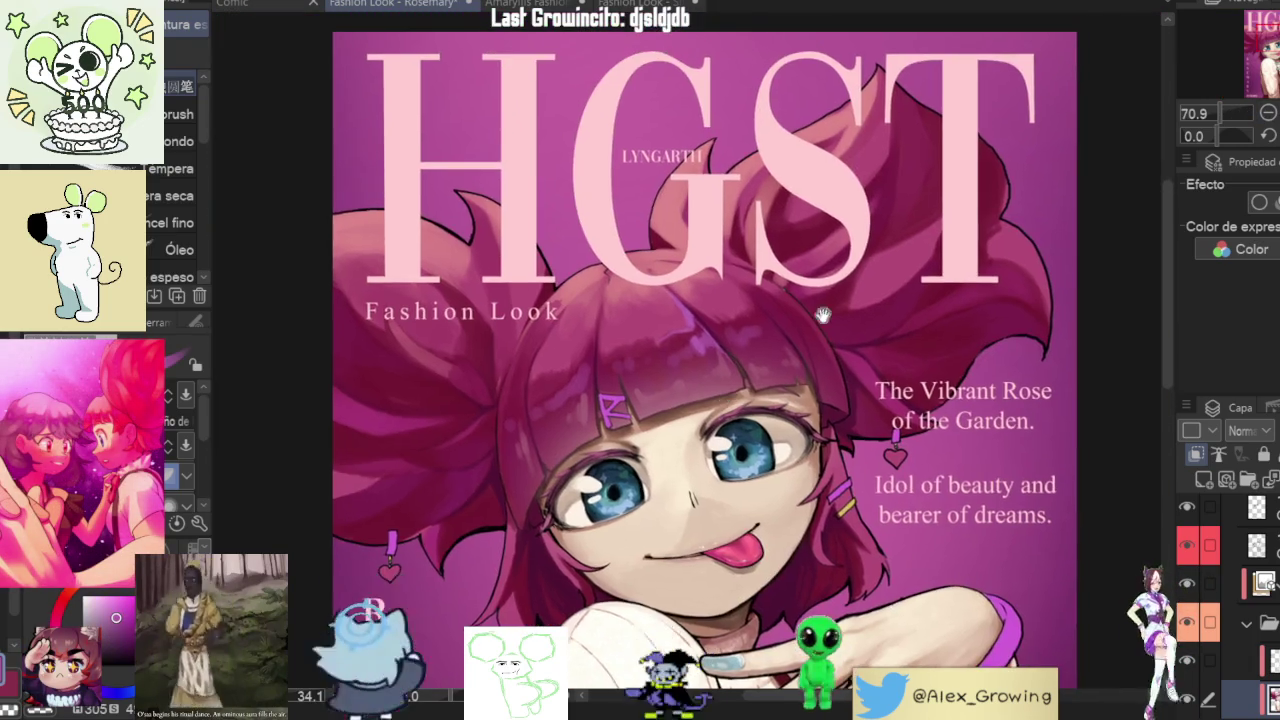
drag(692, 357, 640, 160)
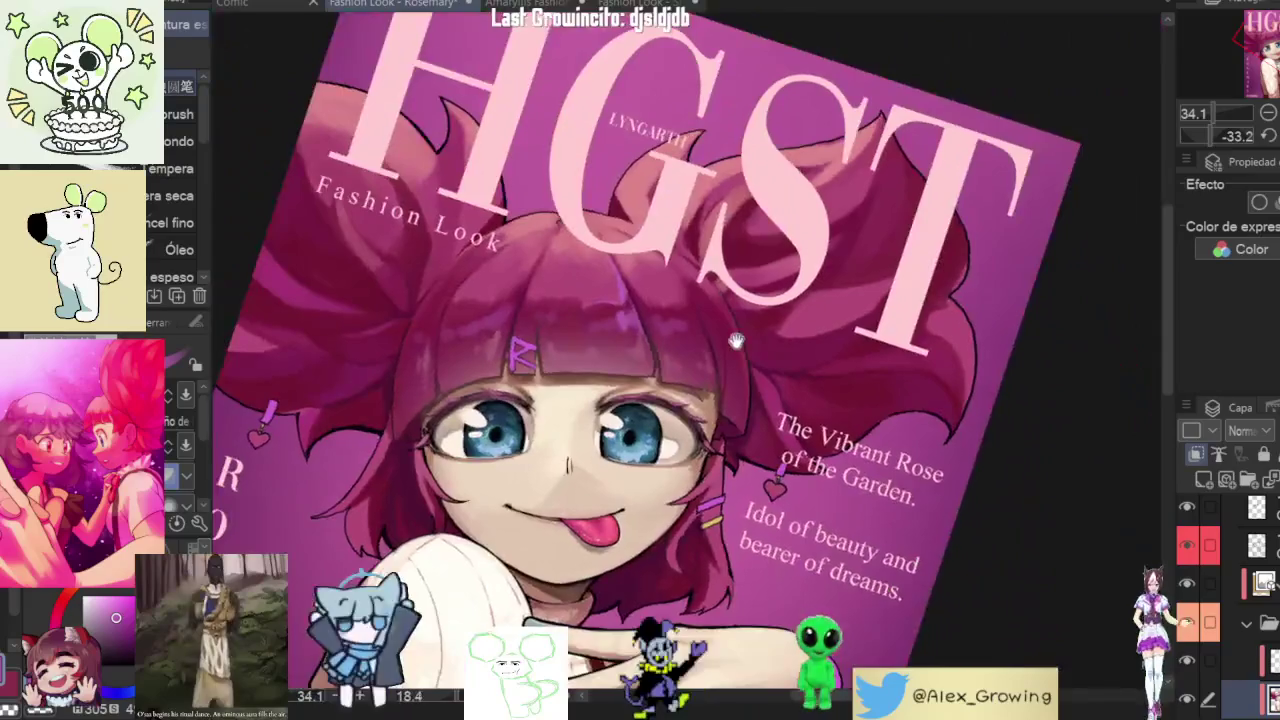
mouse_move(640, 160)
mouse_down()
mouse_move(832, 313)
mouse_move(790, 285)
mouse_up()
scroll(790, 285, up, 2)
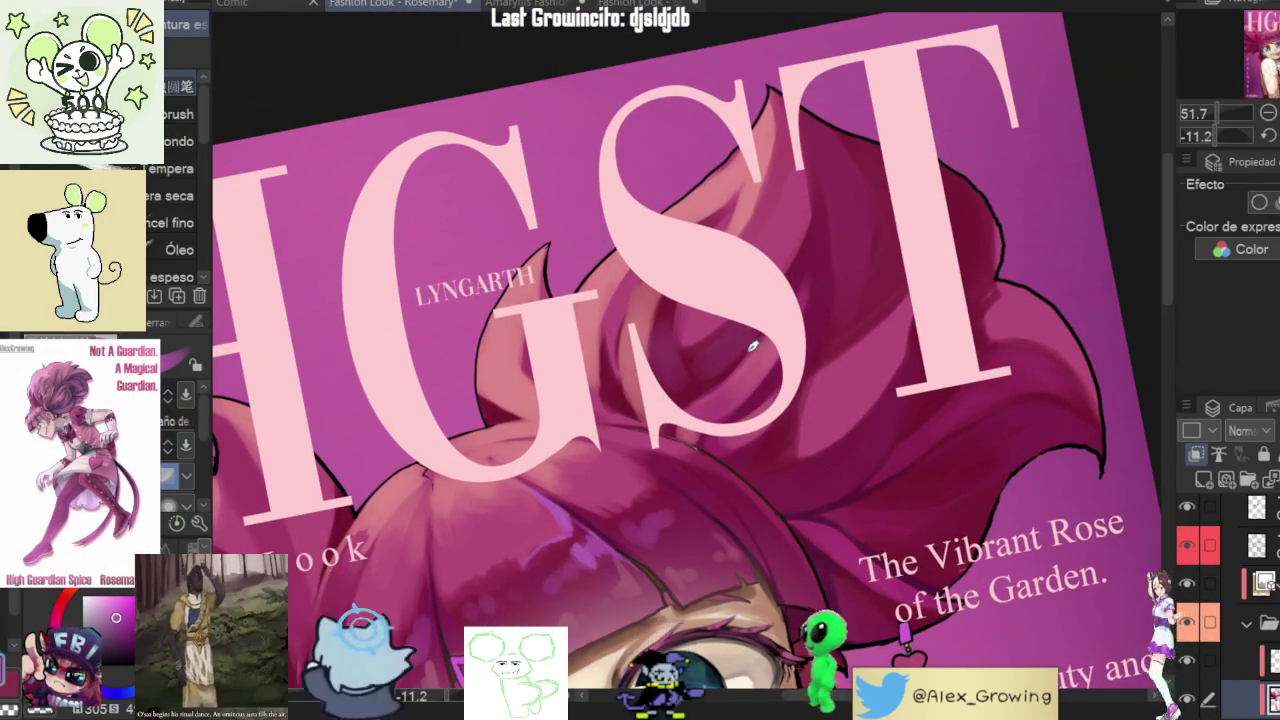
drag(915, 240, 851, 275)
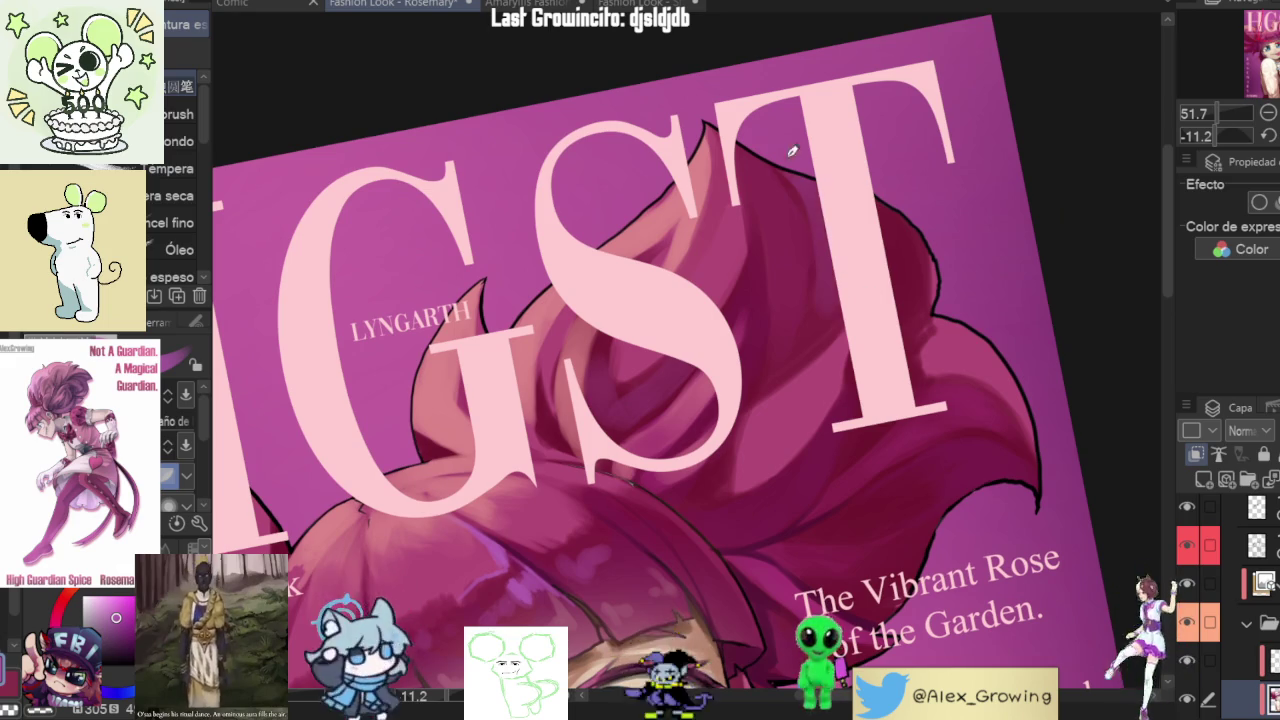
scroll(850, 172, down, 3)
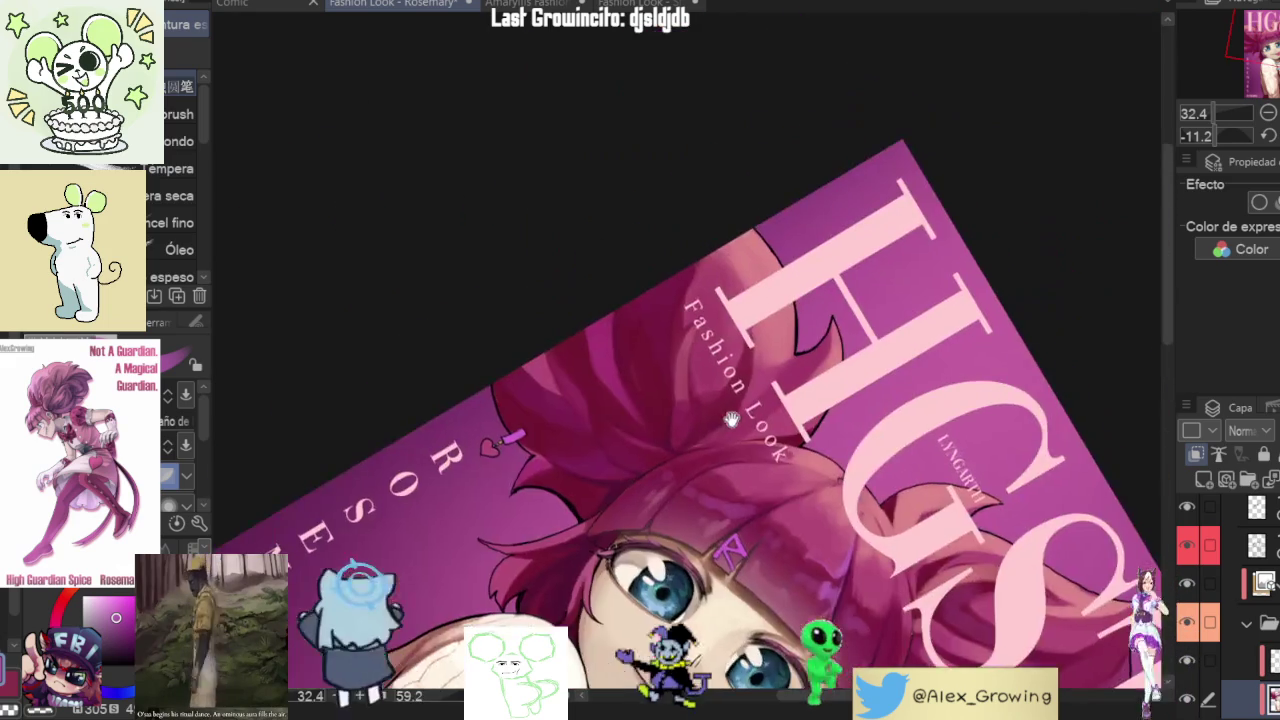
mouse_move(850, 172)
mouse_down()
mouse_move(693, 303)
mouse_move(803, 250)
mouse_up()
scroll(803, 250, up, 2)
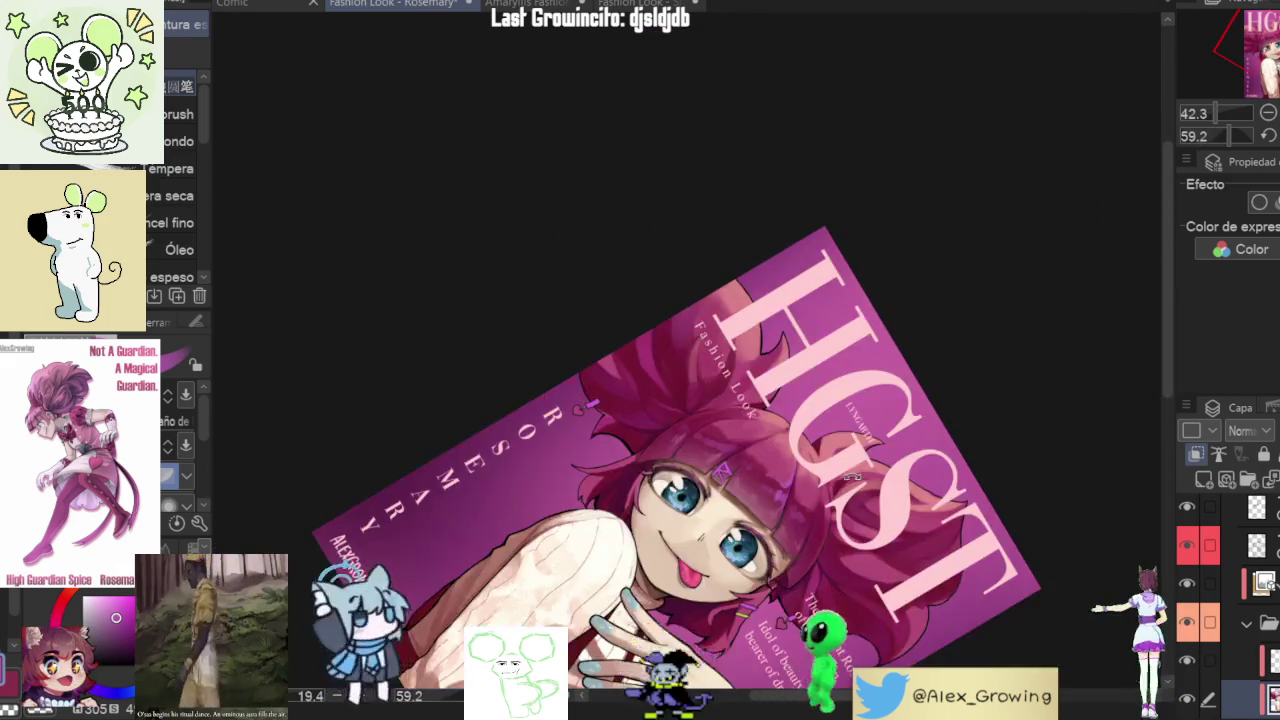
scroll(803, 250, down, 3)
scroll(853, 256, up, 1)
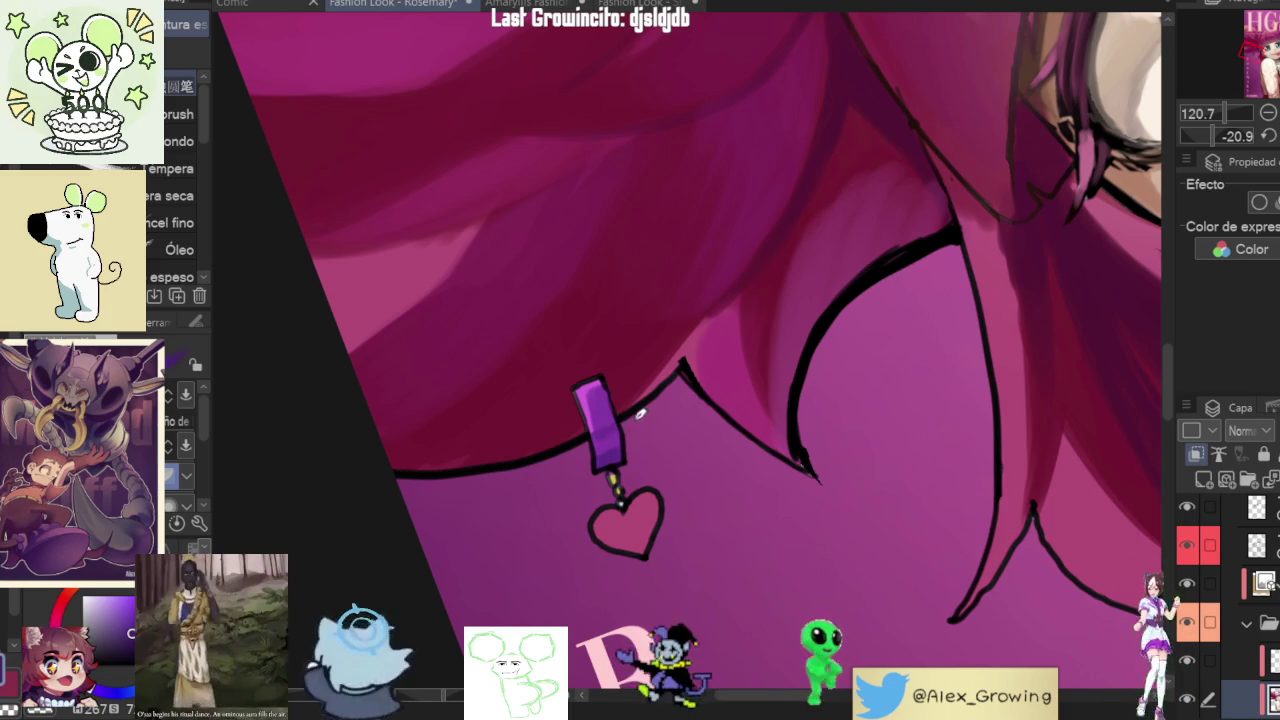
scroll(640, 432, down, 5)
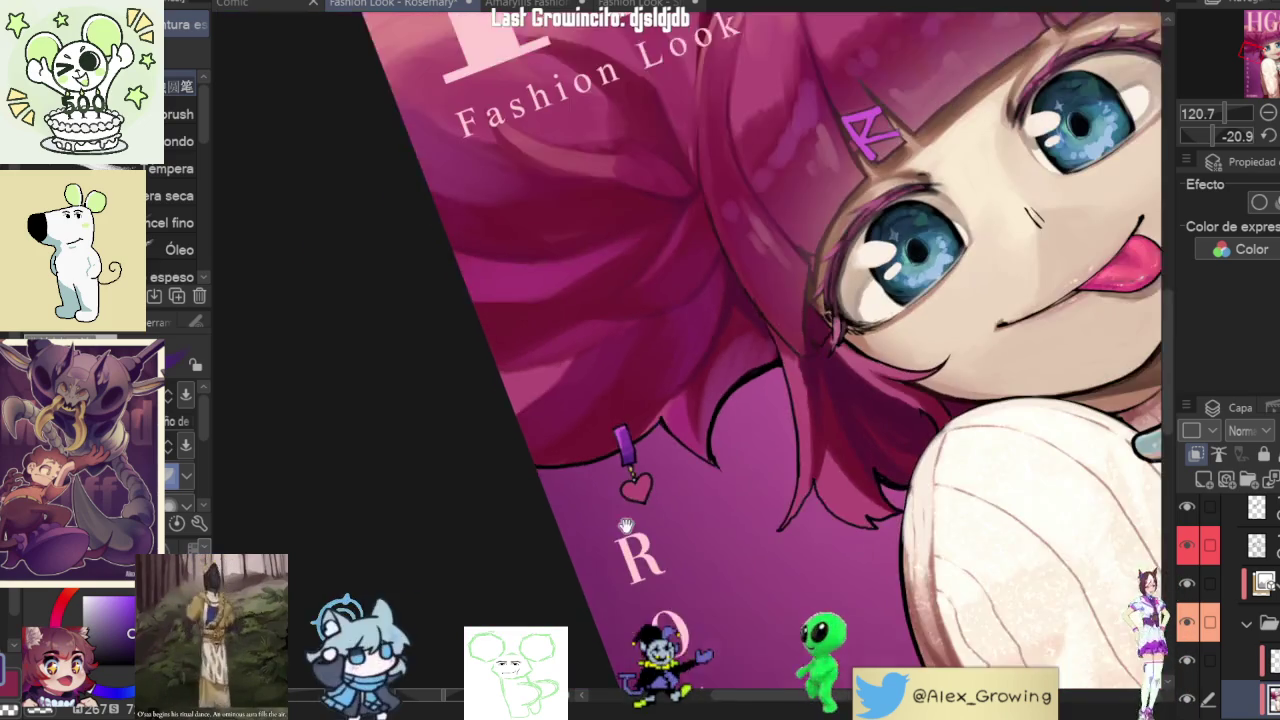
scroll(796, 234, up, 2)
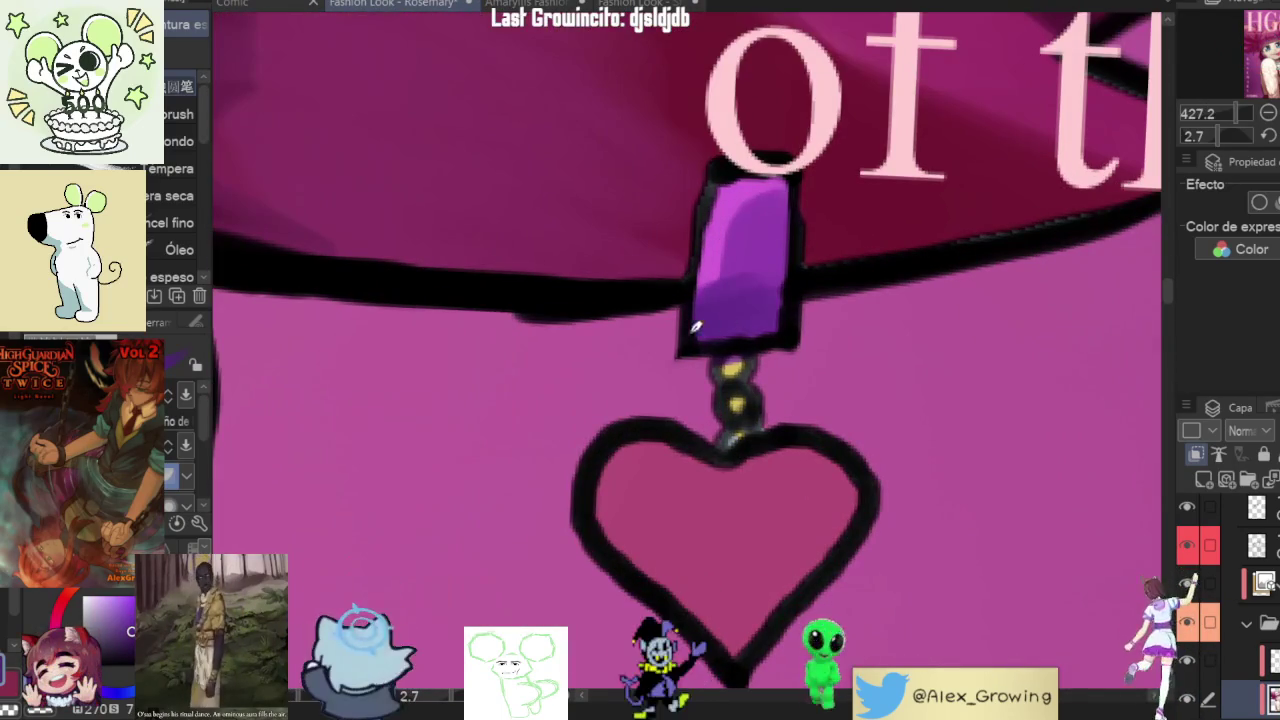
- Paint darker shading into the purple earring gem, undoing one stray stroke over the bead
drag(696, 326, 762, 314)
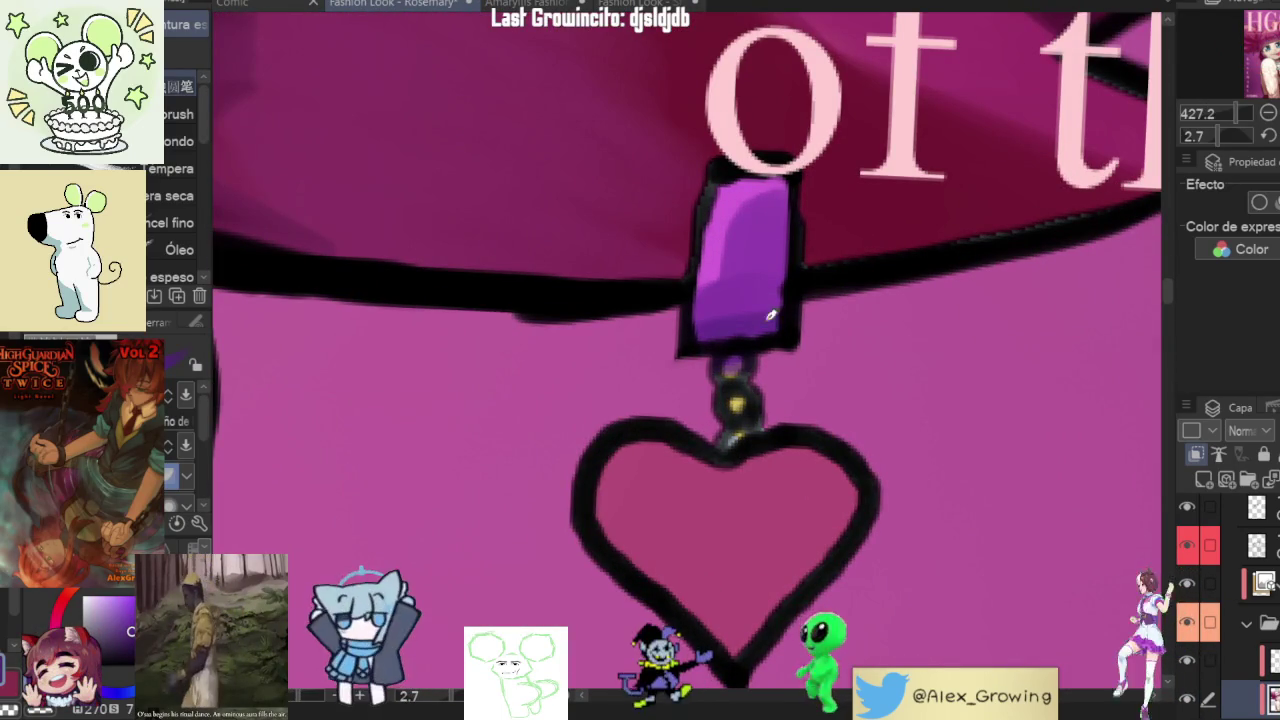
key(ctrl+z)
key(ctrl+z)
drag(700, 285, 769, 276)
scroll(722, 331, down, 10)
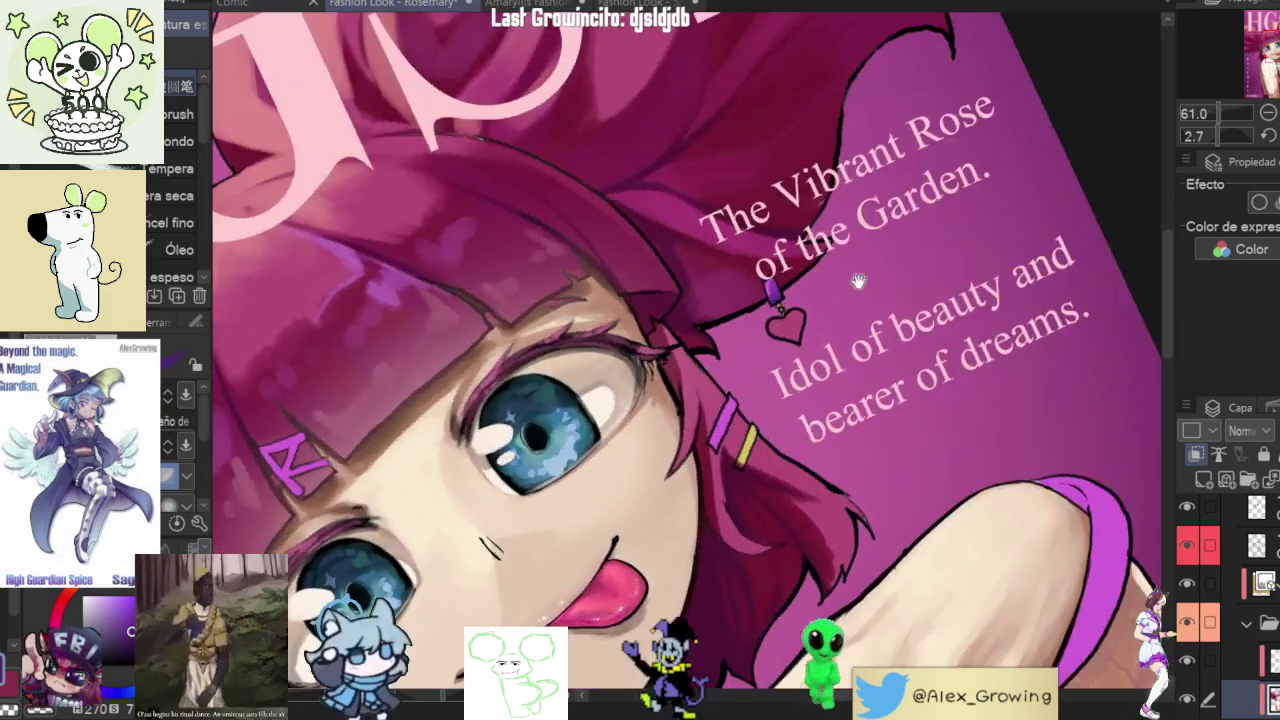
mouse_move(722, 331)
mouse_down()
mouse_move(865, 289)
mouse_move(853, 330)
mouse_move(623, 371)
mouse_up()
scroll(853, 330, up, 2)
scroll(582, 433, up, 4)
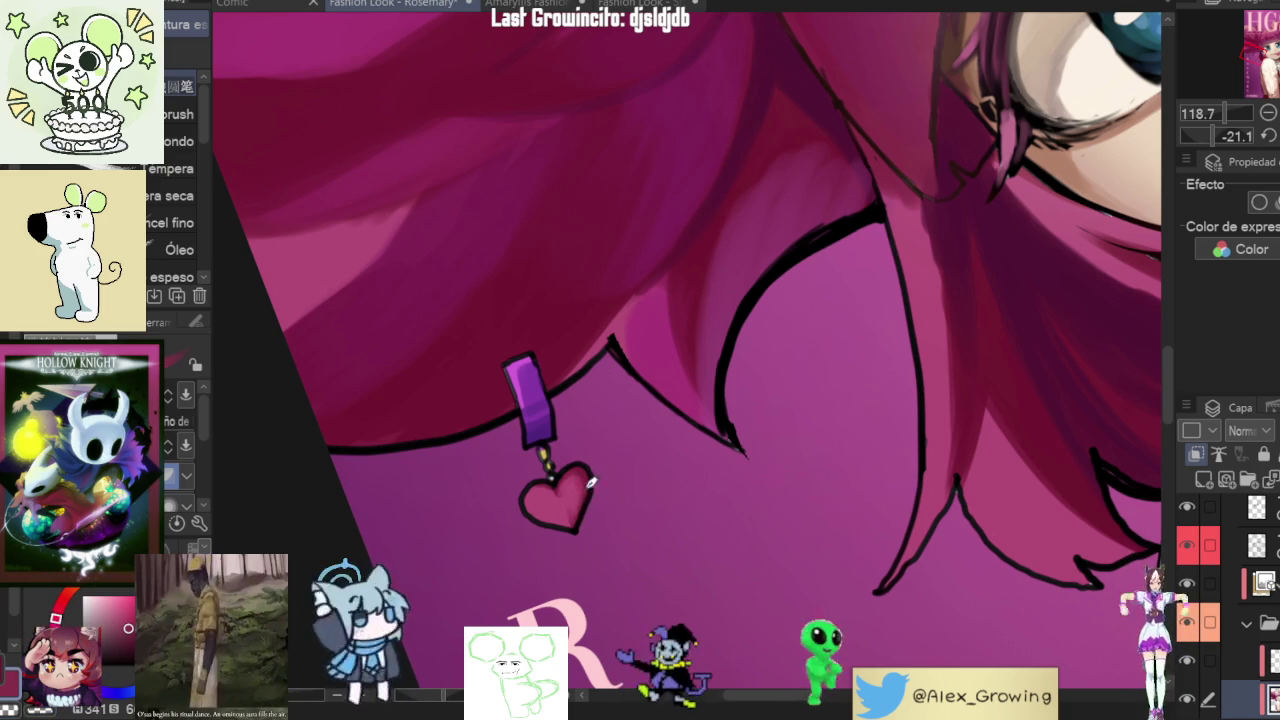
- Review the whole cover, then add a lighter pink highlight stroke to the earring heart
scroll(574, 456, down, 4)
scroll(600, 500, down, 2)
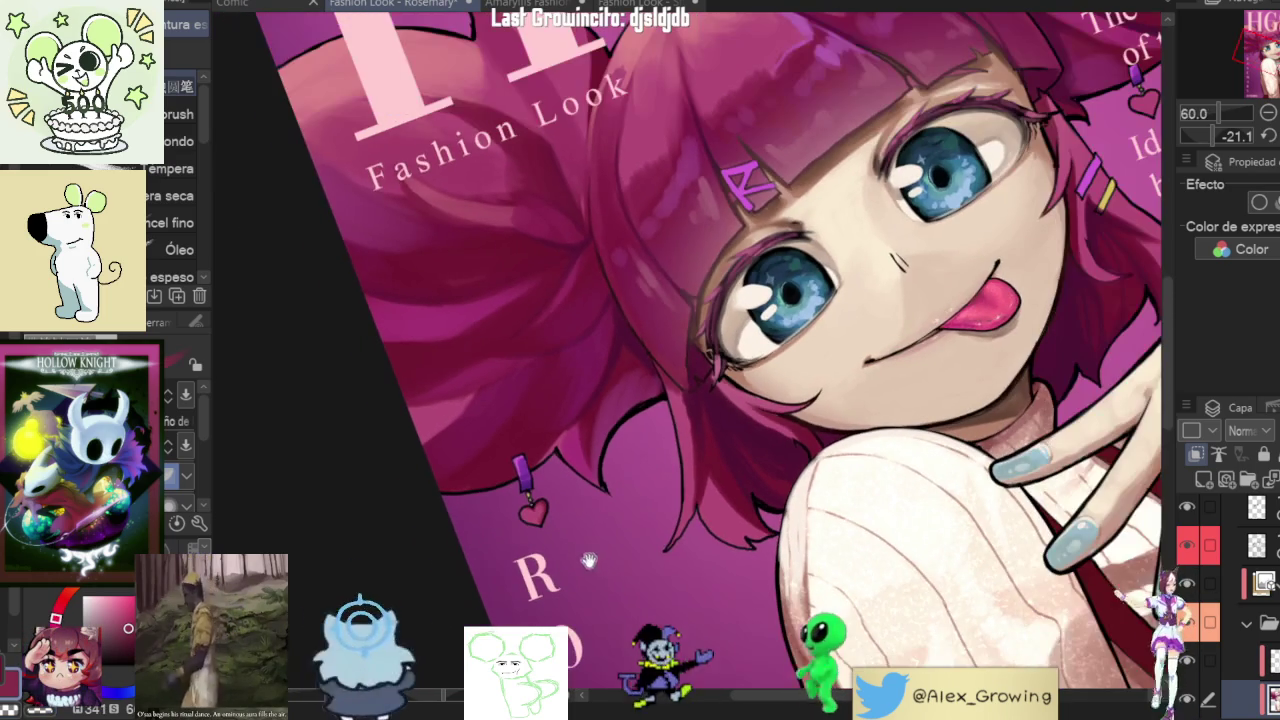
scroll(533, 508, up, 8)
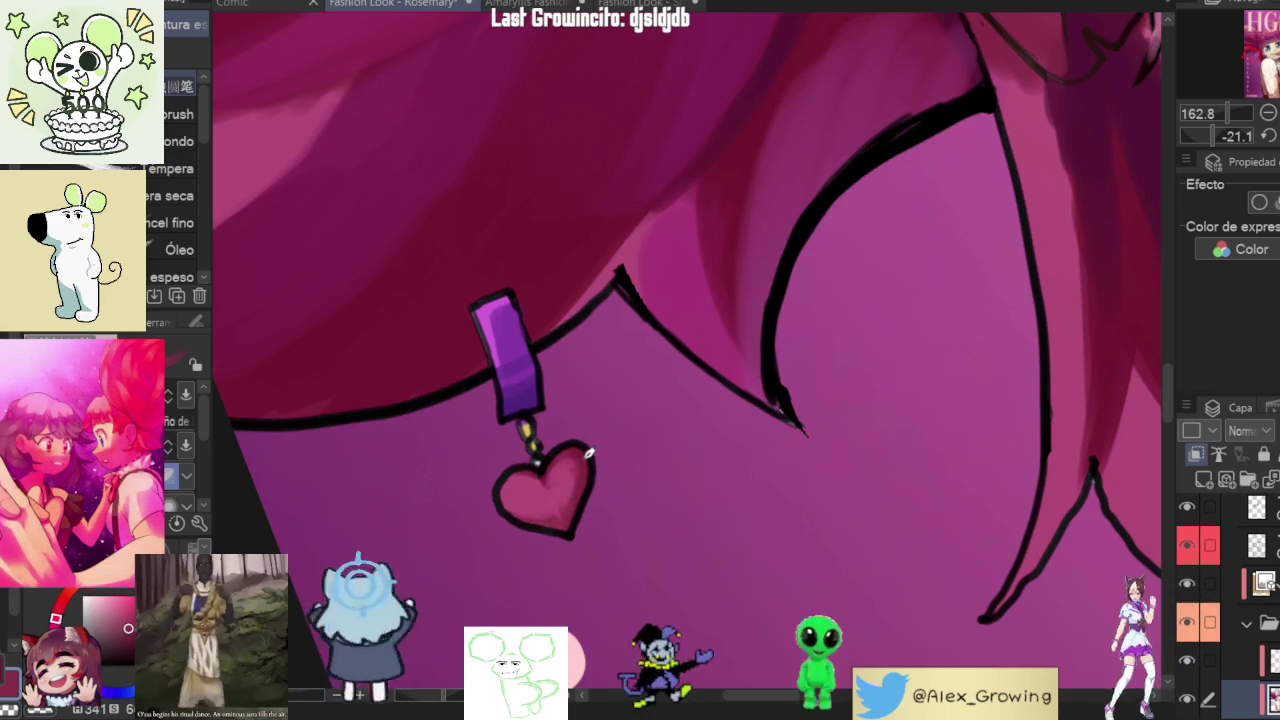
scroll(594, 456, down, 5)
scroll(620, 470, down, 3)
scroll(632, 473, down, 4)
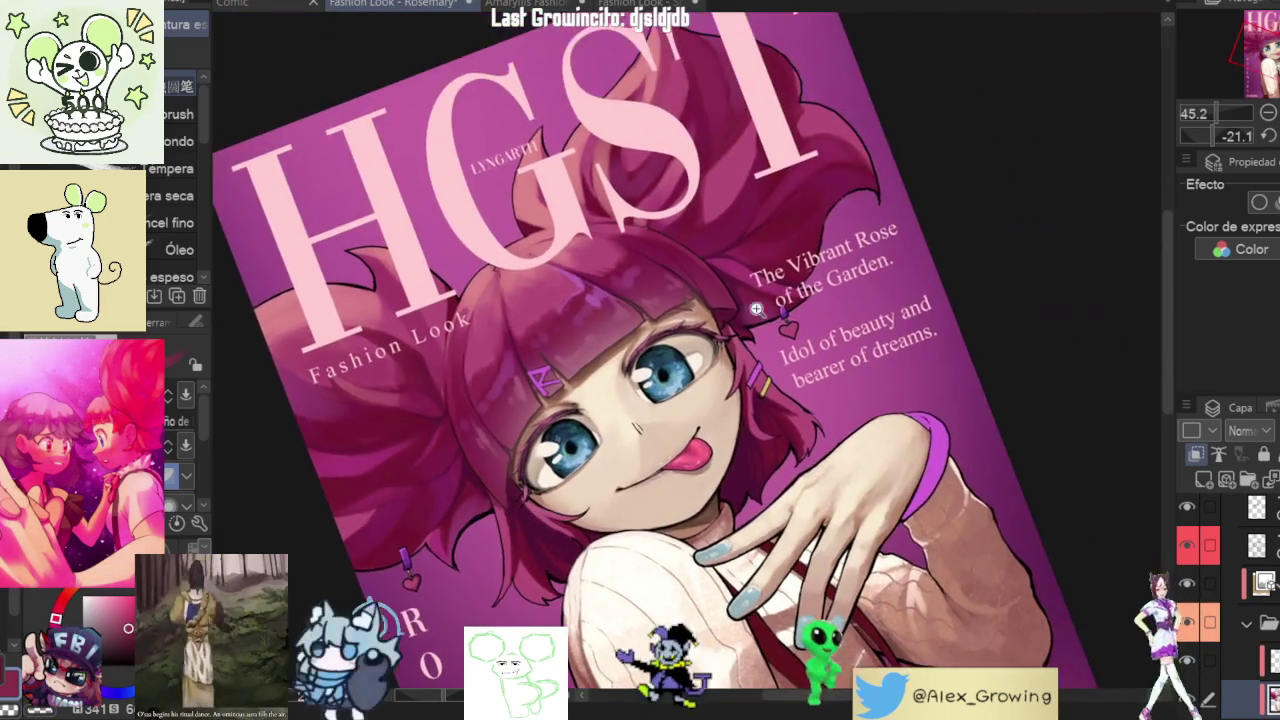
scroll(800, 450, up, 5)
scroll(866, 447, up, 7)
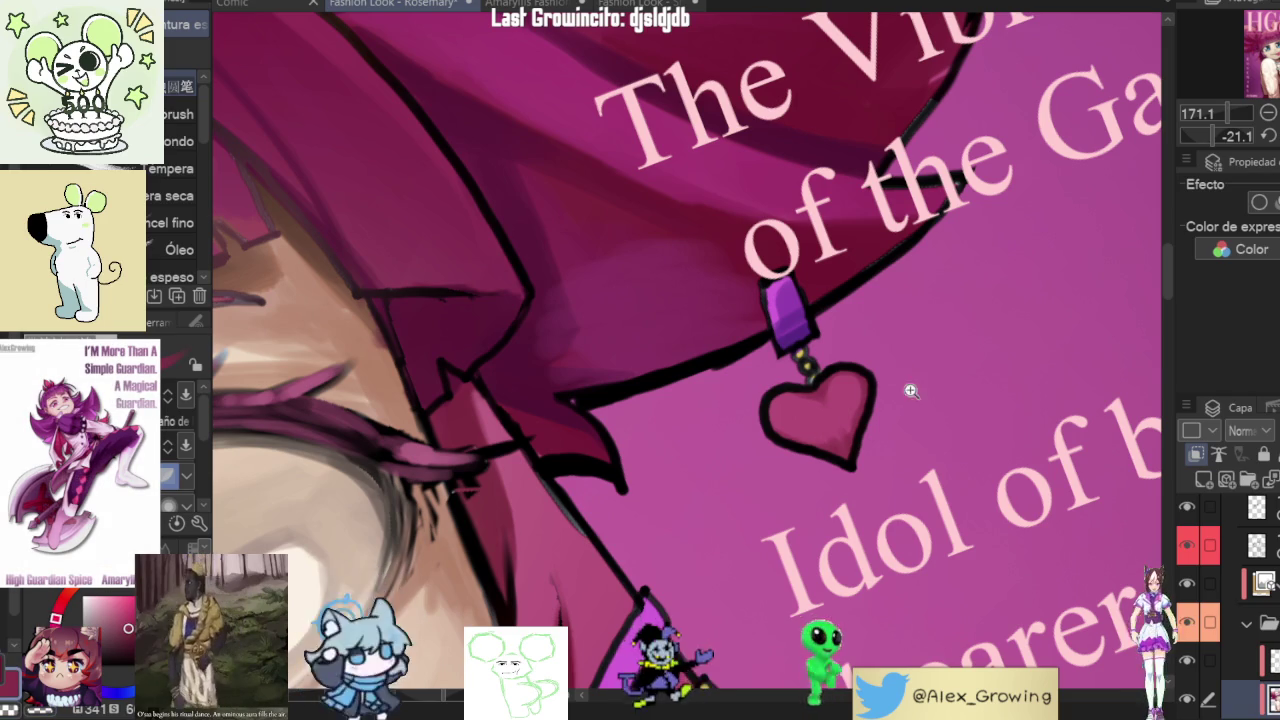
scroll(905, 395, down, 2)
scroll(880, 440, down, 2)
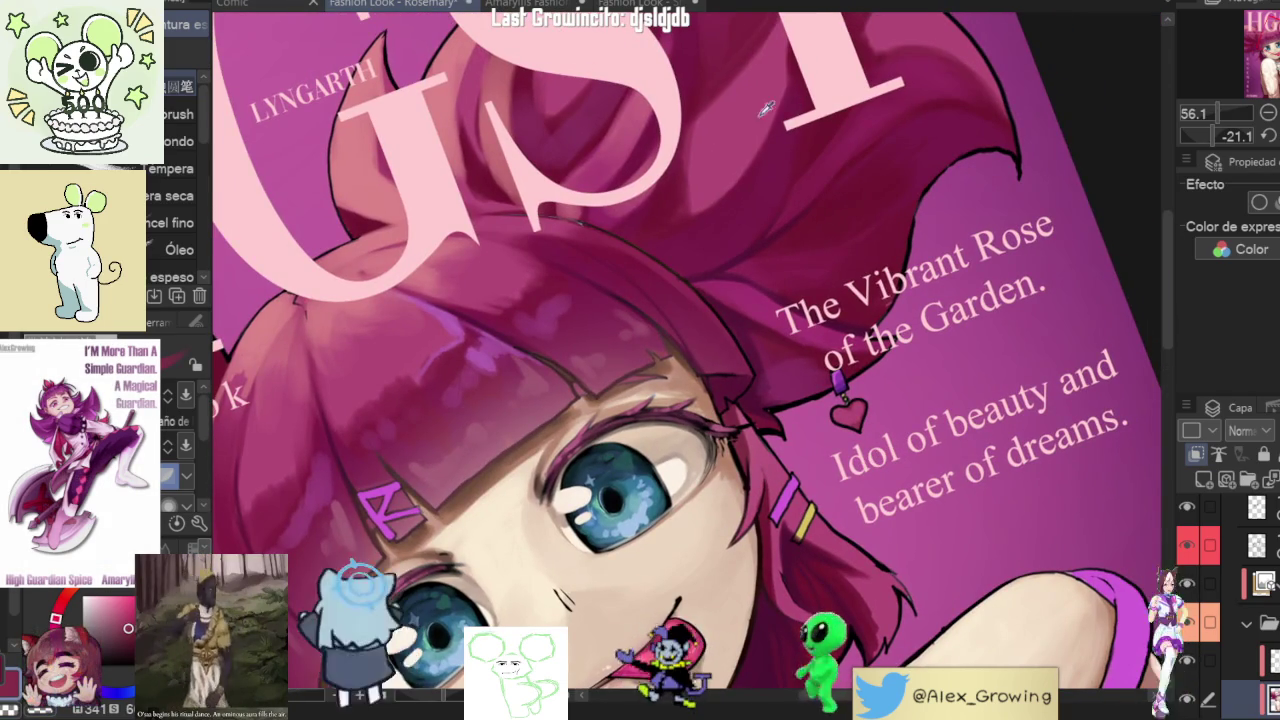
scroll(875, 440, up, 3)
key(ctrl+0)
scroll(749, 108, up, 5)
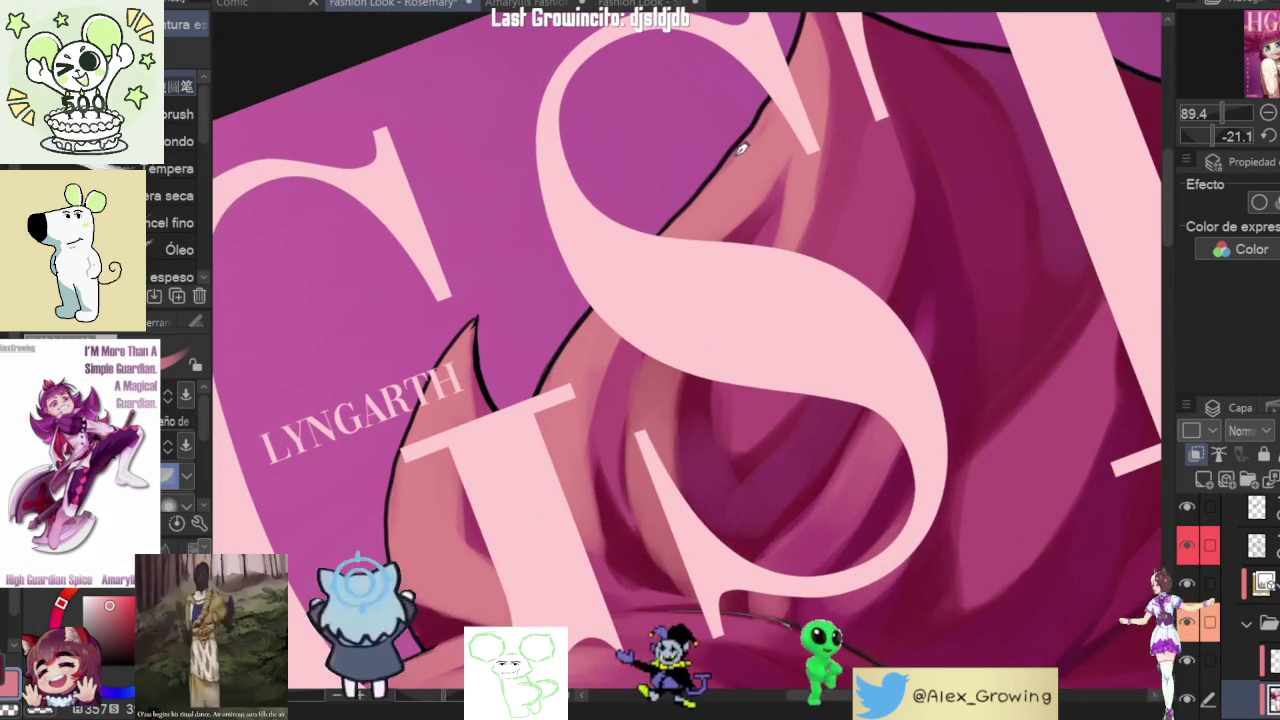
scroll(760, 200, down, 2)
scroll(684, 255, down, 2)
scroll(684, 255, up, 3)
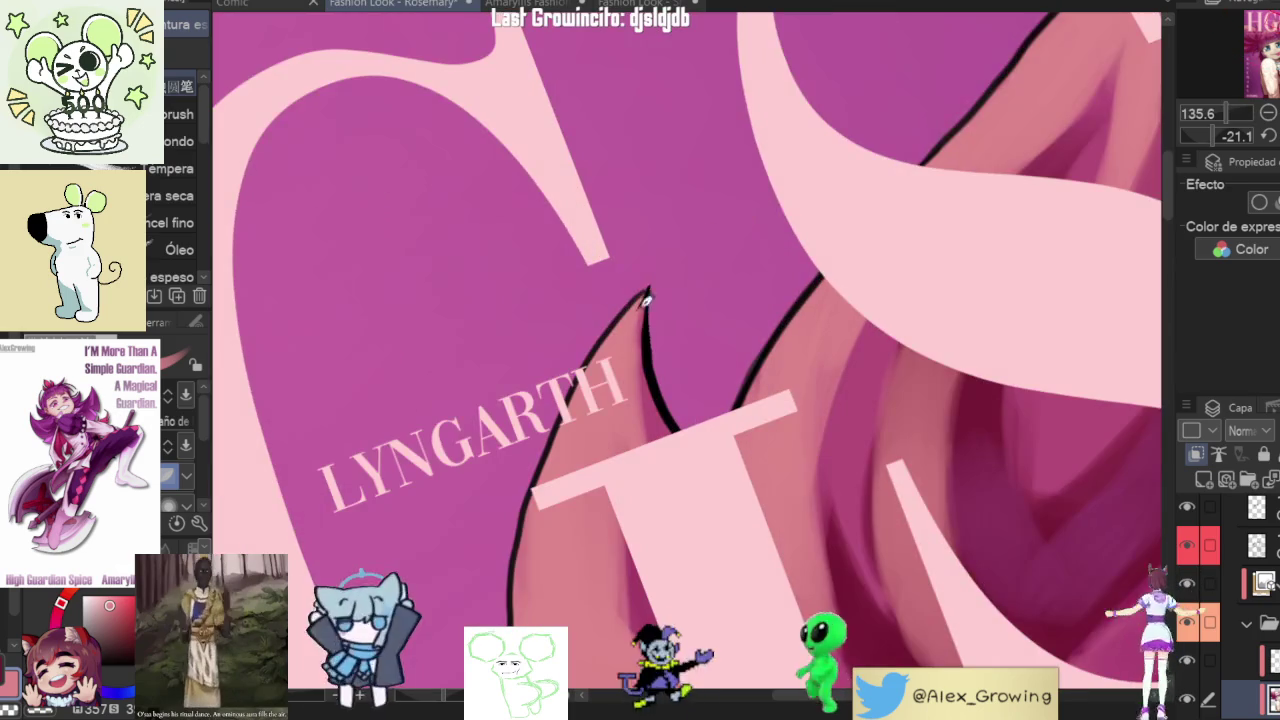
scroll(654, 323, down, 3)
scroll(790, 297, up, 1)
scroll(790, 297, up, 2)
scroll(760, 315, up, 1)
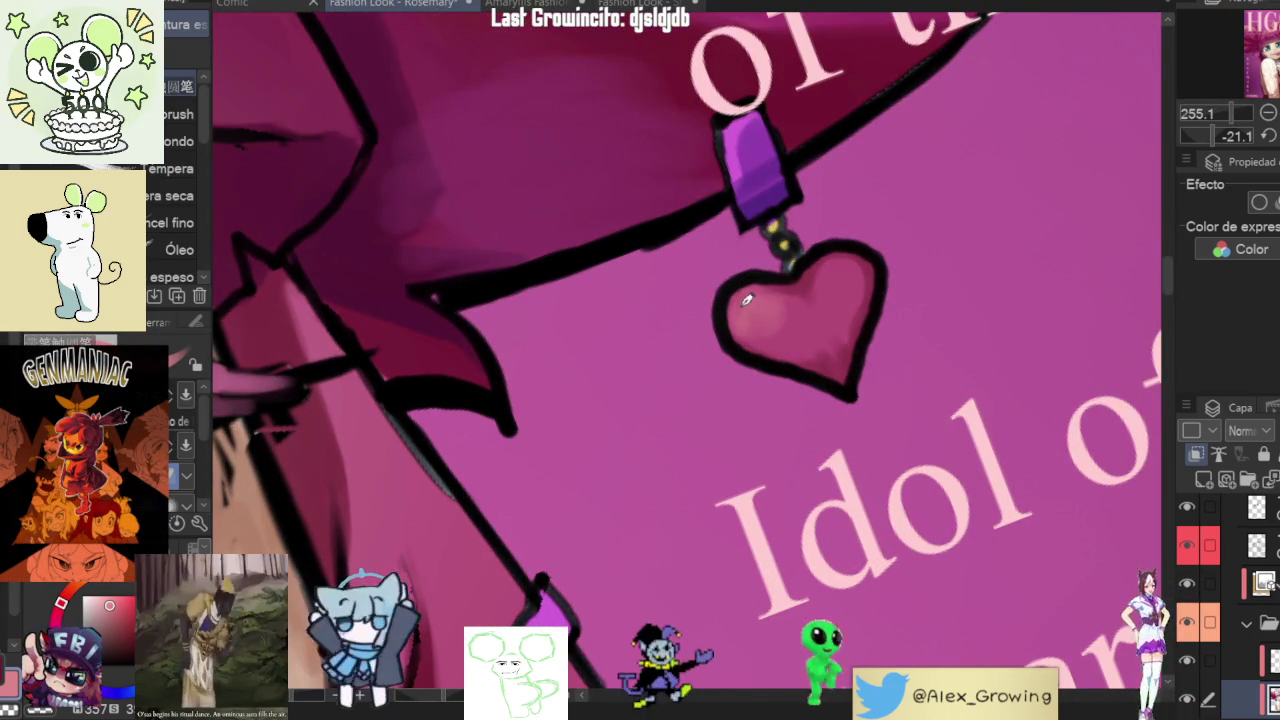
drag(819, 366, 746, 332)
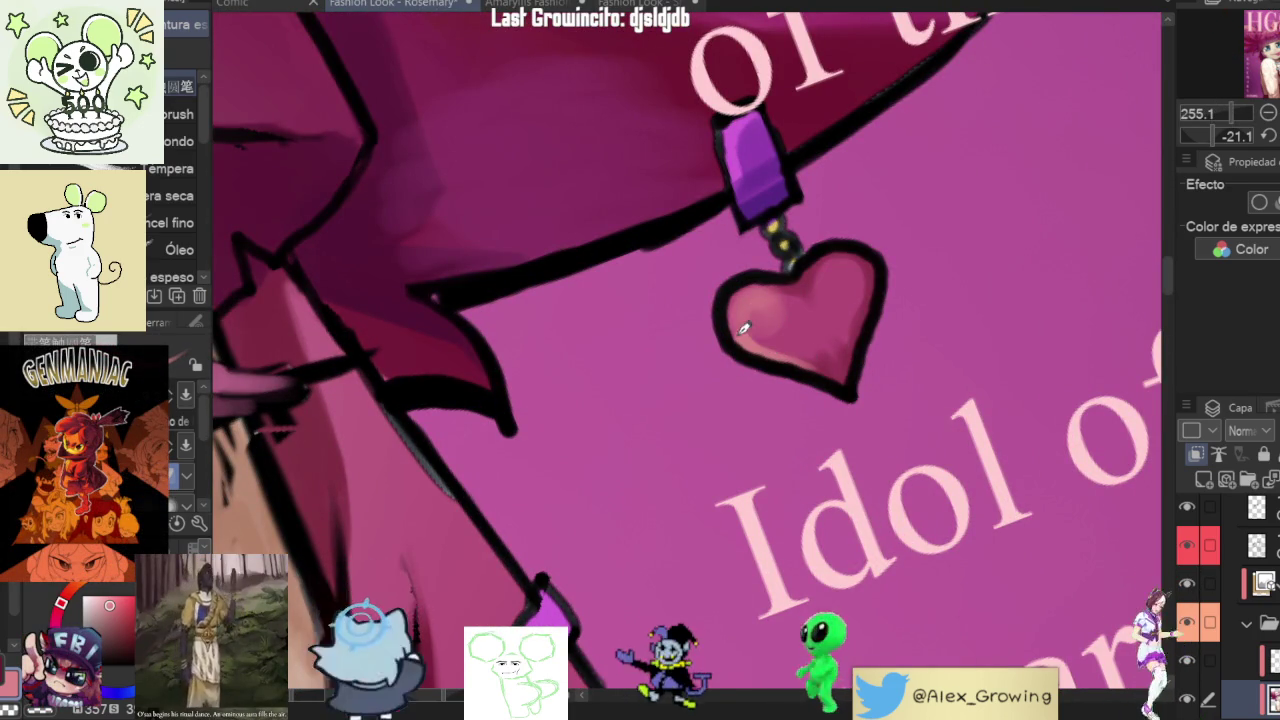
scroll(345, 450, down, 4)
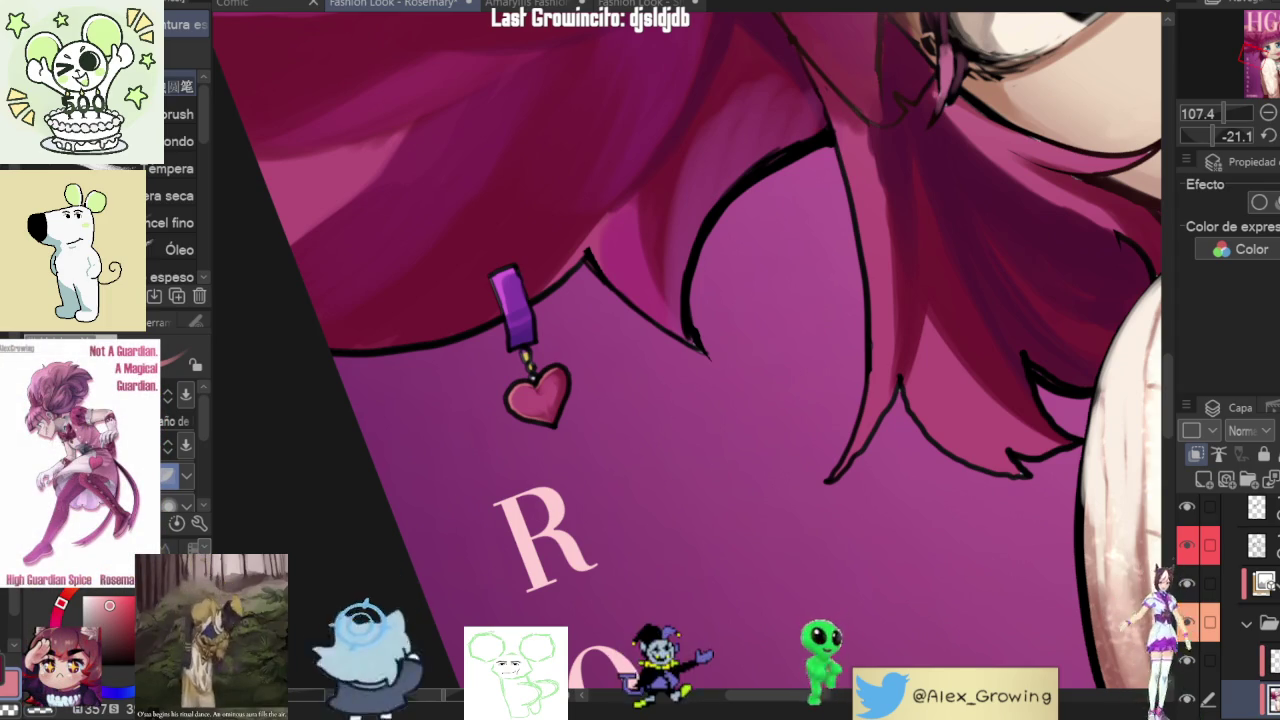
- Tilt the canvas diagonally and zoom in on the hand's blue fingernail
scroll(786, 451, down, 3)
scroll(850, 380, down, 2)
scroll(907, 282, down, 1)
drag(907, 282, 921, 262)
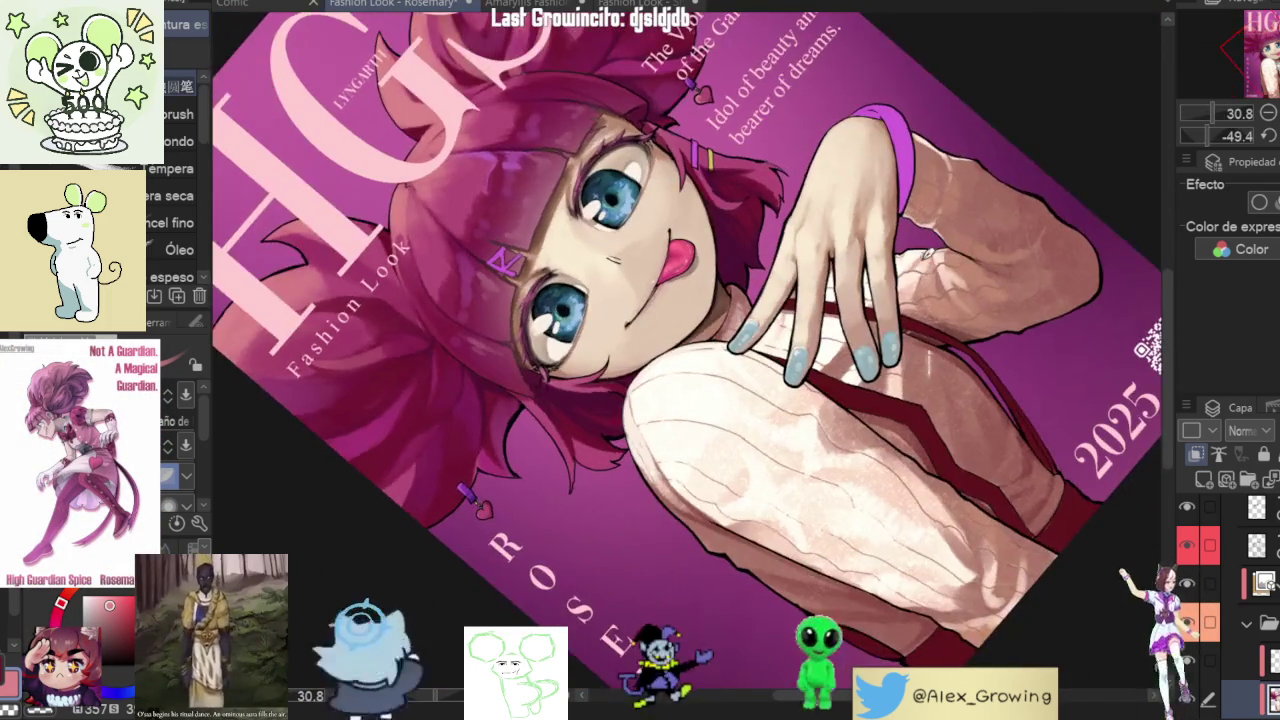
scroll(912, 264, up, 5)
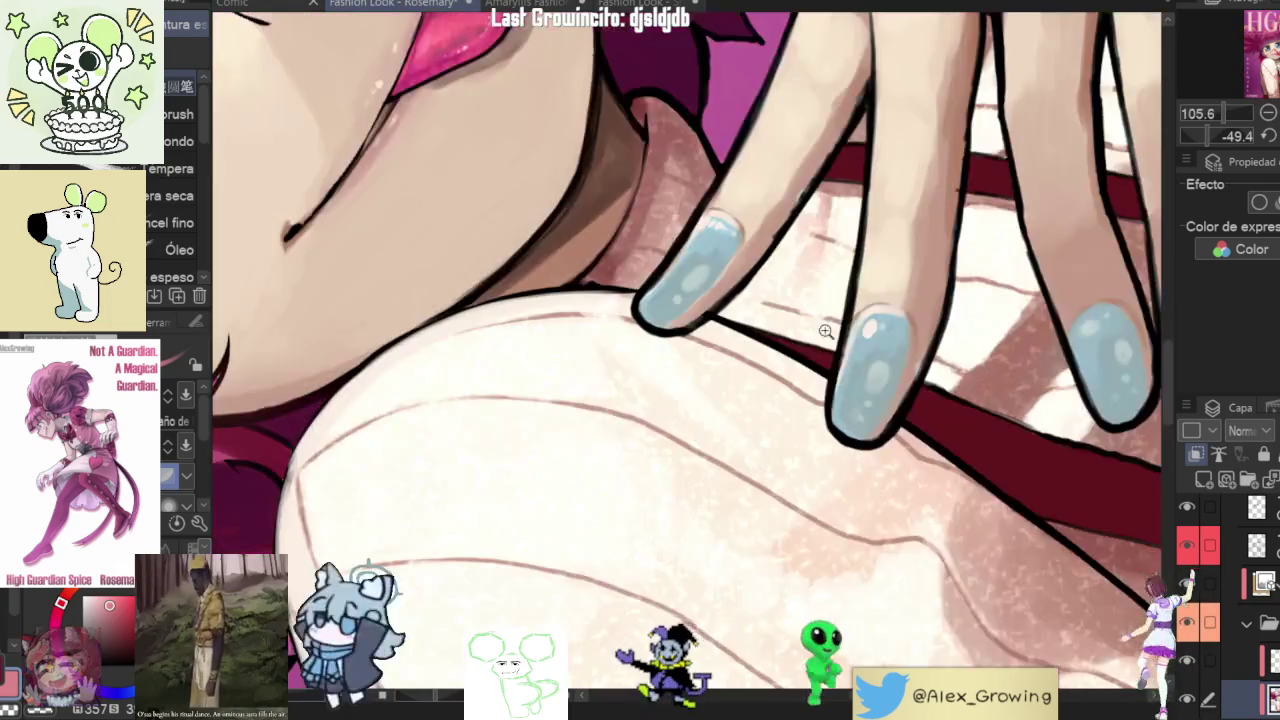
scroll(912, 264, up, 4)
scroll(877, 363, up, 1)
scroll(871, 380, up, 1)
scroll(860, 390, up, 1)
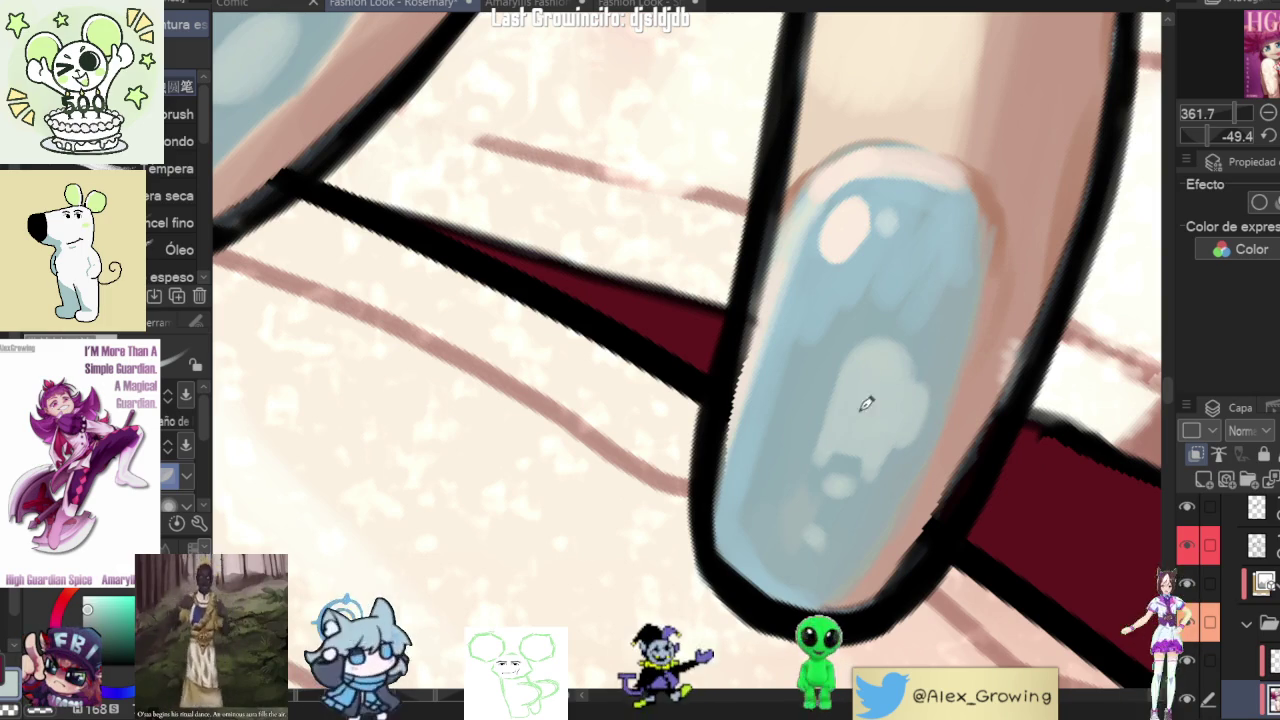
- Sample the nail blue, then choose a lighter teal and a darker saturated blue for highlights
alt+click(927, 357)
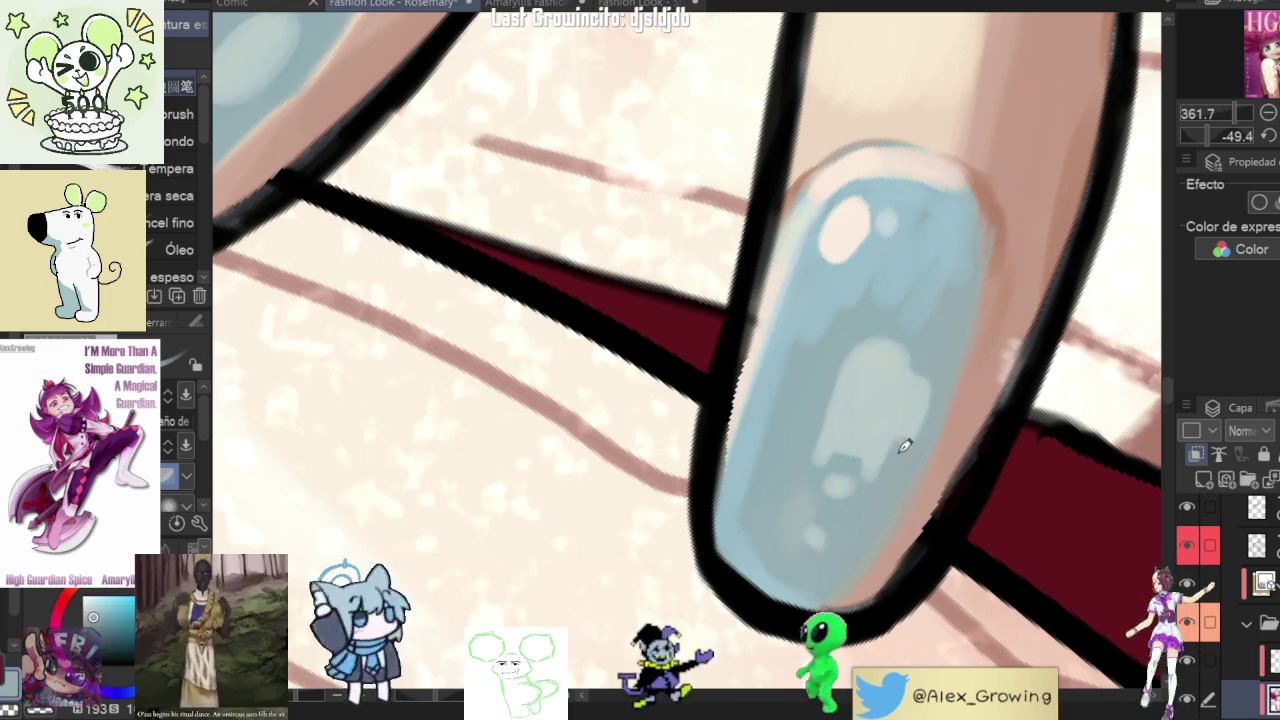
alt+click(848, 373)
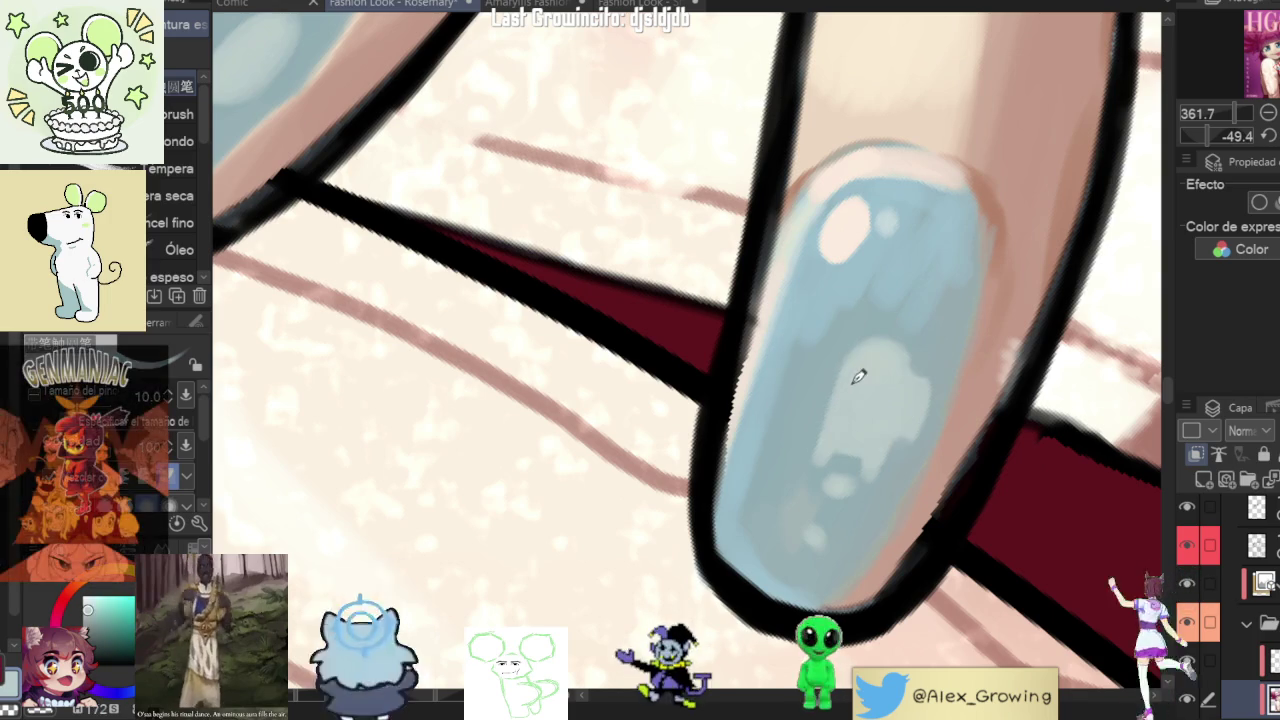
alt+click(829, 385)
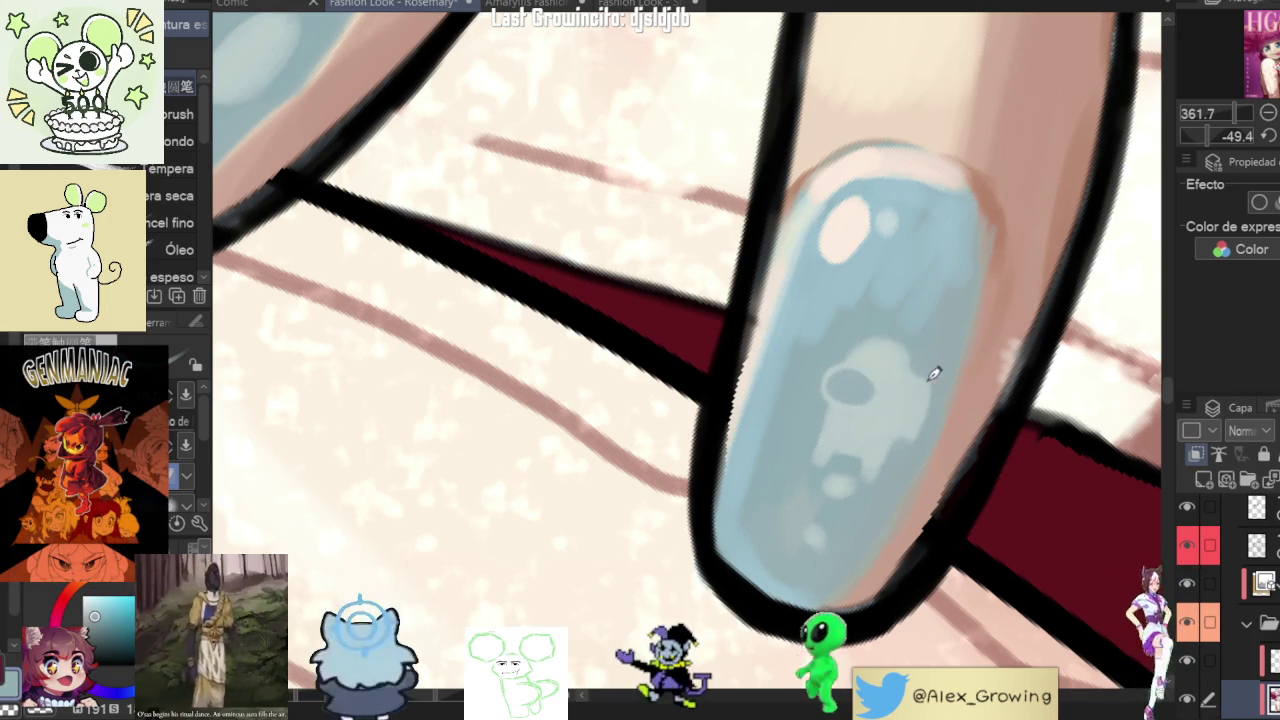
scroll(930, 371, down, 5)
scroll(920, 371, up, 5)
scroll(900, 400, down, 5)
- Rotate the view back nearly upright toward the face and zoom out
drag(872, 424, 913, 549)
scroll(958, 612, down, 5)
scroll(945, 500, up, 2)
scroll(942, 448, up, 2)
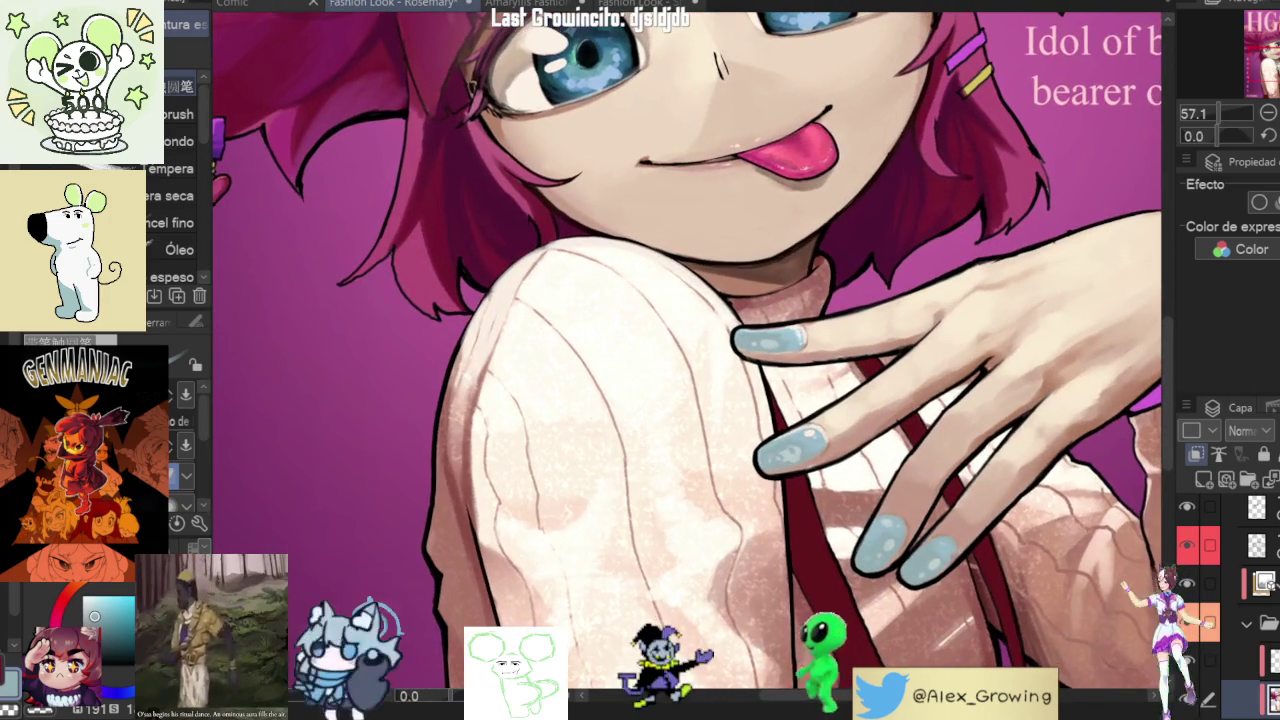
key(ctrl+alt+0)
scroll(1033, 425, down, 3)
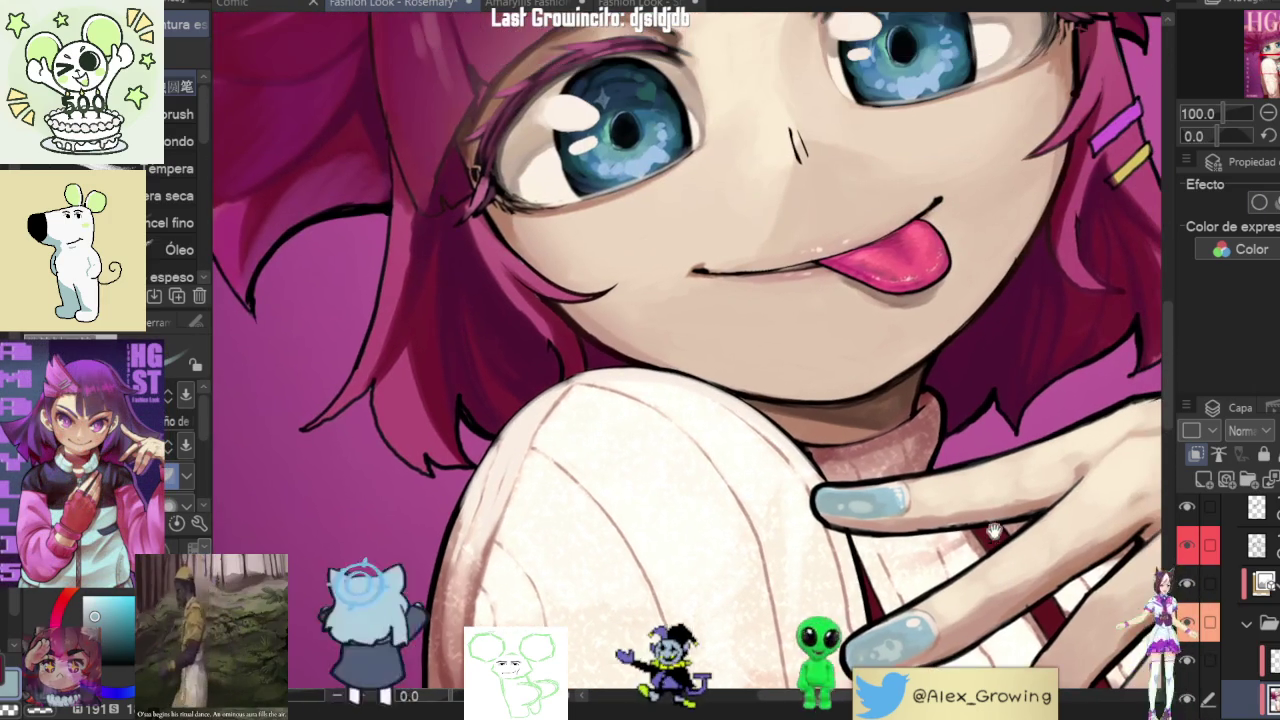
scroll(1000, 370, up, 1)
scroll(992, 346, up, 1)
scroll(991, 350, down, 1)
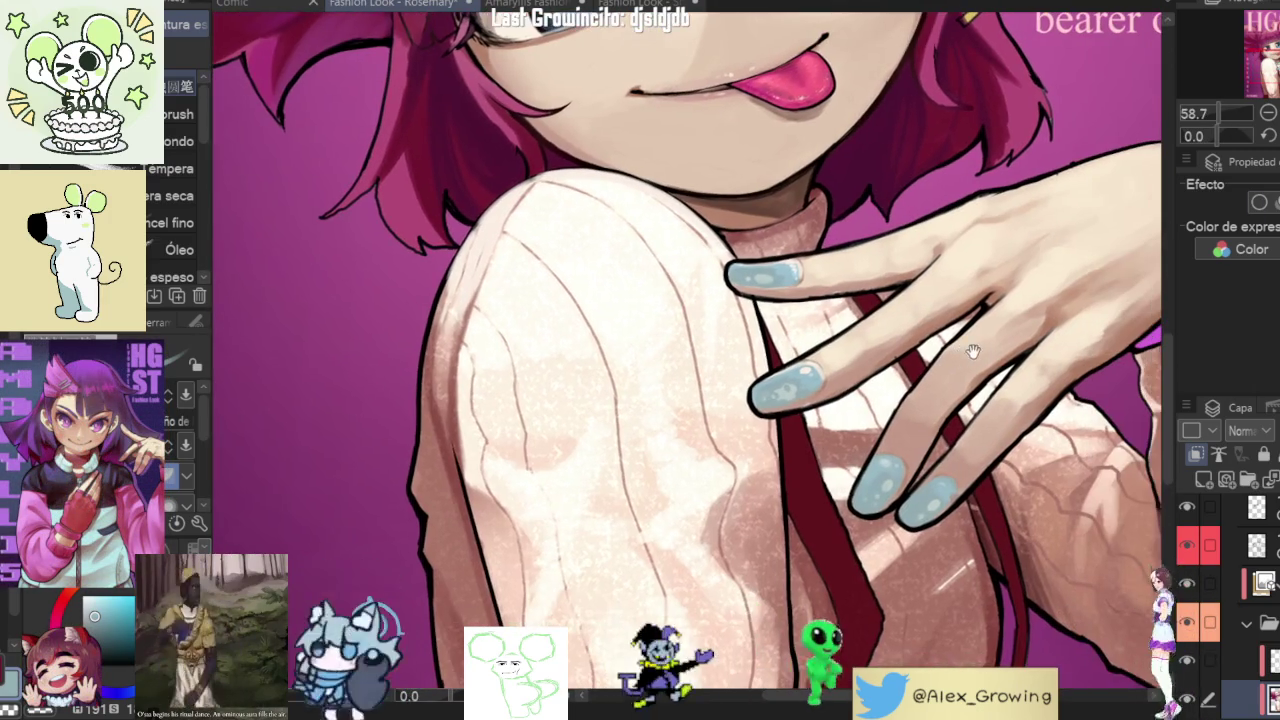
scroll(993, 362, down, 2)
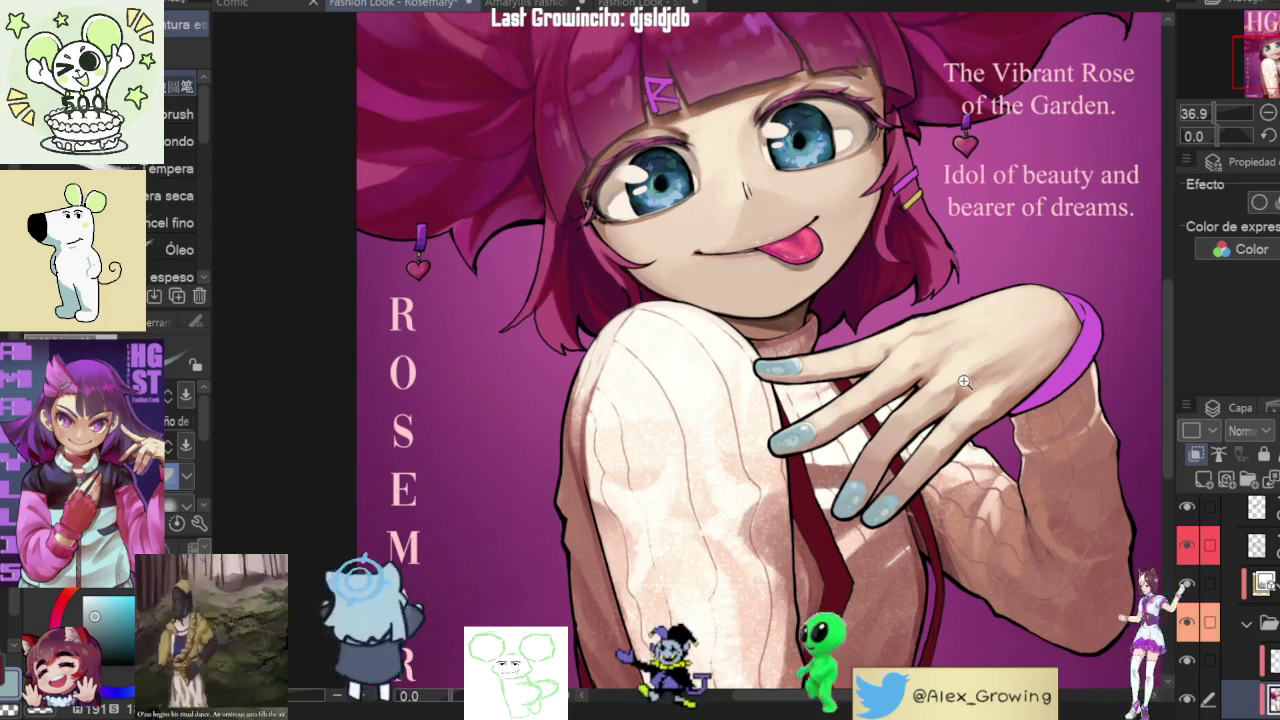
scroll(952, 382, up, 1)
scroll(940, 385, up, 1)
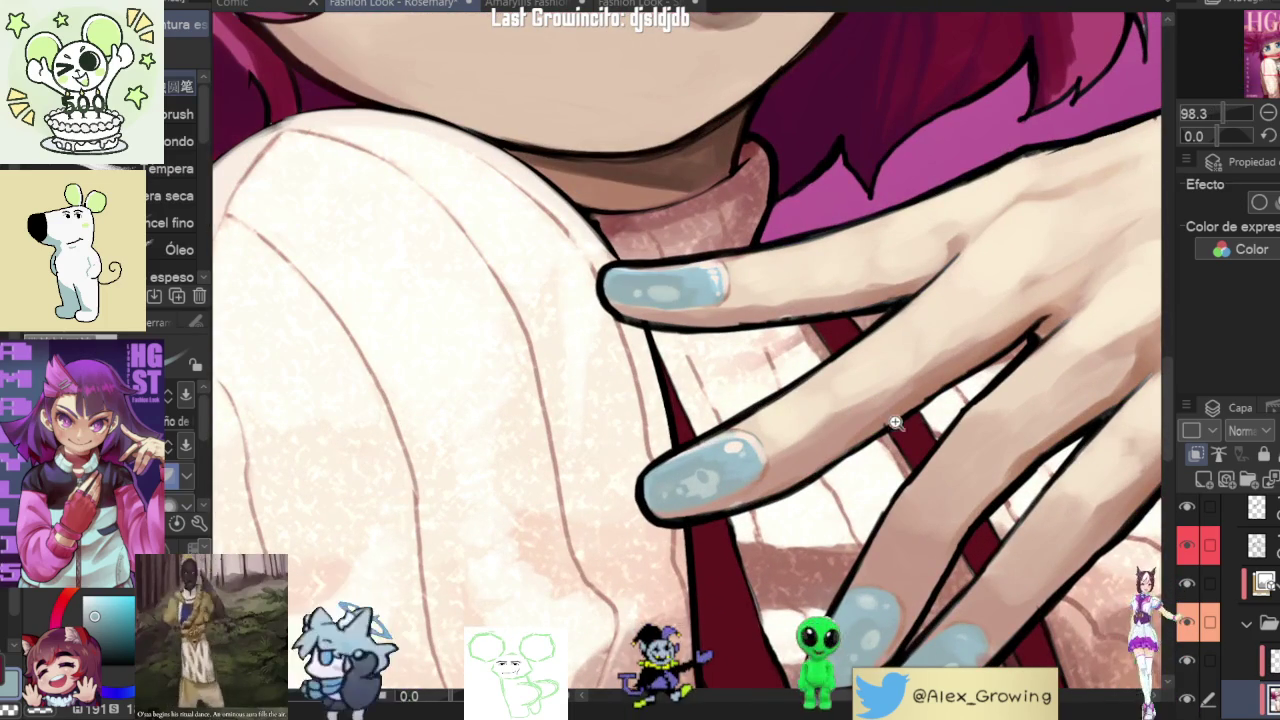
scroll(909, 428, down, 1)
scroll(909, 428, down, 1)
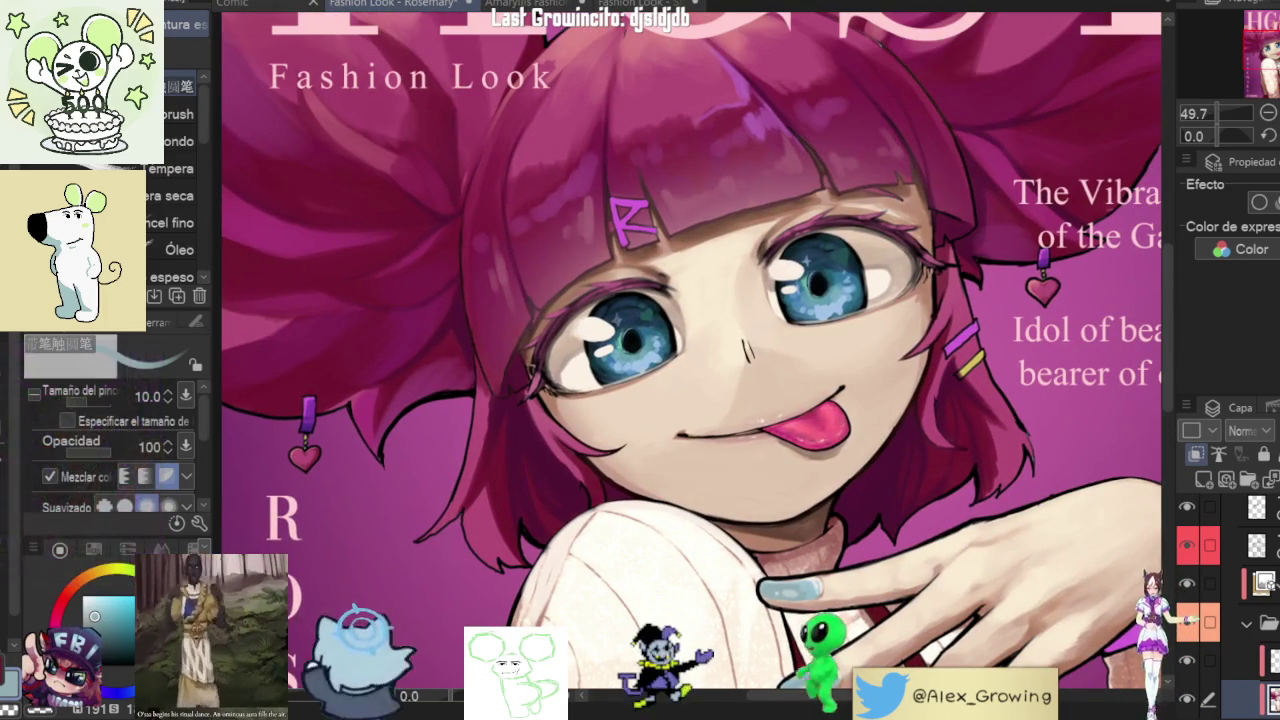
mouse_move(923, 535)
mouse_down()
mouse_move(993, 370)
mouse_move(1000, 478)
mouse_up()
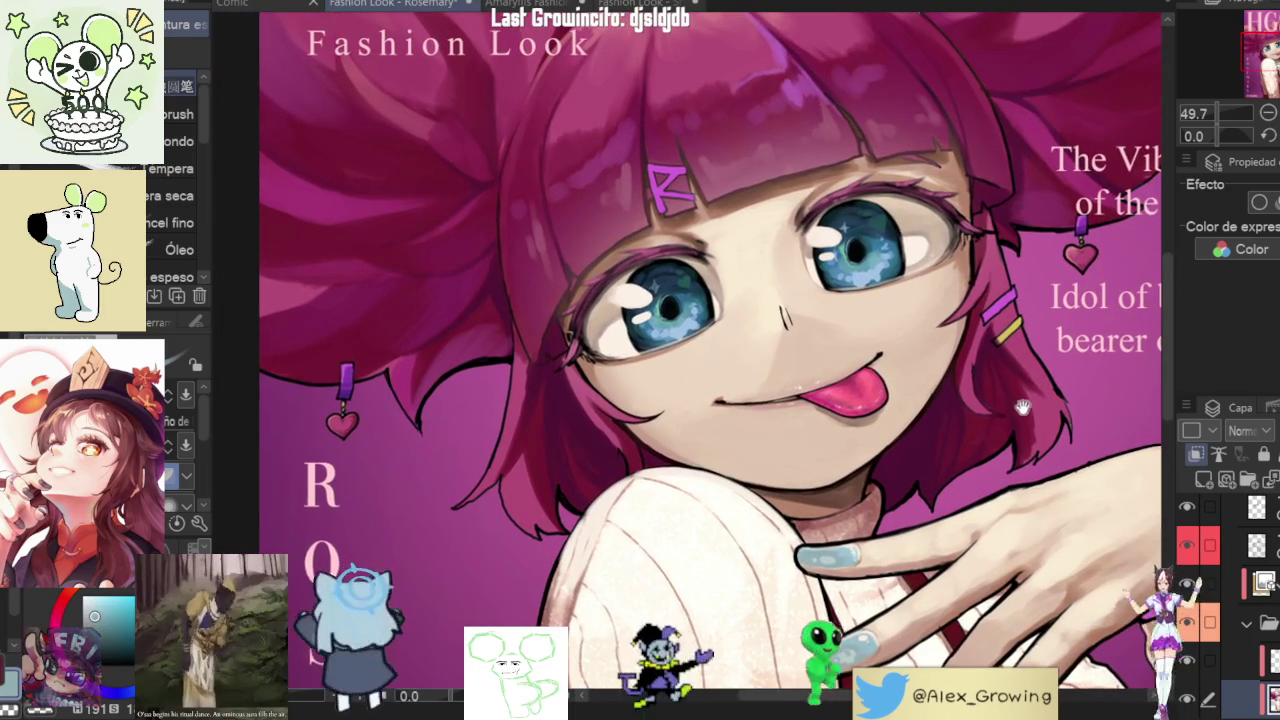
scroll(1000, 478, down, 1)
scroll(990, 490, down, 1)
scroll(921, 543, up, 4)
drag(921, 543, 1118, 632)
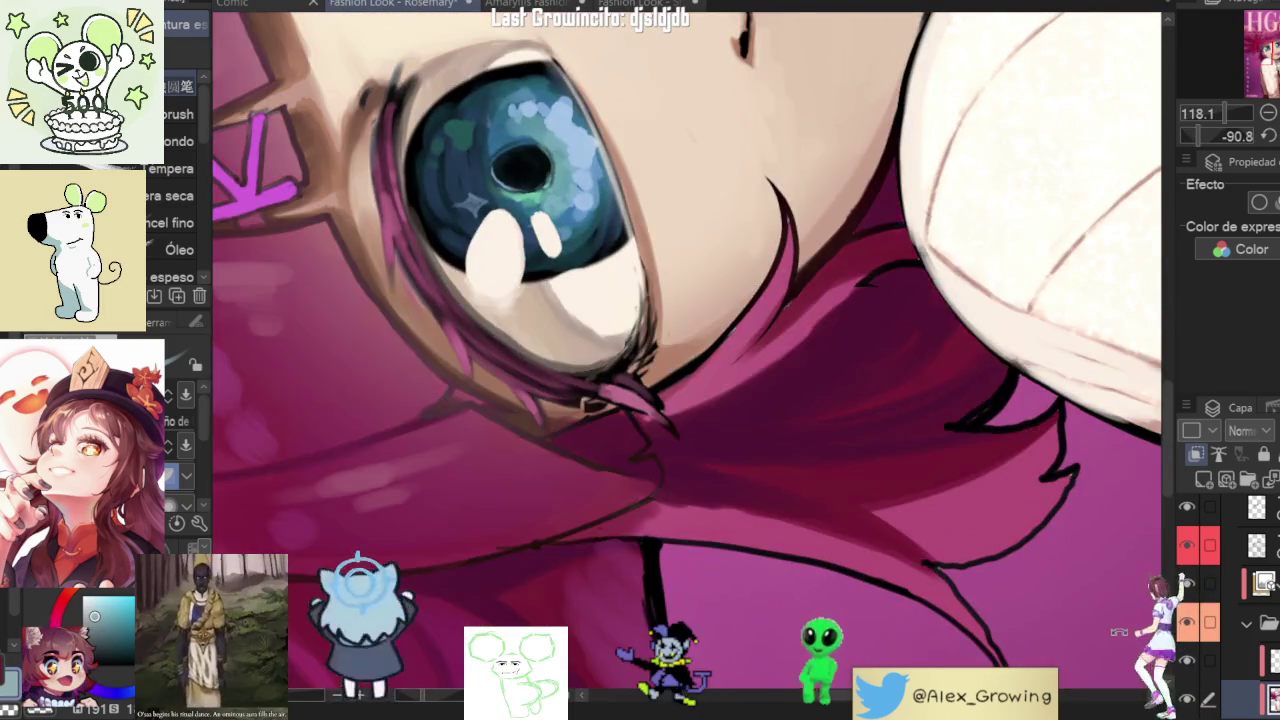
scroll(832, 229, up, 1)
scroll(828, 235, up, 1)
scroll(818, 241, down, 5)
mouse_move(818, 241)
mouse_down()
mouse_move(942, 318)
mouse_move(930, 380)
mouse_up()
scroll(927, 410, up, 2)
scroll(927, 410, up, 2)
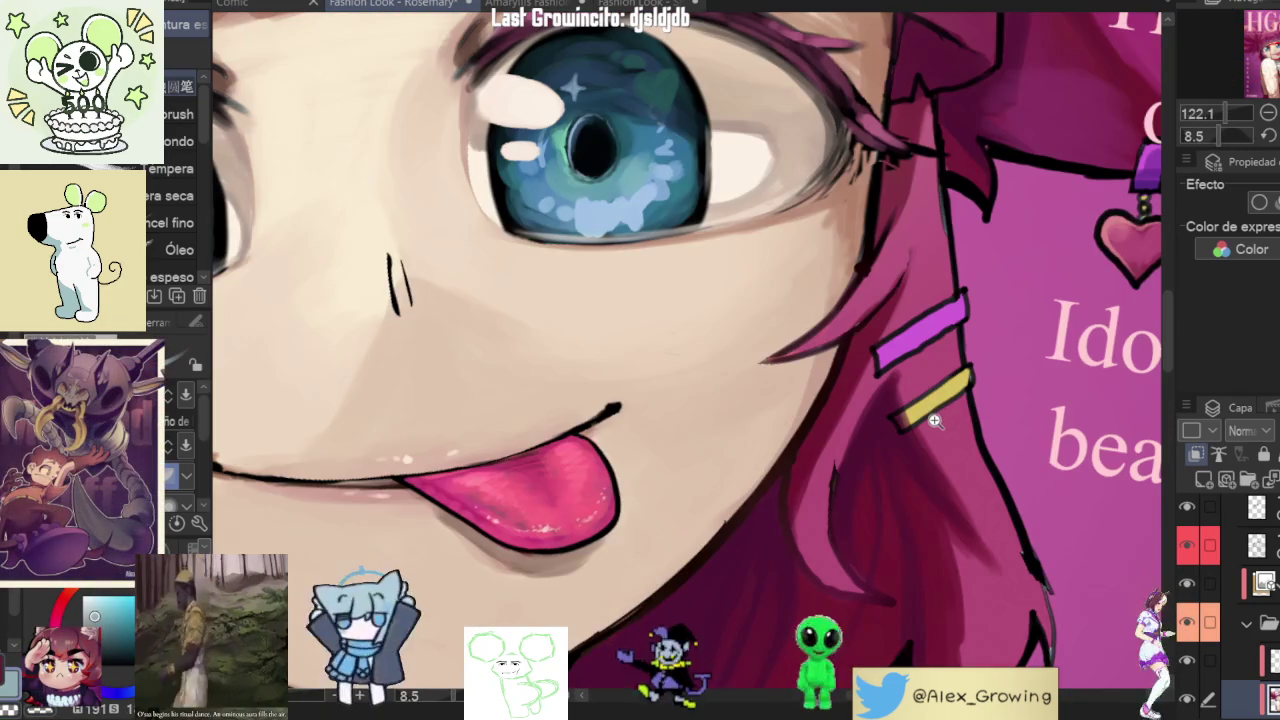
scroll(920, 420, down, 2)
scroll(877, 479, down, 2)
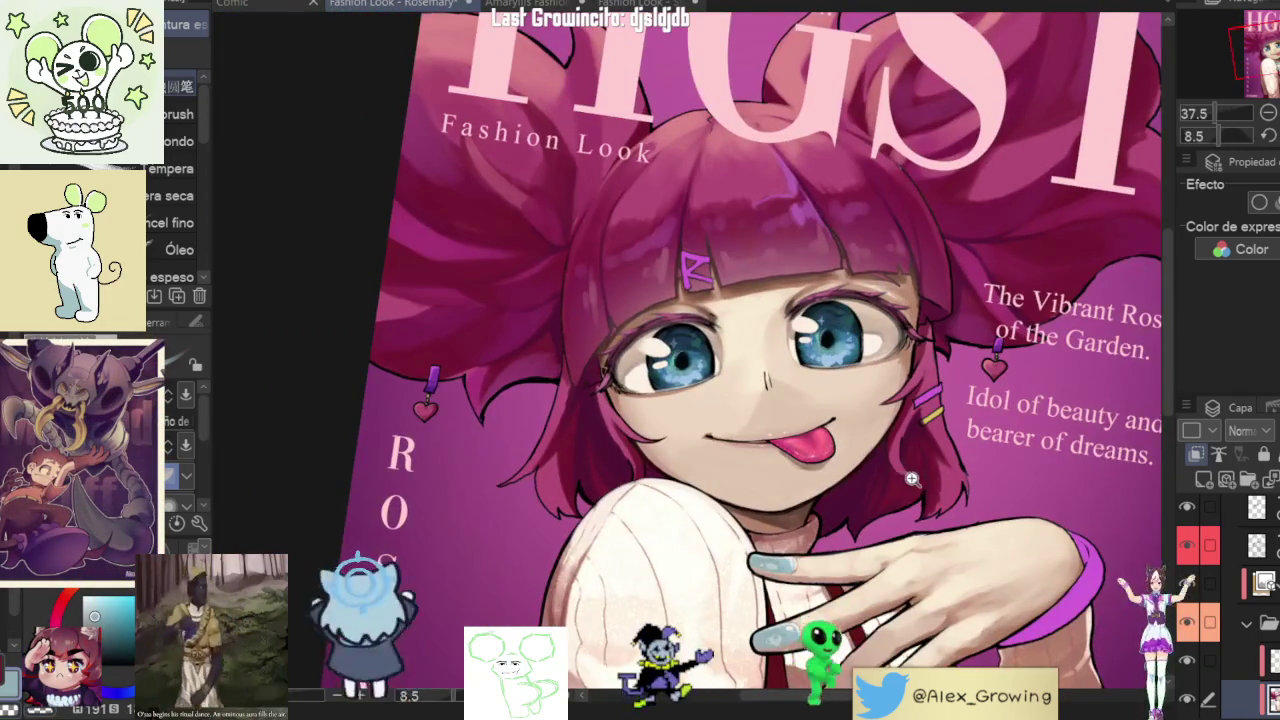
scroll(850, 465, up, 1)
scroll(800, 445, down, 2)
scroll(759, 428, down, 1)
scroll(759, 428, up, 4)
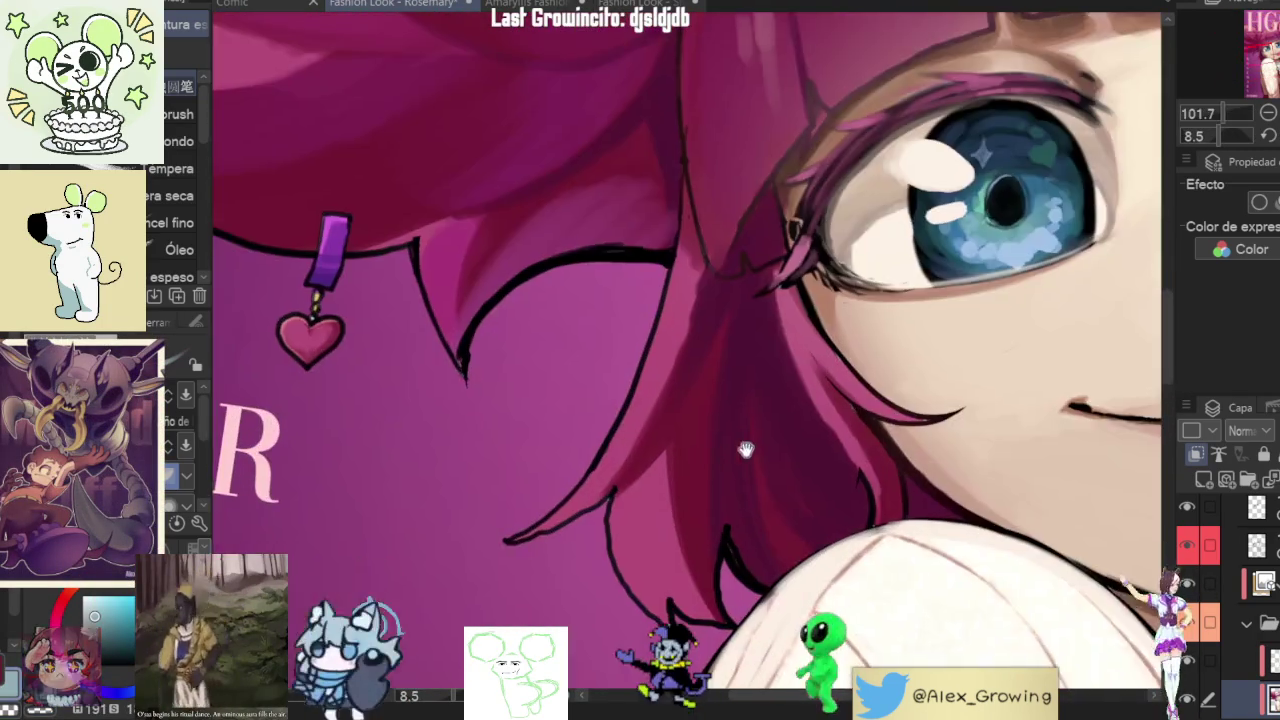
scroll(762, 300, up, 1)
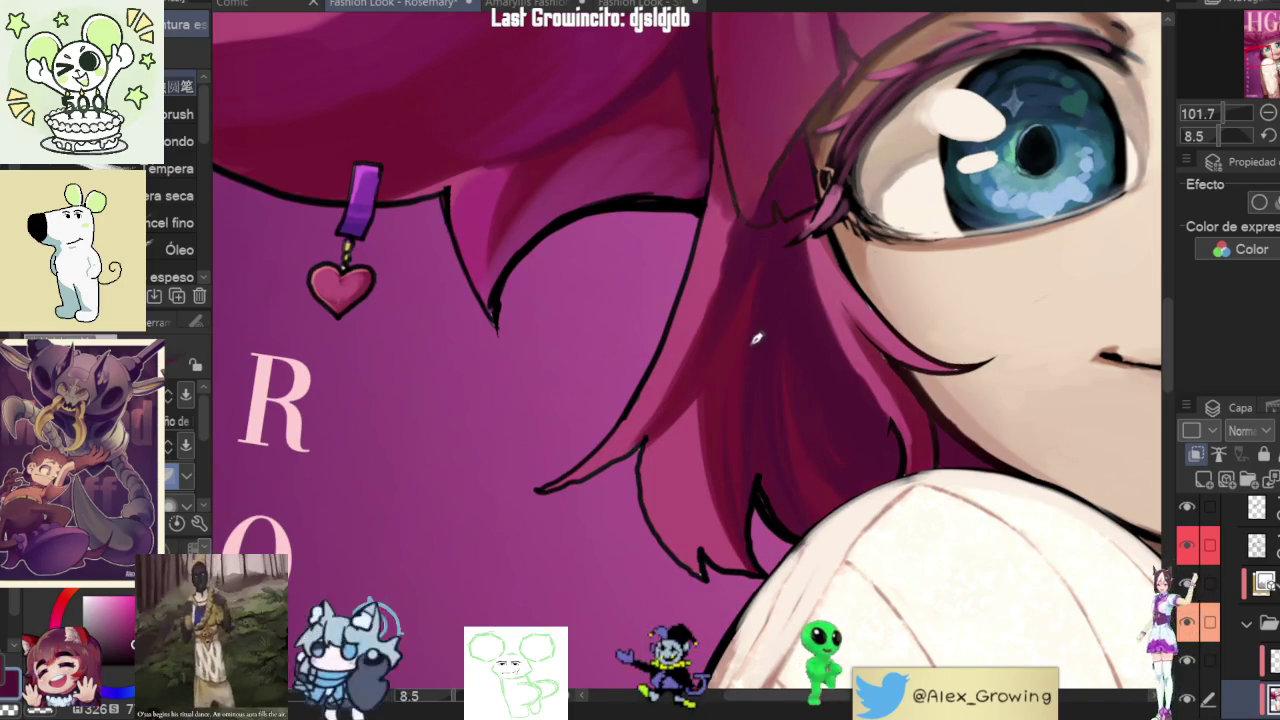
scroll(810, 350, down, 3)
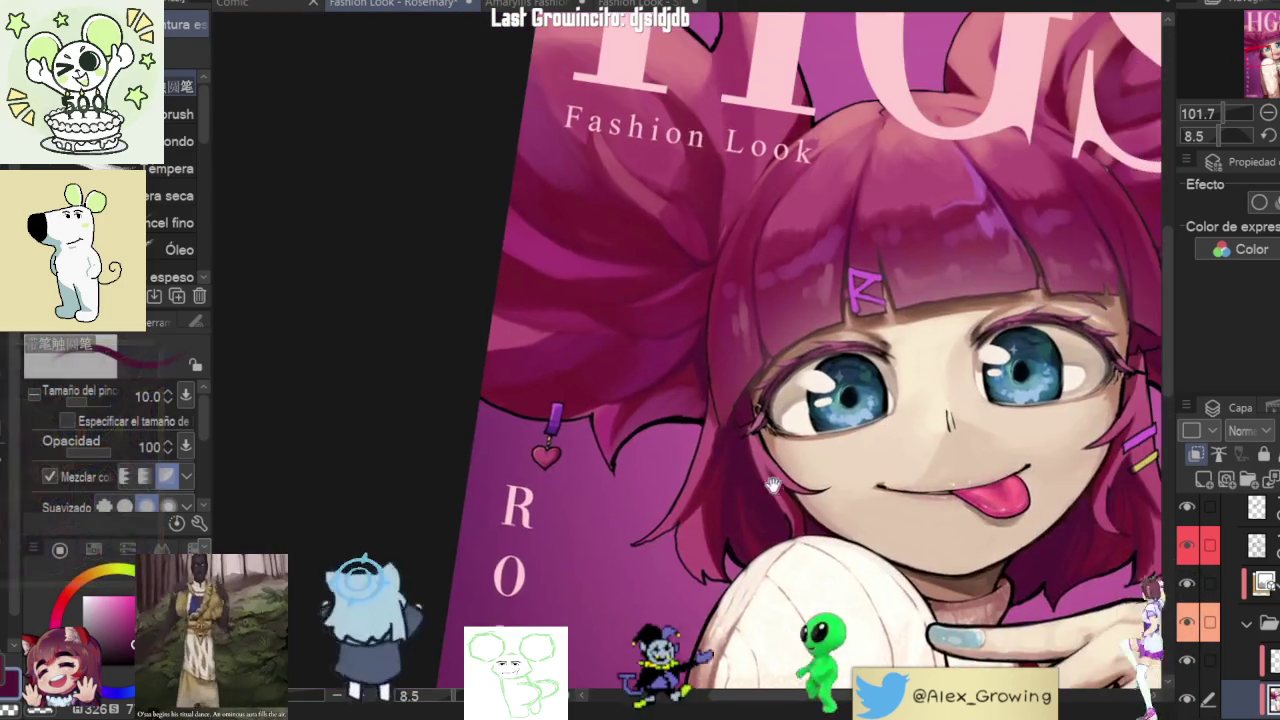
scroll(832, 468, down, 3)
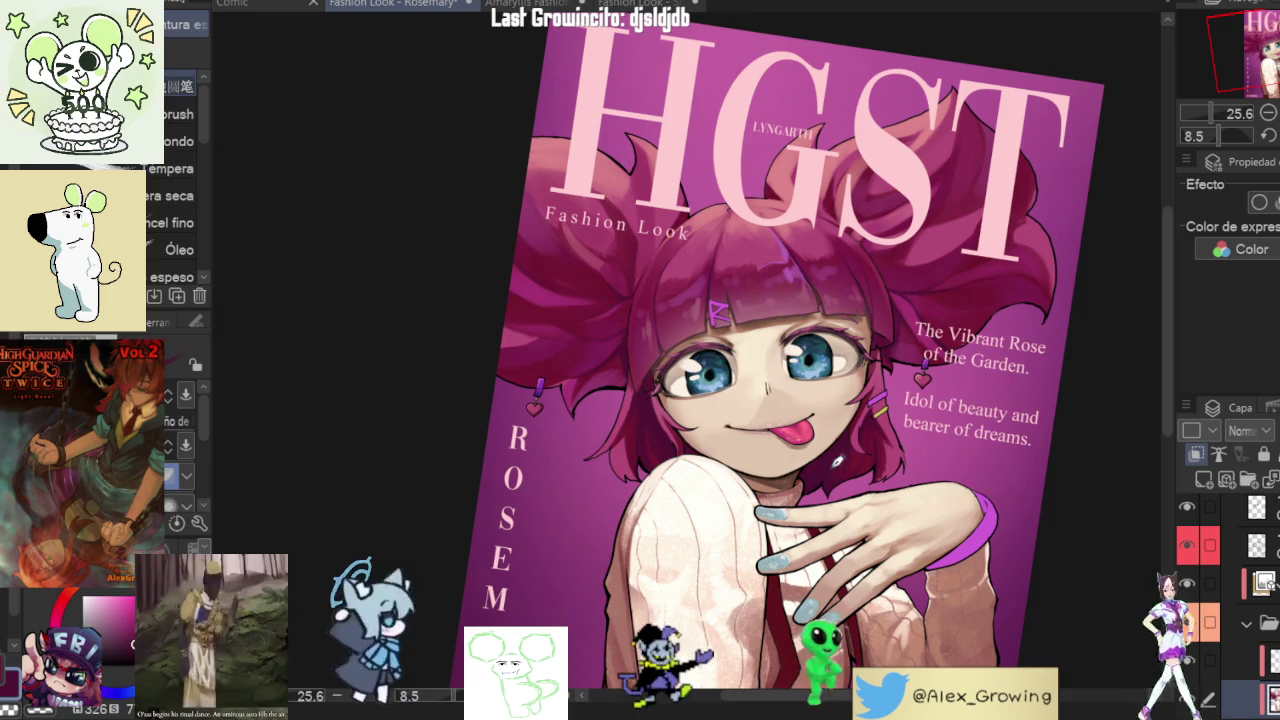
key(ctrl+shift+0)
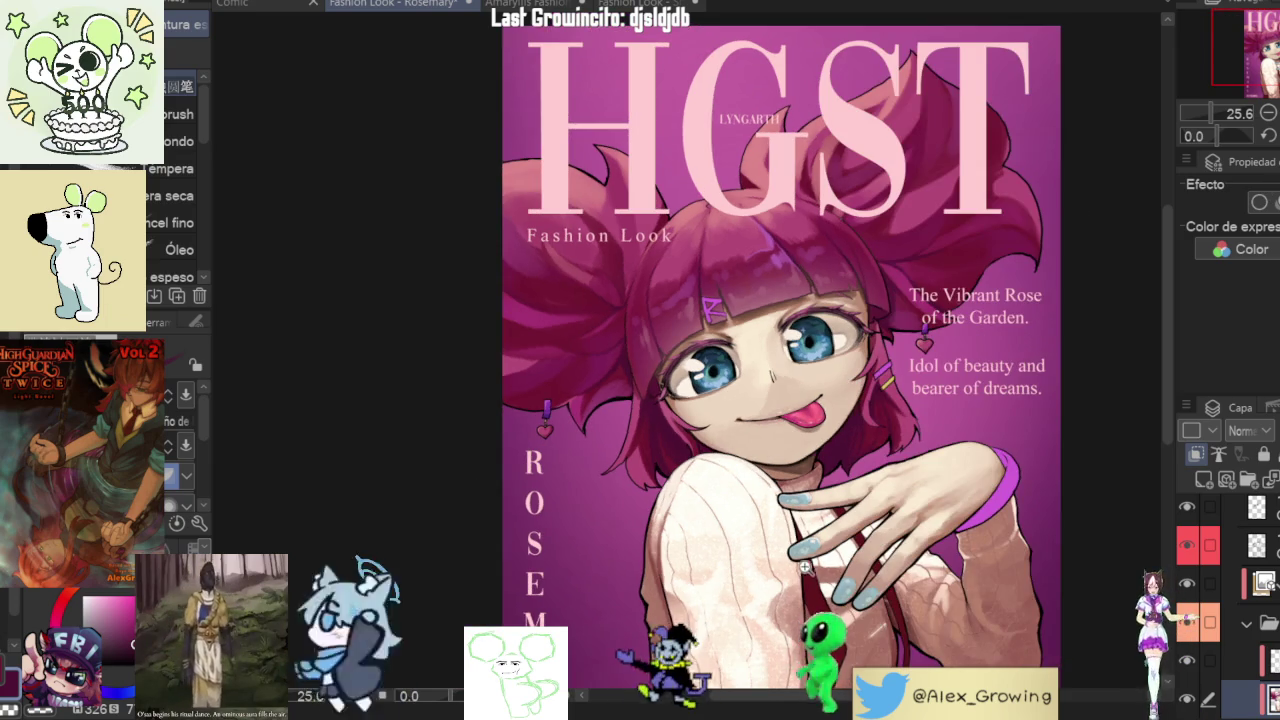
drag(802, 567, 857, 533)
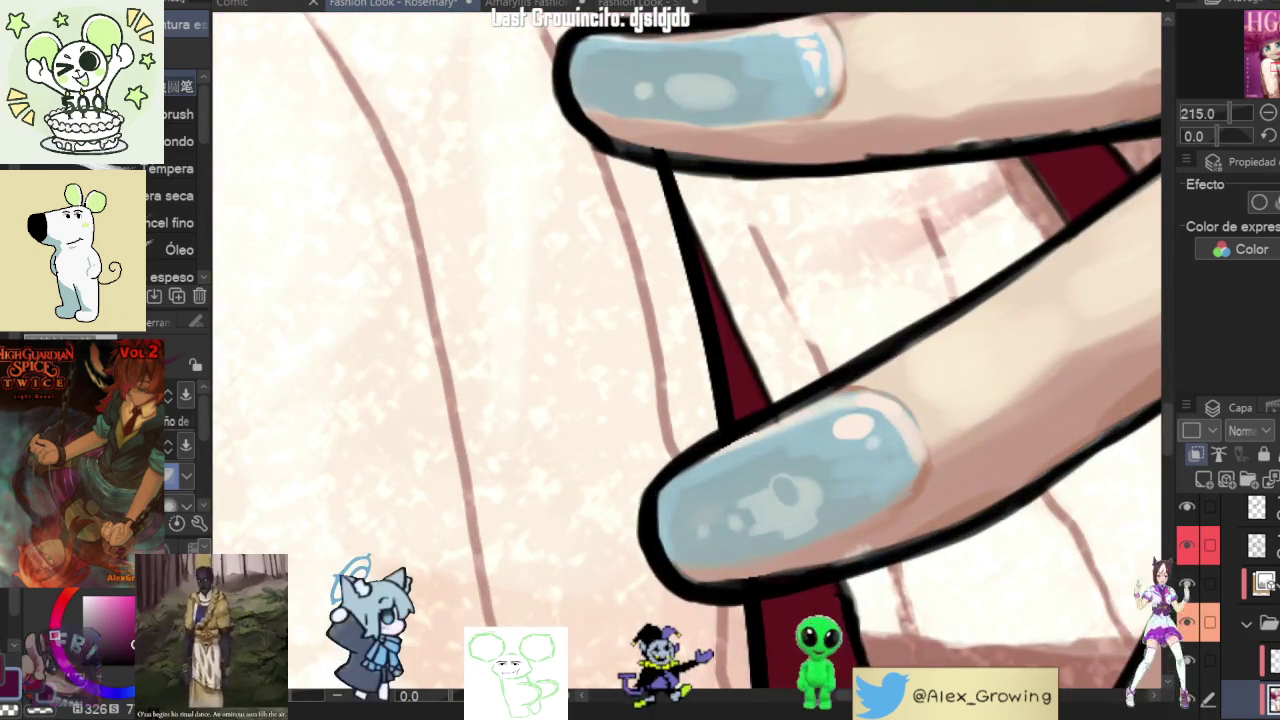
key(ctrl+alt+0)
key(ctrl+0)
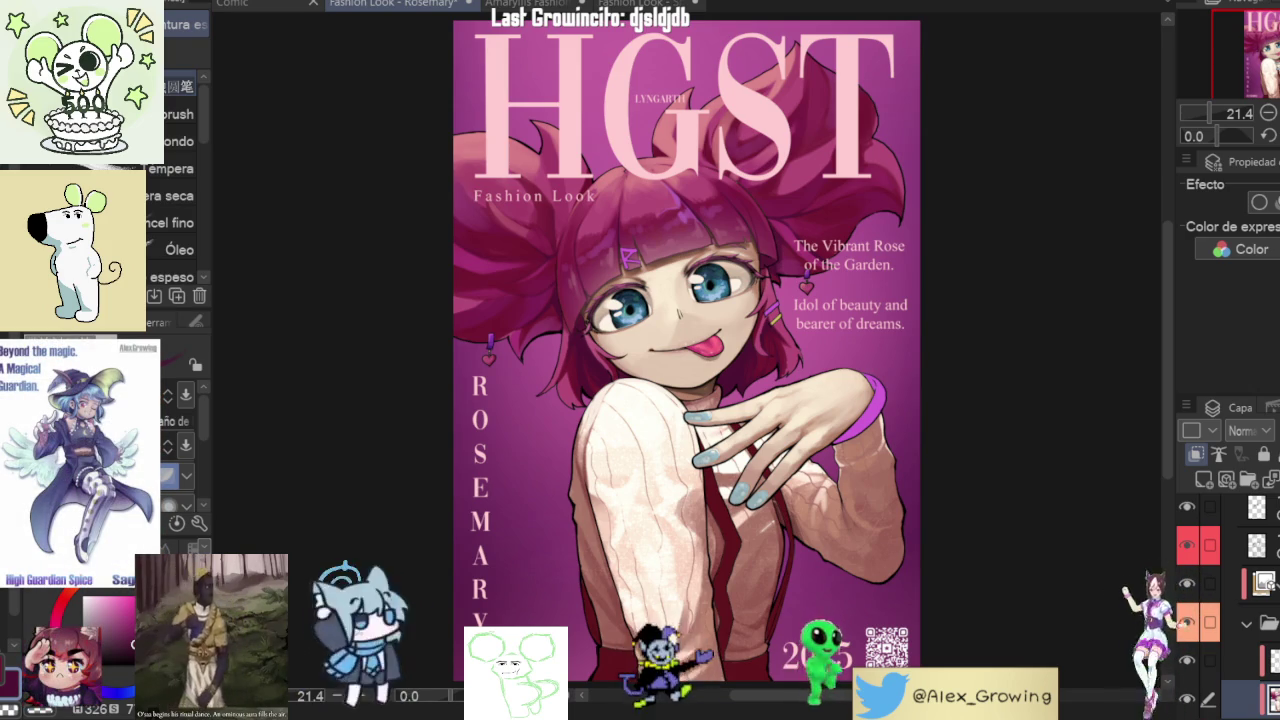
- Hide the hair shading layer in the Layer panel so the hair shows flat magenta
scroll(680, 320, up, 5)
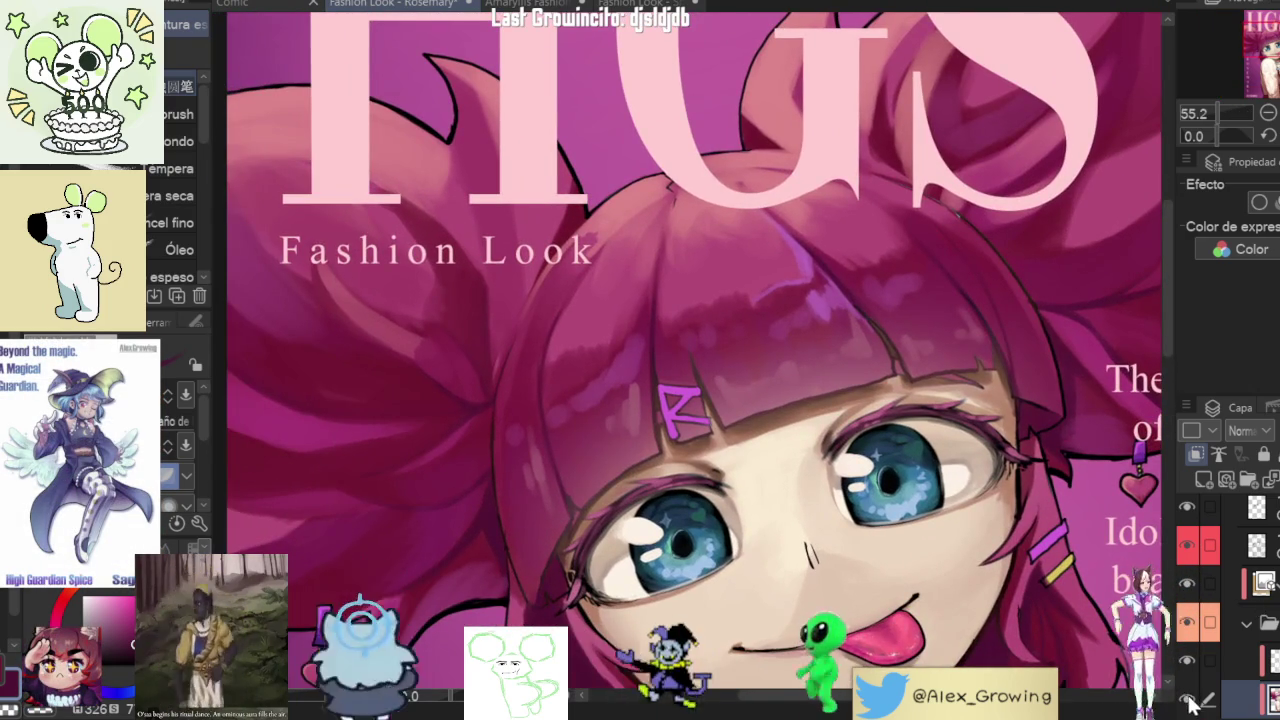
scroll(955, 485, up, 1)
scroll(955, 485, up, 5)
scroll(955, 485, up, 3)
scroll(726, 451, up, 3)
scroll(740, 457, up, 2)
scroll(711, 496, down, 1)
scroll(711, 496, down, 5)
scroll(725, 478, down, 5)
scroll(740, 455, down, 4)
scroll(762, 423, down, 4)
scroll(762, 423, up, 2)
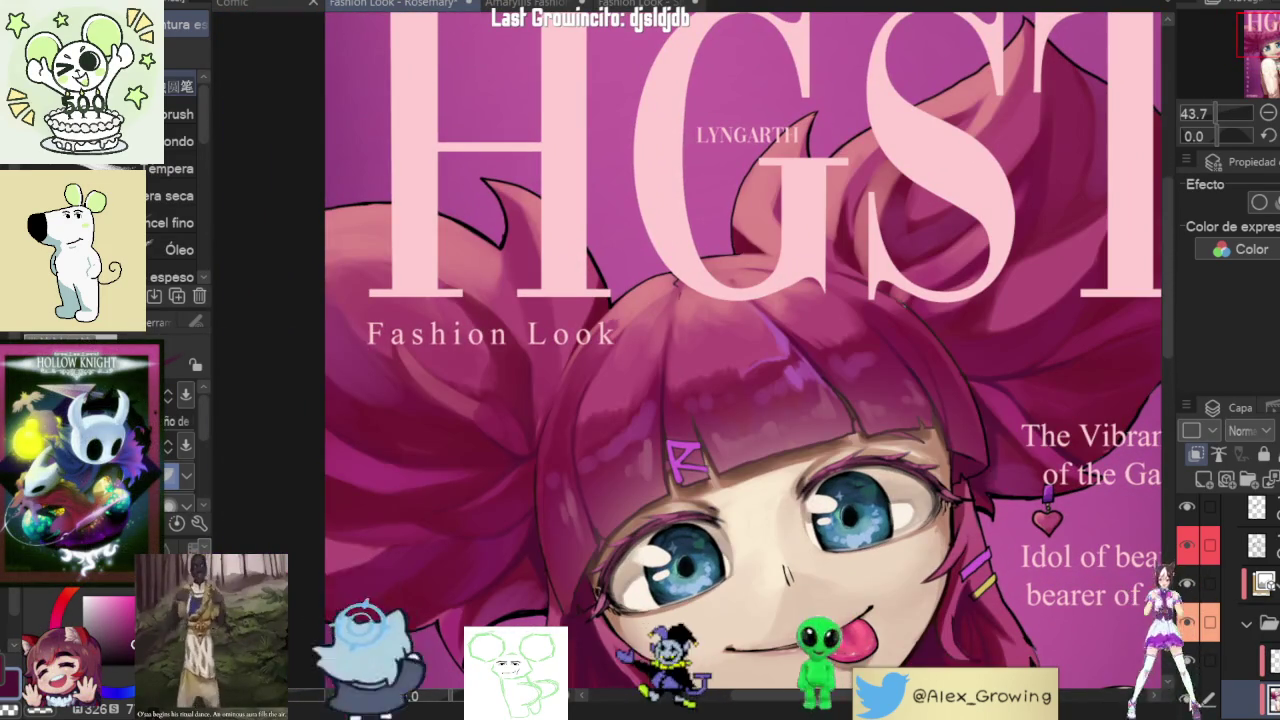
click(1189, 699)
- Auto-select the whole hair shape, extending the selection across the hair
scroll(1247, 585, down, 4)
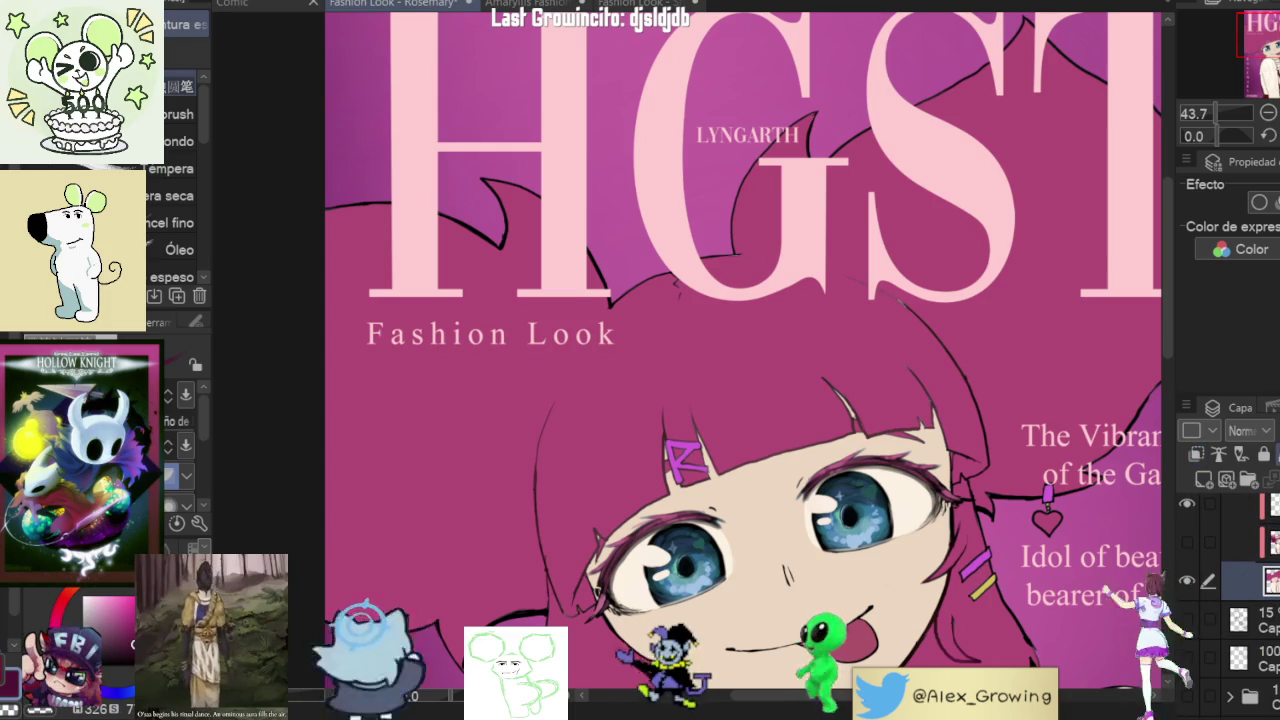
click(850, 410)
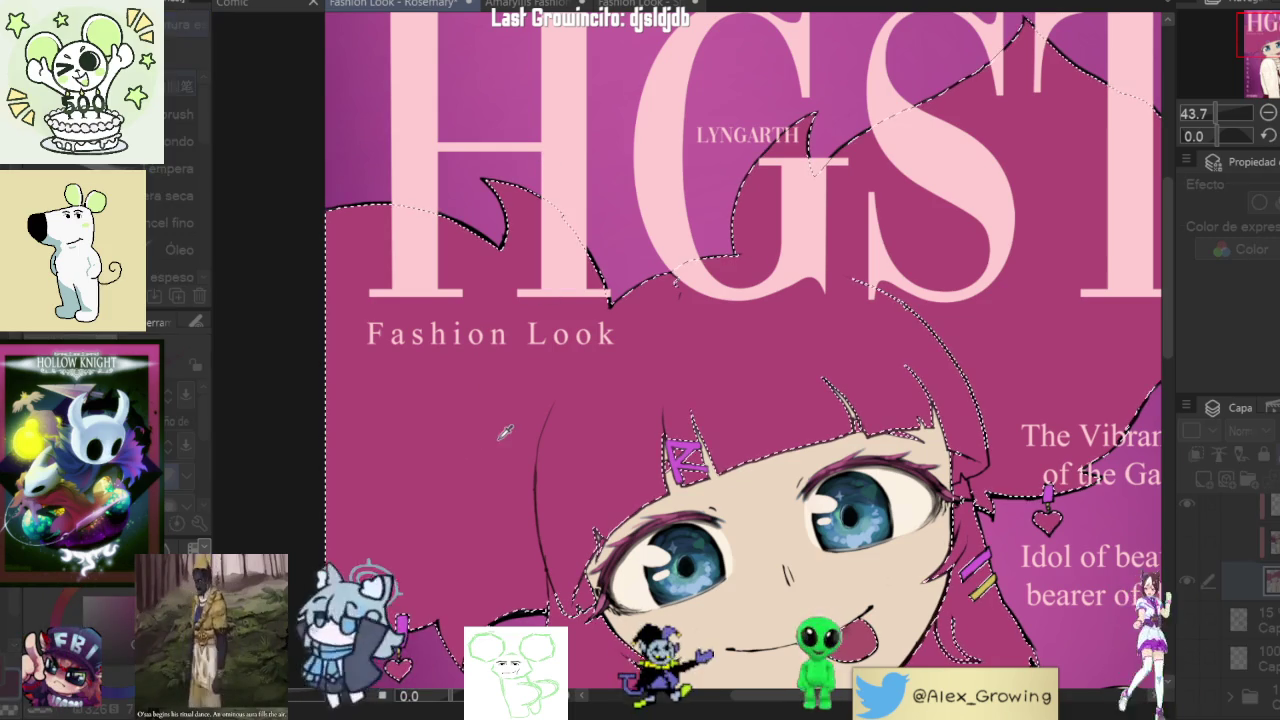
drag(848, 398, 826, 312)
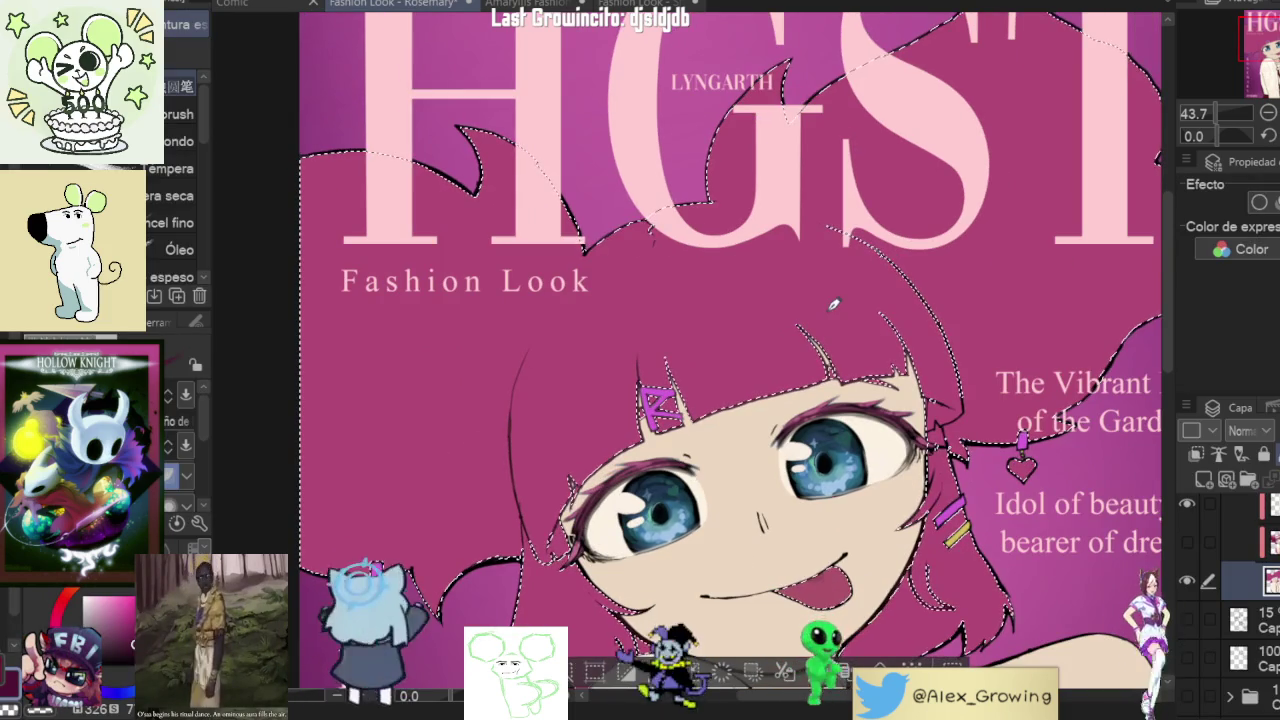
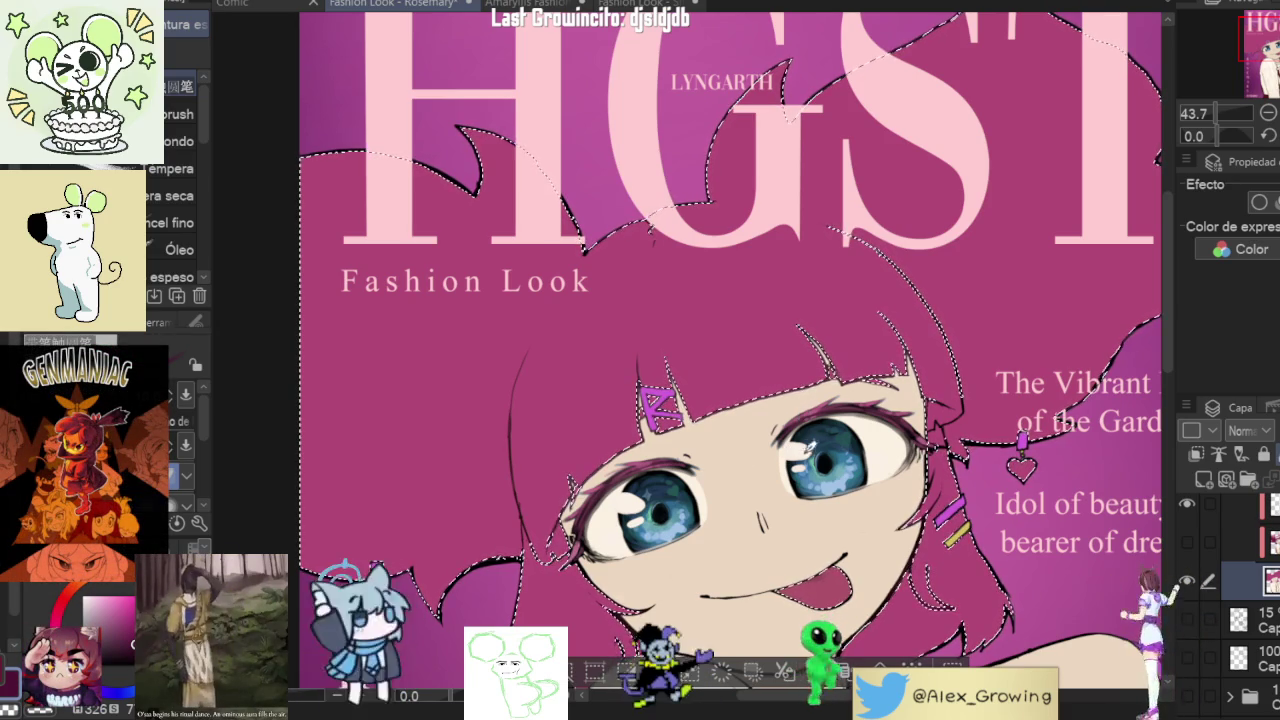
- Zoom in on the girl's face, zoom back out, and deselect the marching ants with Ctrl+D
scroll(692, 562, up, 3)
scroll(700, 562, up, 3)
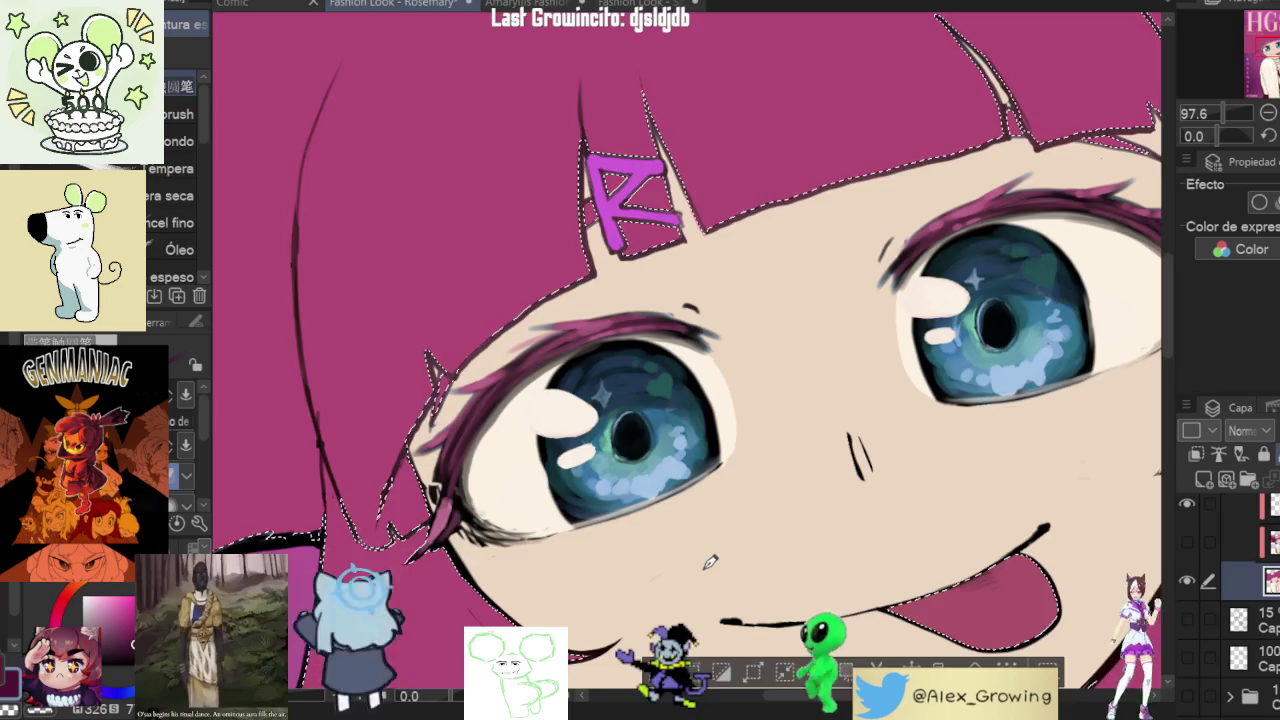
scroll(710, 562, down, 5)
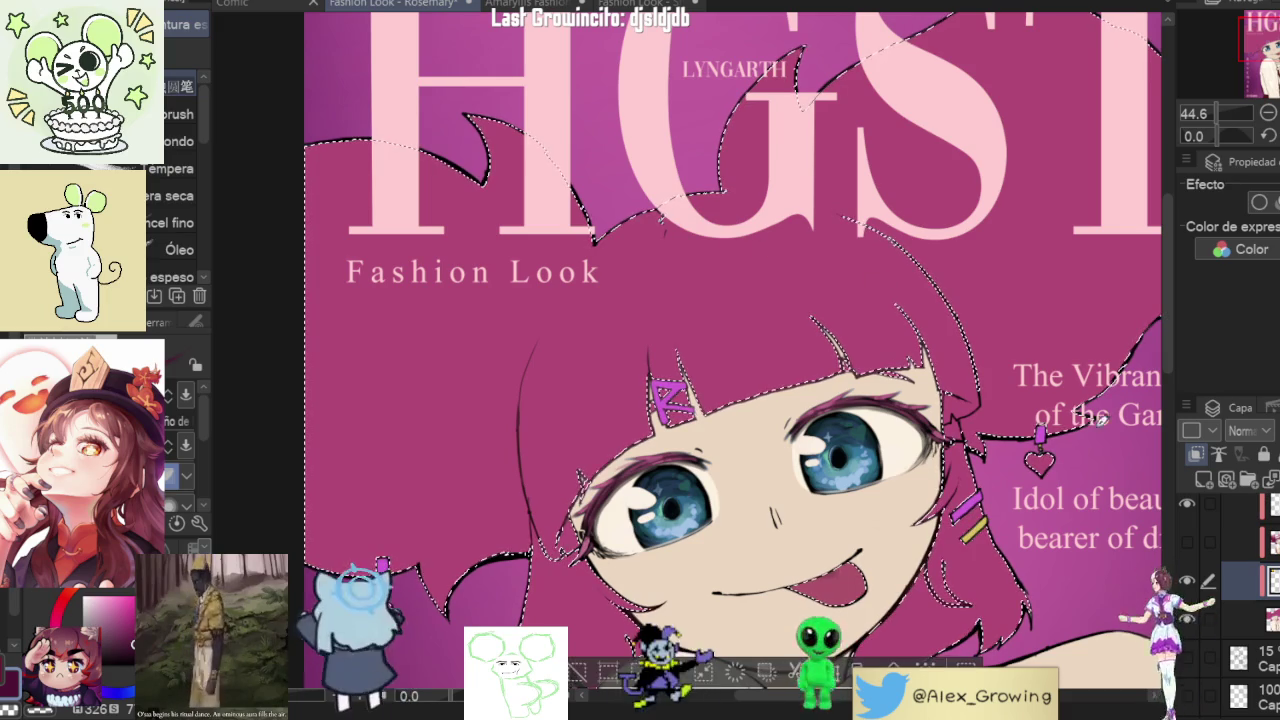
key(ctrl+e)
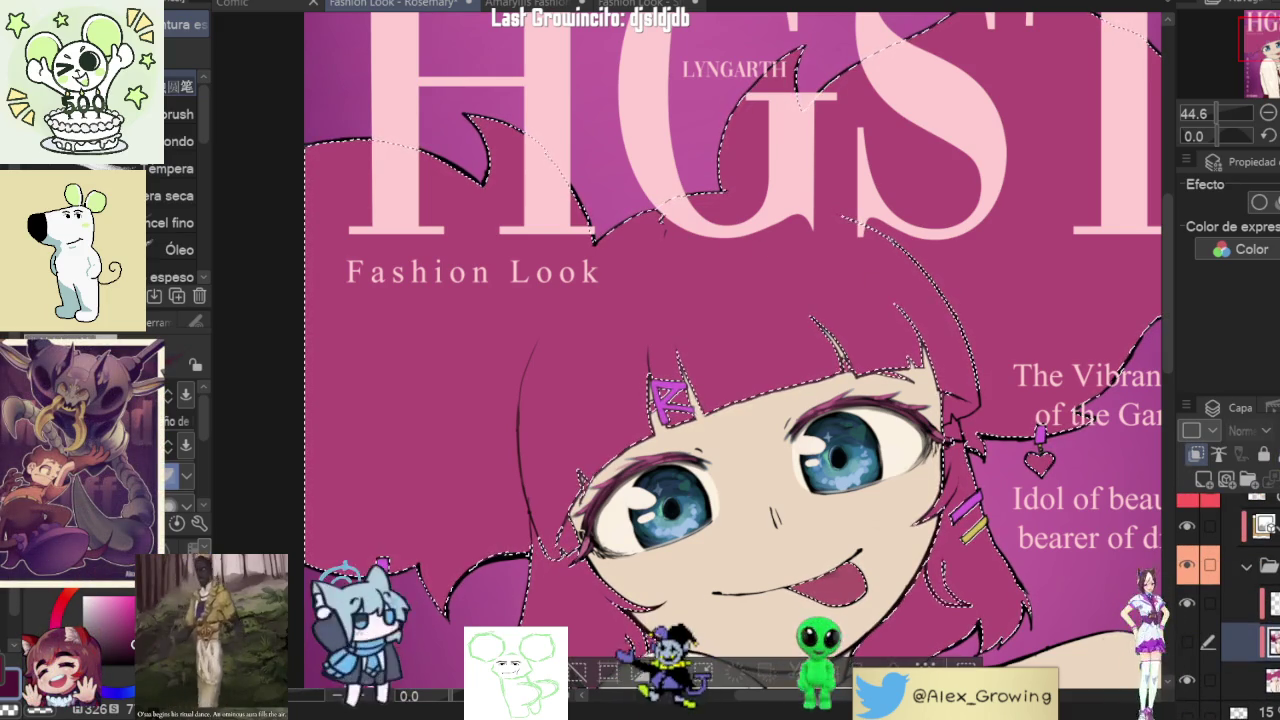
key(ctrl+d)
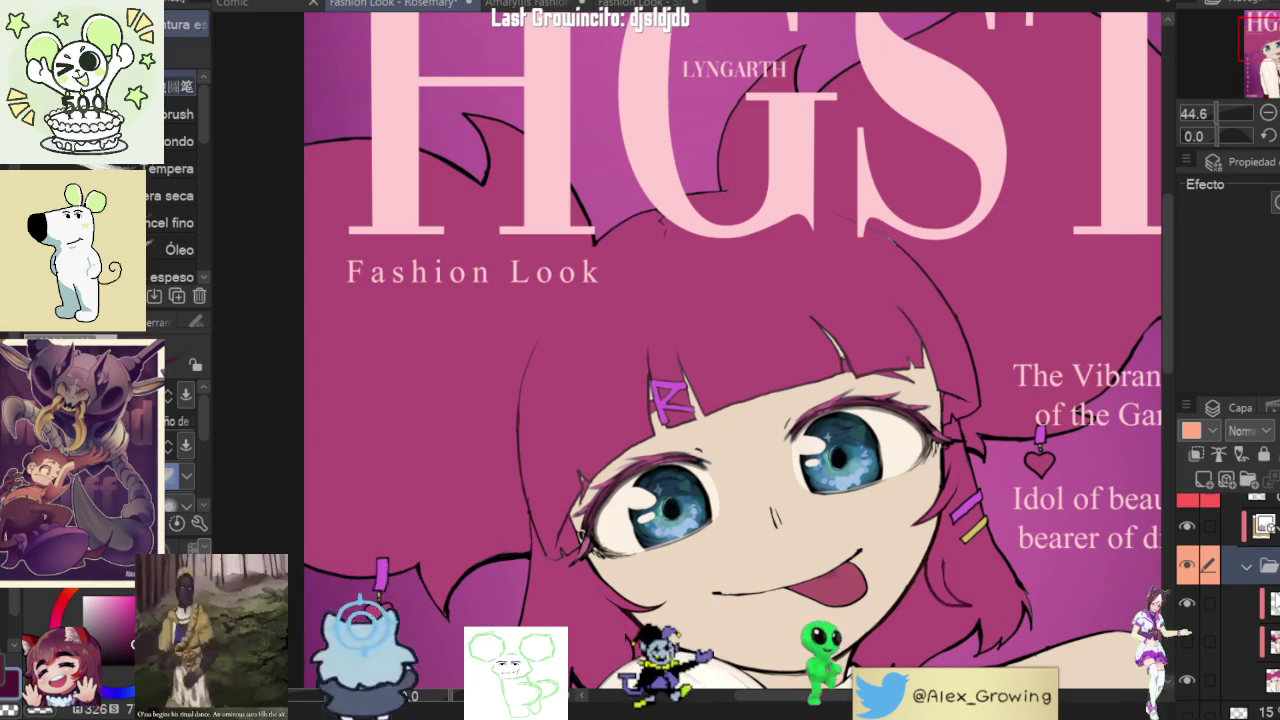
- Paste the yellow Among Us sticker and place it at the cover's left middle
key(ctrl+v)
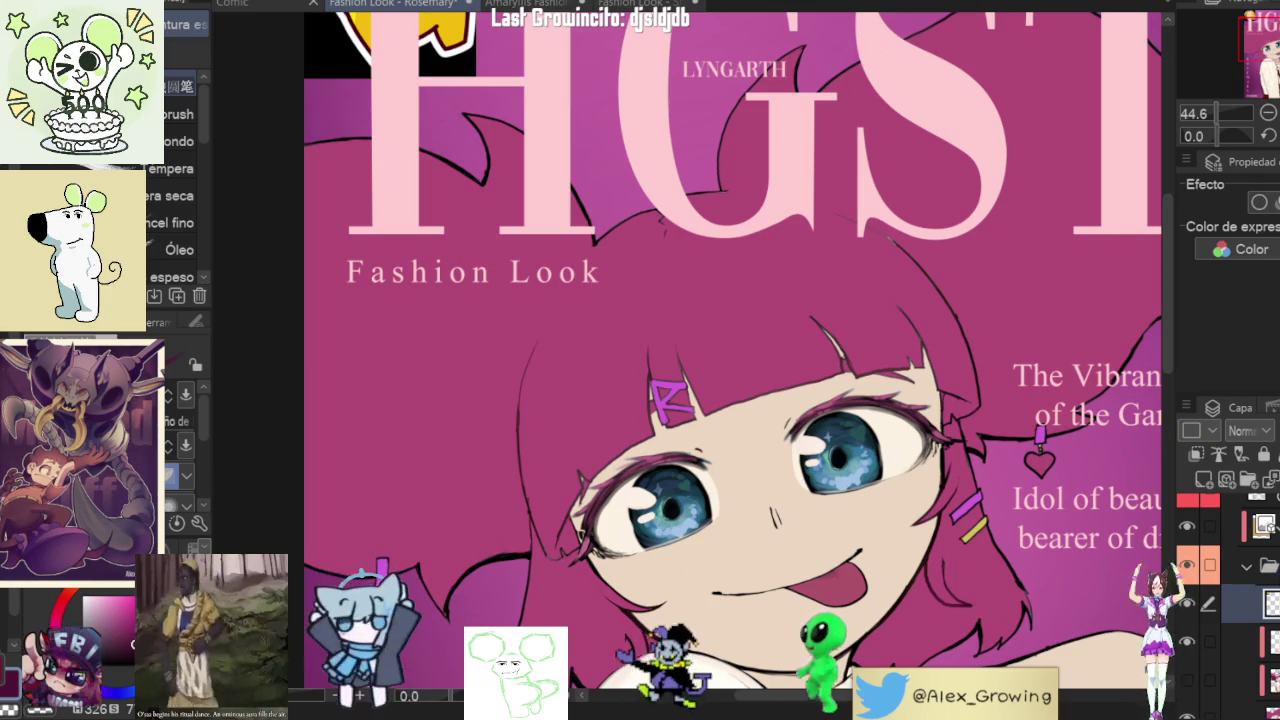
key(ctrl+t)
drag(450, 67, 462, 436)
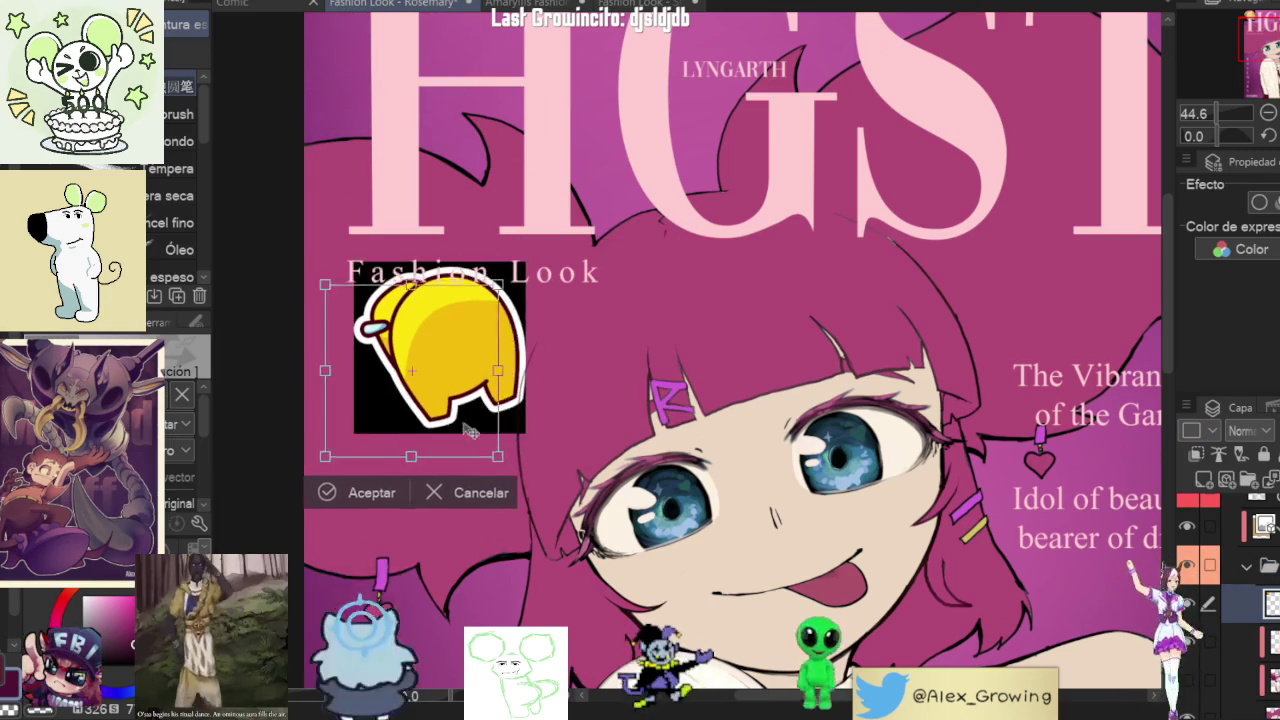
click(366, 497)
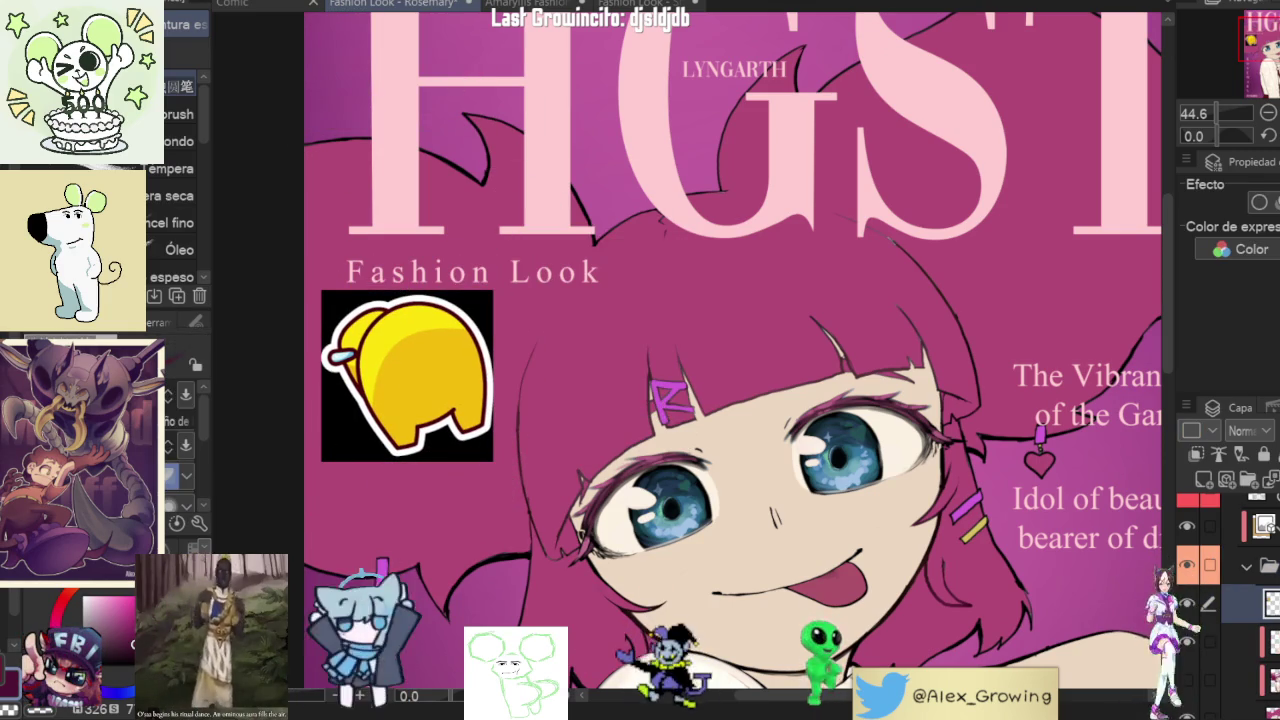
- Remove the sticker's black background with the fill tool
key(g)
click(400, 450)
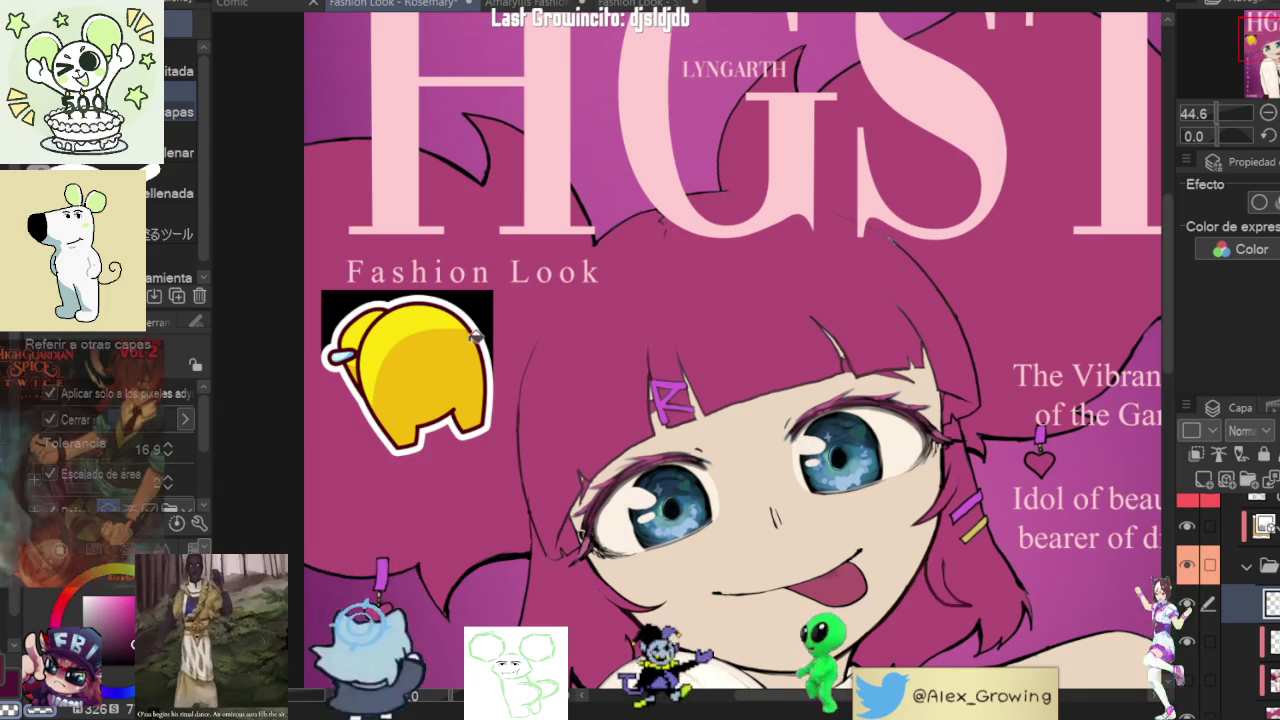
click(418, 295)
- Enlarge the yellow sticker and move it over the girl's bangs and forehead
key(ctrl+t)
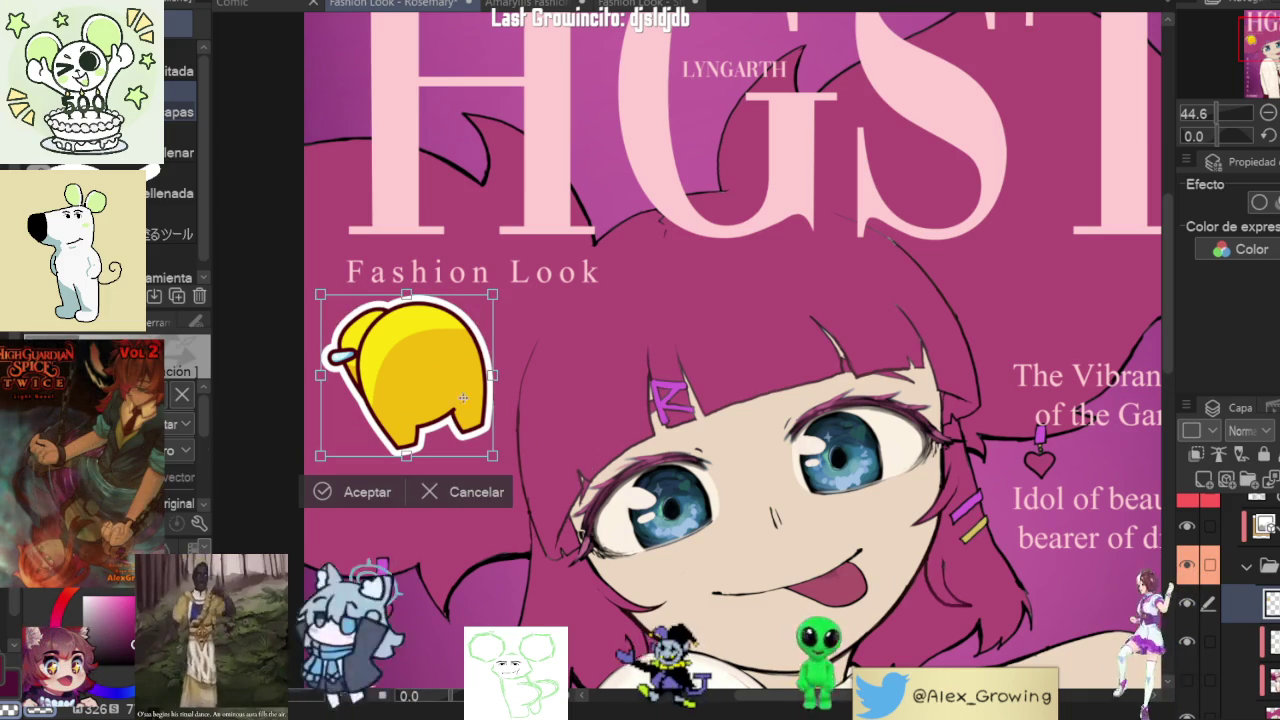
drag(468, 418, 730, 452)
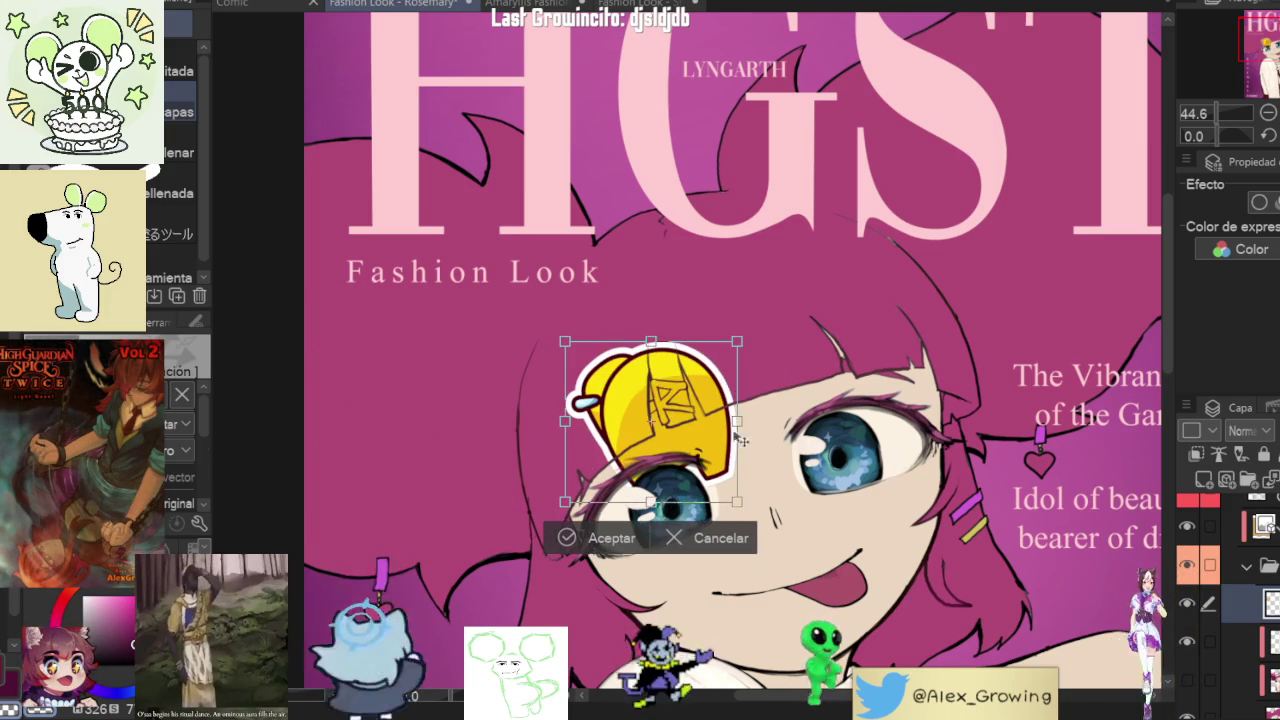
drag(741, 335, 830, 228)
drag(680, 400, 790, 340)
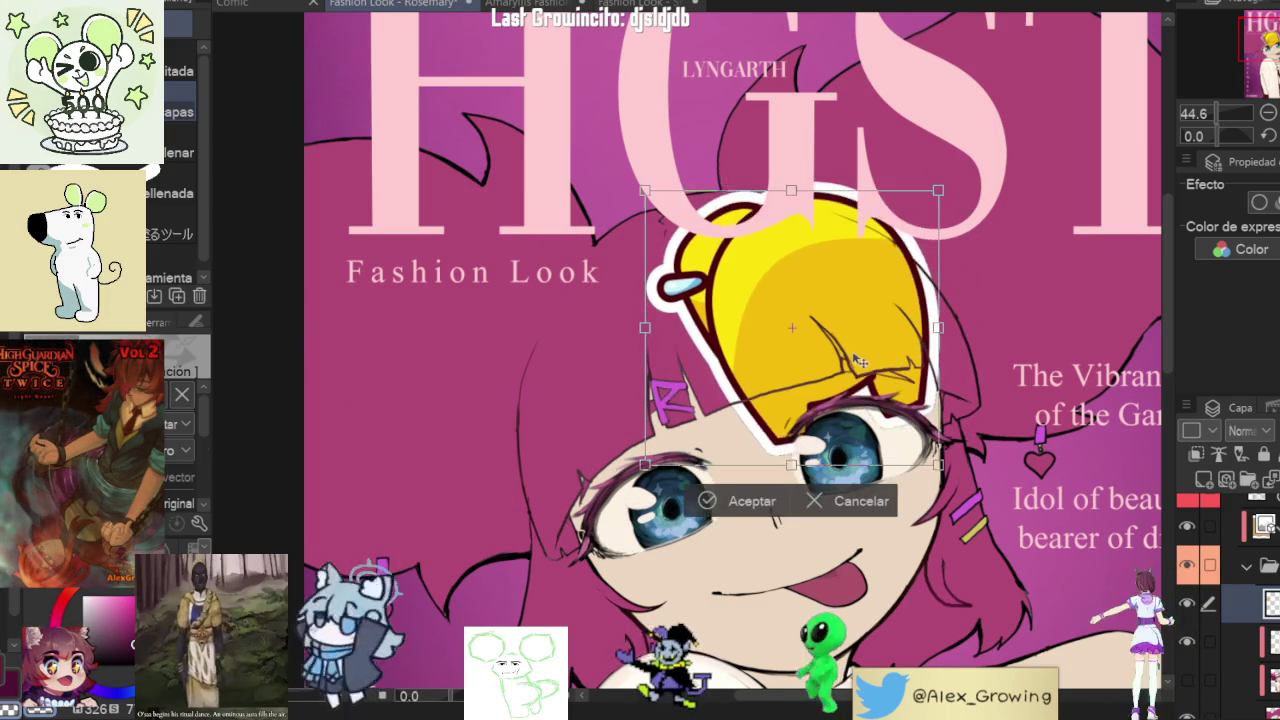
click(745, 512)
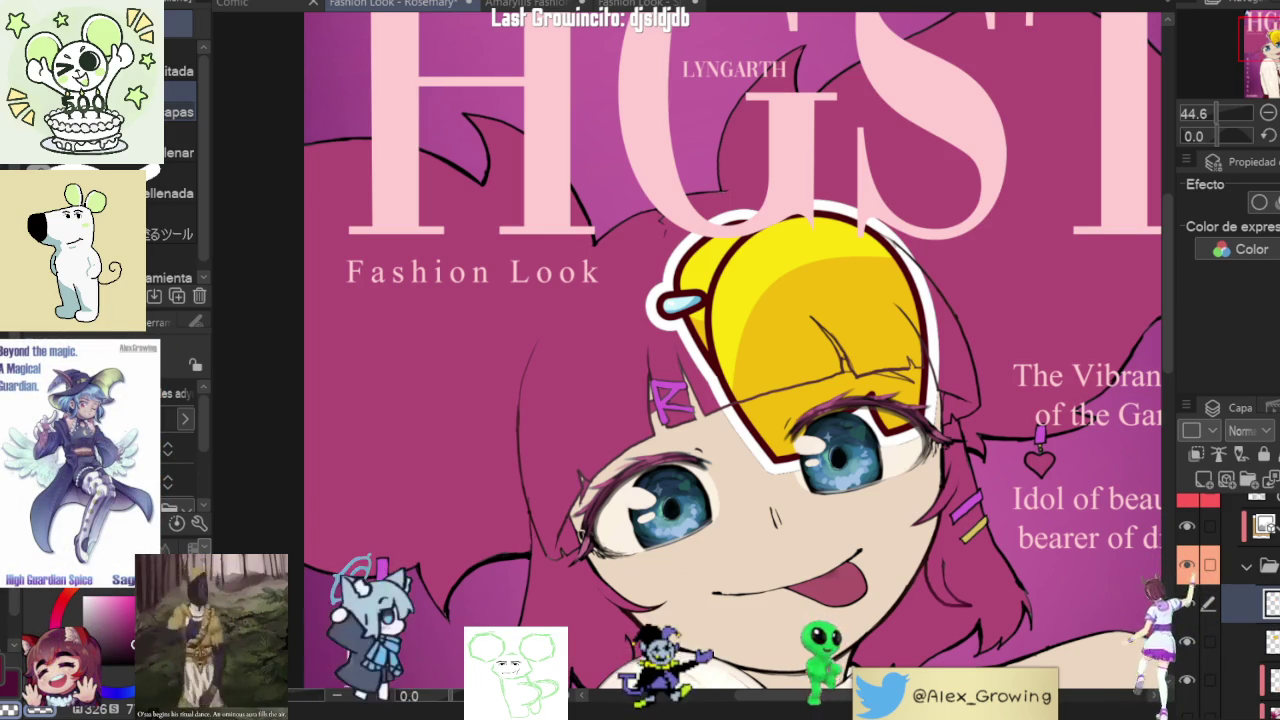
- Paste the white Among Us figure and place it below the 'Fashion Look' text
drag(808, 250, 808, 299)
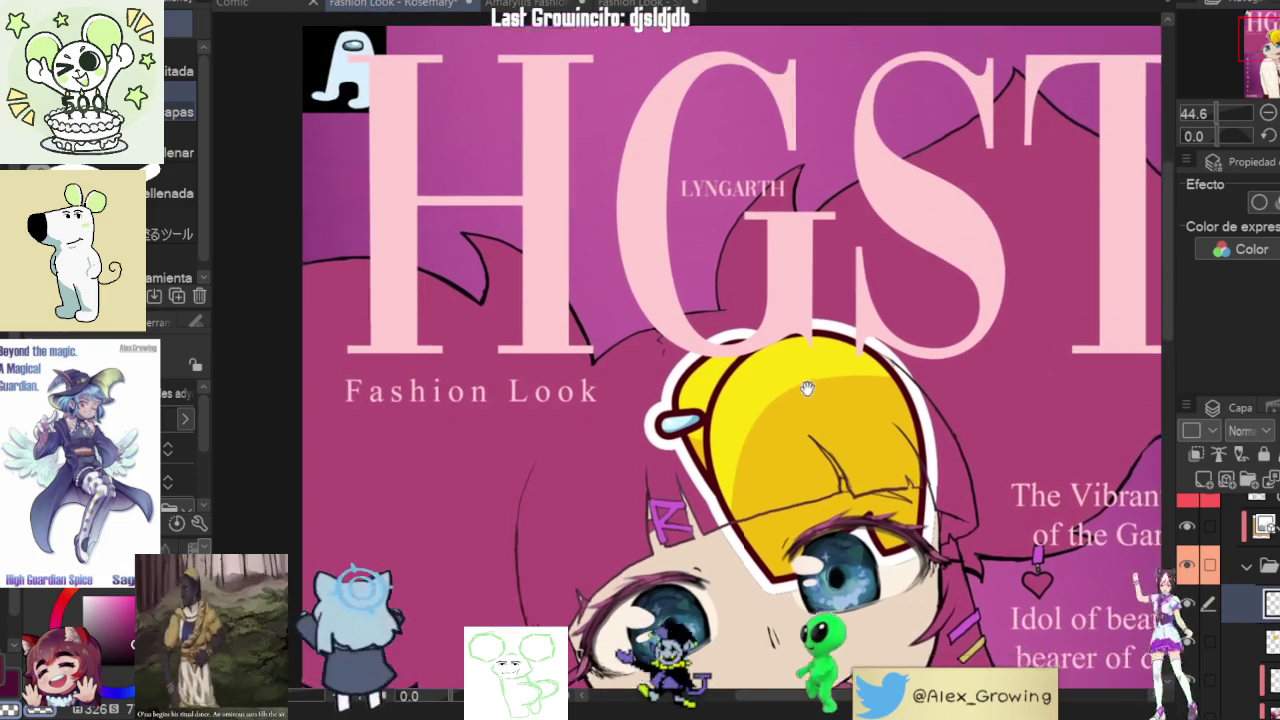
key(ctrl+t)
drag(367, 42, 434, 485)
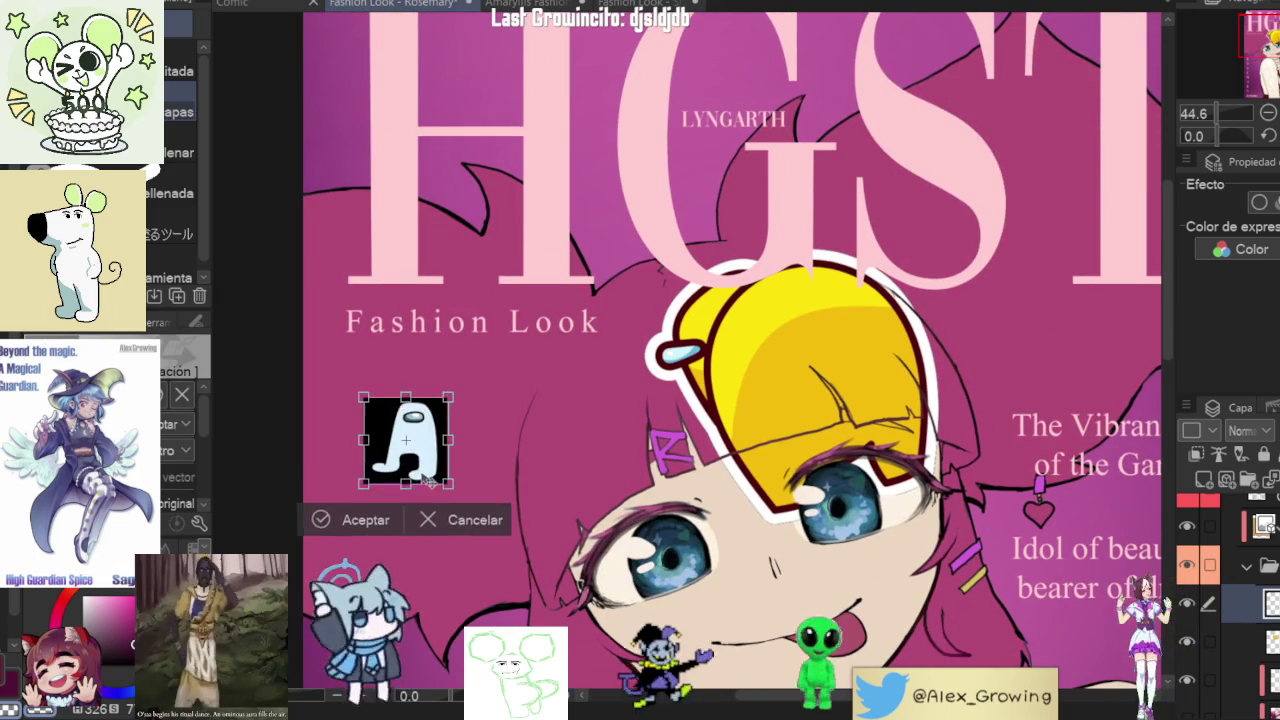
click(330, 523)
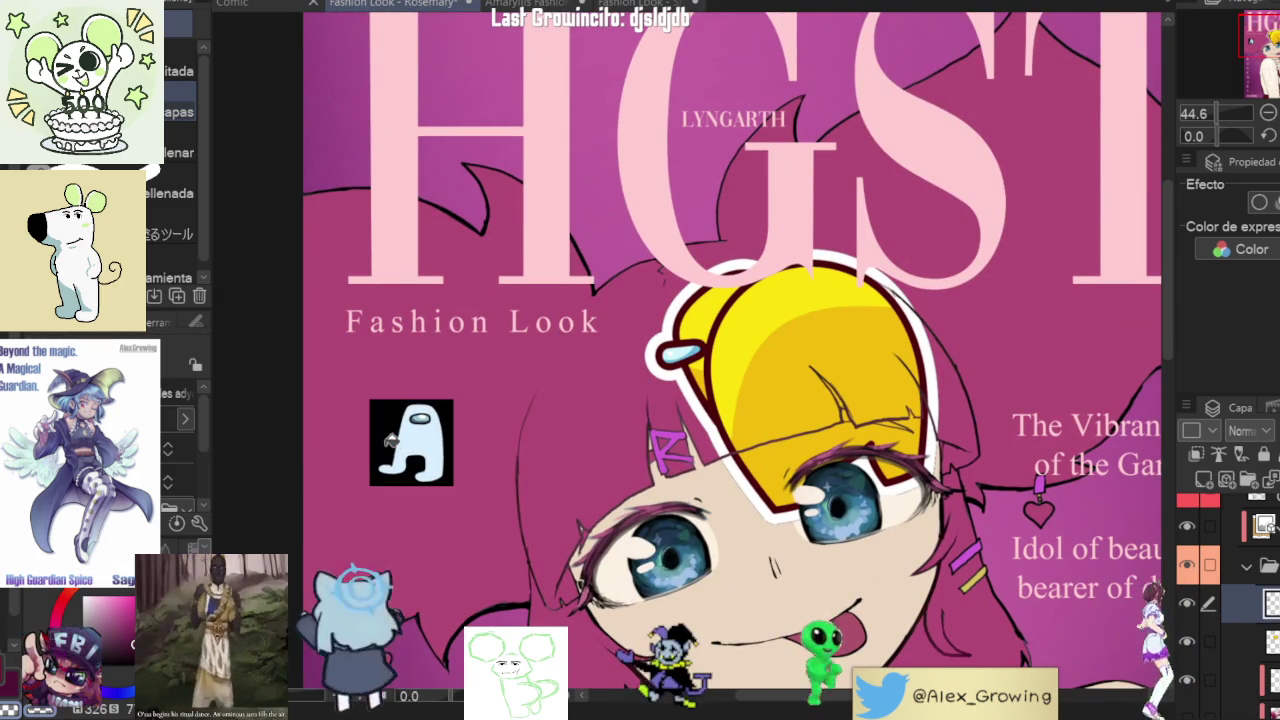
- Enlarge the white figure about three times, tilt it counter-clockwise over the left eye, and commit
key(ctrl+t)
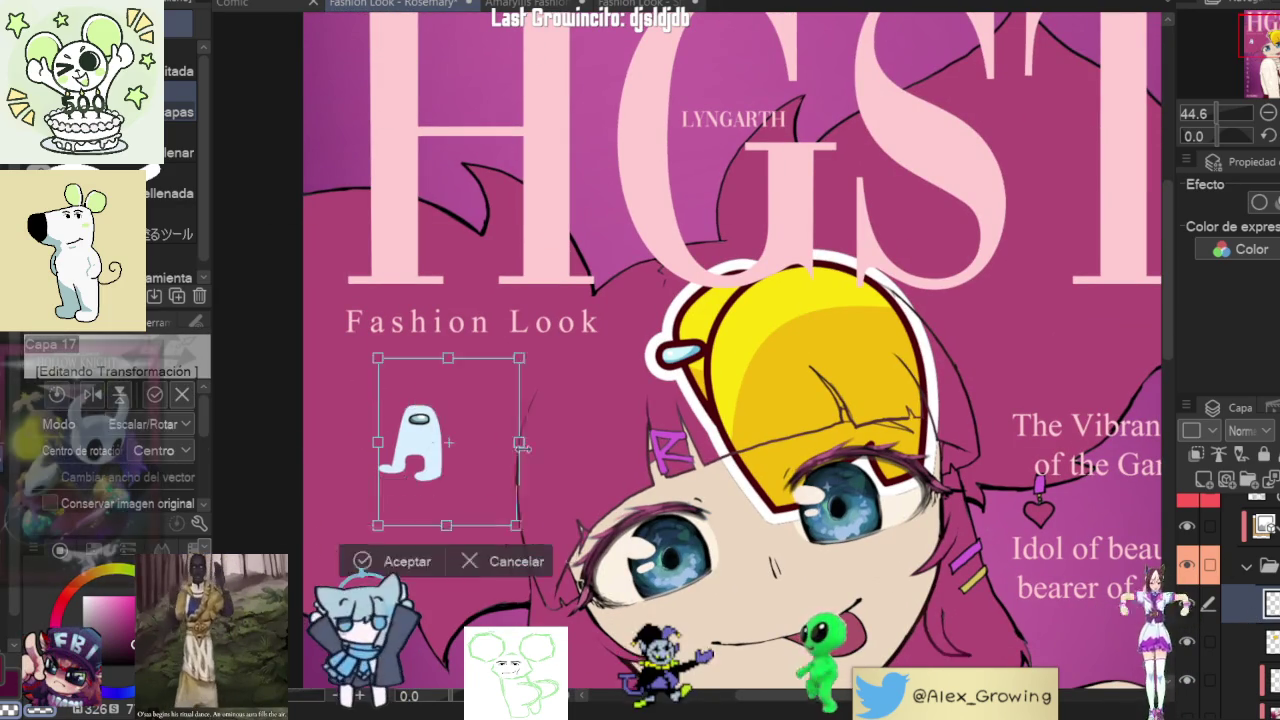
drag(446, 444, 592, 442)
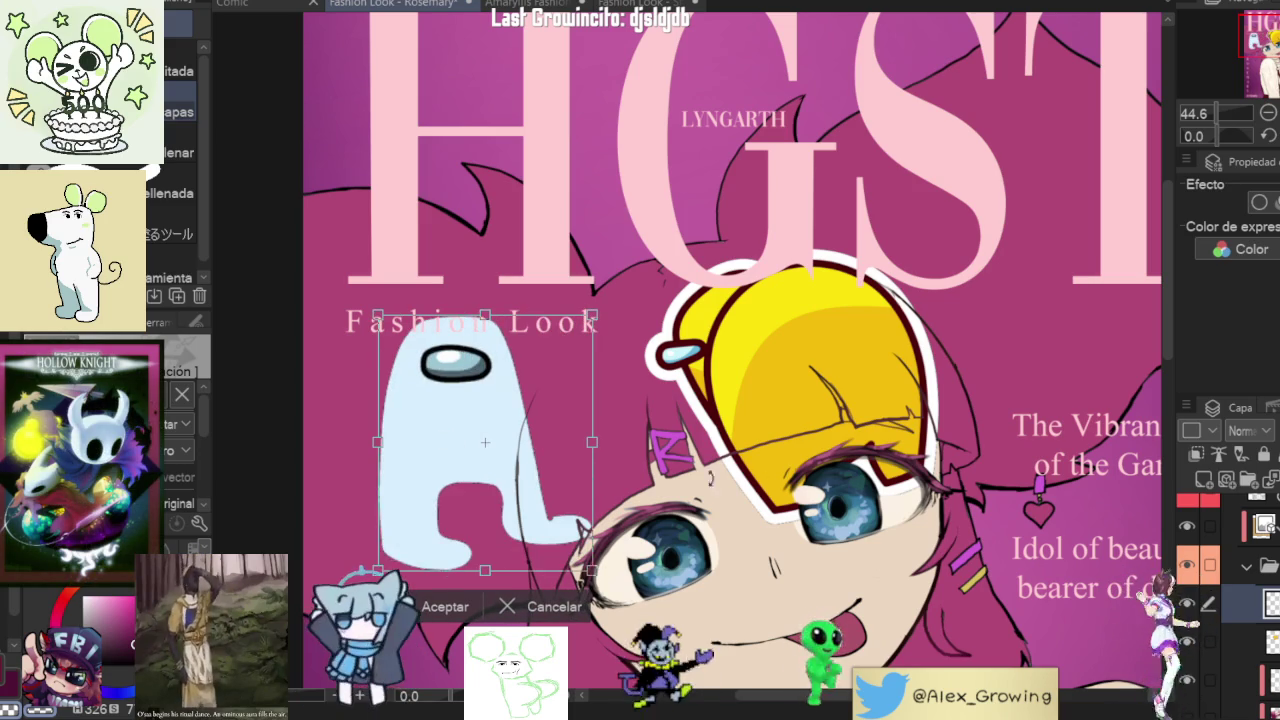
drag(581, 533, 601, 505)
mouse_move(511, 506)
mouse_down()
mouse_move(654, 493)
mouse_move(681, 513)
mouse_up()
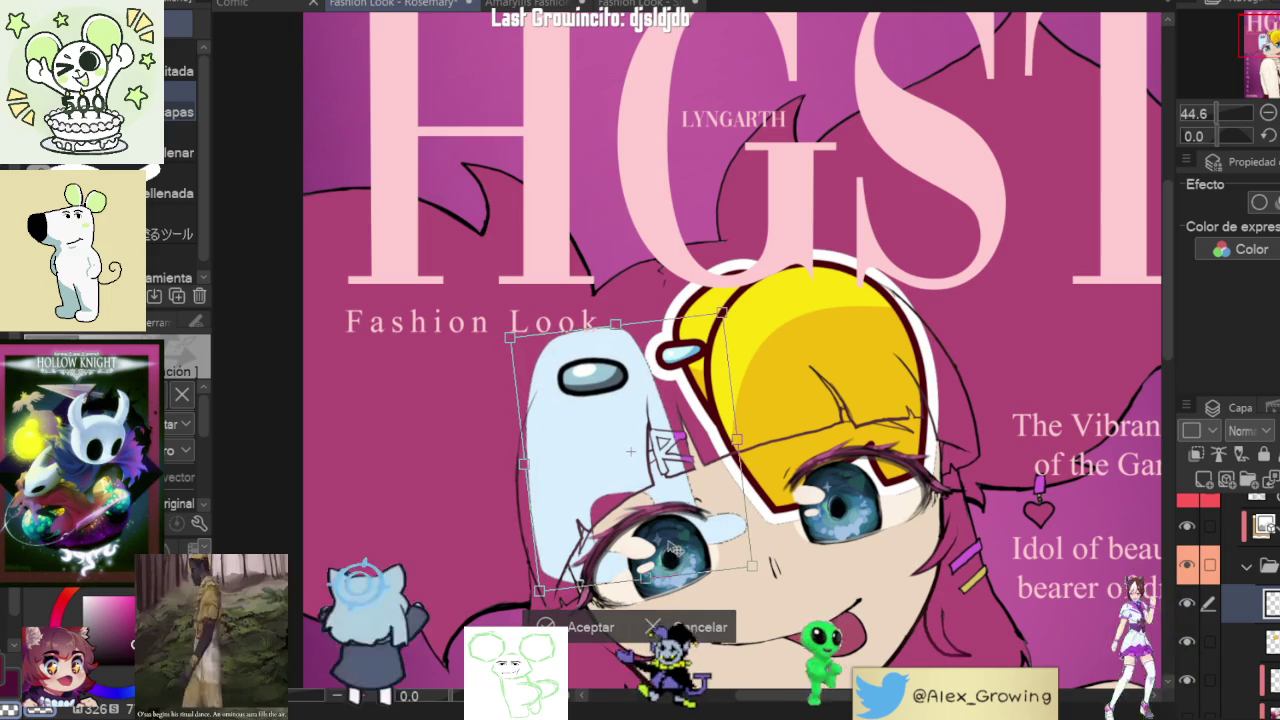
key(Return)
key(g)
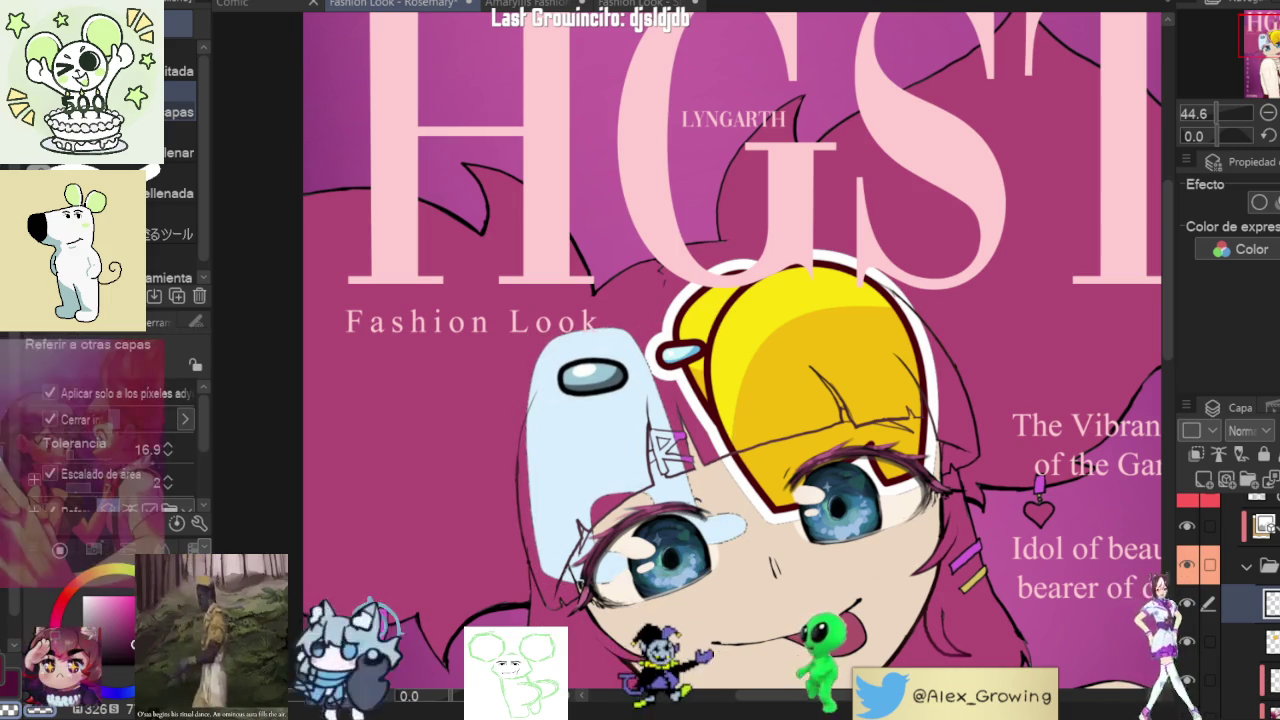
scroll(1187, 566, down, 2)
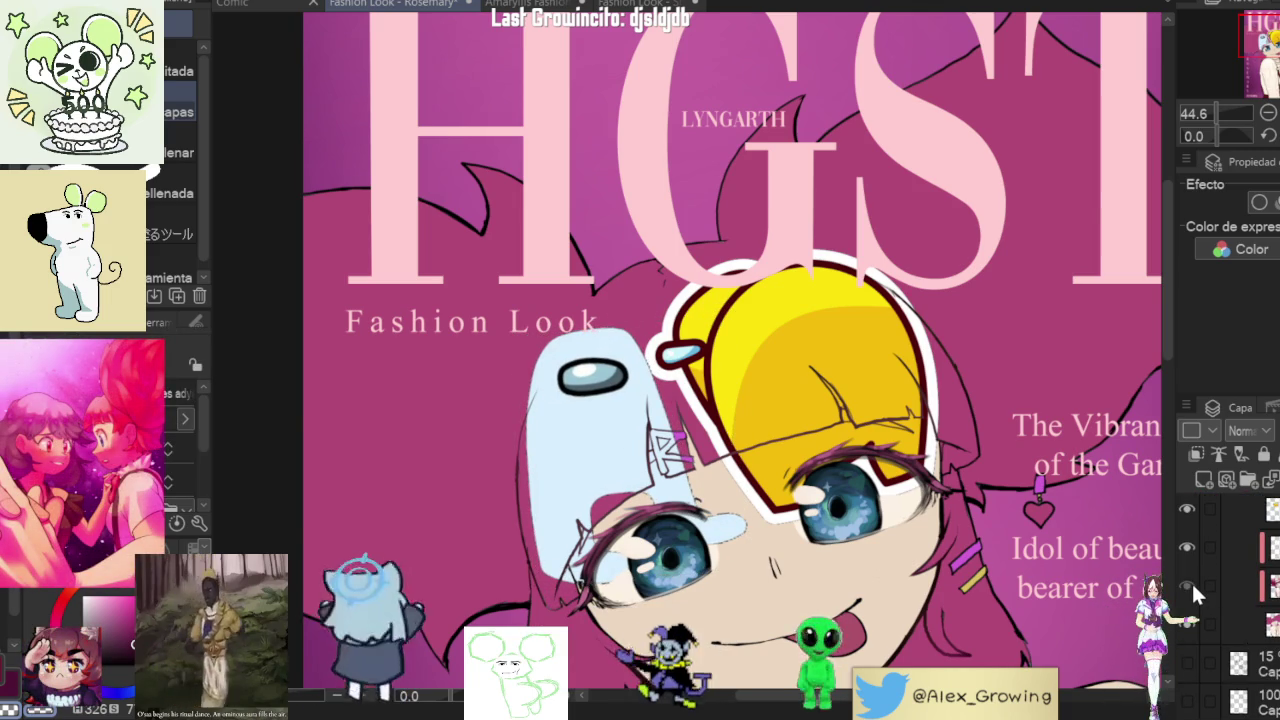
- Toggle the painted hair layer, add a layer folder, and fill an area on the layer below
click(1187, 585)
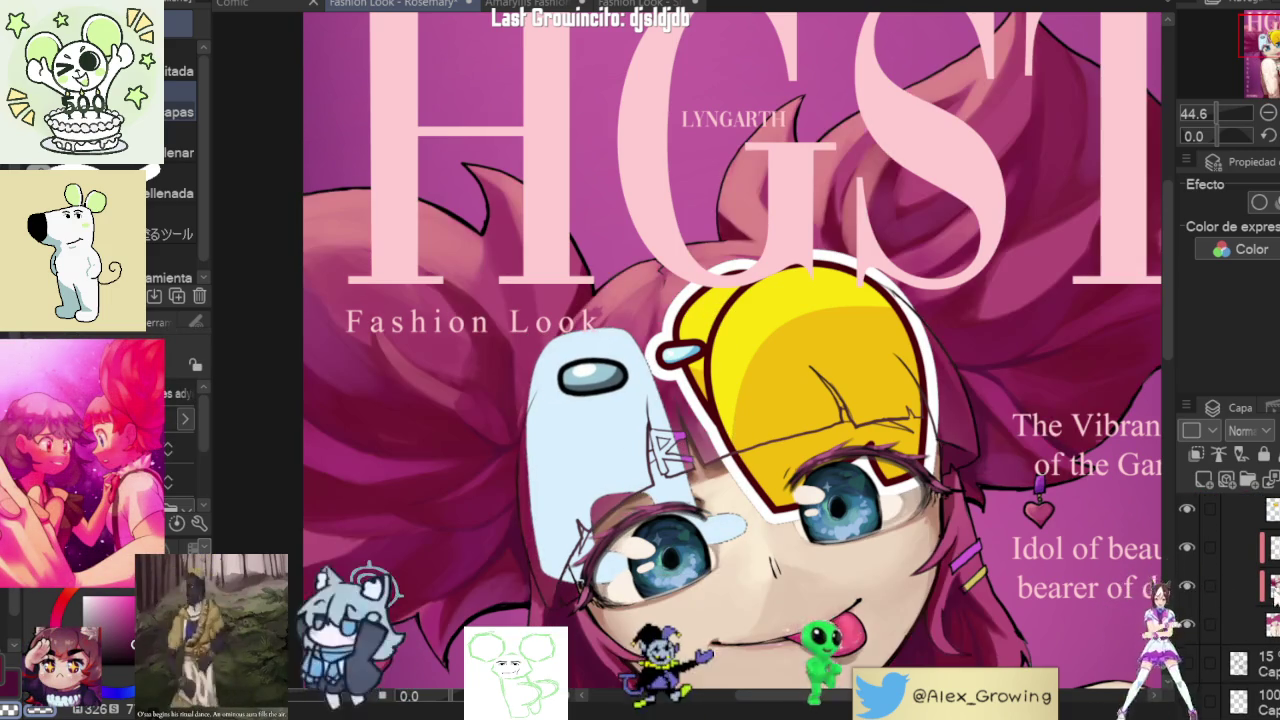
scroll(1191, 581, up, 1)
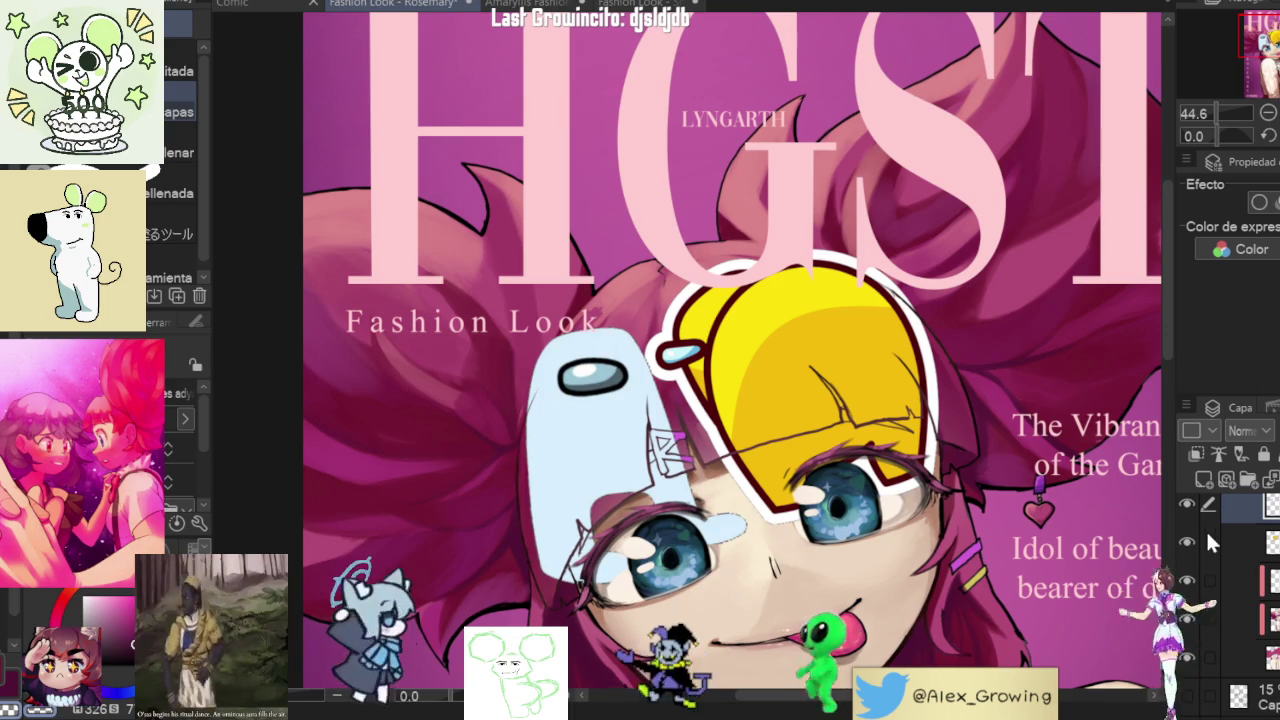
click(1248, 482)
click(1248, 482)
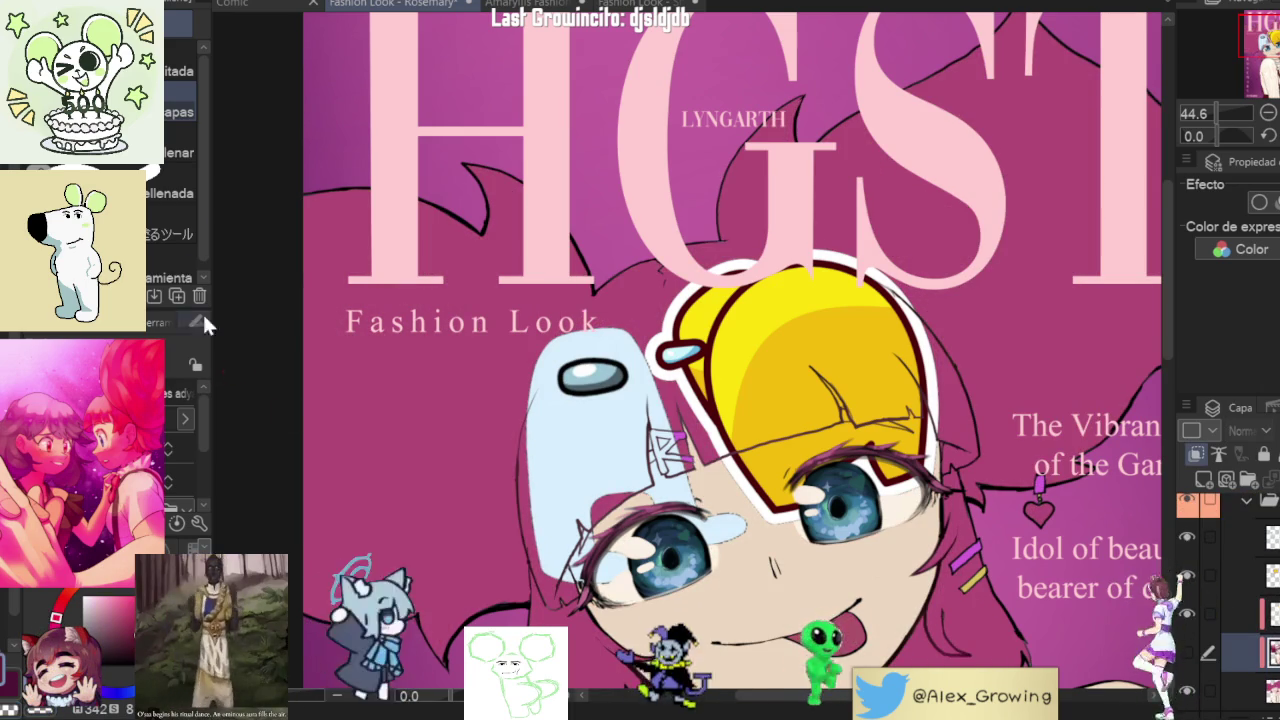
key(g)
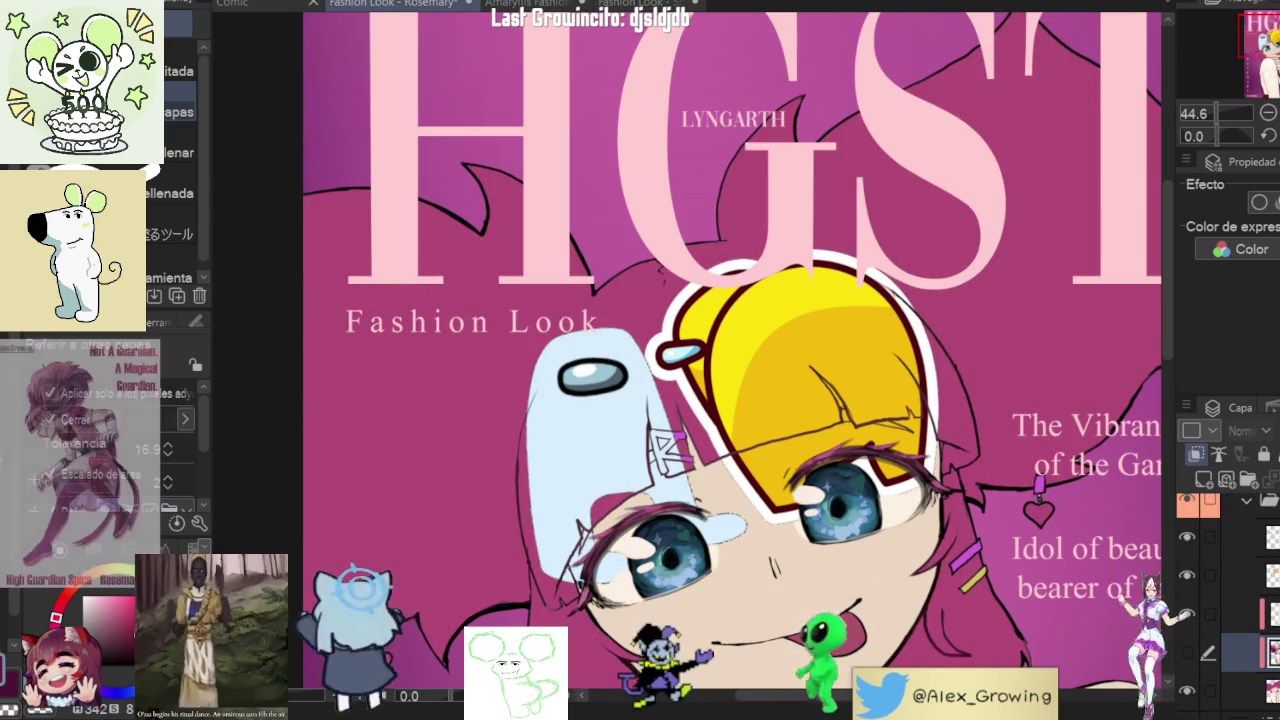
click(1240, 690)
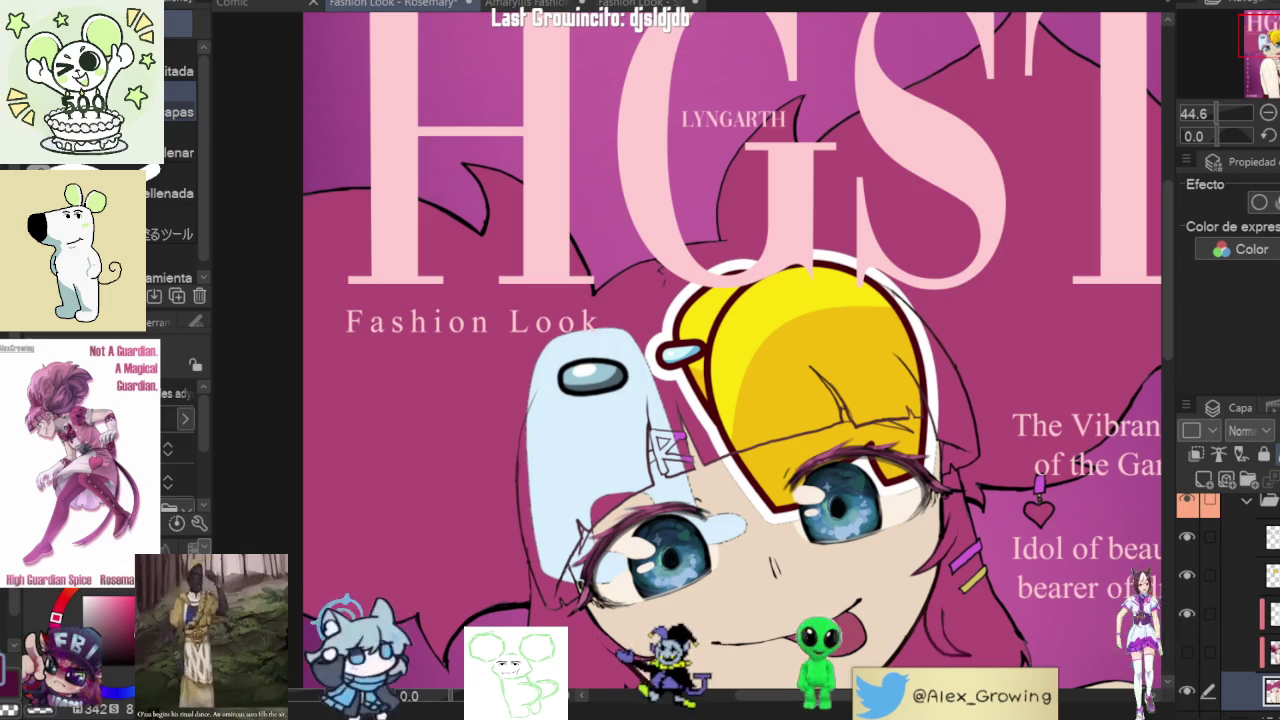
click(505, 346)
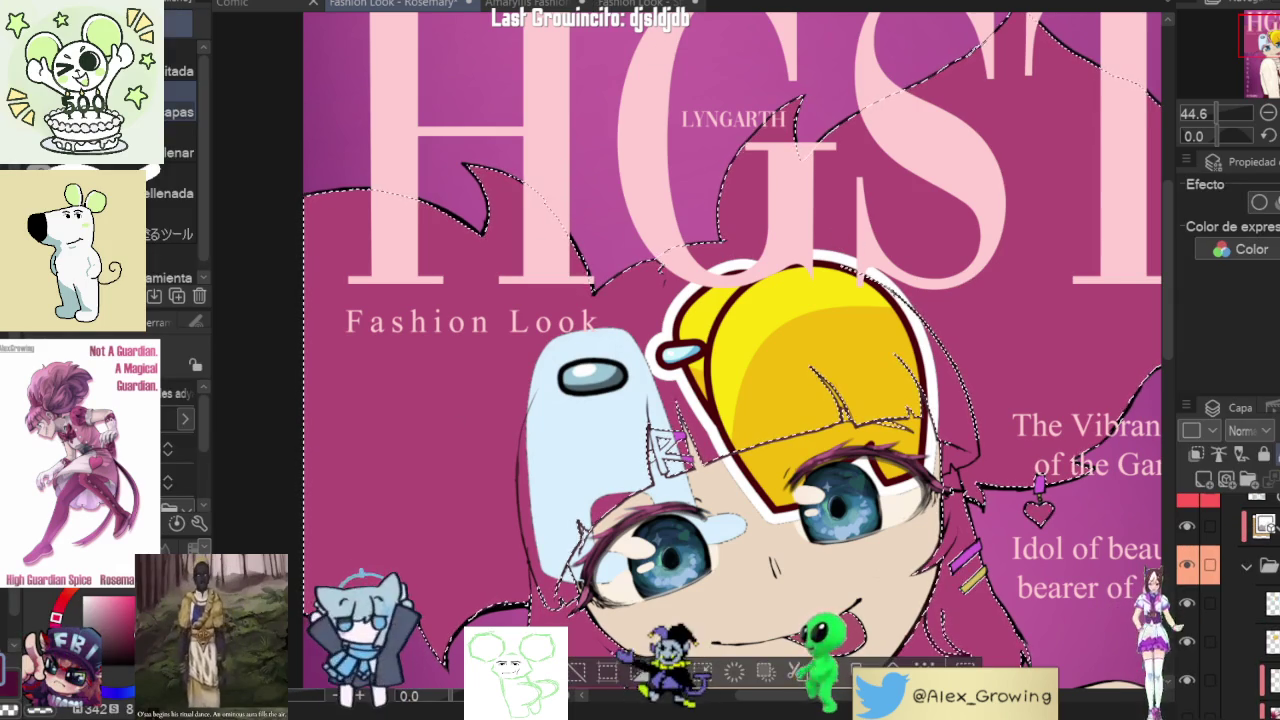
- Try shifting the hat and hair artwork upward, cancel to keep it in place, and deselect
click(1250, 603)
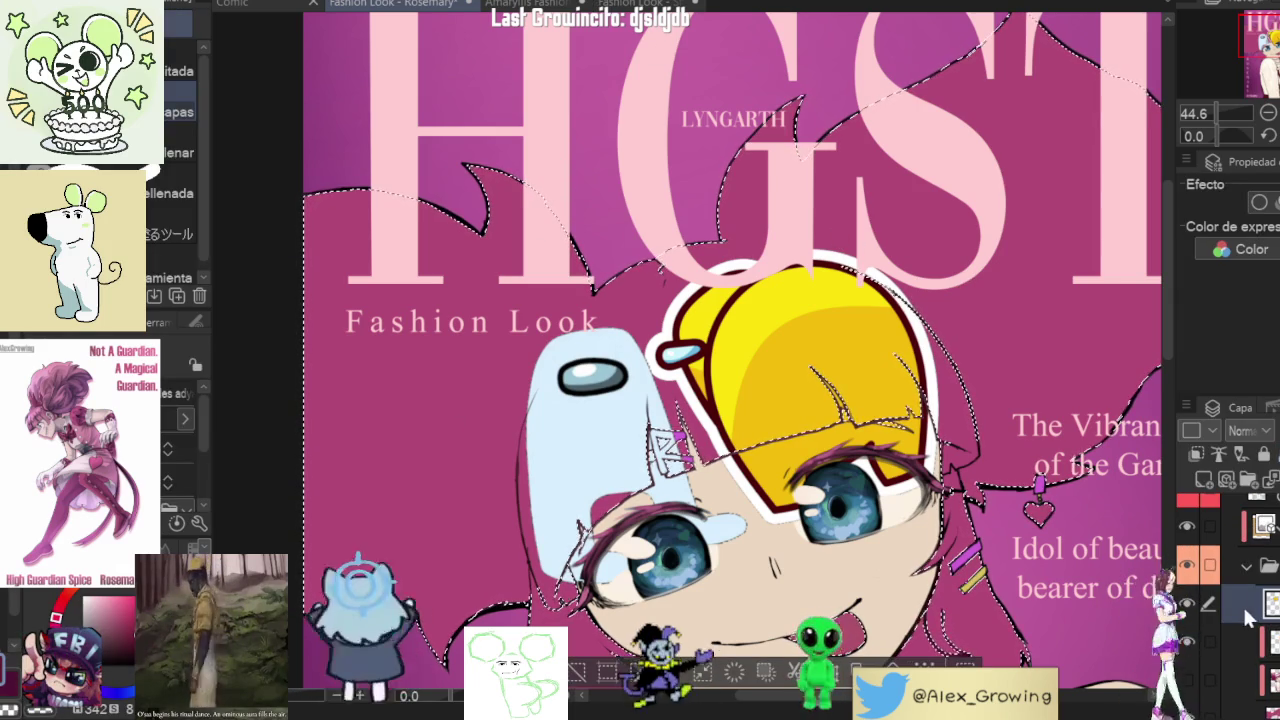
click(1188, 603)
click(1188, 603)
key(ctrl+t)
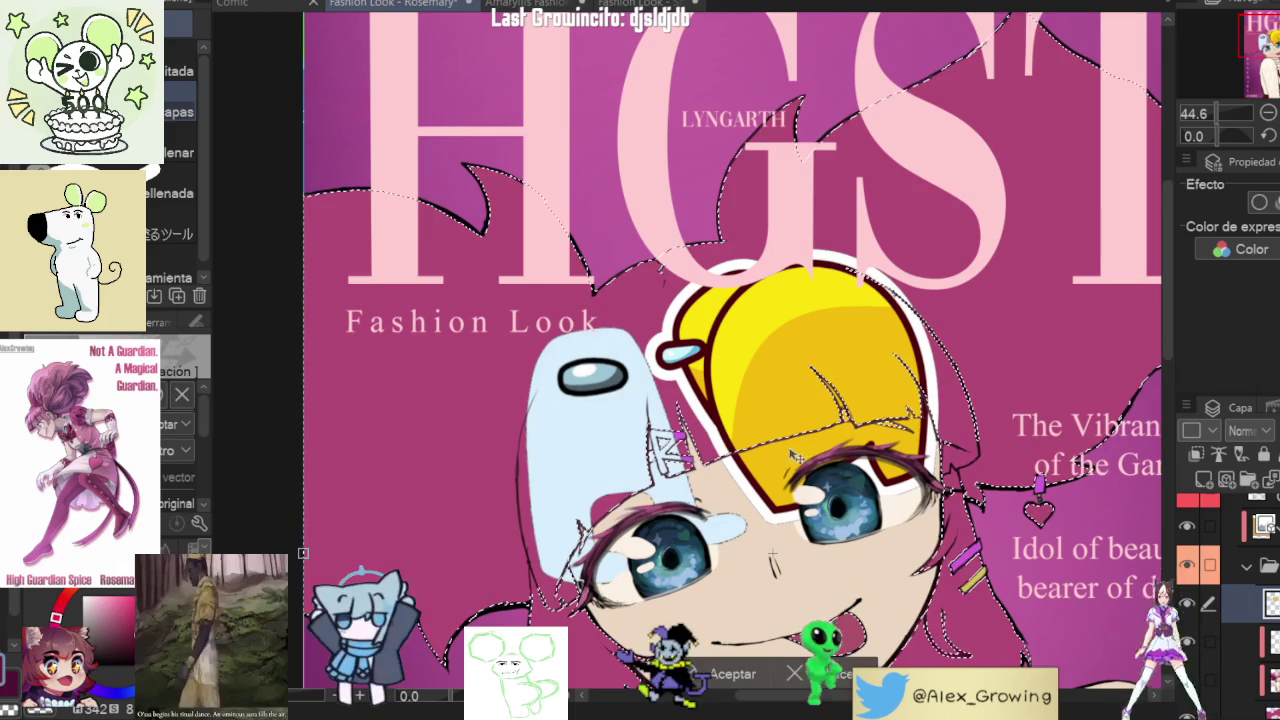
drag(846, 550, 843, 497)
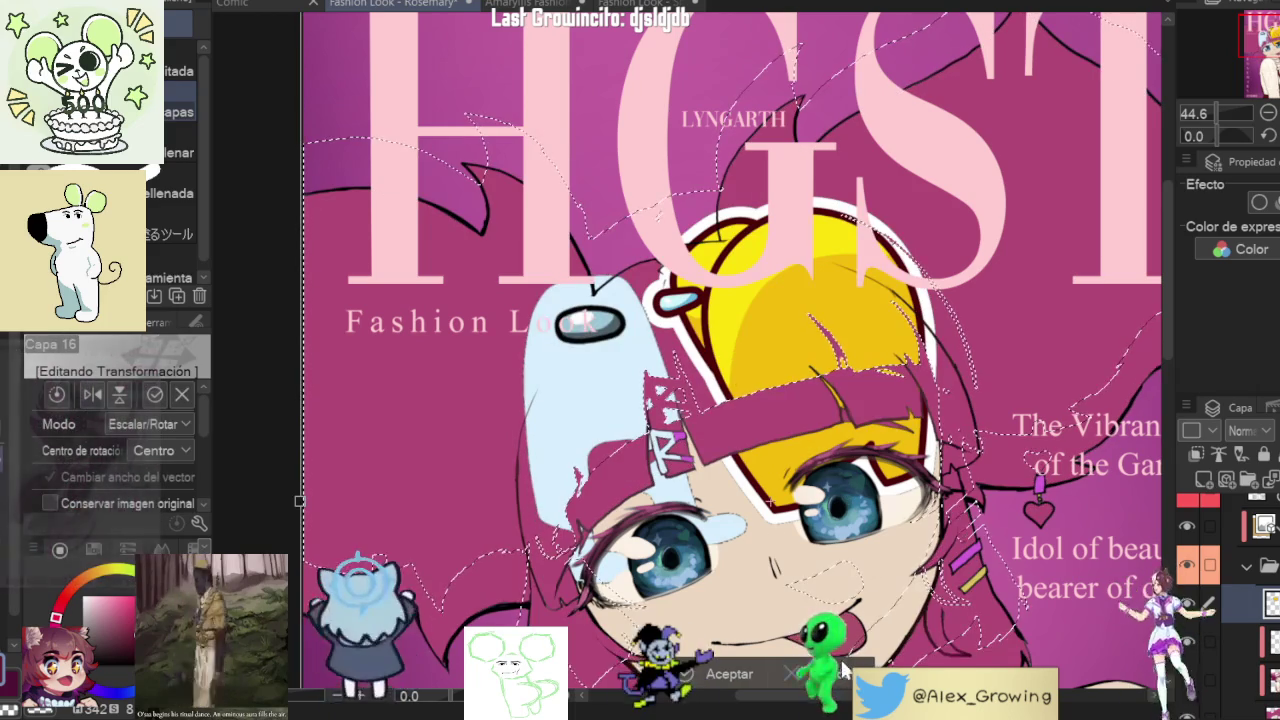
key(Escape)
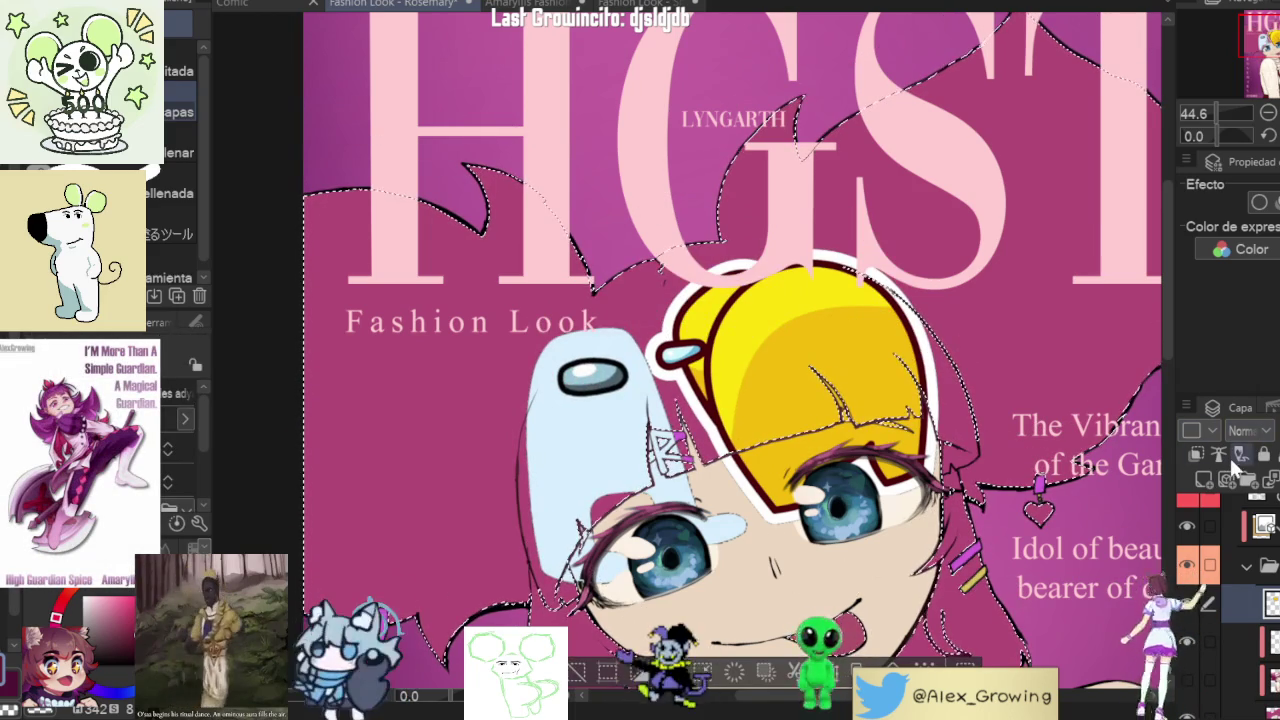
key(ctrl+d)
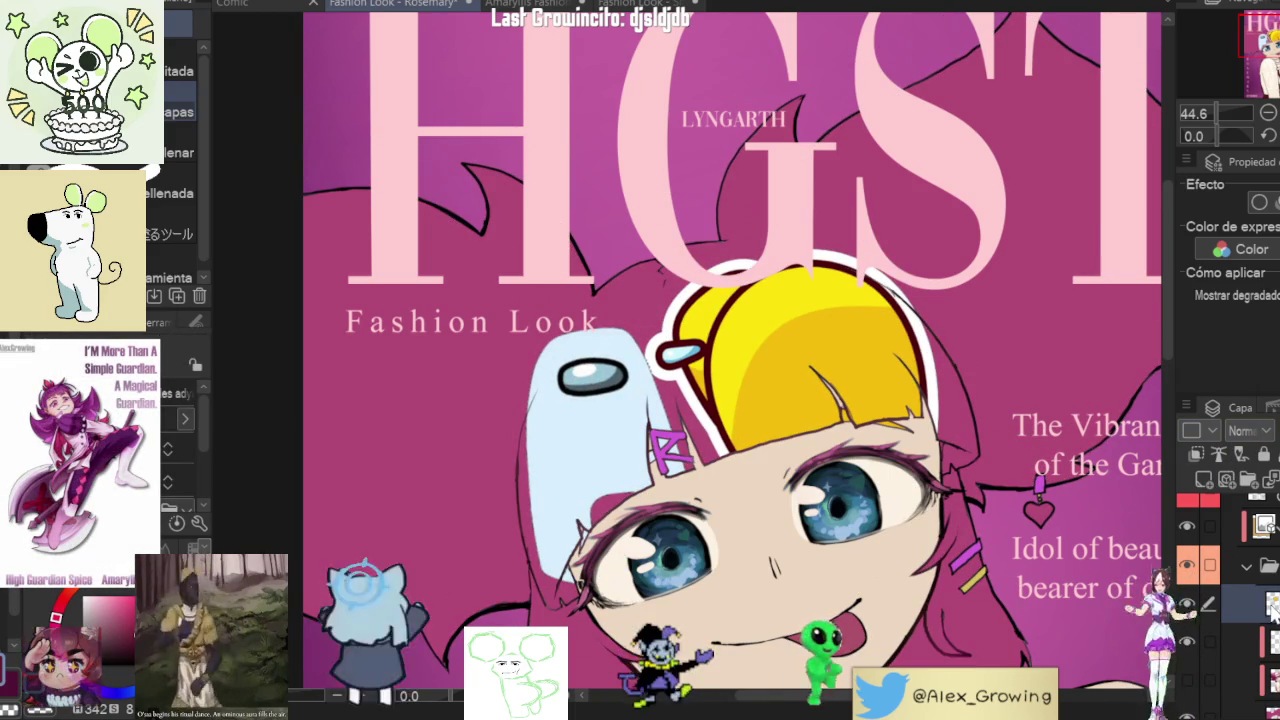
scroll(1225, 560, down, 3)
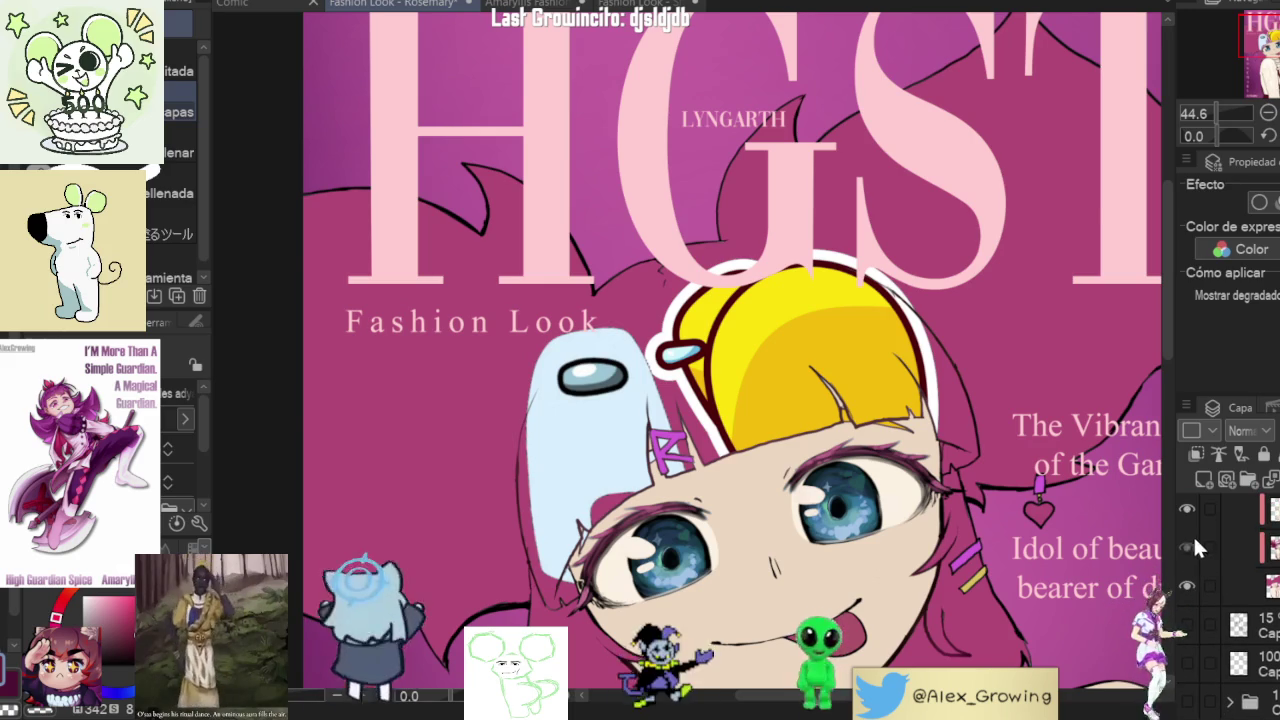
- Show the painted pink hair layer and inspect it at several zoom levels
click(1190, 534)
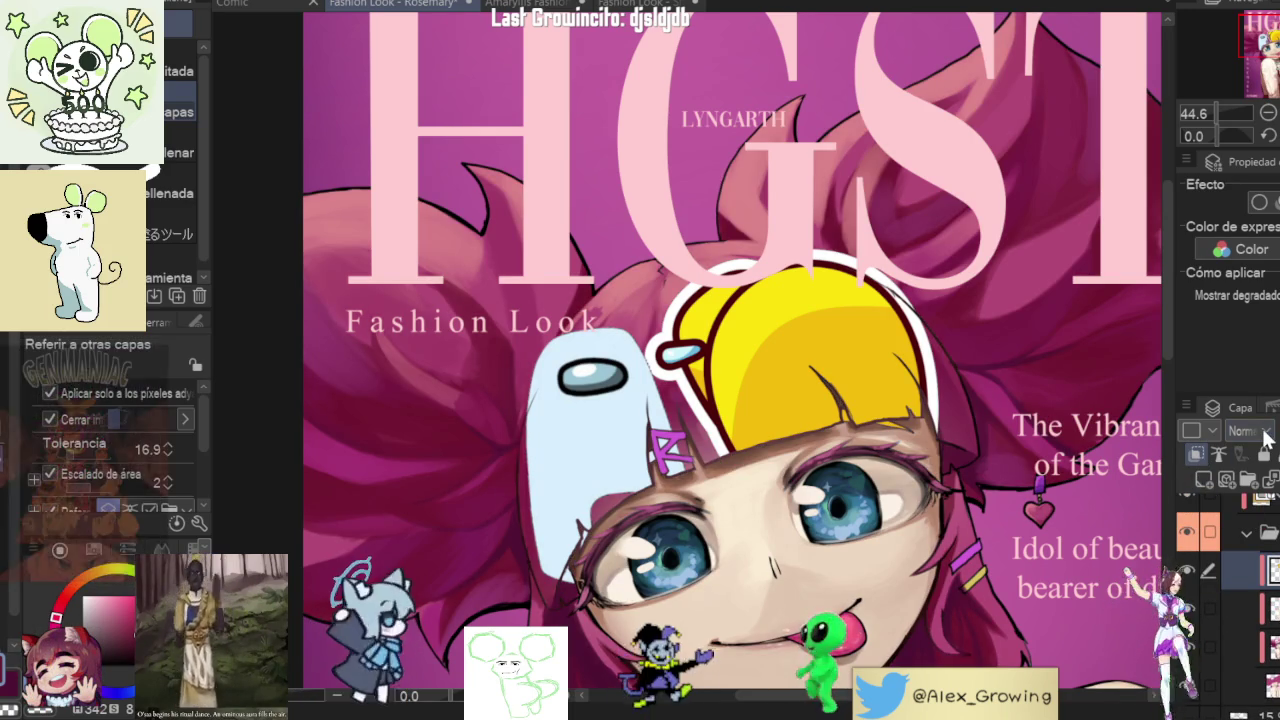
scroll(1250, 431, down, 5)
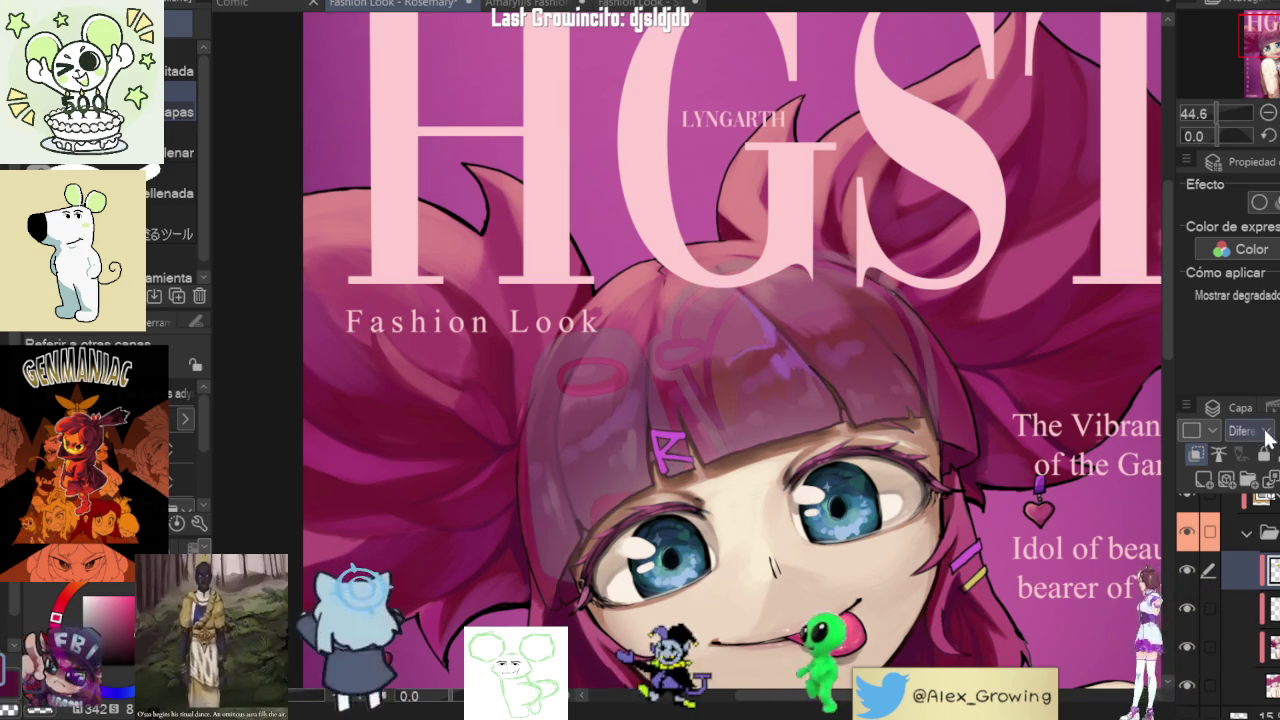
scroll(1250, 431, up, 5)
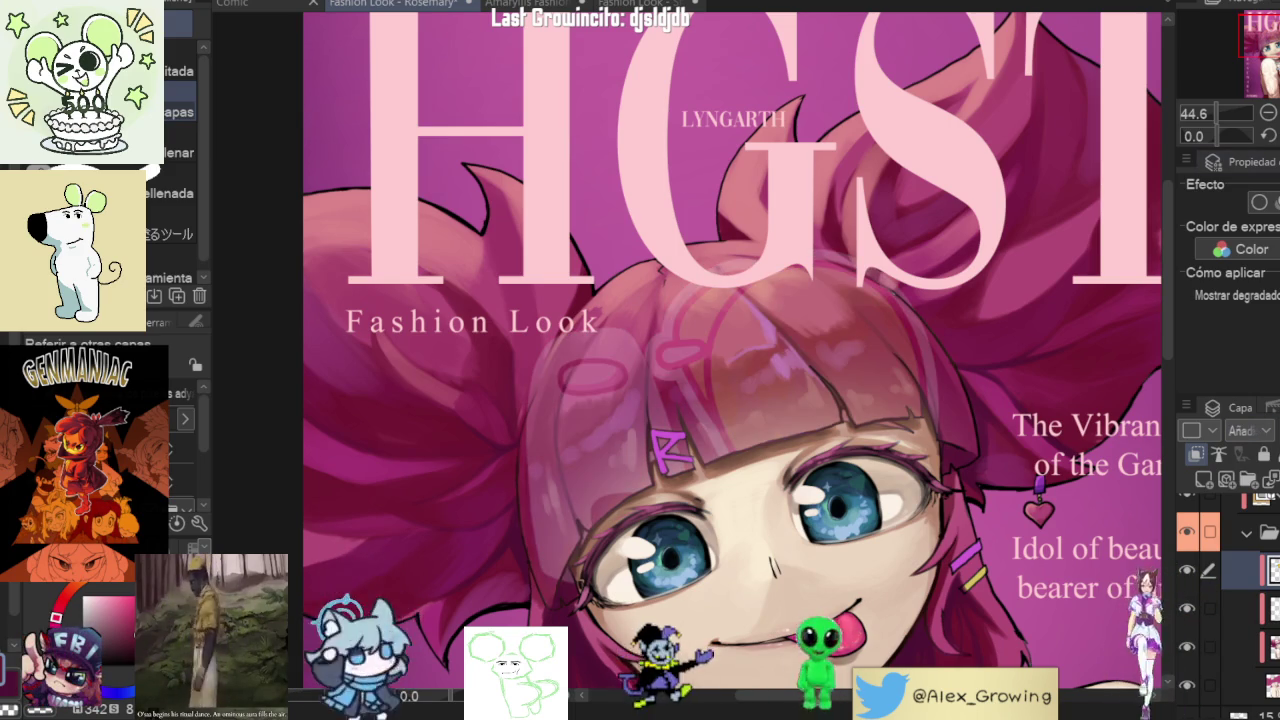
scroll(1250, 431, up, 6)
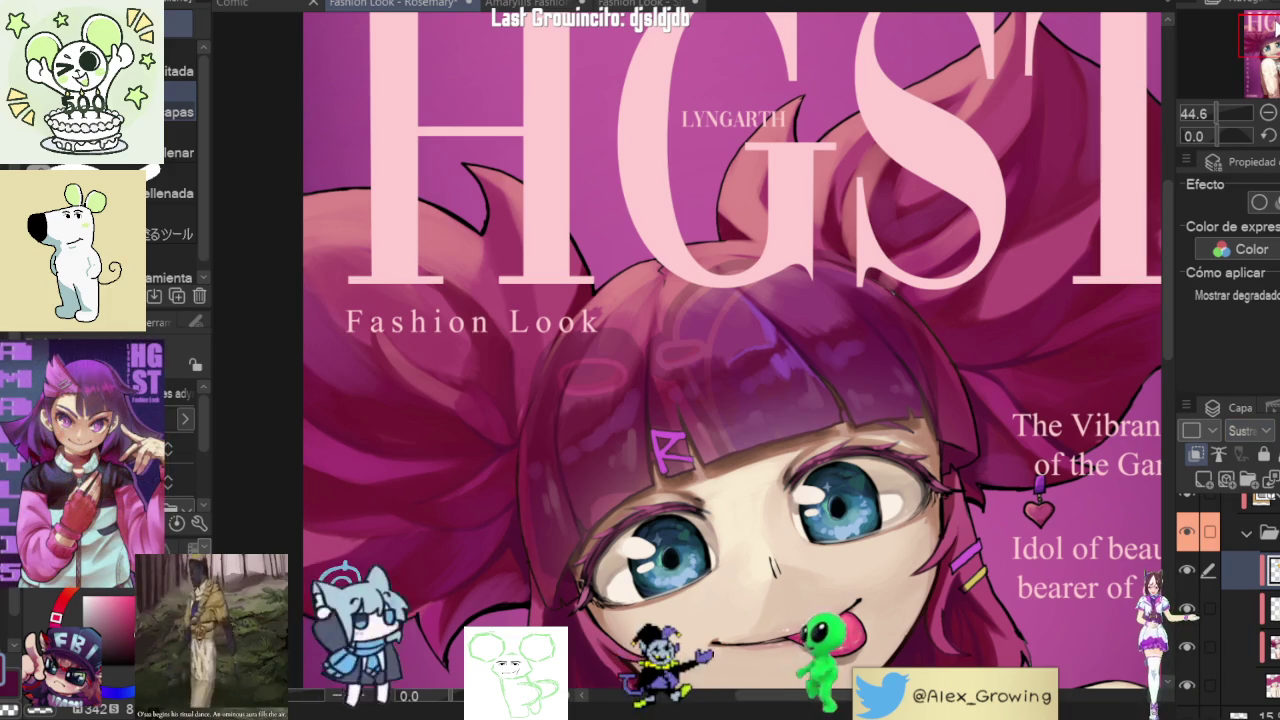
scroll(1250, 431, up, 1)
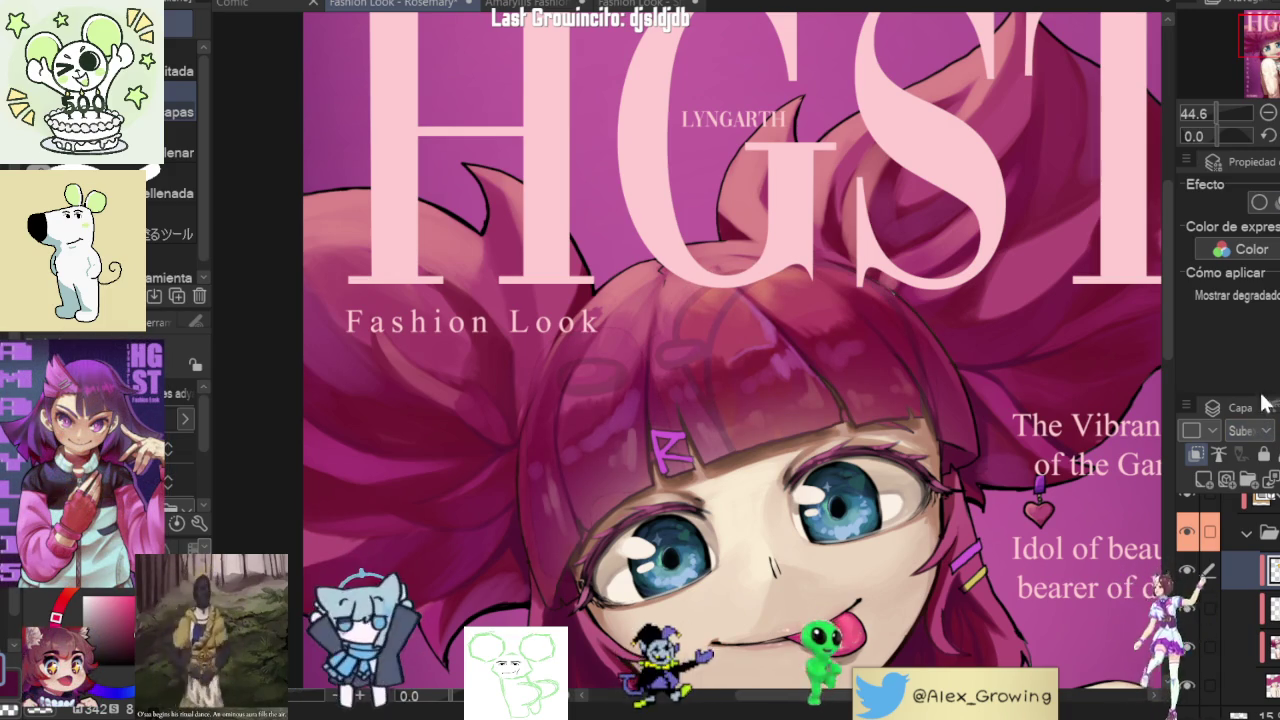
scroll(1248, 430, down, 5)
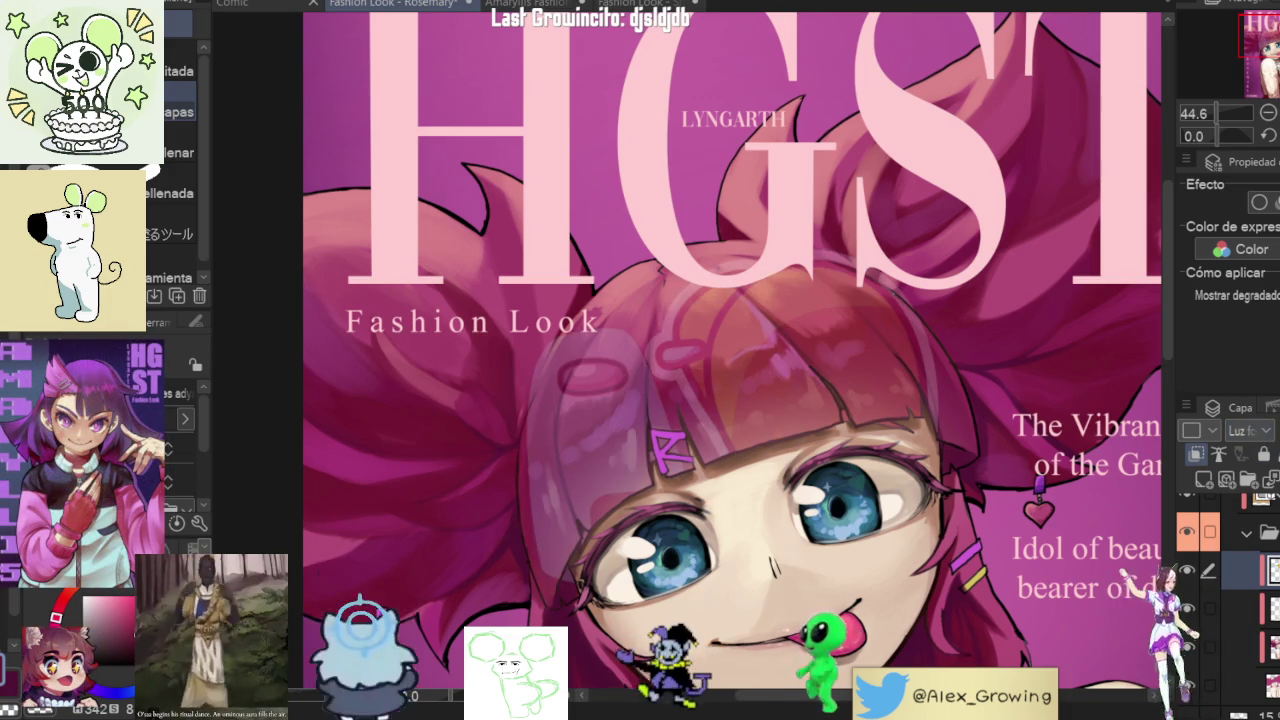
scroll(1248, 430, down, 1)
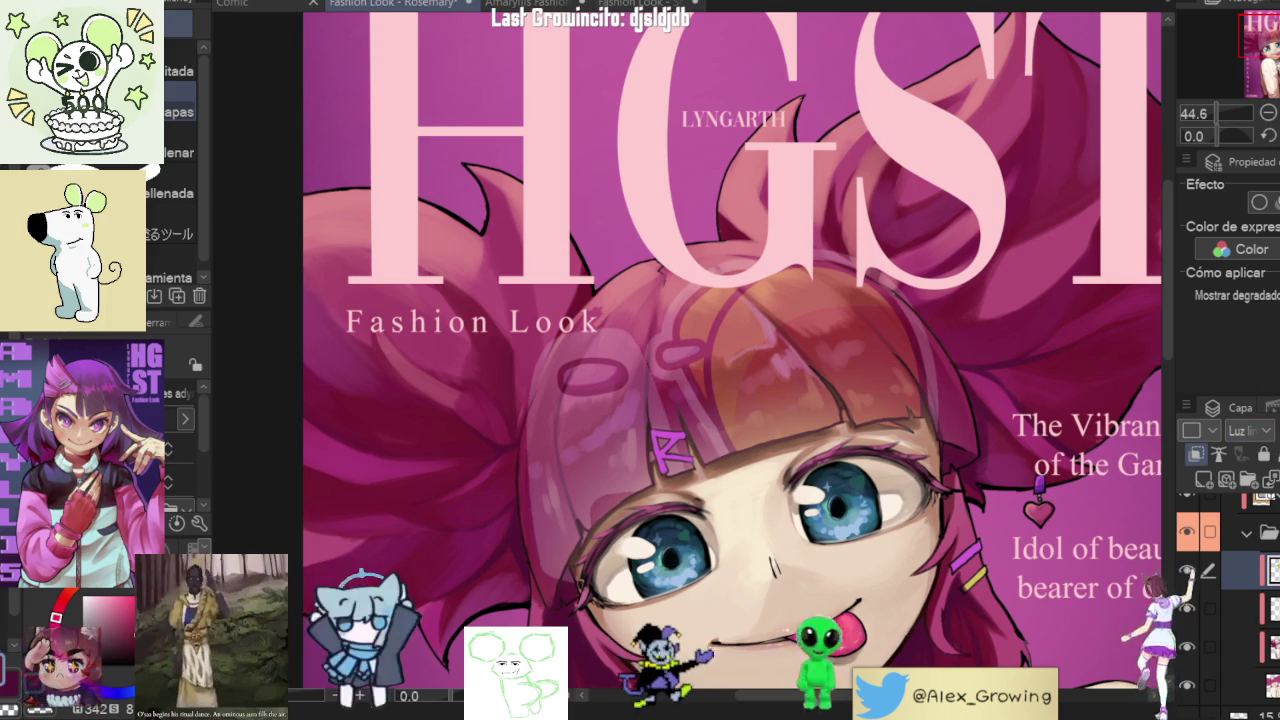
scroll(1248, 430, down, 4)
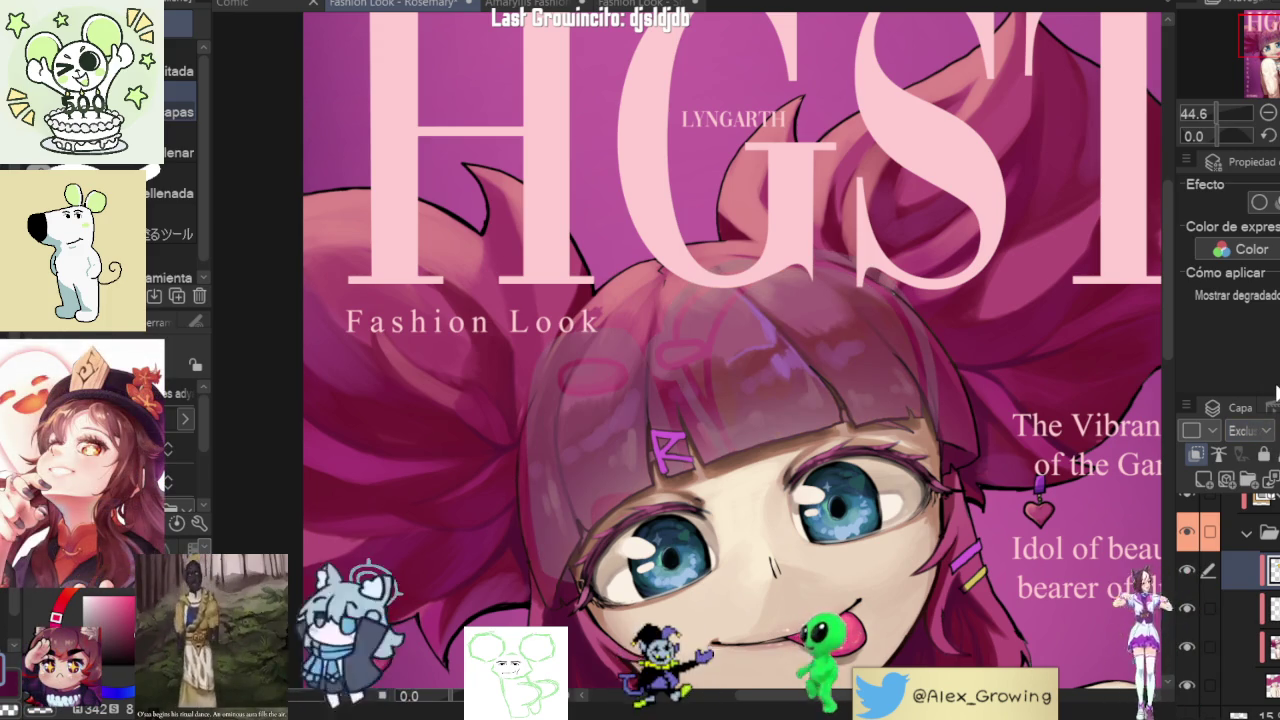
scroll(1276, 392, down, 3)
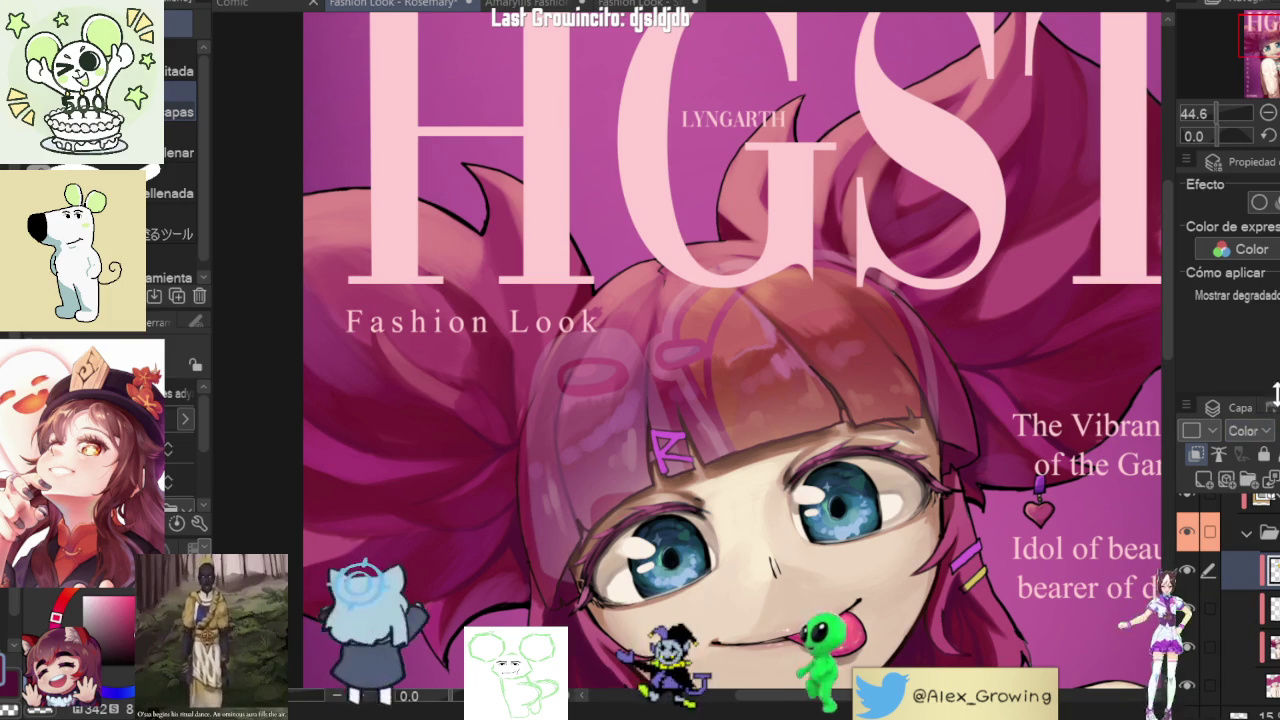
scroll(737, 343, up, 5)
scroll(720, 349, down, 1)
scroll(677, 366, down, 5)
scroll(856, 354, up, 1)
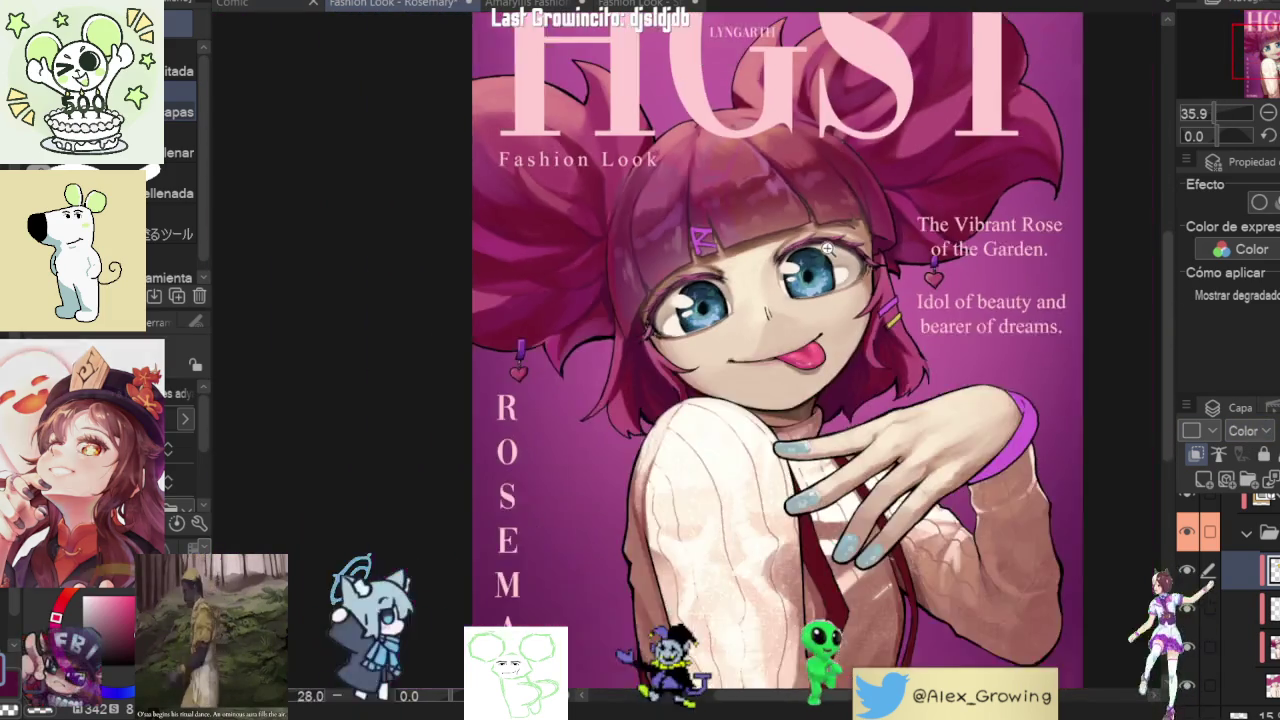
scroll(856, 354, down, 2)
scroll(850, 260, up, 3)
scroll(858, 206, up, 1)
scroll(858, 206, down, 1)
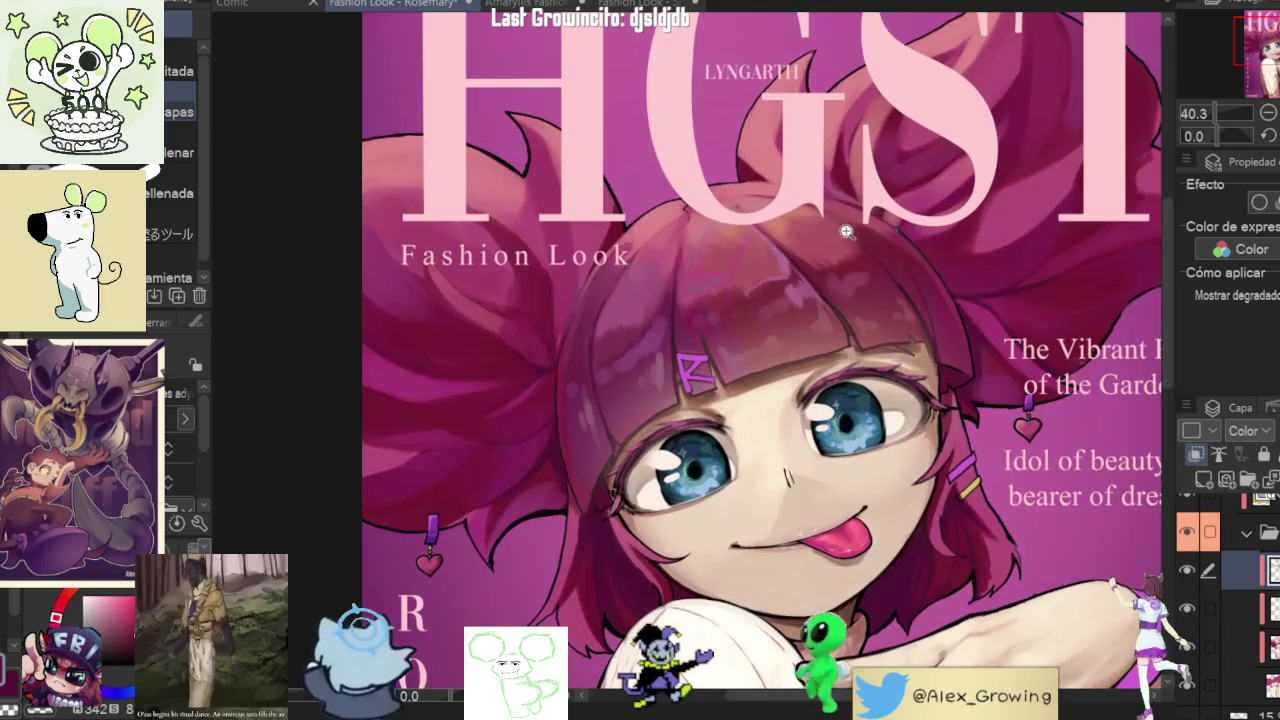
scroll(846, 211, down, 3)
scroll(908, 226, up, 3)
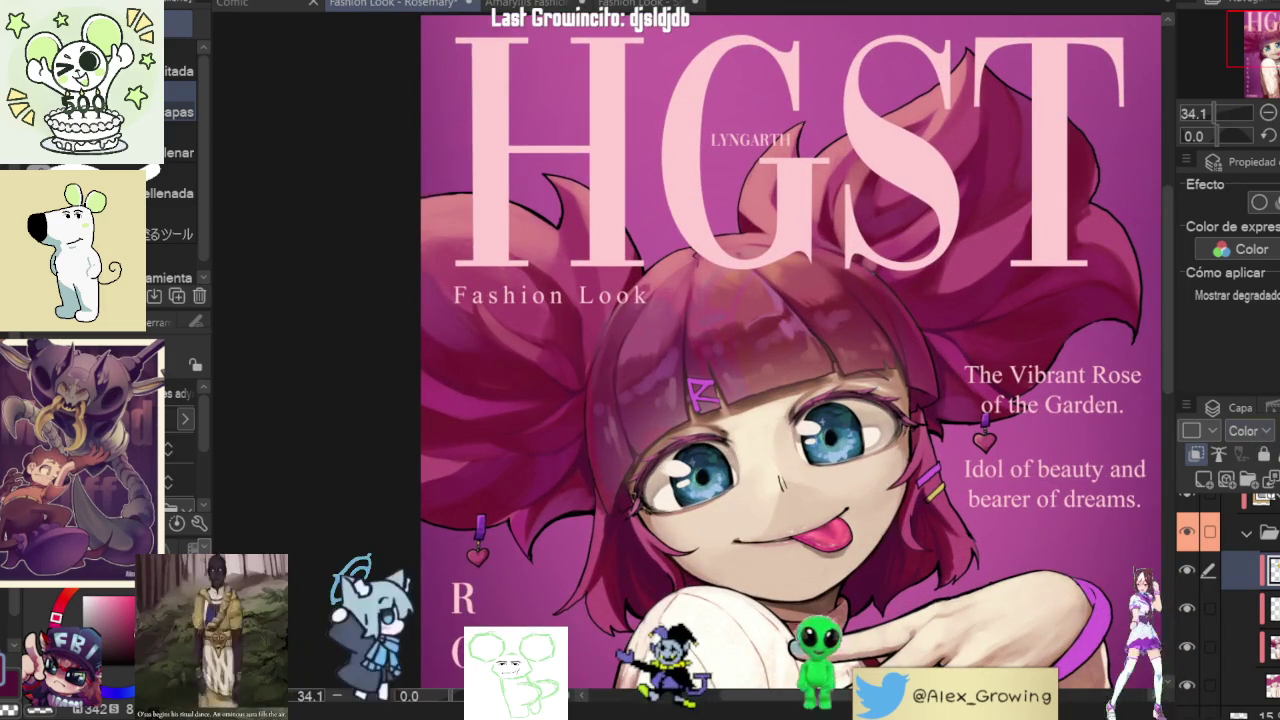
- Set the hair layer's blend mode to Saturación, passing through Brillo
key(Down)
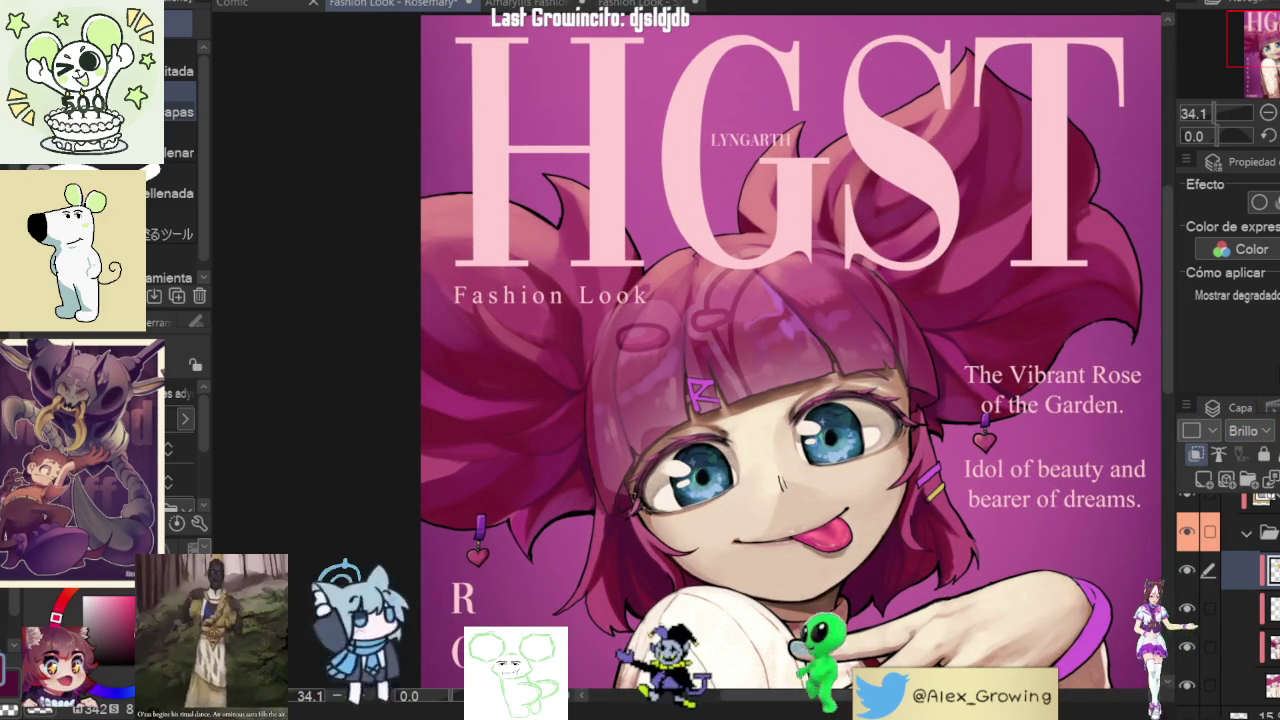
key(Down)
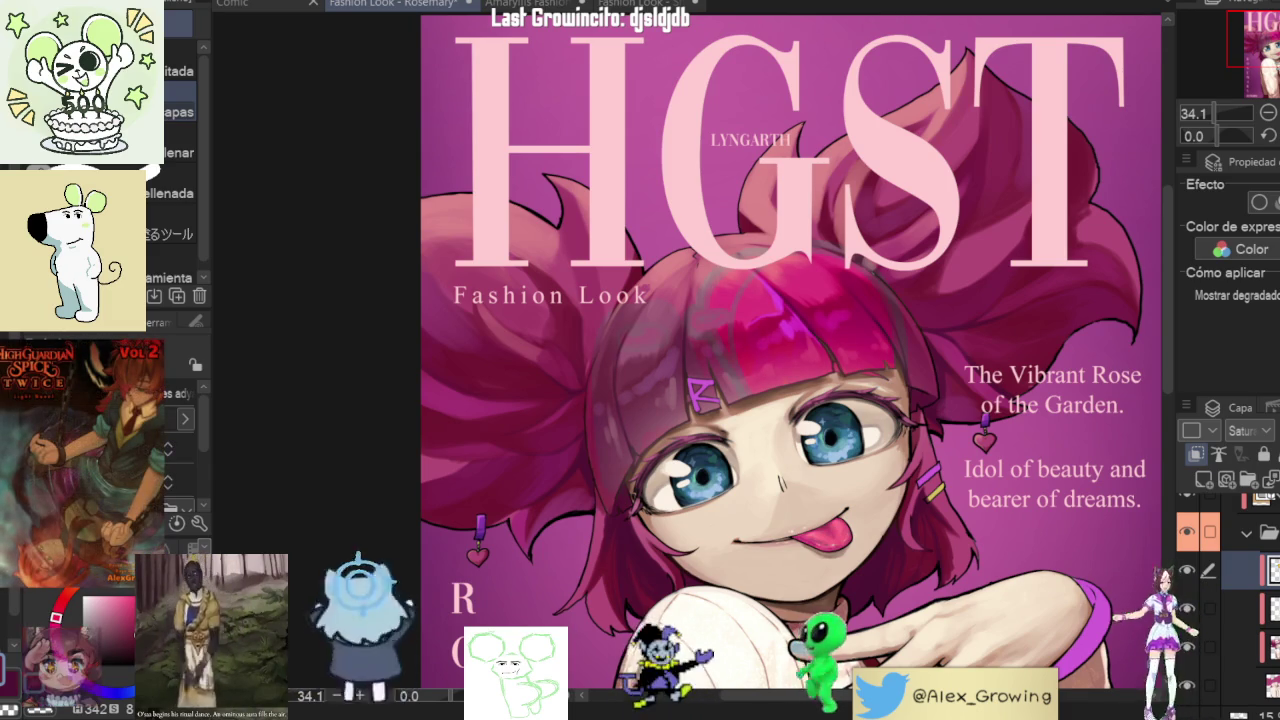
scroll(776, 316, down, 5)
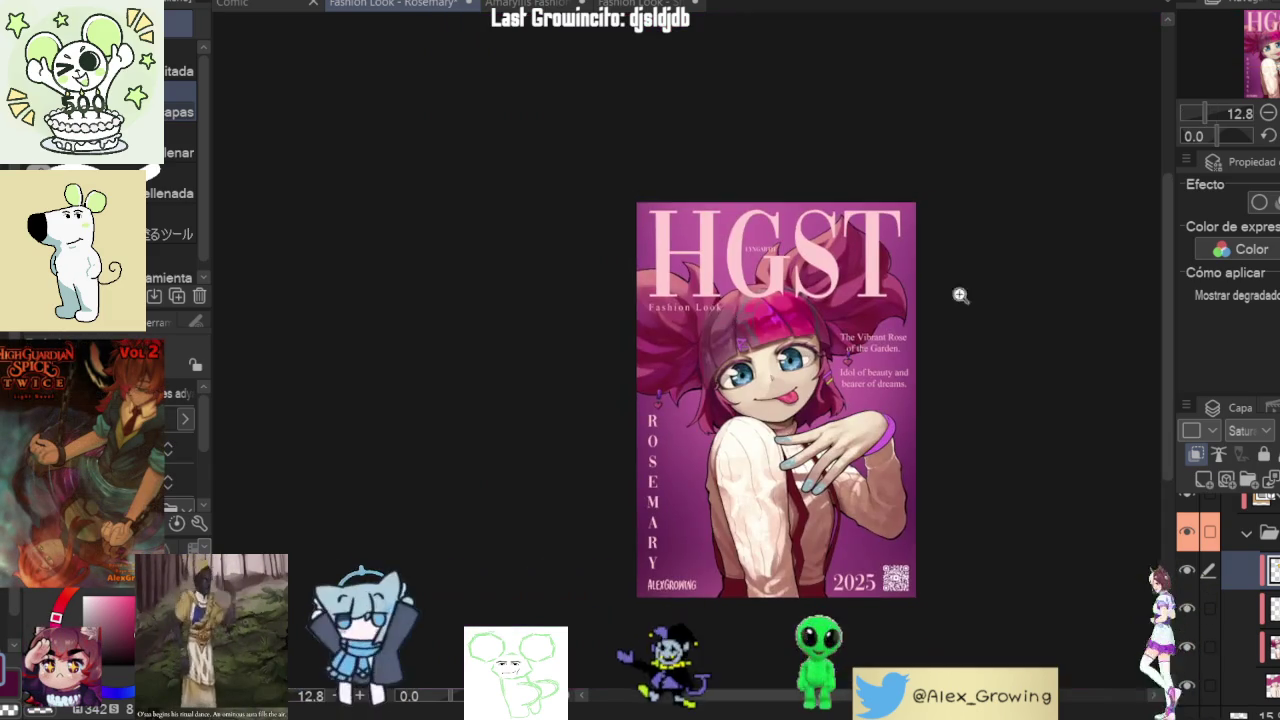
- Zoom and pan the view in on the girl's face and bangs
scroll(951, 291, up, 6)
drag(859, 319, 887, 321)
scroll(892, 316, down, 5)
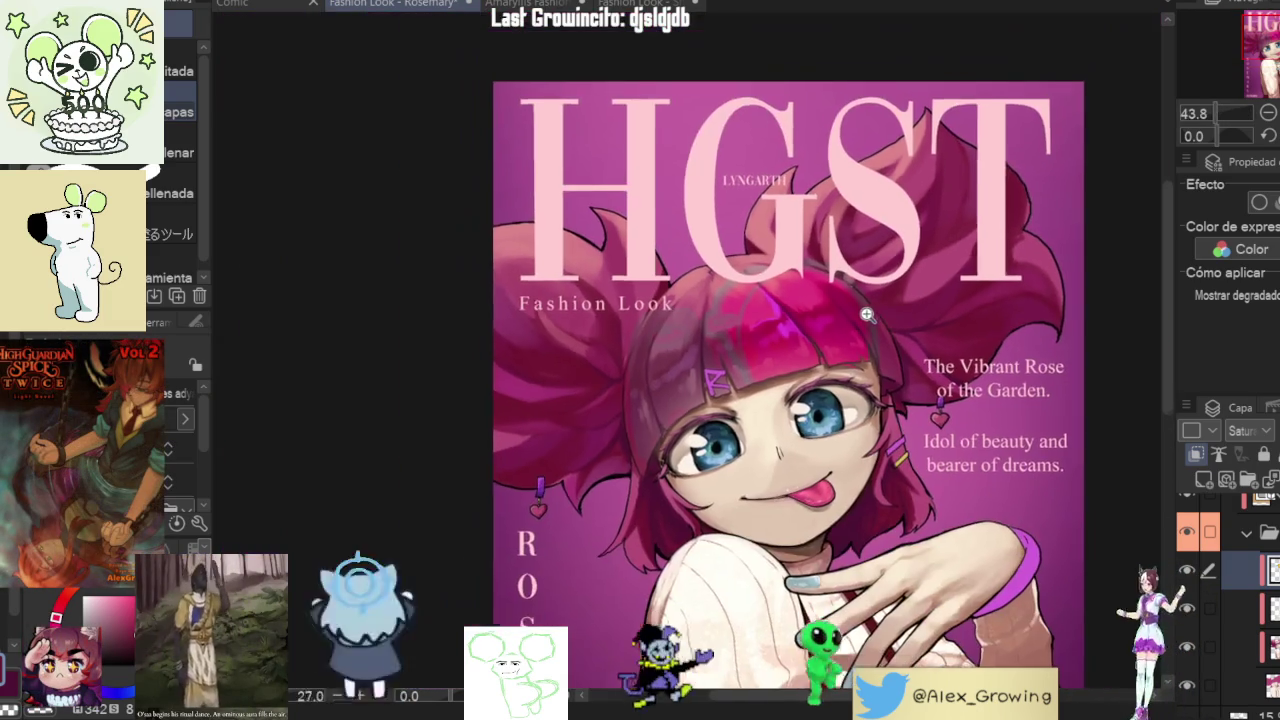
scroll(820, 321, up, 4)
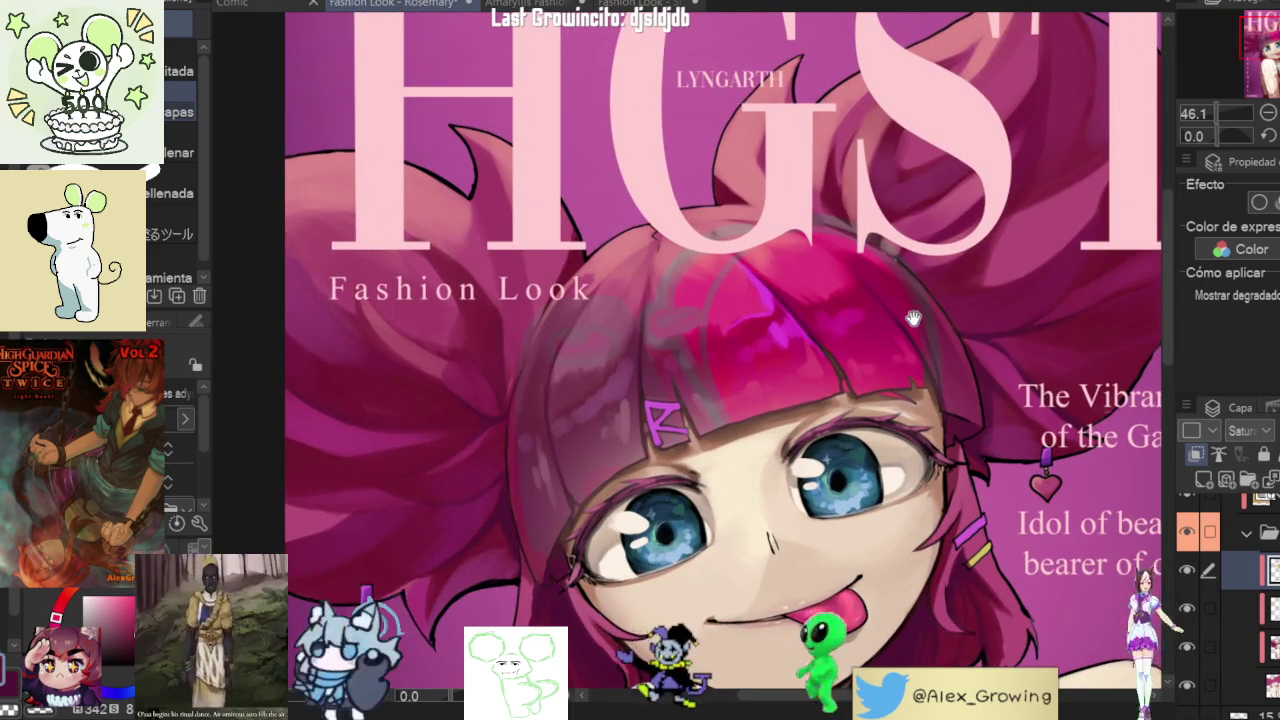
drag(912, 318, 940, 332)
scroll(820, 349, up, 2)
scroll(820, 349, up, 2)
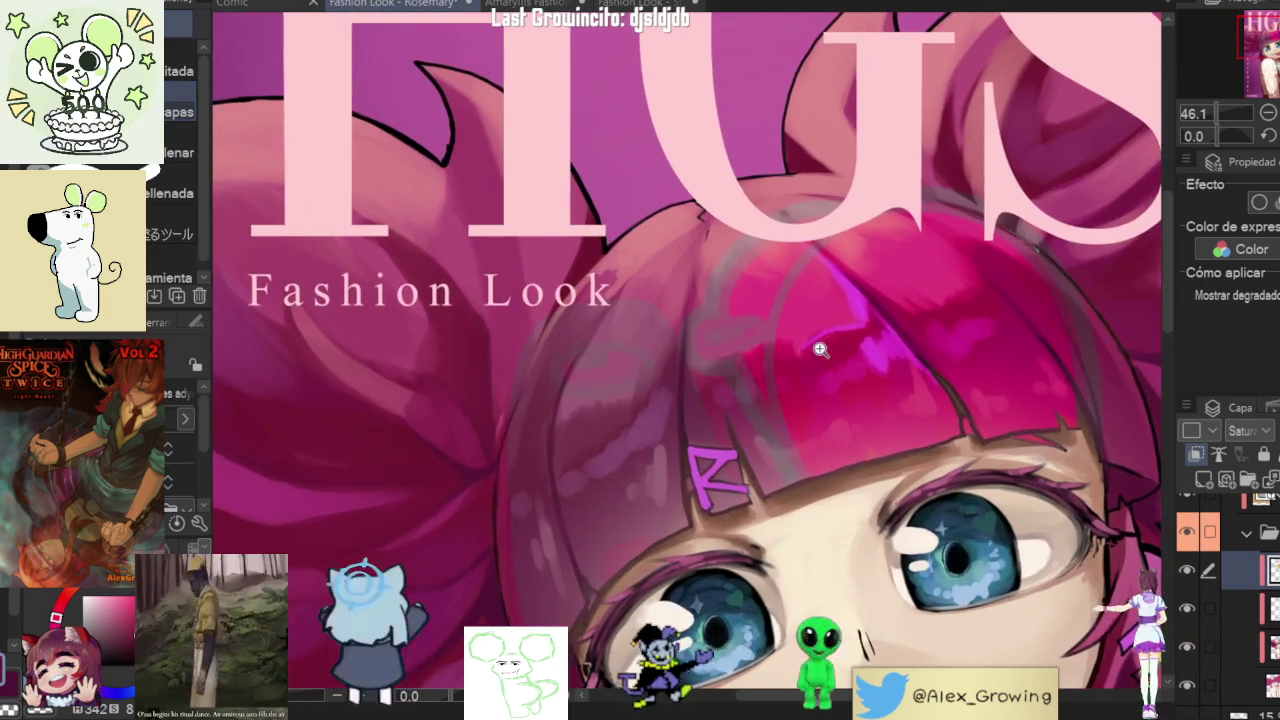
scroll(820, 349, down, 2)
scroll(845, 372, up, 2)
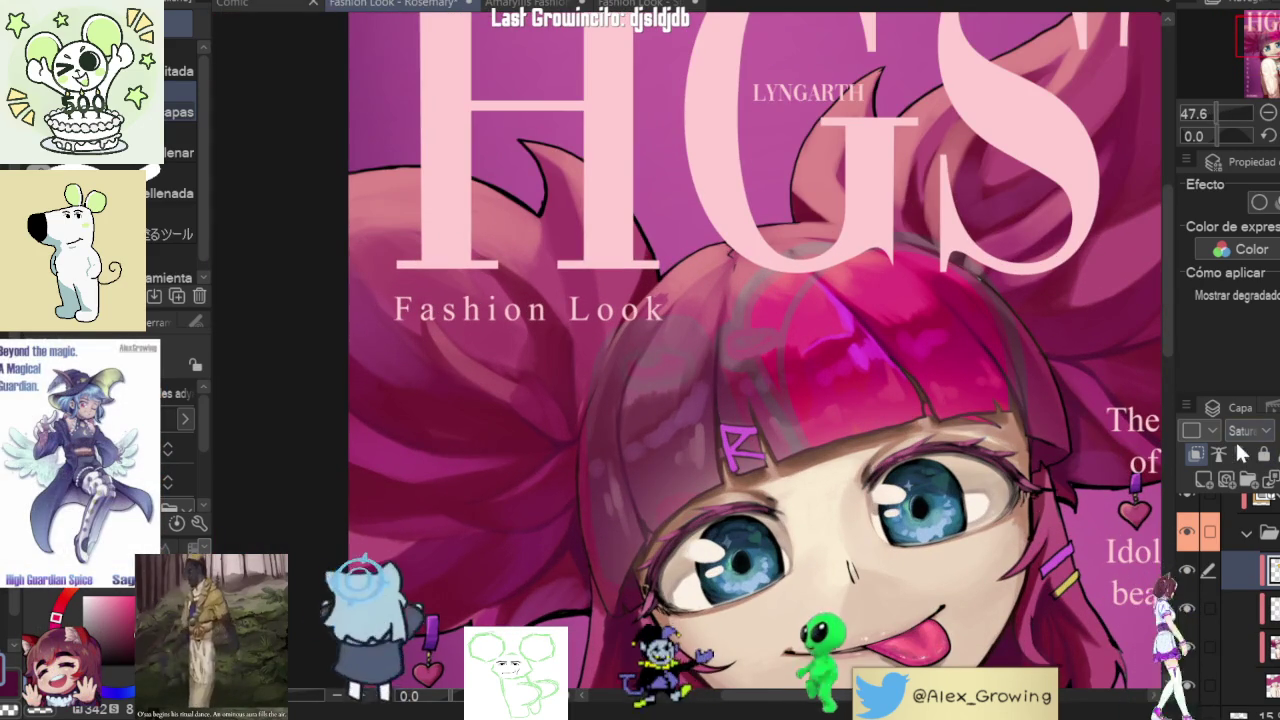
- Compare the hair overlay on and off, then clip it to the layer below
click(1188, 533)
click(1188, 533)
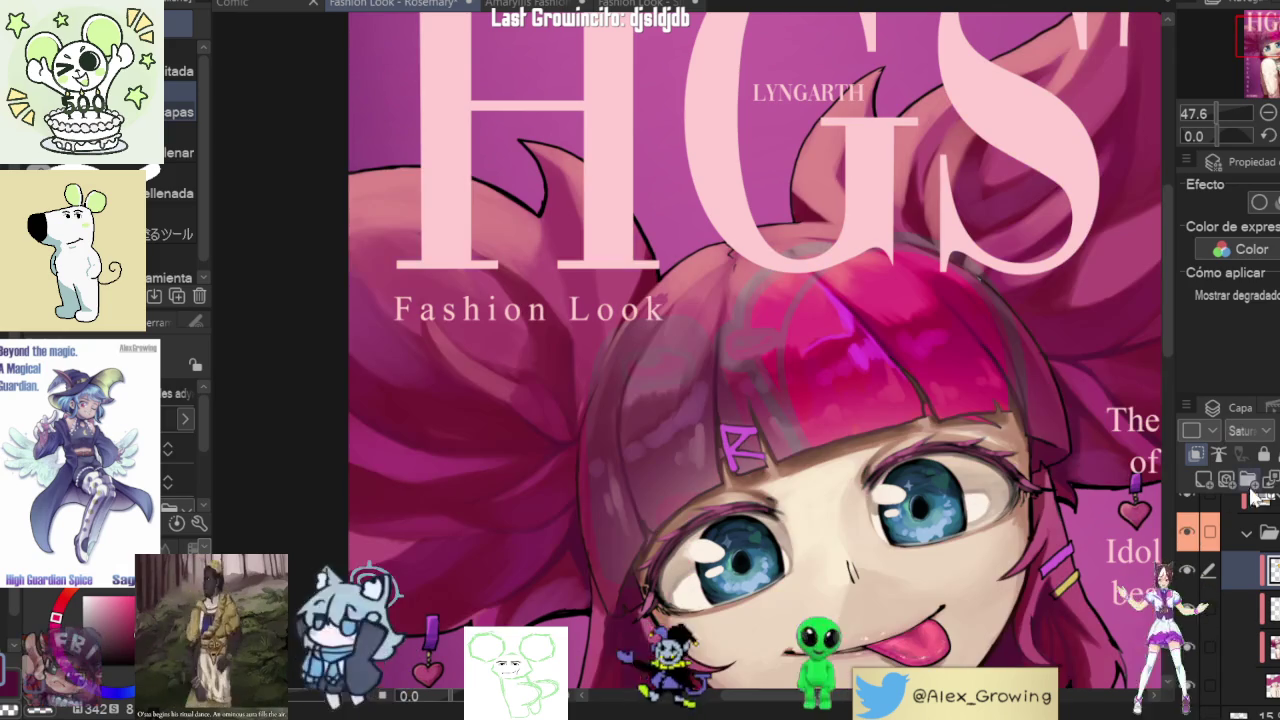
click(1200, 451)
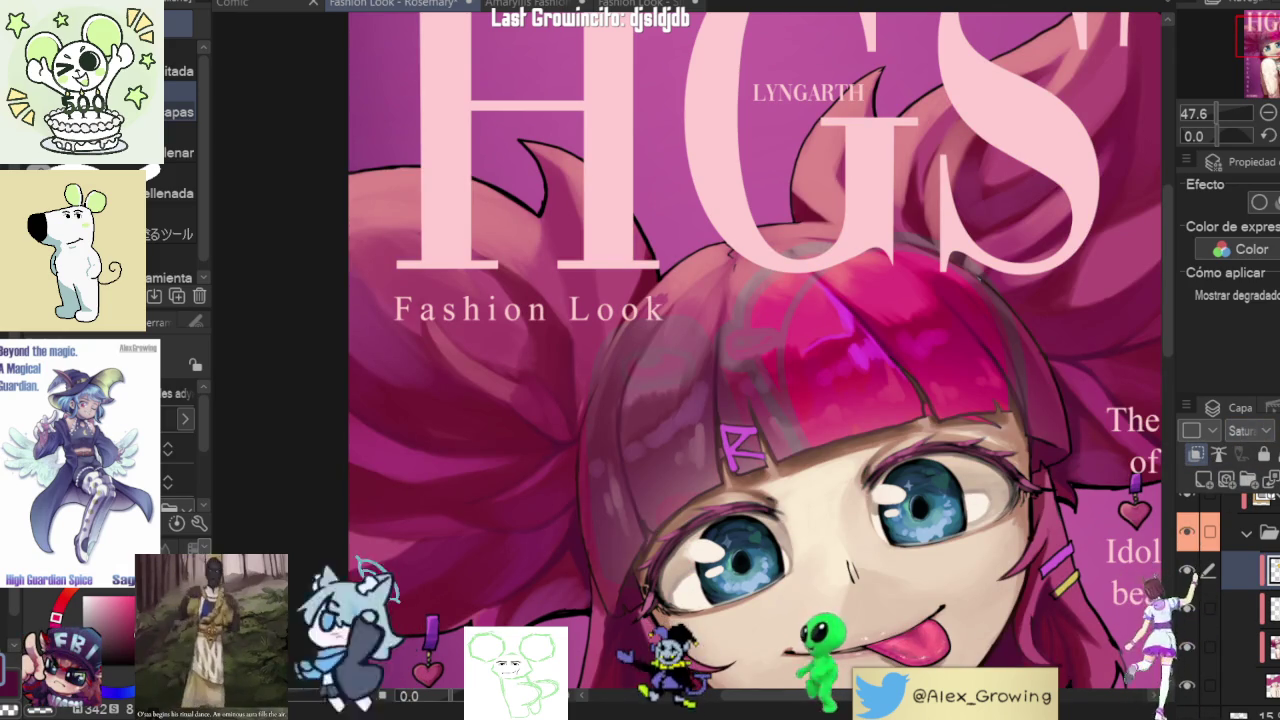
scroll(1250, 430, up, 10)
key(m)
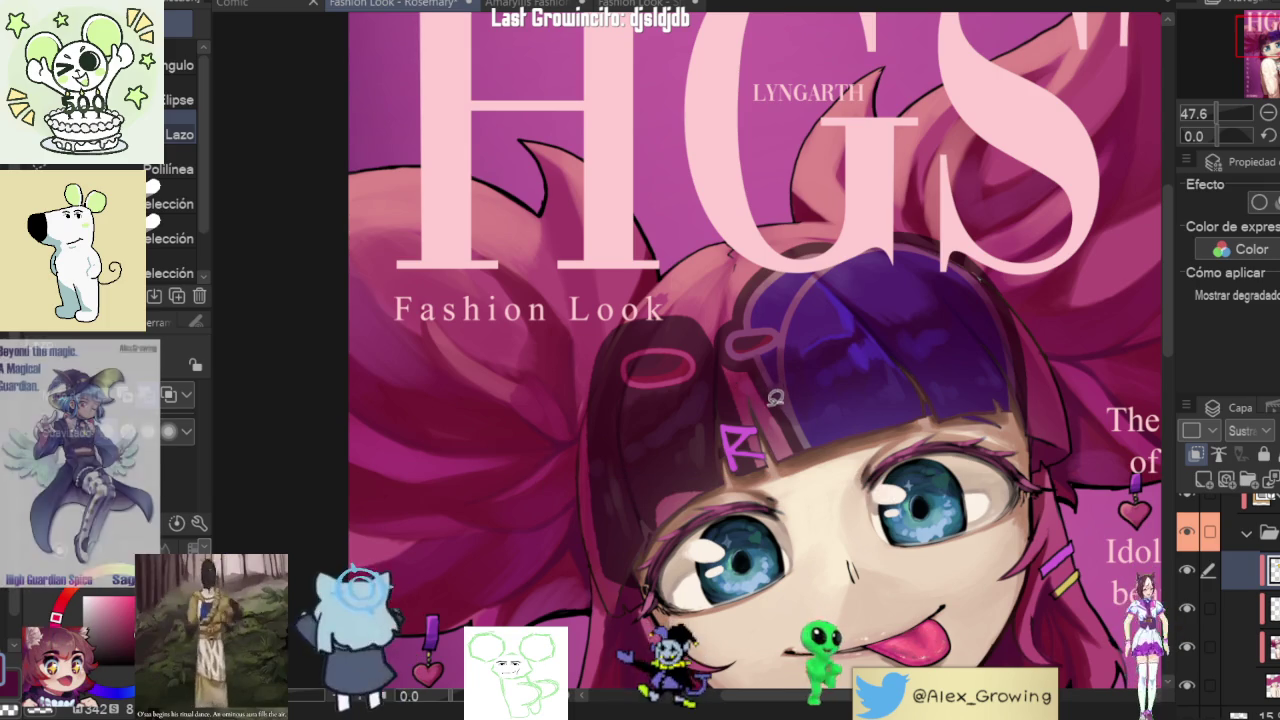
- Lasso the dark ring on the forehead, delete it, and deselect
drag(748, 385, 743, 371)
key(ctrl+z)
key(ctrl+z)
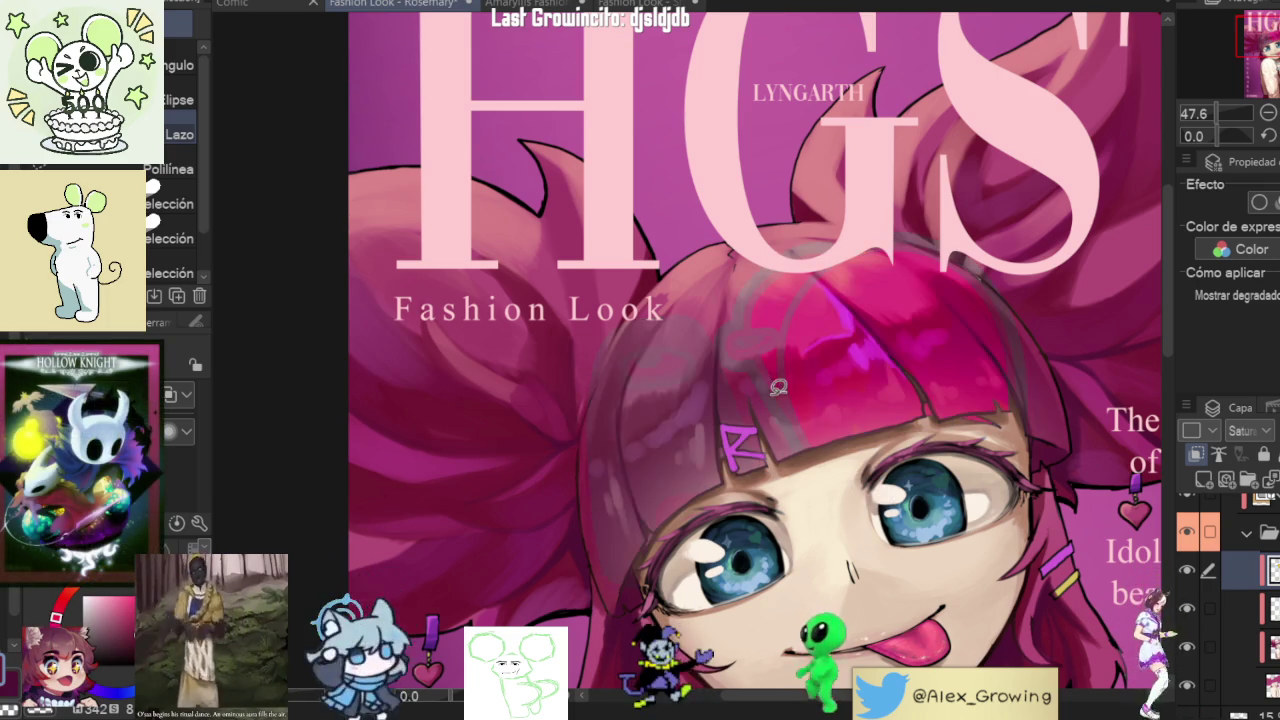
key(ctrl+y)
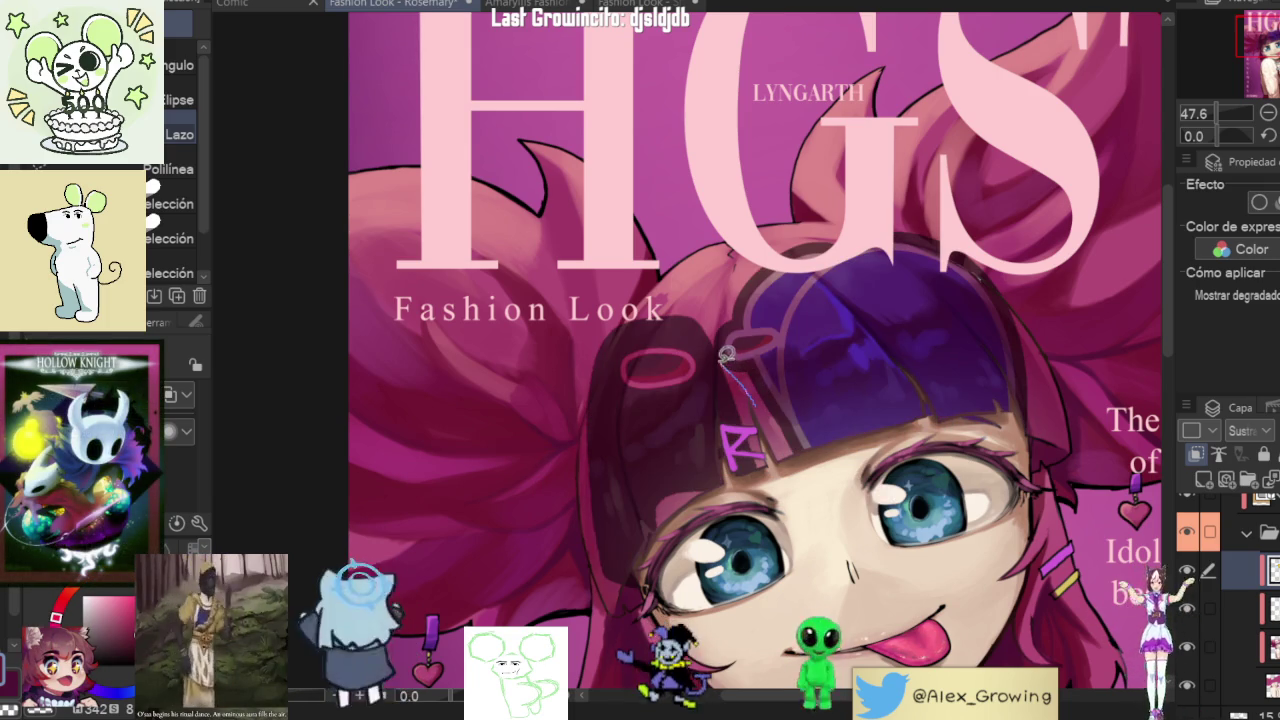
drag(779, 607, 655, 650)
key(Delete)
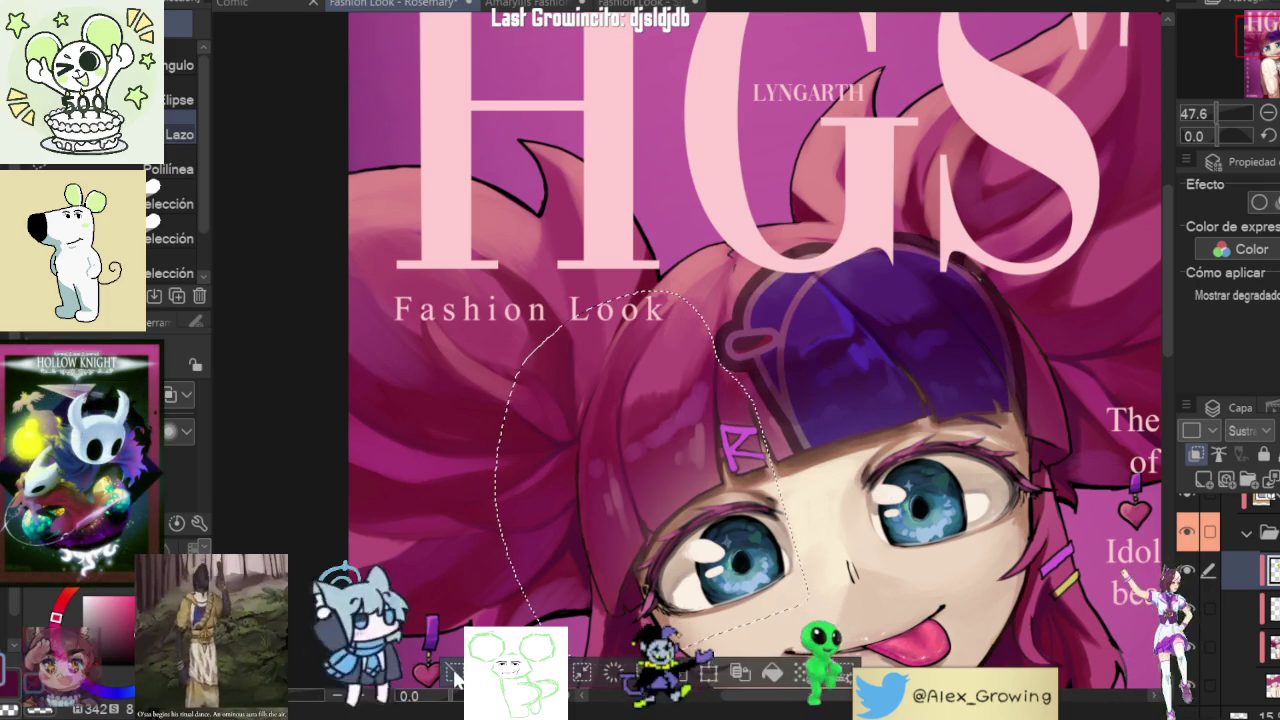
key(ctrl+d)
- Shift the dark hair overlay slightly upward and confirm the transform
key(ctrl+t)
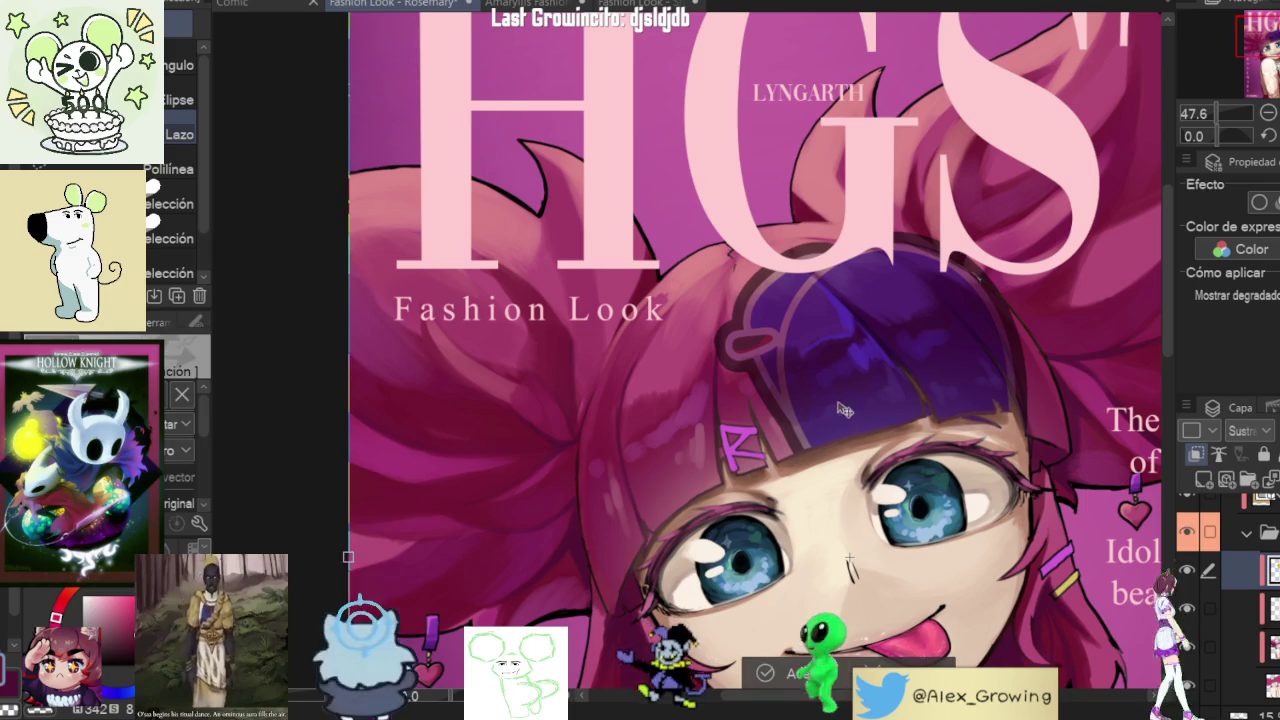
key(Return)
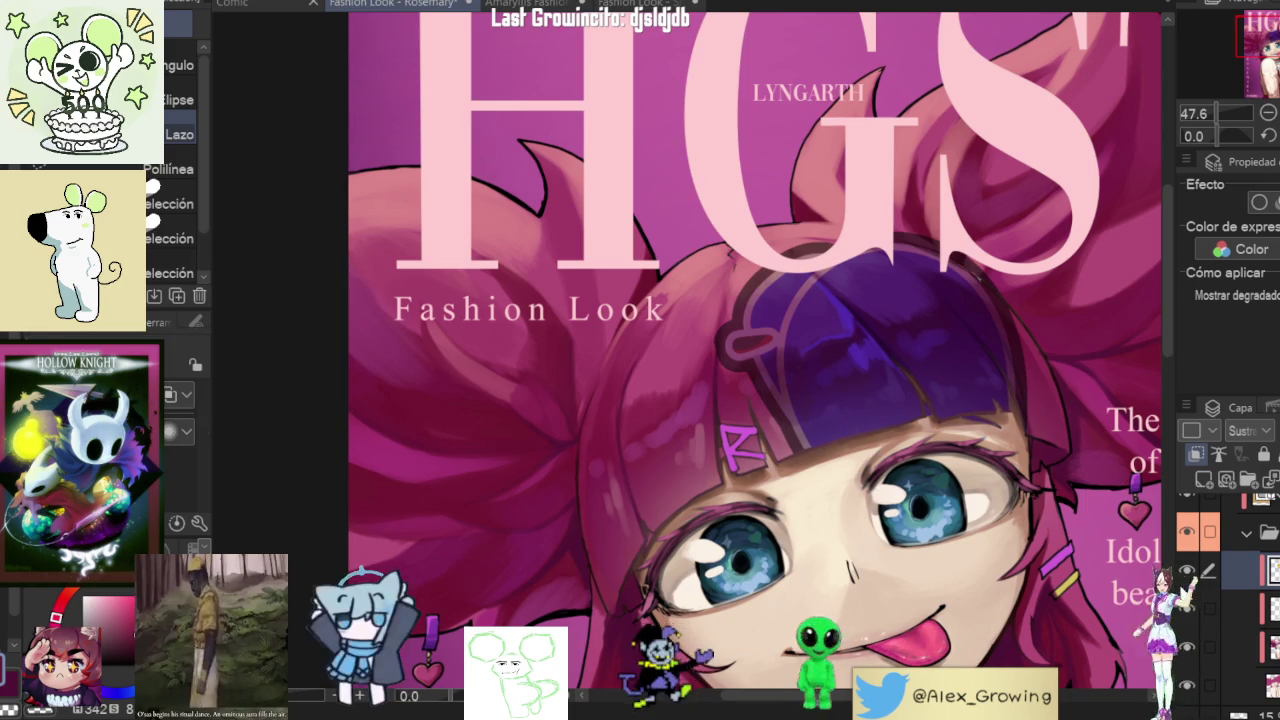
key(ctrl+t)
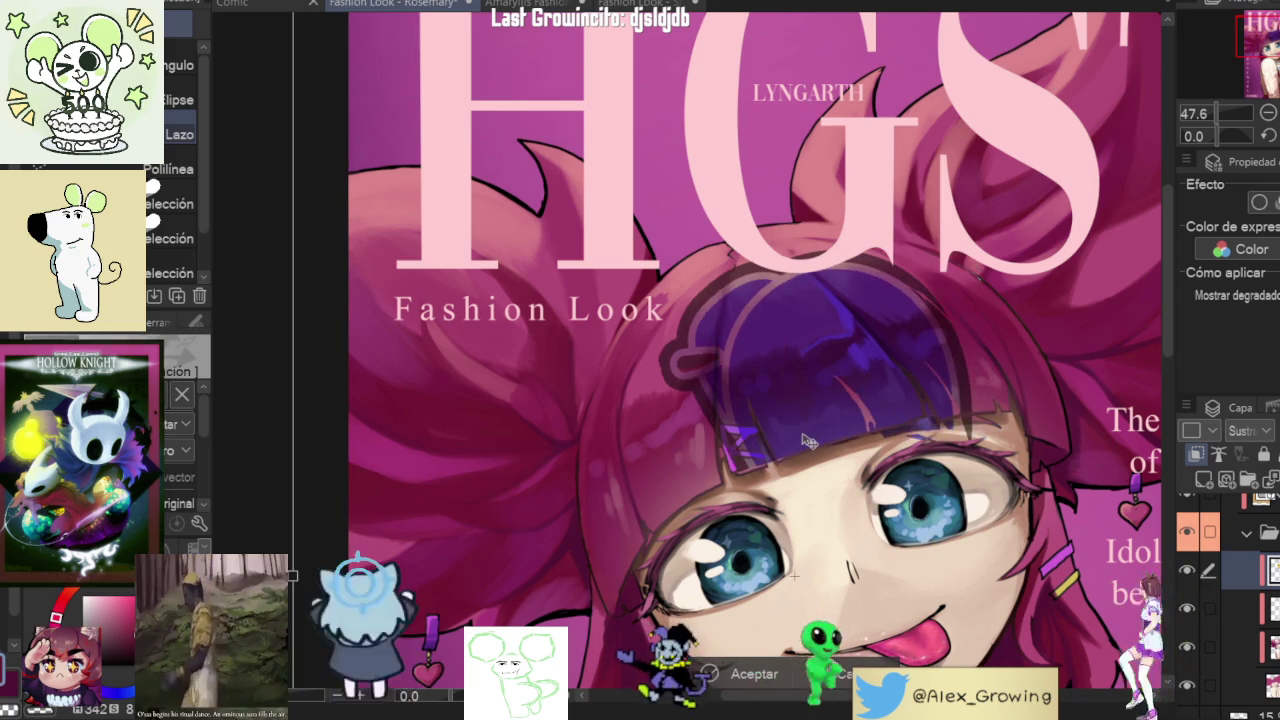
scroll(900, 490, down, 3)
scroll(938, 553, down, 2)
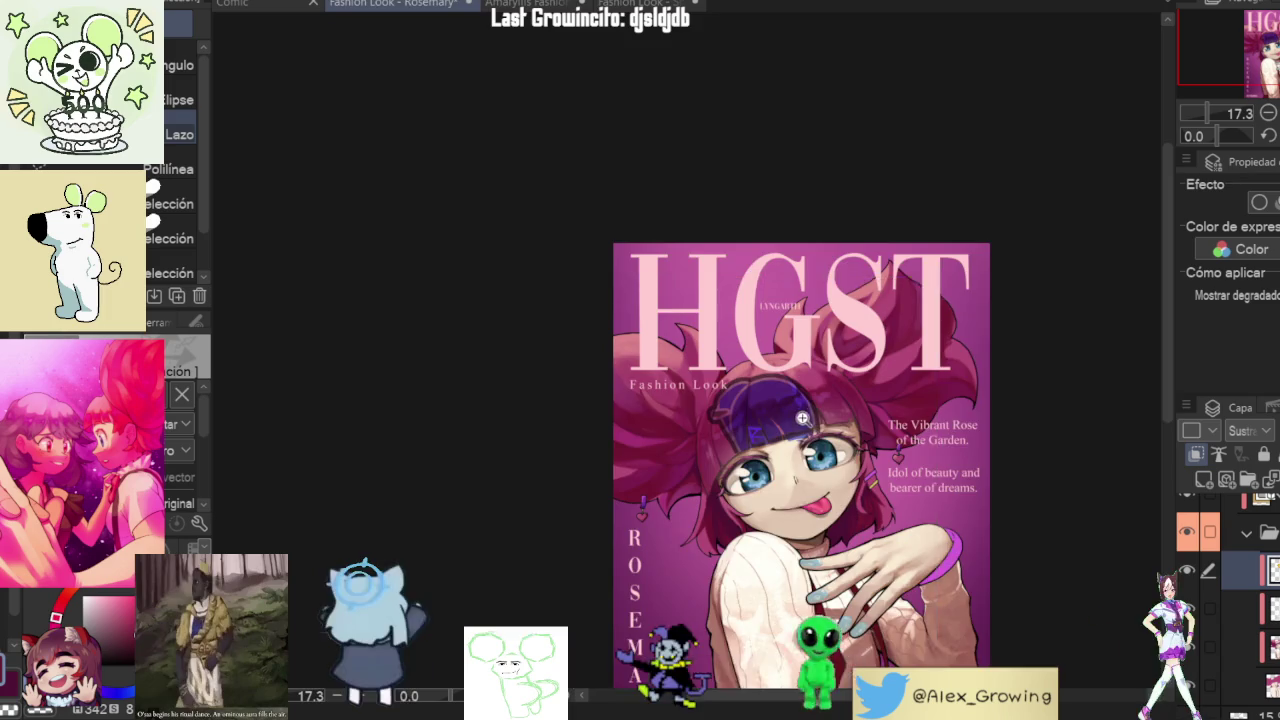
scroll(840, 428, up, 4)
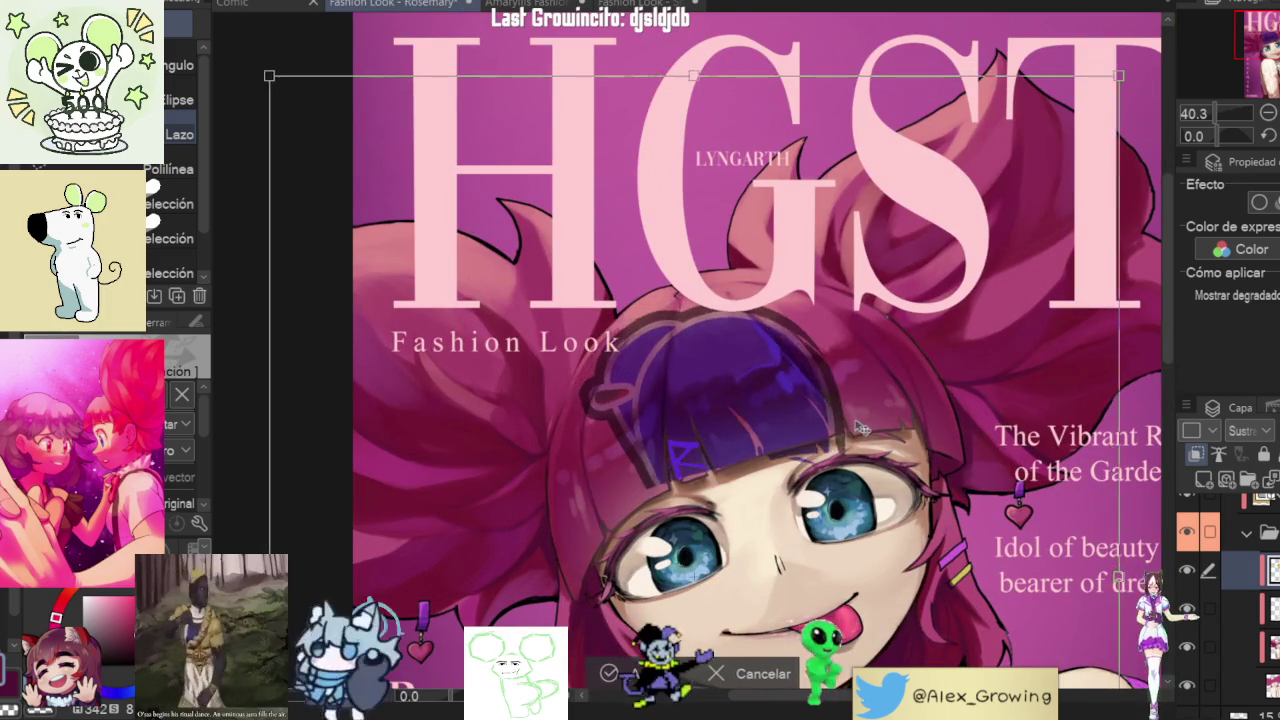
key(Return)
scroll(834, 424, down, 4)
key(ctrl+t)
mouse_move(835, 424)
mouse_down()
mouse_move(787, 313)
mouse_move(826, 390)
mouse_up()
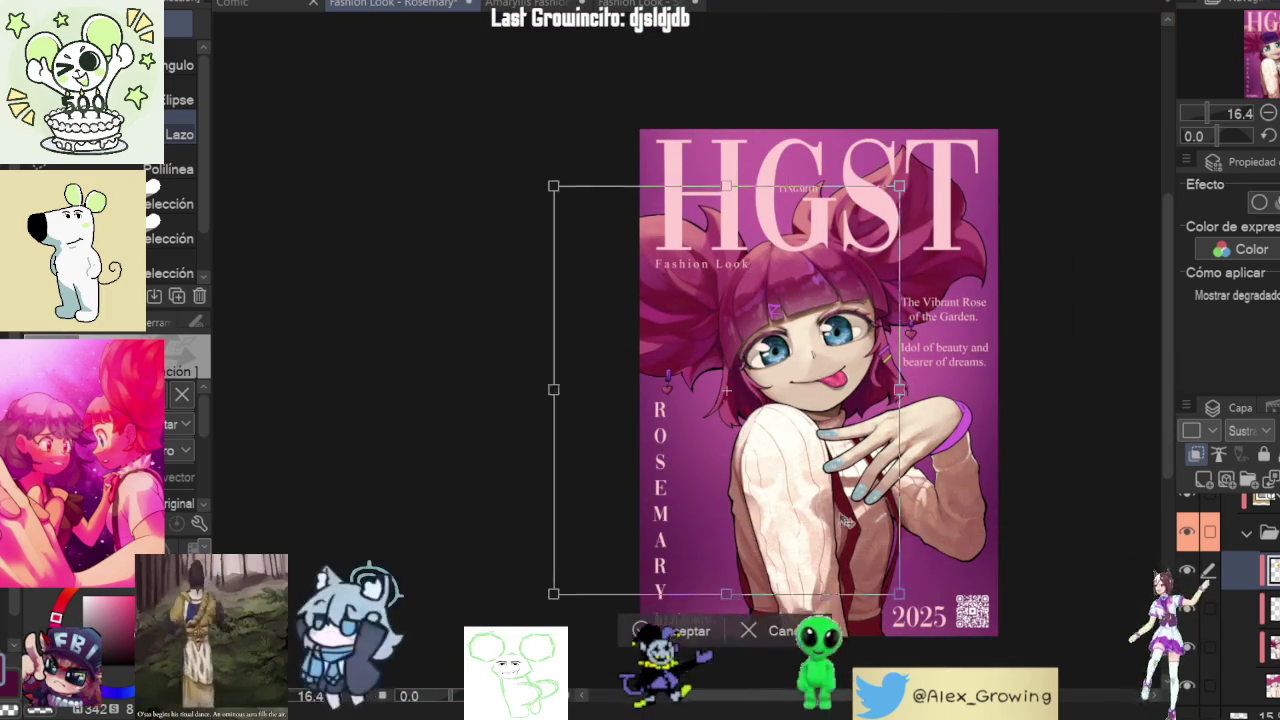
key(Return)
- Nudge the hair overlay up and right over the bangs, then undo back to pink hair
scroll(826, 390, up, 3)
key(ctrl+t)
drag(941, 439, 983, 497)
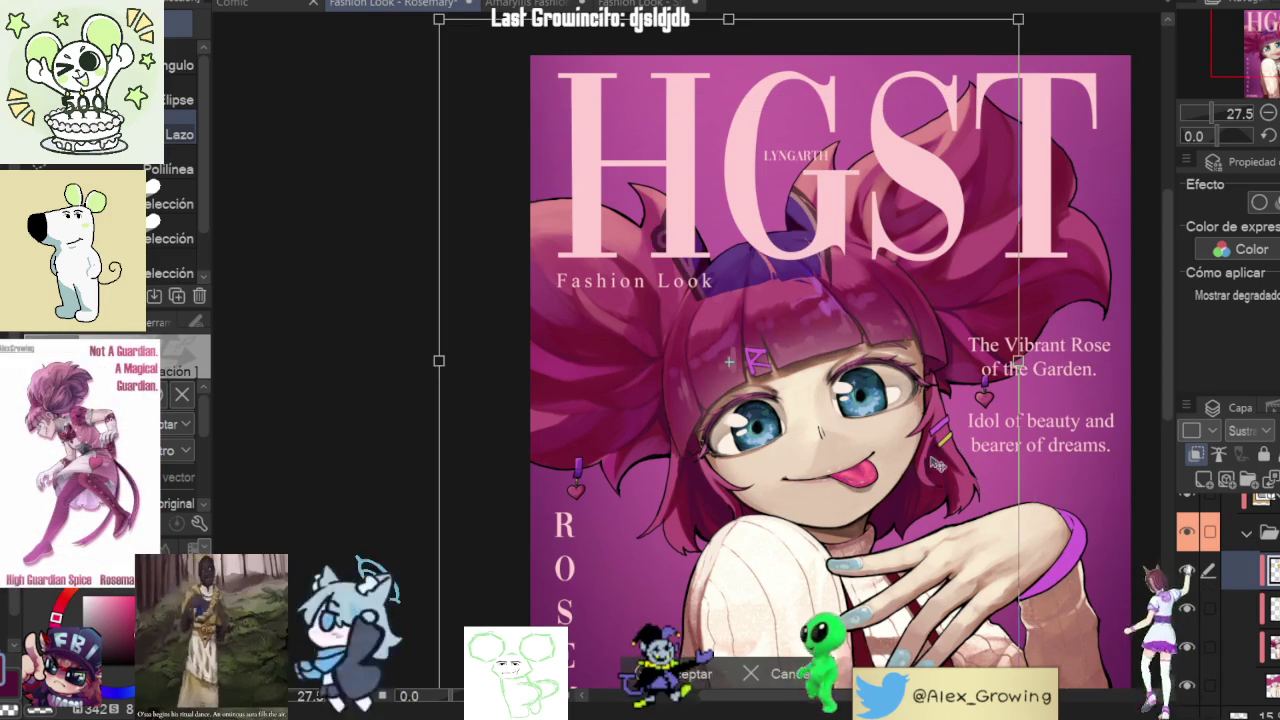
mouse_move(983, 497)
mouse_down()
mouse_move(1013, 413)
mouse_move(958, 466)
mouse_up()
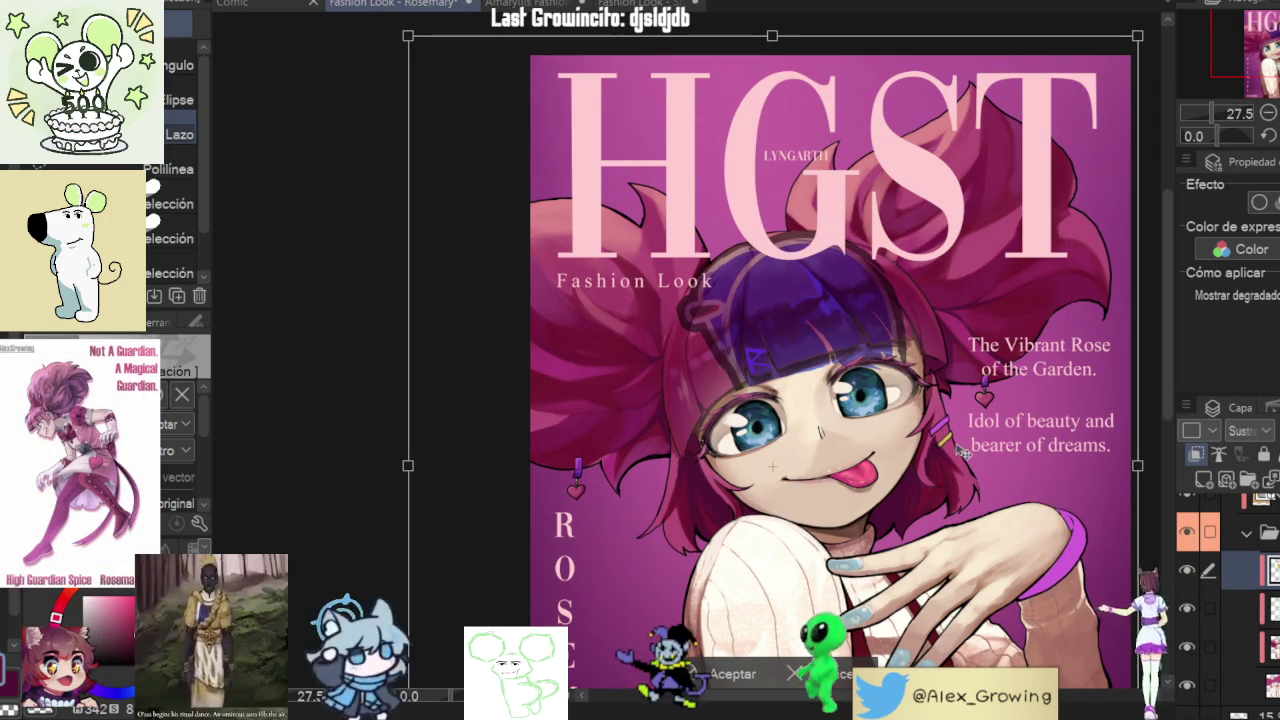
key(Return)
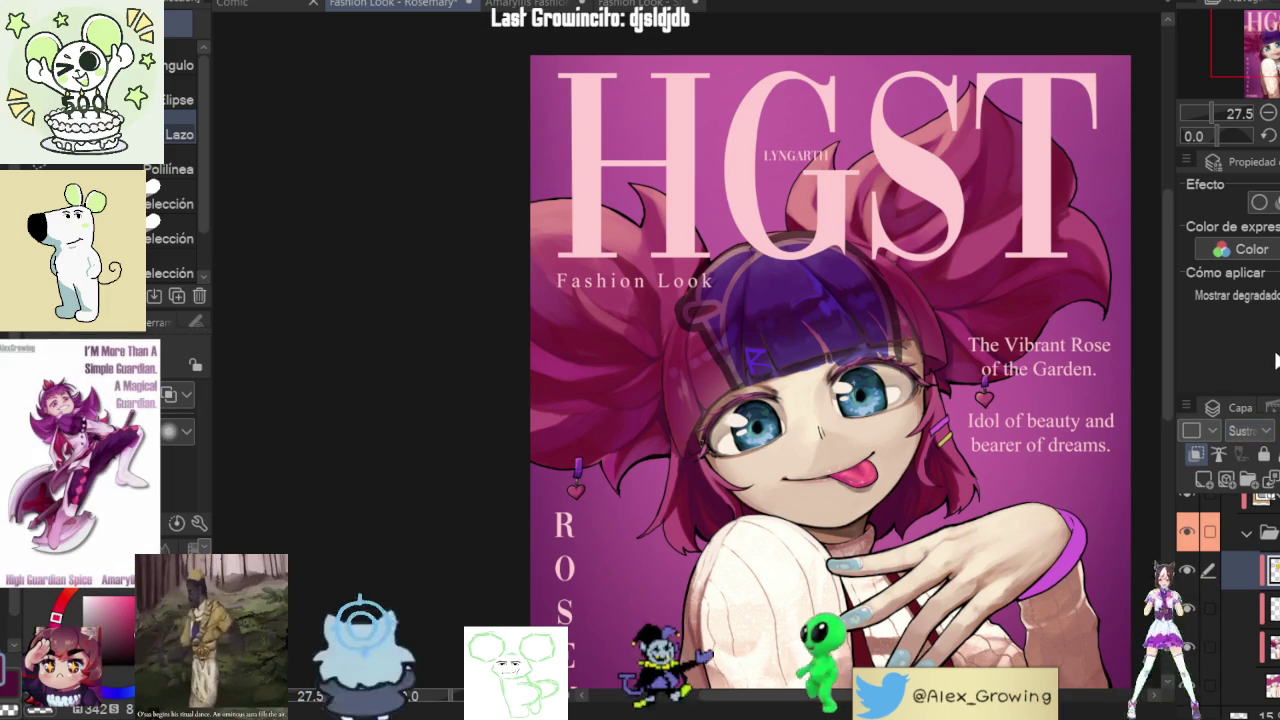
key(ctrl+z)
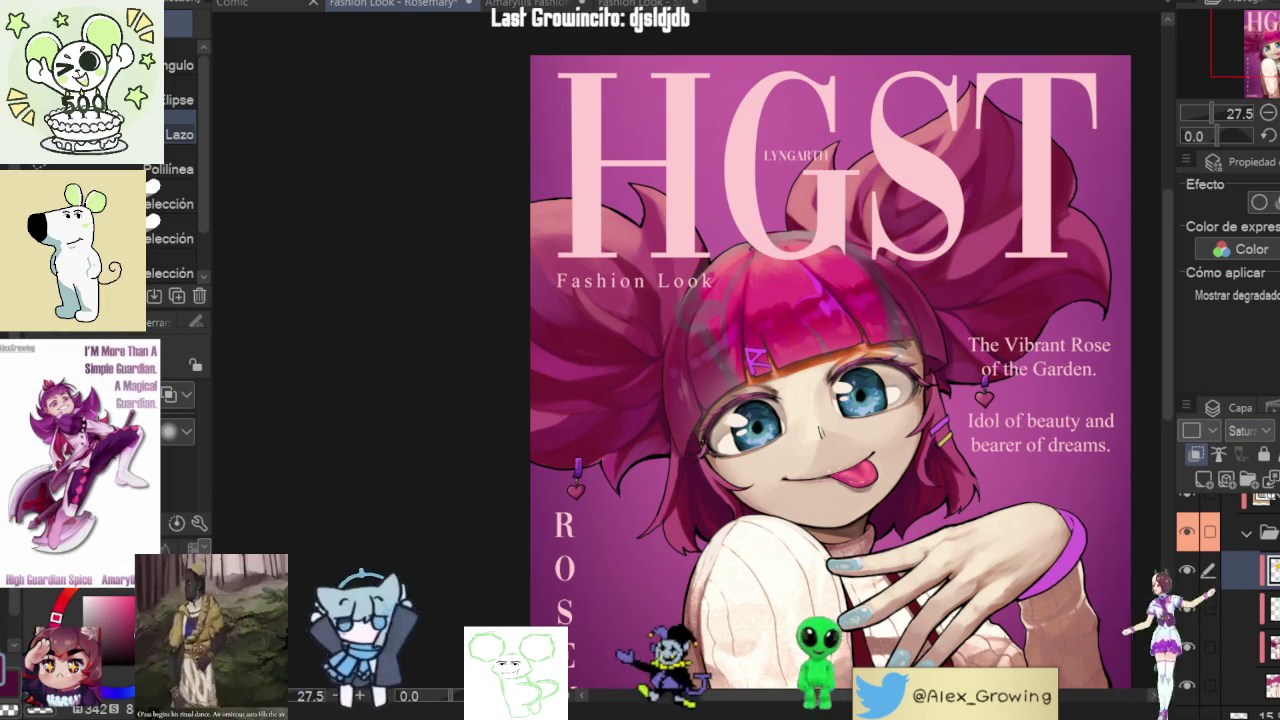
key(ctrl+z)
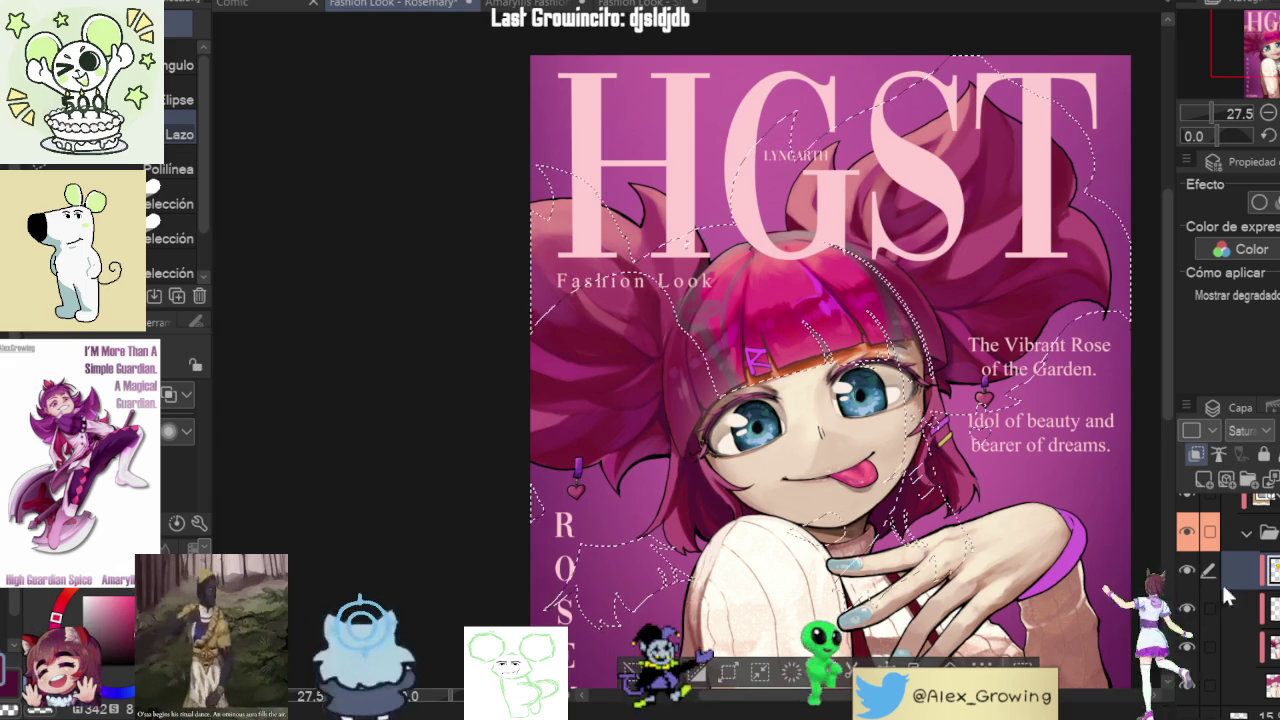
key(ctrl+d)
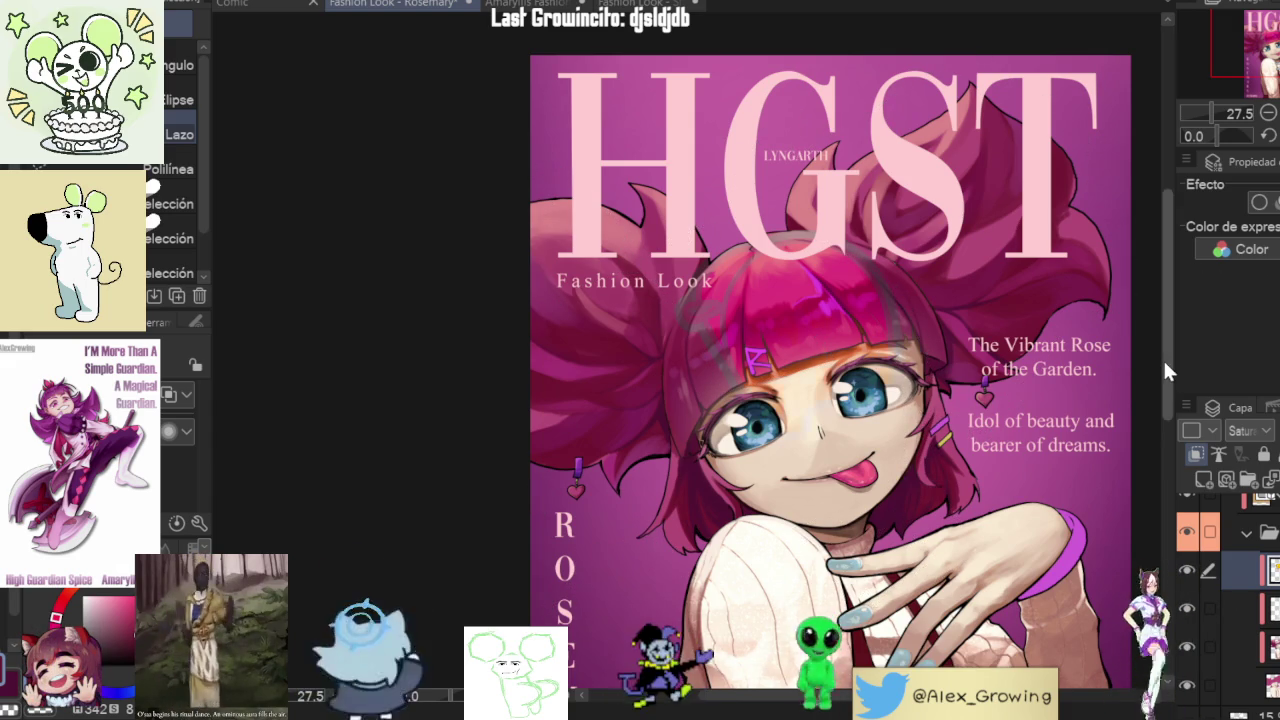
key(ctrl+t)
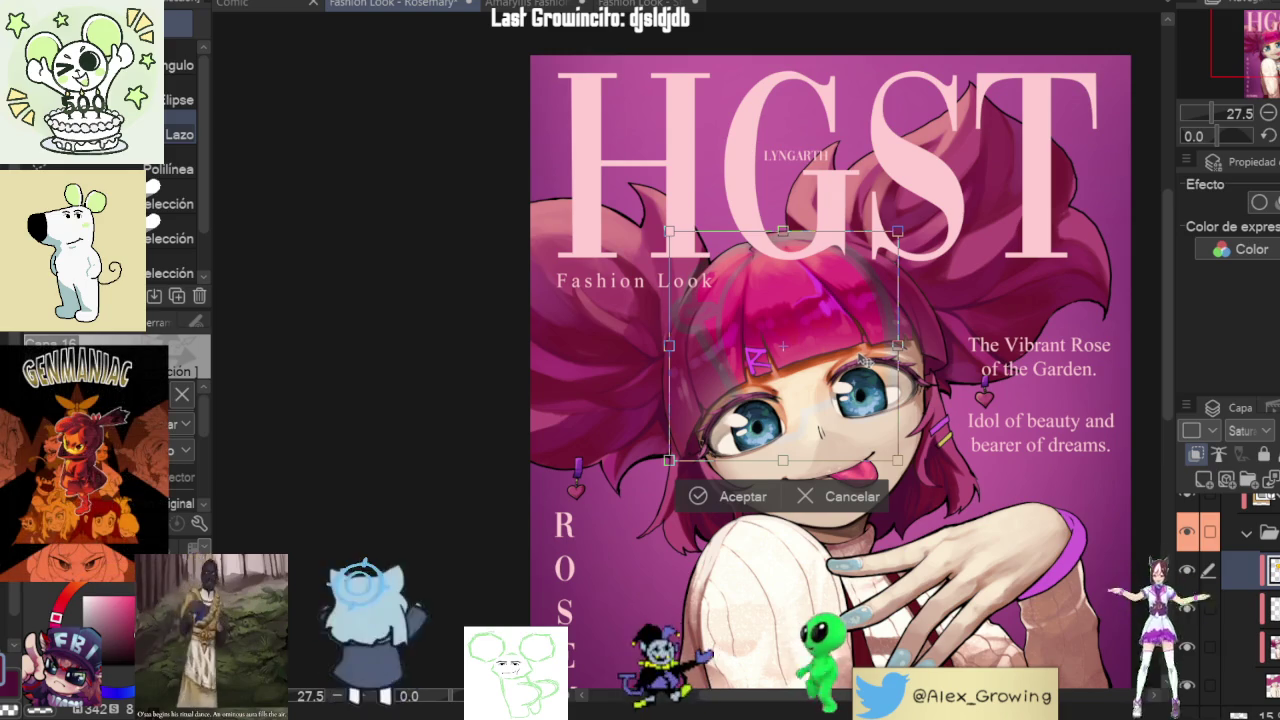
click(727, 495)
scroll(1215, 660, up, 2)
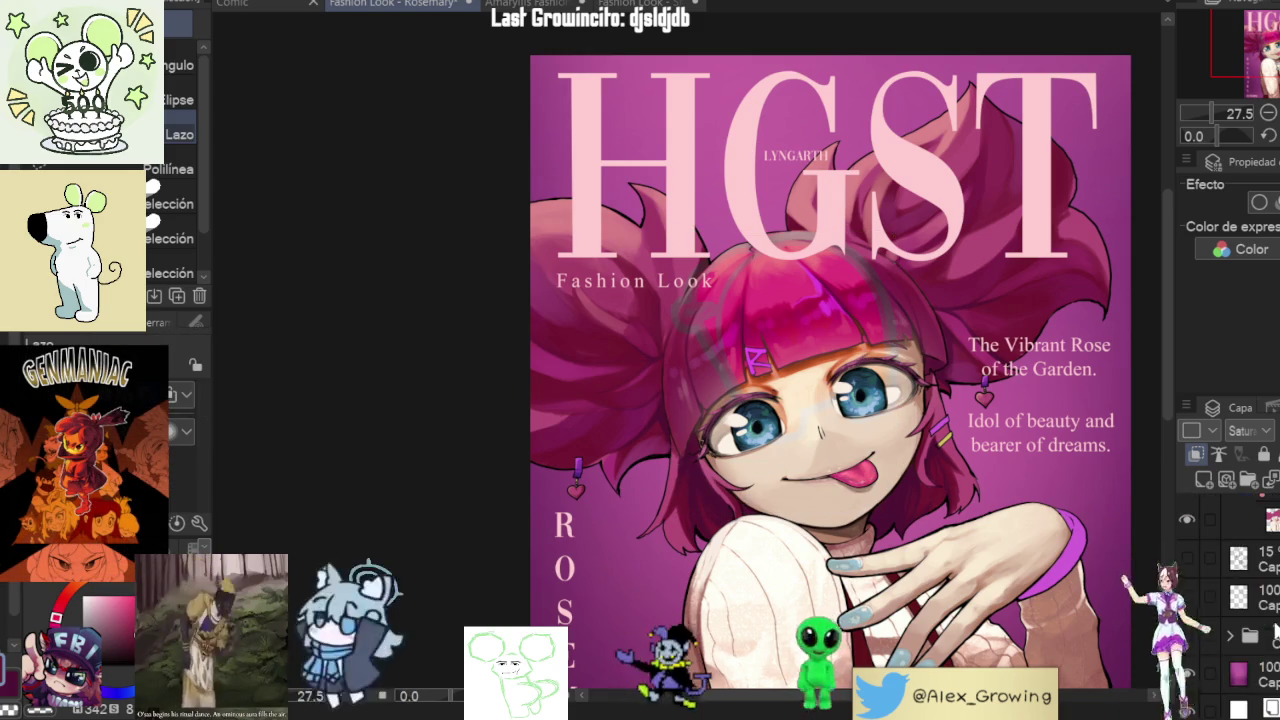
scroll(1215, 660, up, 2)
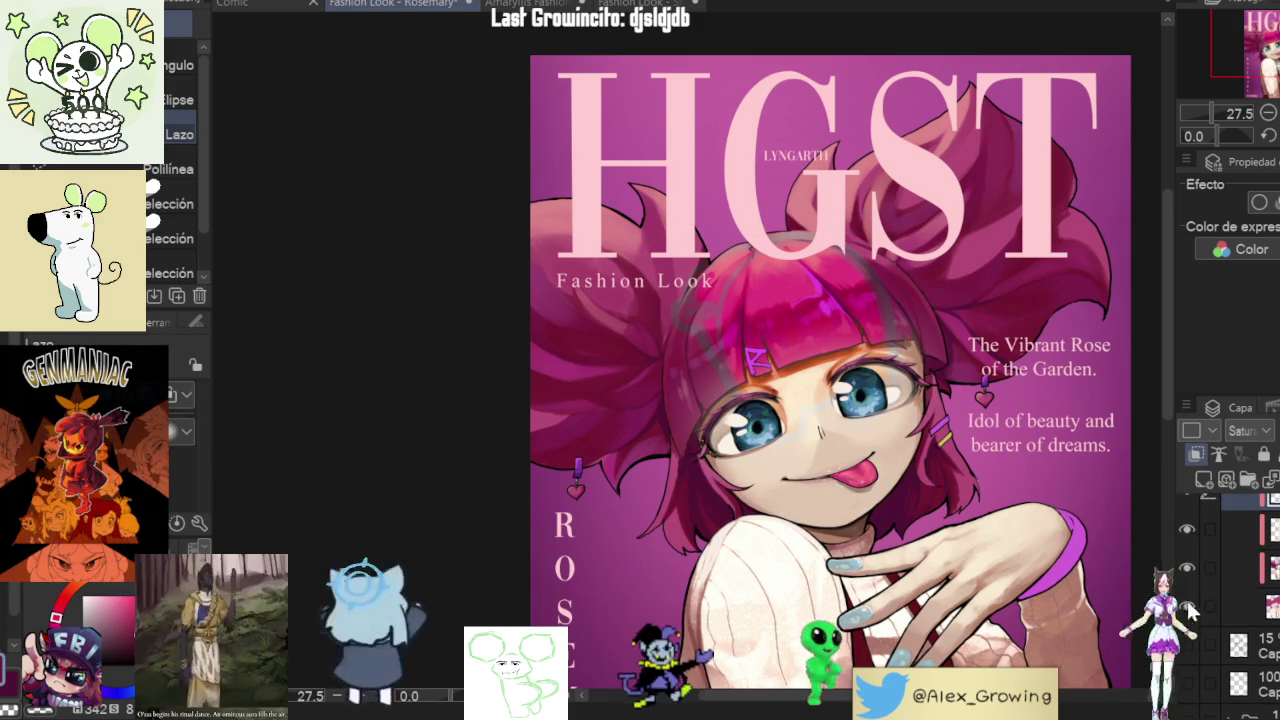
click(1187, 562)
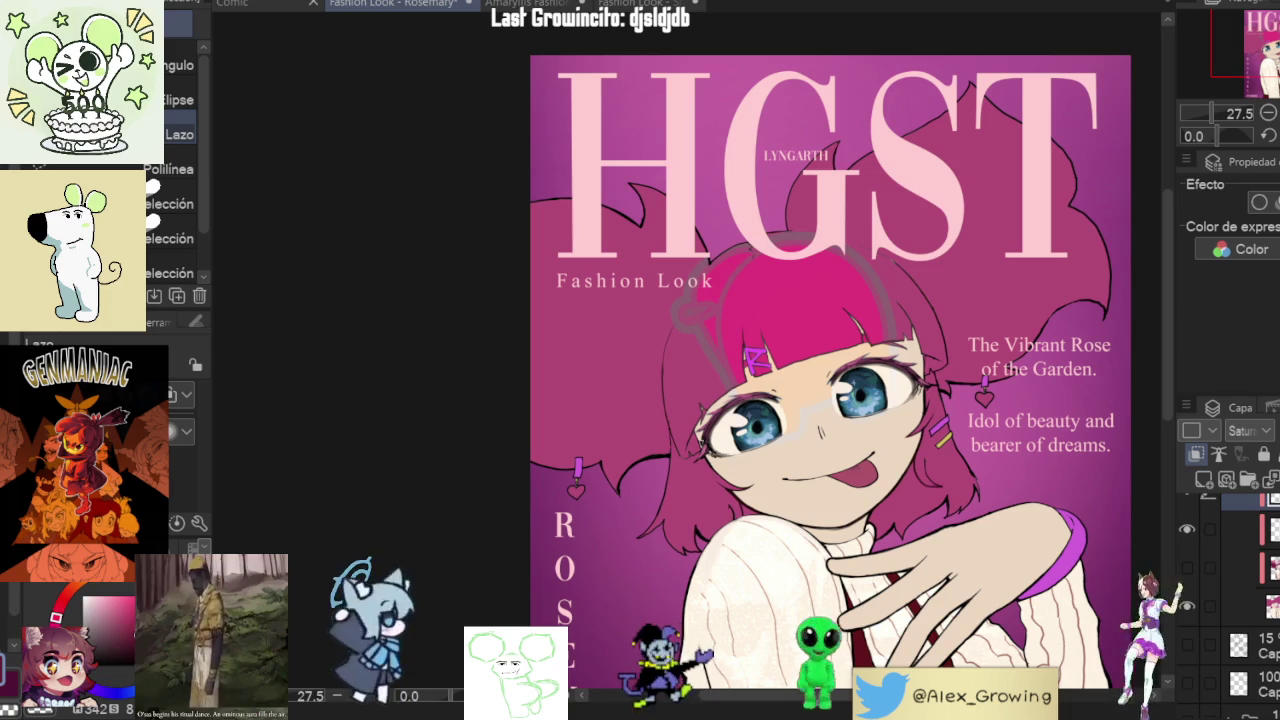
click(1240, 606)
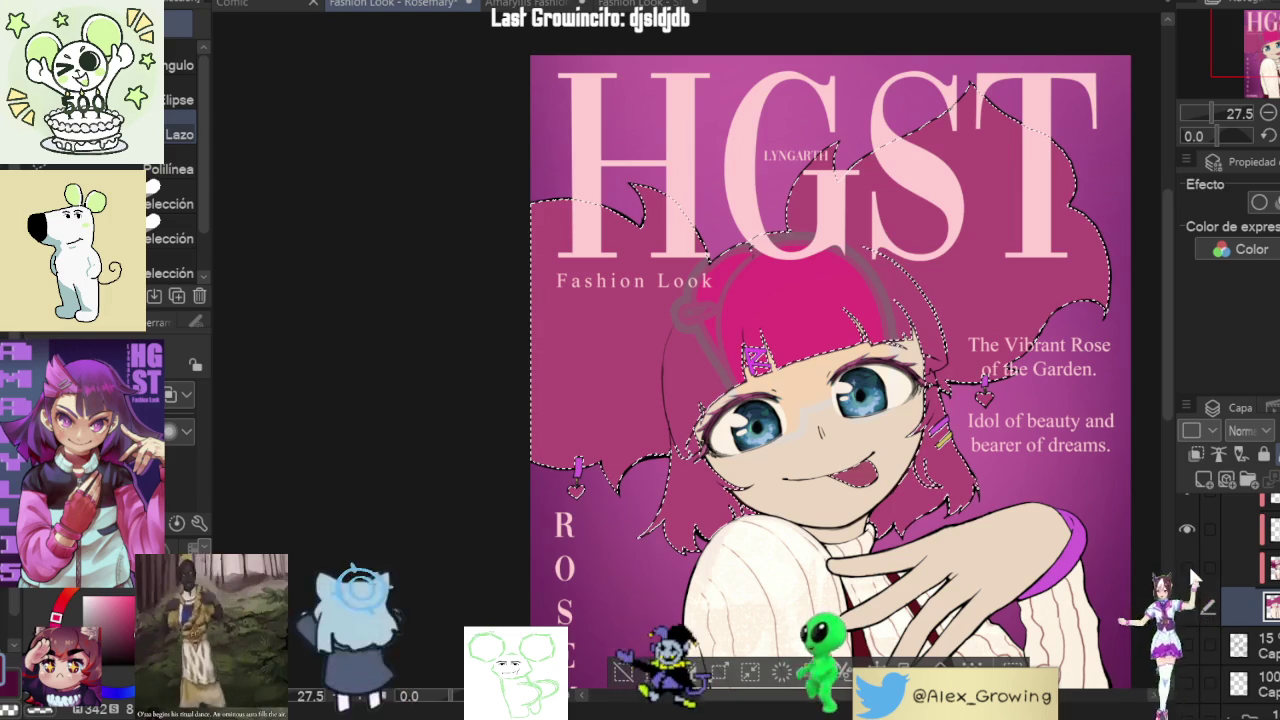
click(1188, 563)
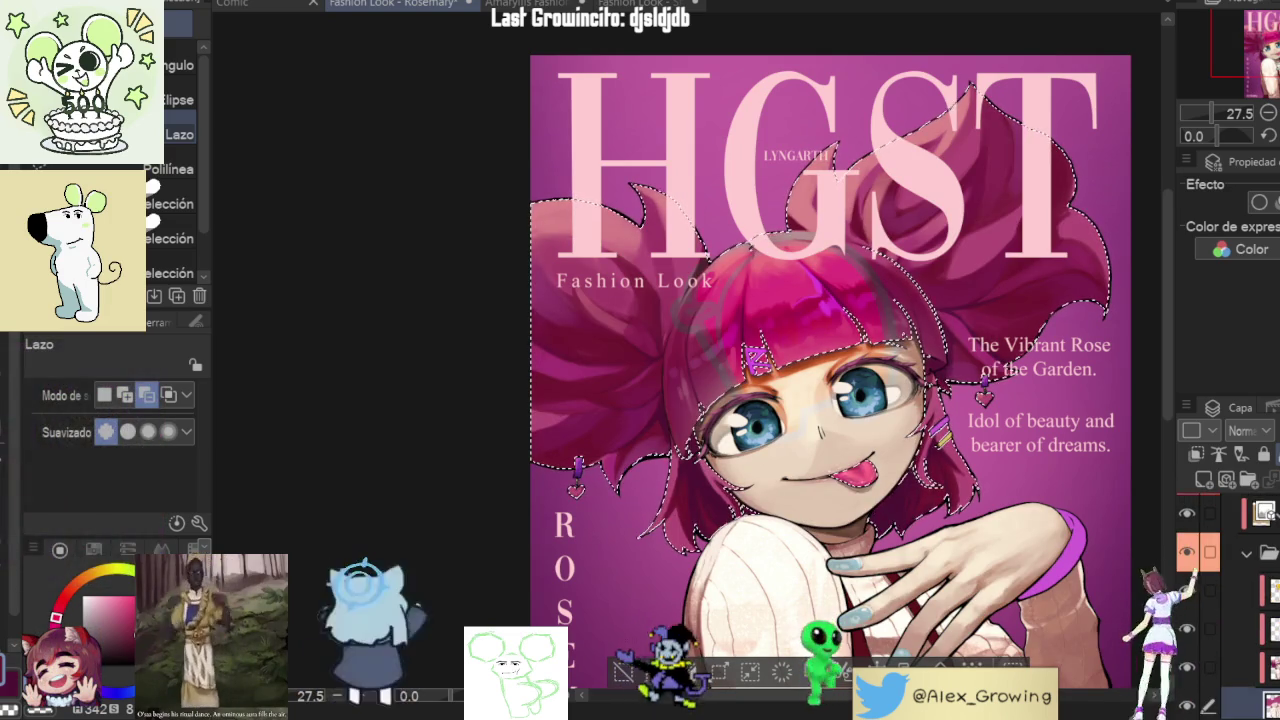
key(ctrl+d)
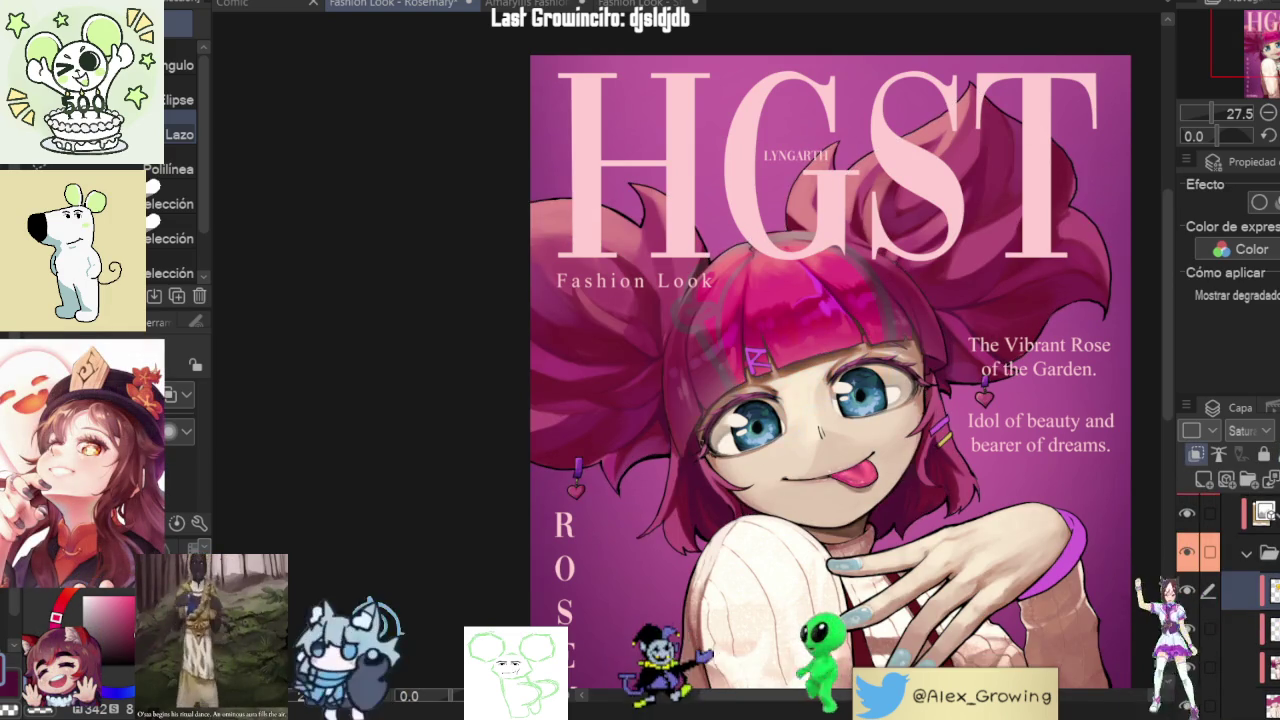
- Zoom around the cover and switch to the blending tools
scroll(795, 334, up, 3)
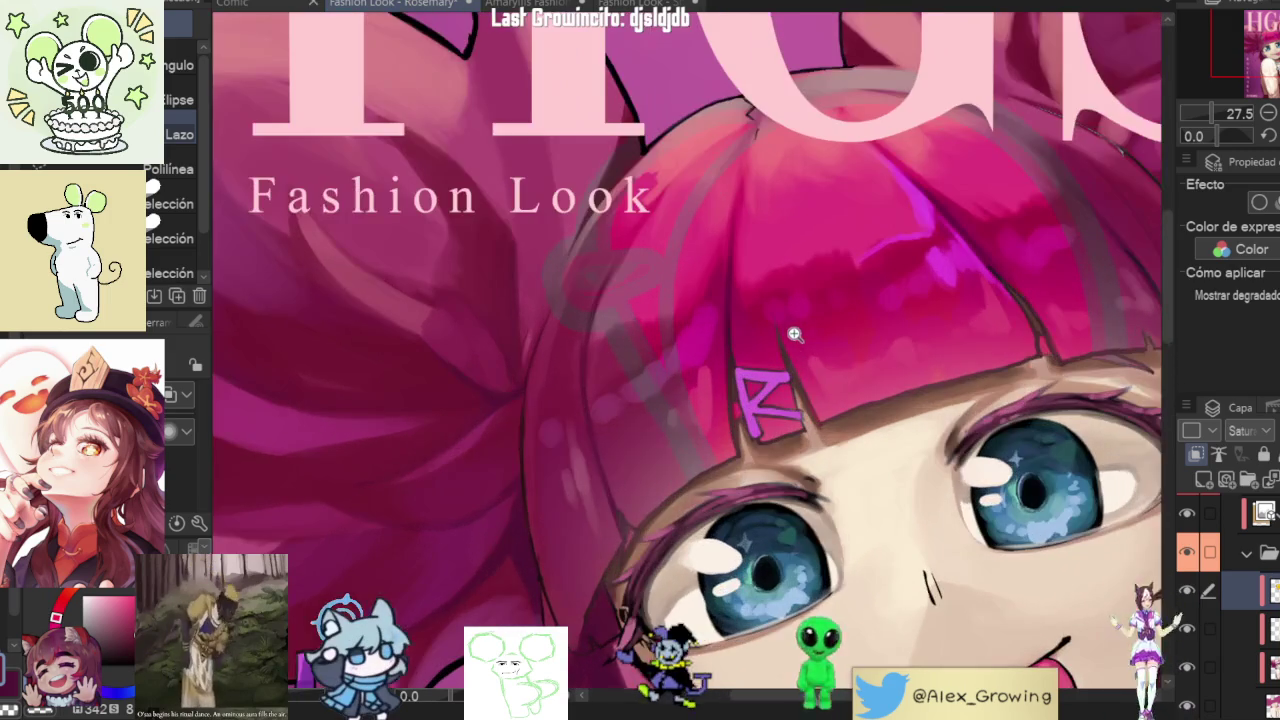
scroll(795, 334, down, 3)
scroll(760, 280, down, 1)
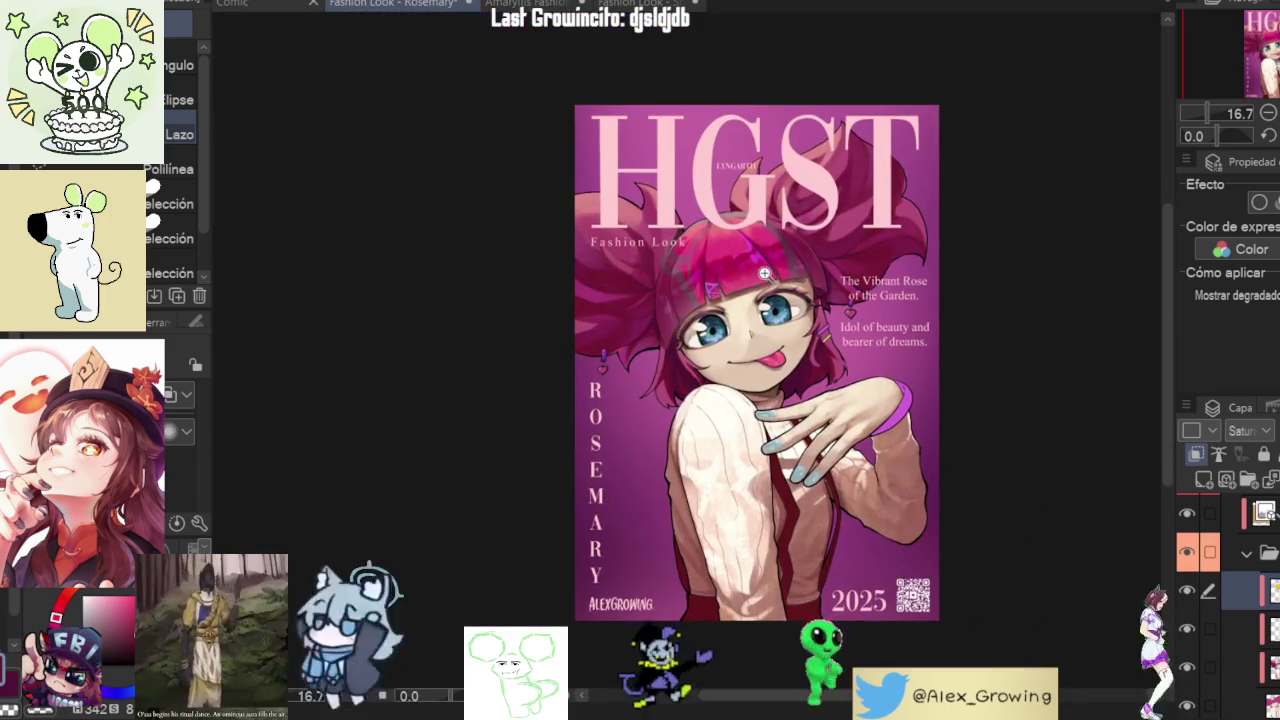
scroll(755, 276, up, 2)
scroll(755, 276, up, 2)
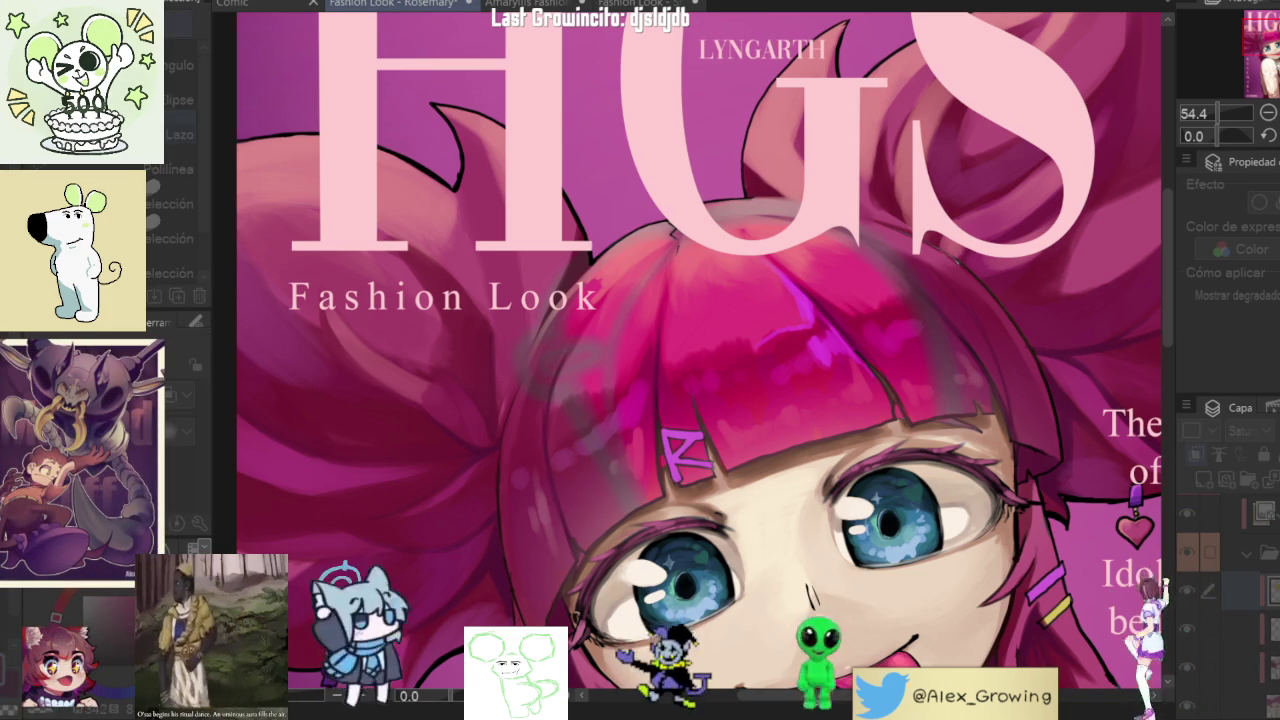
click(1245, 8)
key(j)
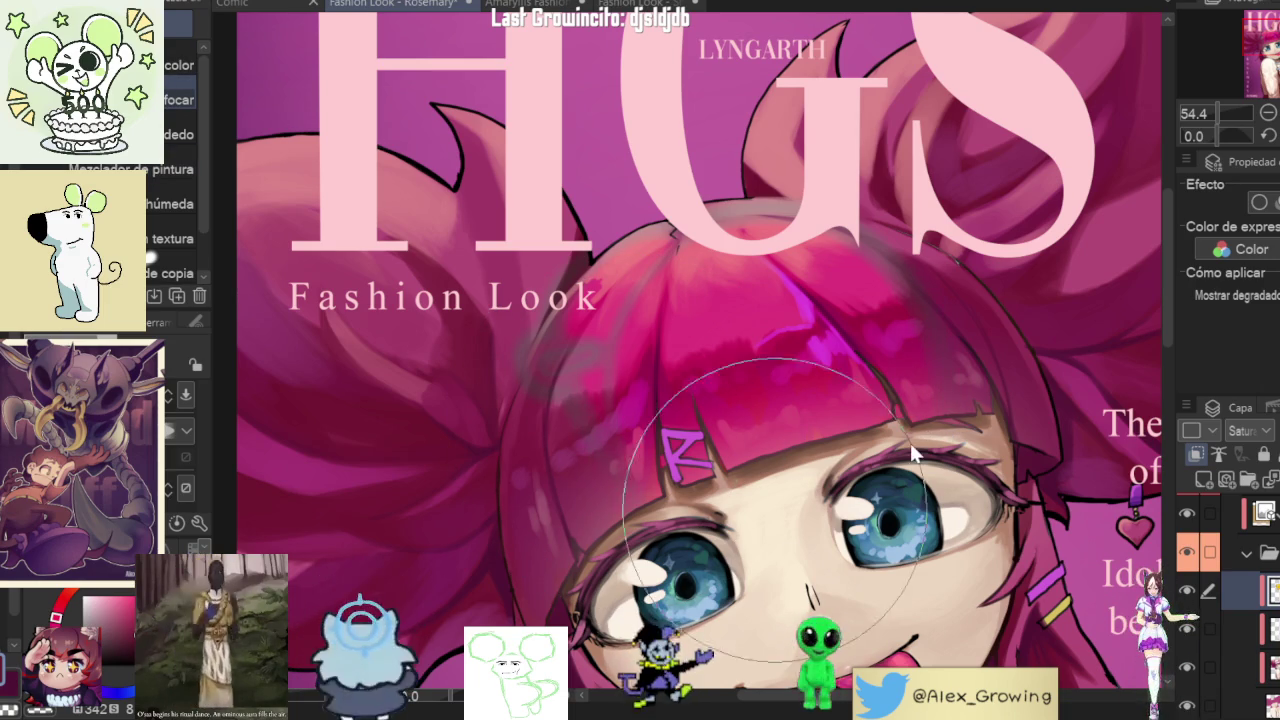
- Mirror the view and toggle the hair's Saturation blend off and on to compare
scroll(711, 148, down, 3)
scroll(711, 148, down, 2)
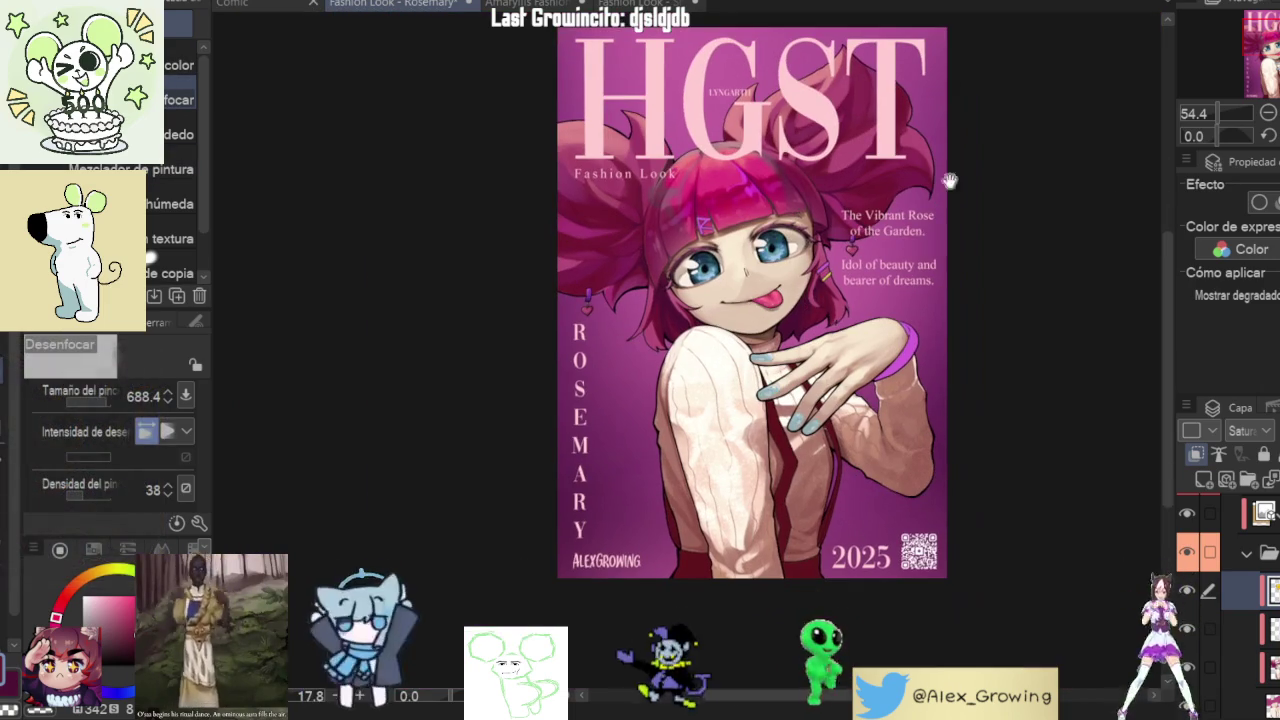
scroll(1072, 62, up, 1)
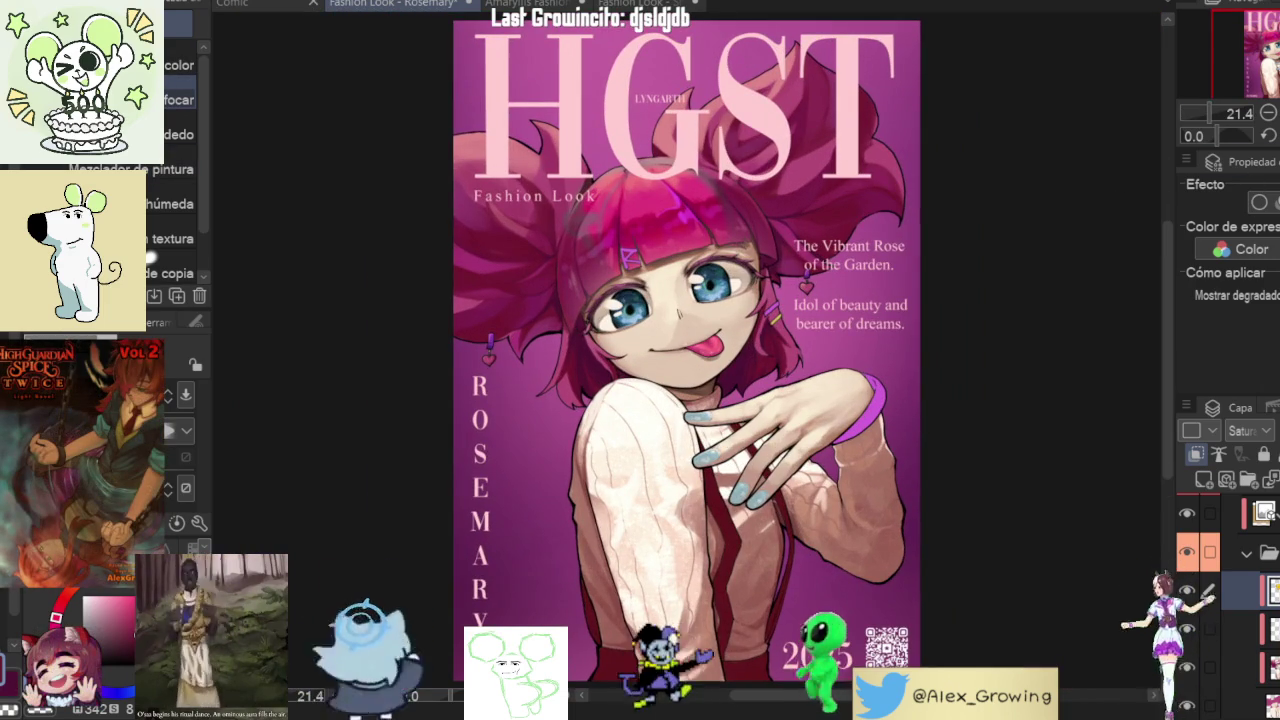
key(h)
key(h)
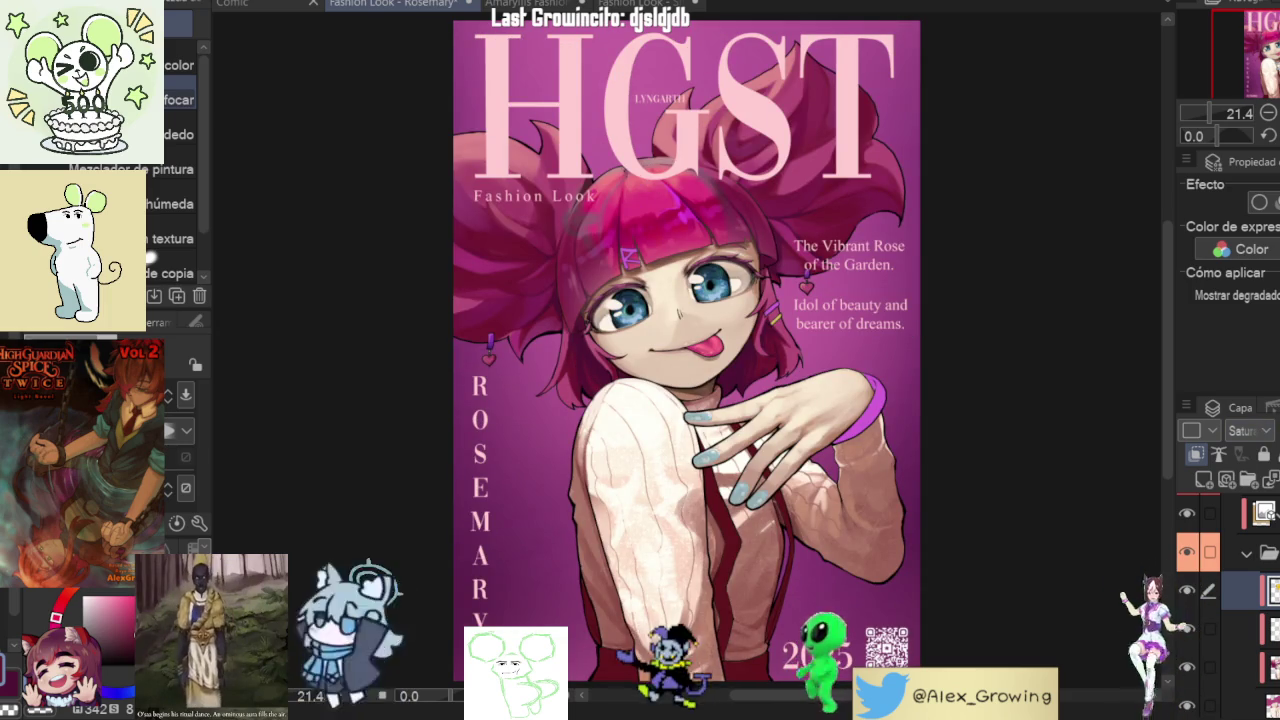
key(ctrl+z)
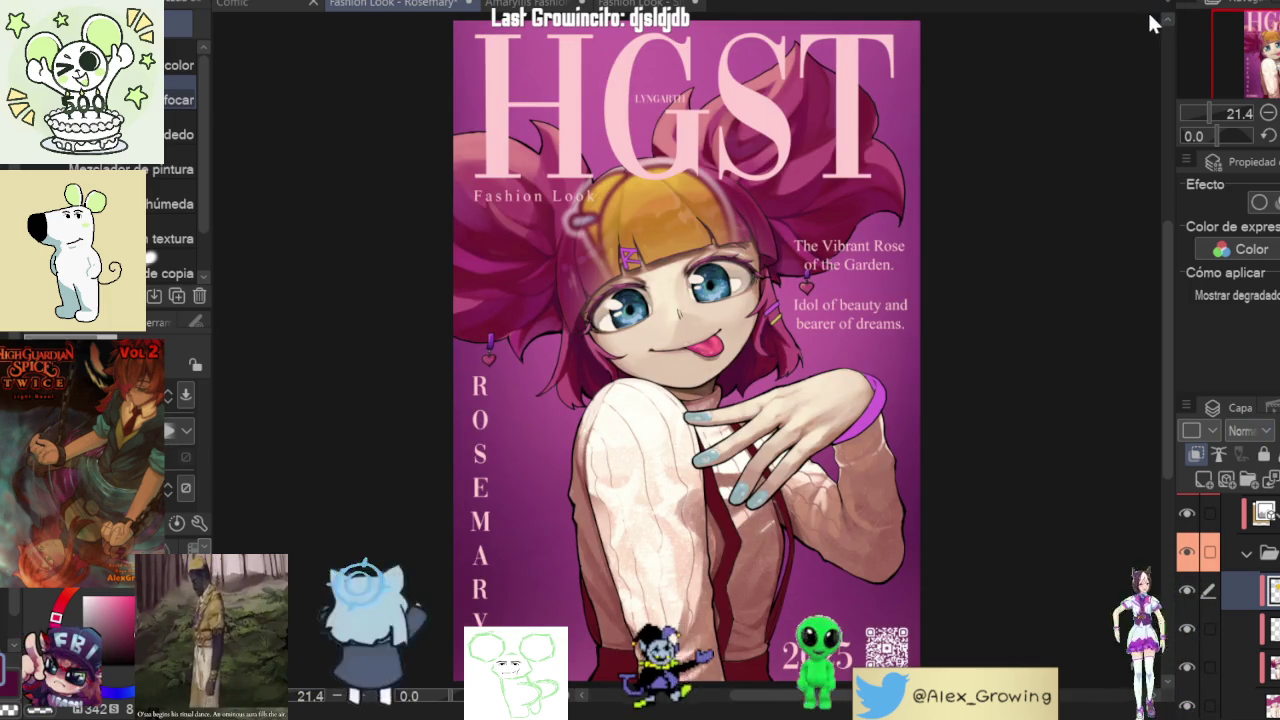
key(ctrl+y)
key(ctrl+z)
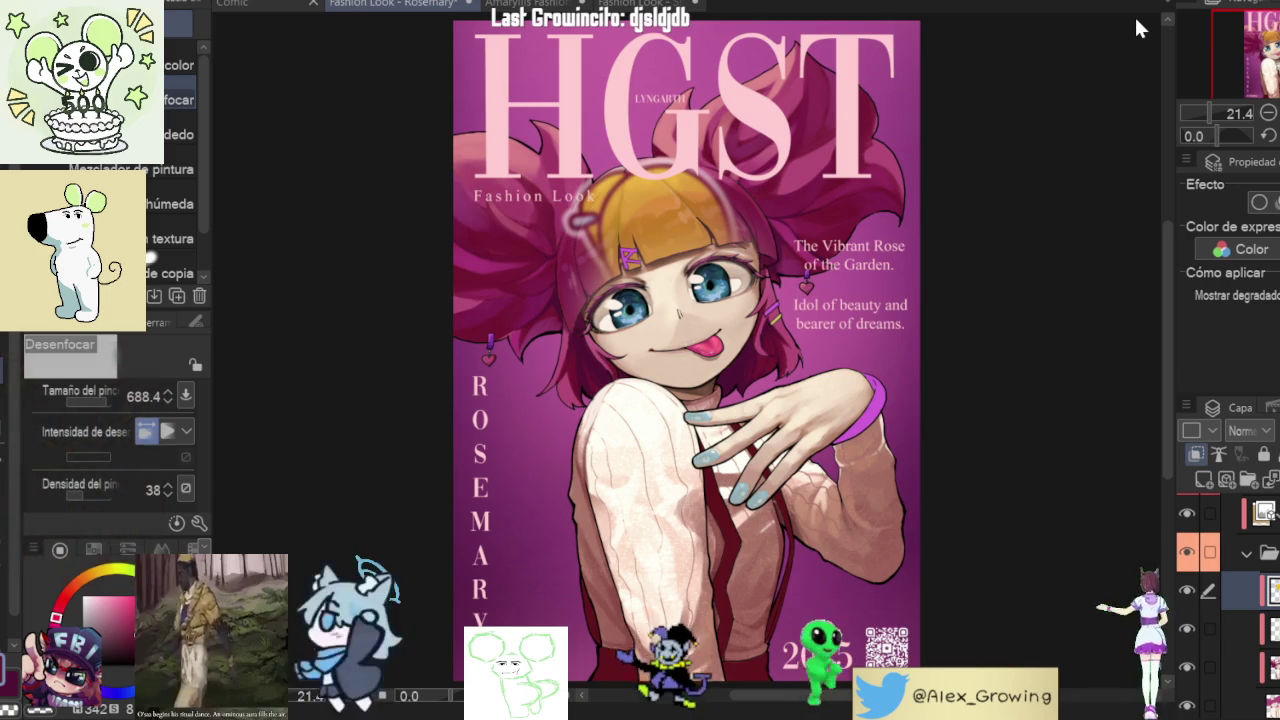
key(ctrl+y)
- Check the cover's balance by flipping the view horizontally and back
scroll(815, 222, down, 2)
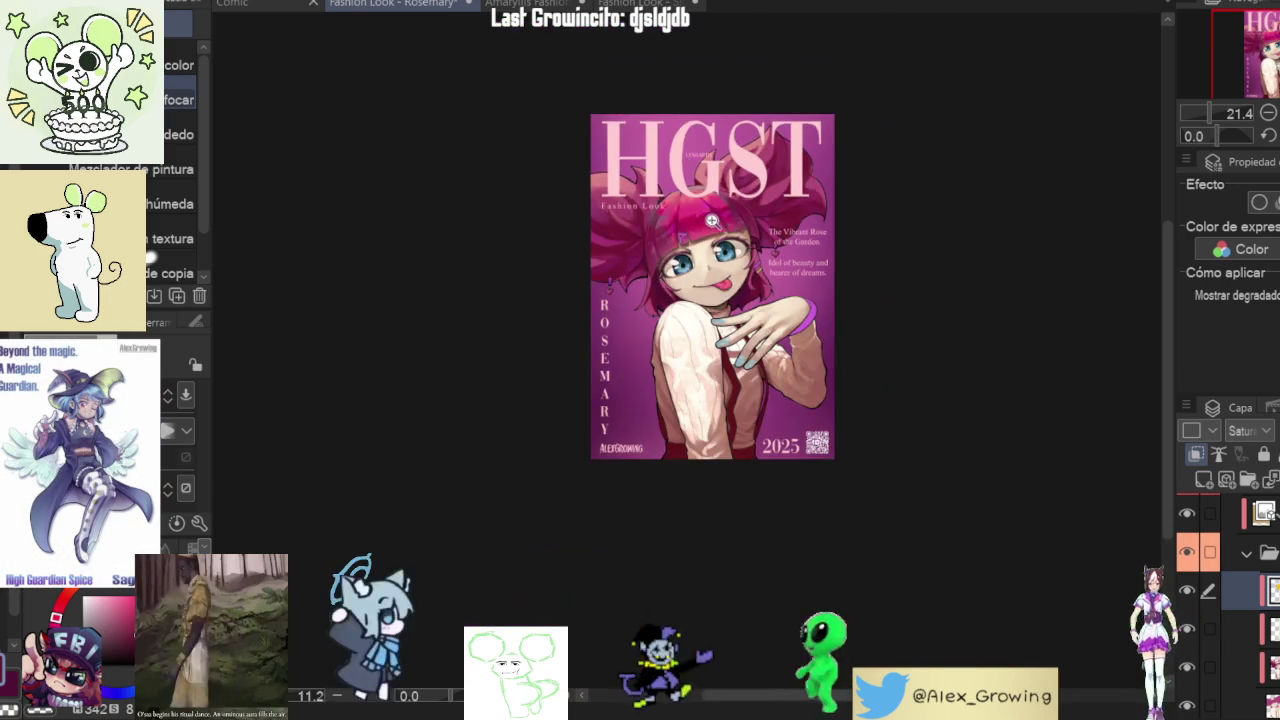
scroll(815, 222, up, 2)
scroll(757, 189, up, 3)
scroll(886, 295, up, 1)
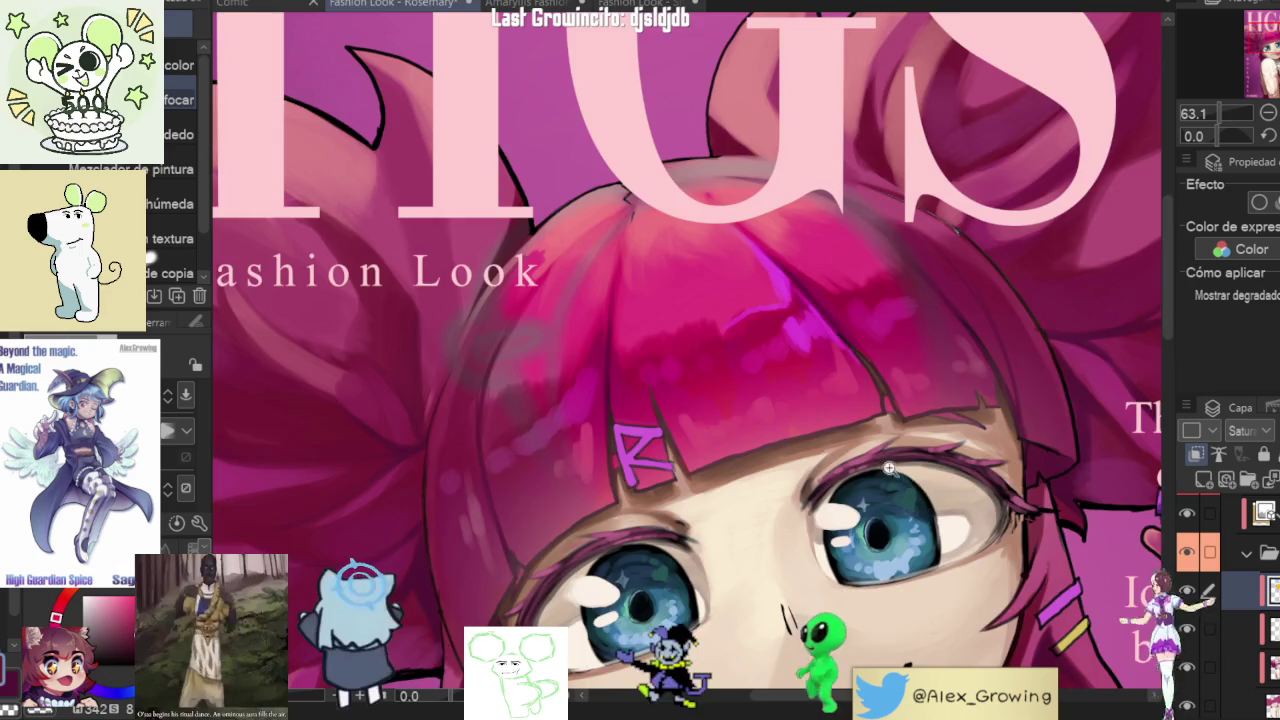
scroll(899, 472, down, 3)
scroll(848, 474, down, 3)
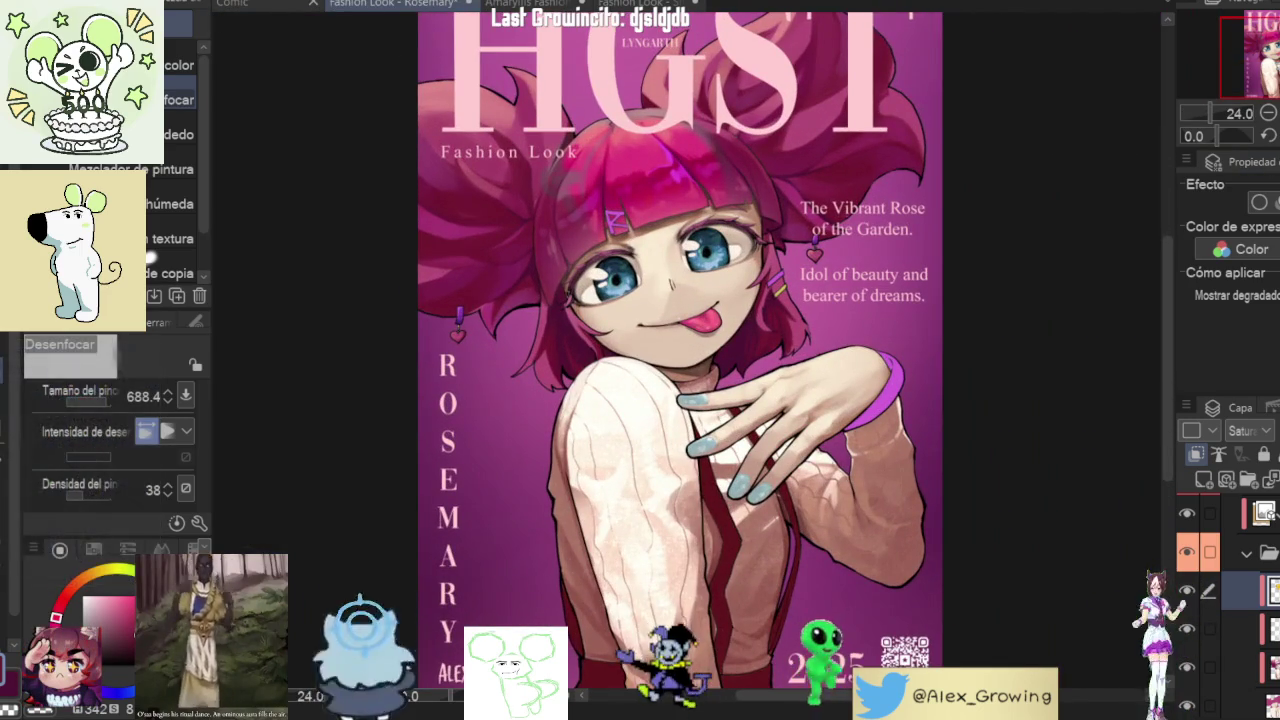
scroll(997, 185, up, 1)
key(h)
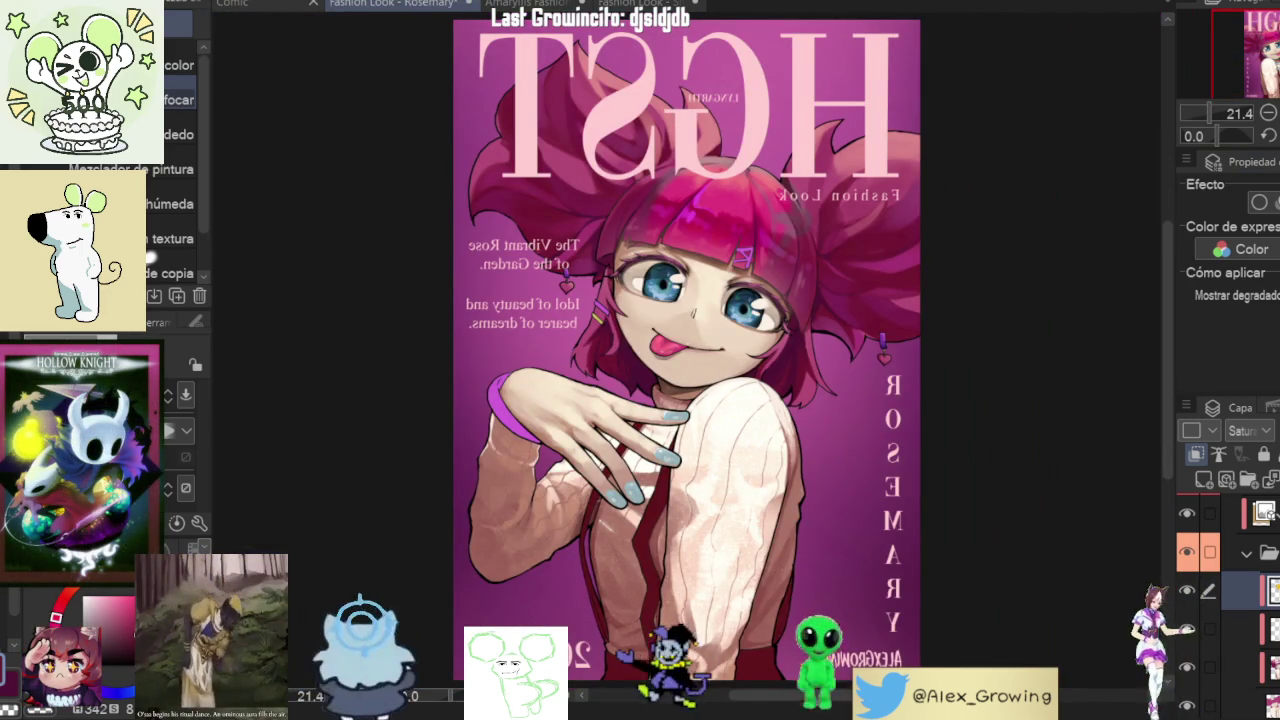
key(h)
- Pan across the face and begin a free transform of the hair overlay layer
scroll(821, 302, up, 3)
drag(827, 286, 821, 302)
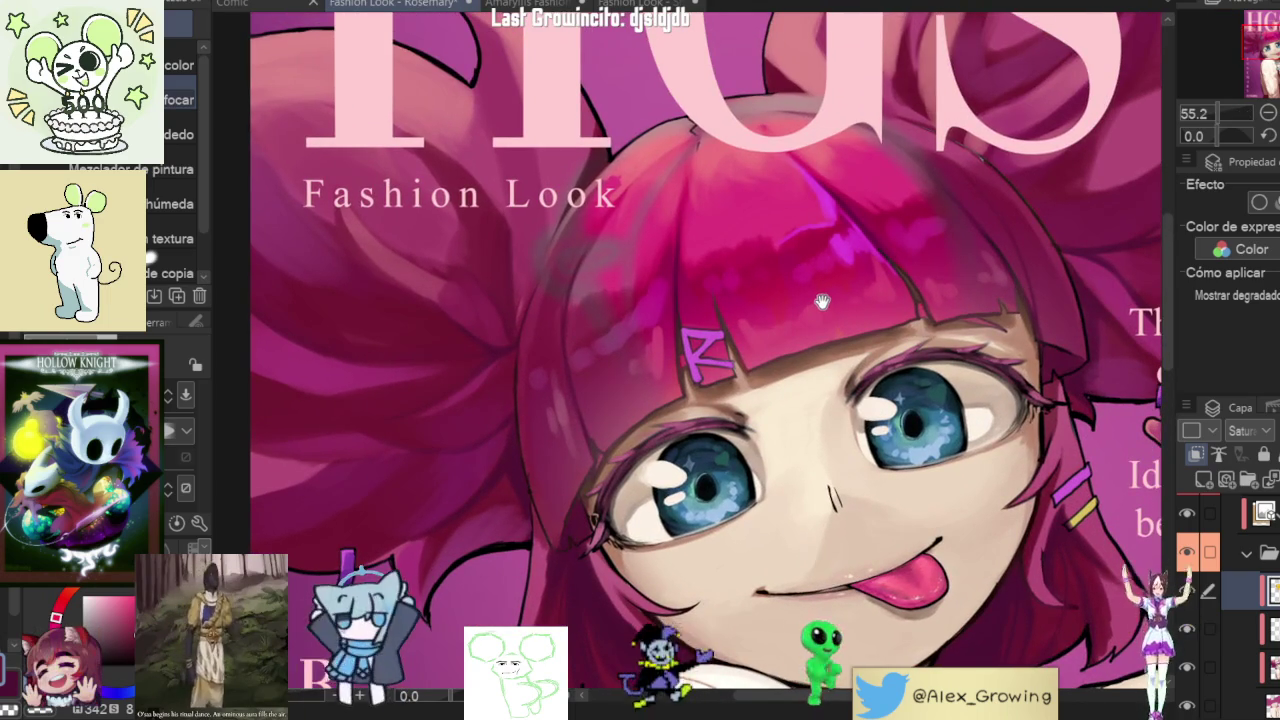
scroll(783, 285, down, 5)
scroll(850, 256, up, 4)
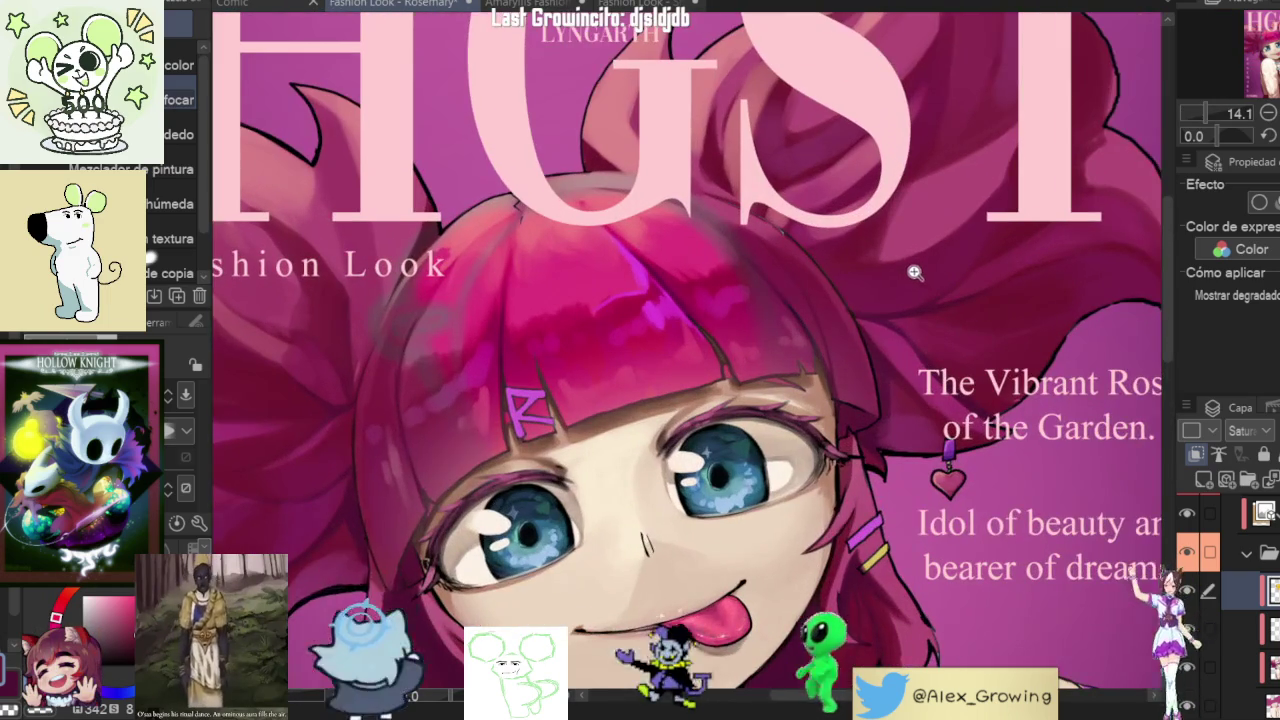
drag(914, 271, 1020, 296)
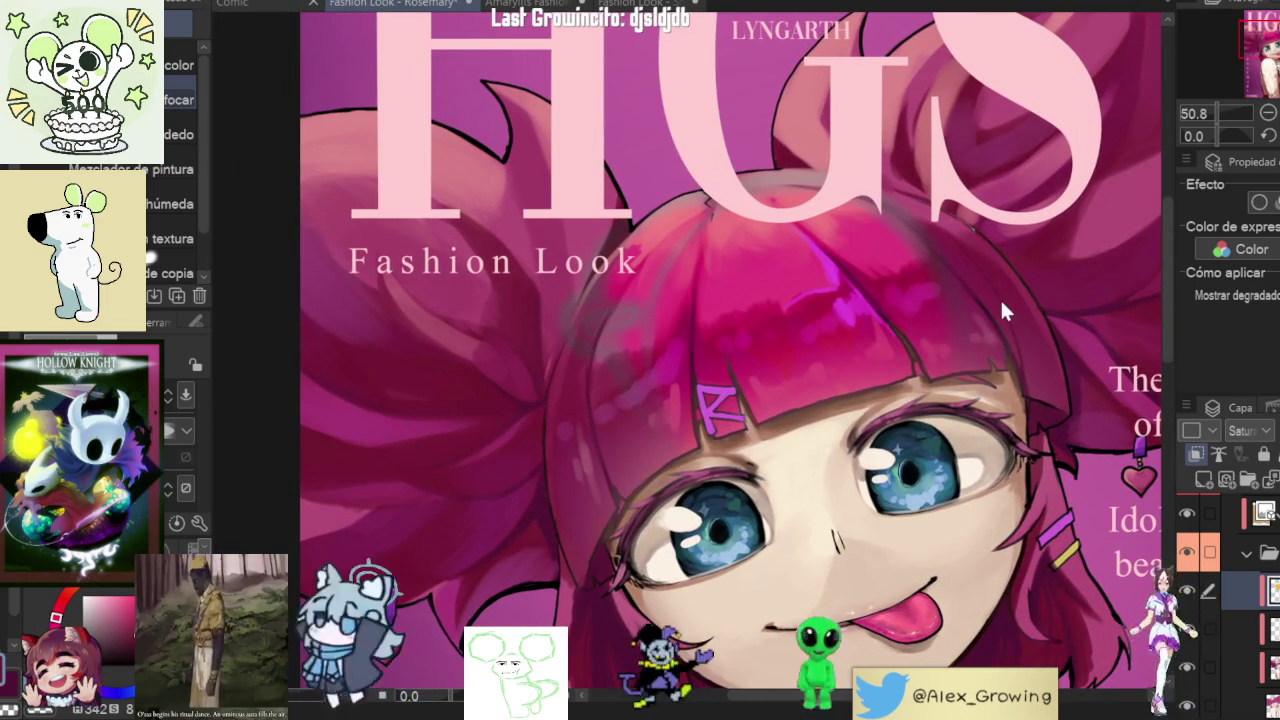
key(ctrl+t)
key(Return)
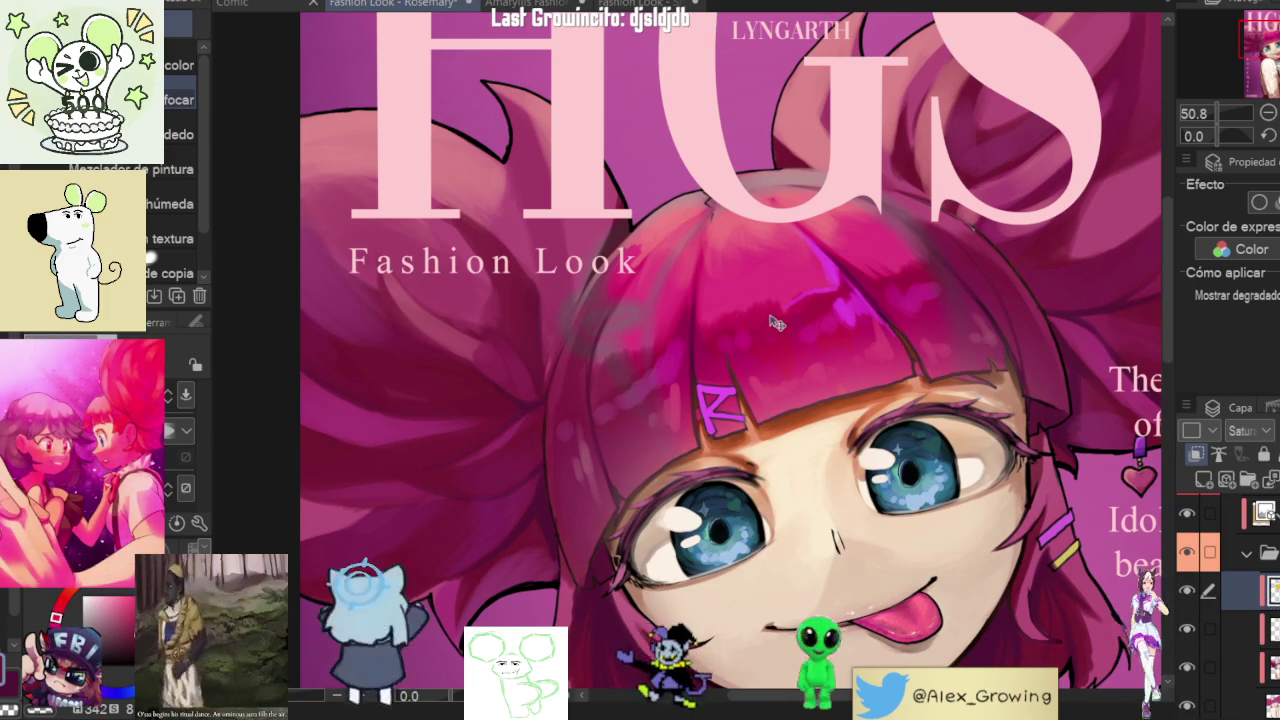
key(ctrl+t)
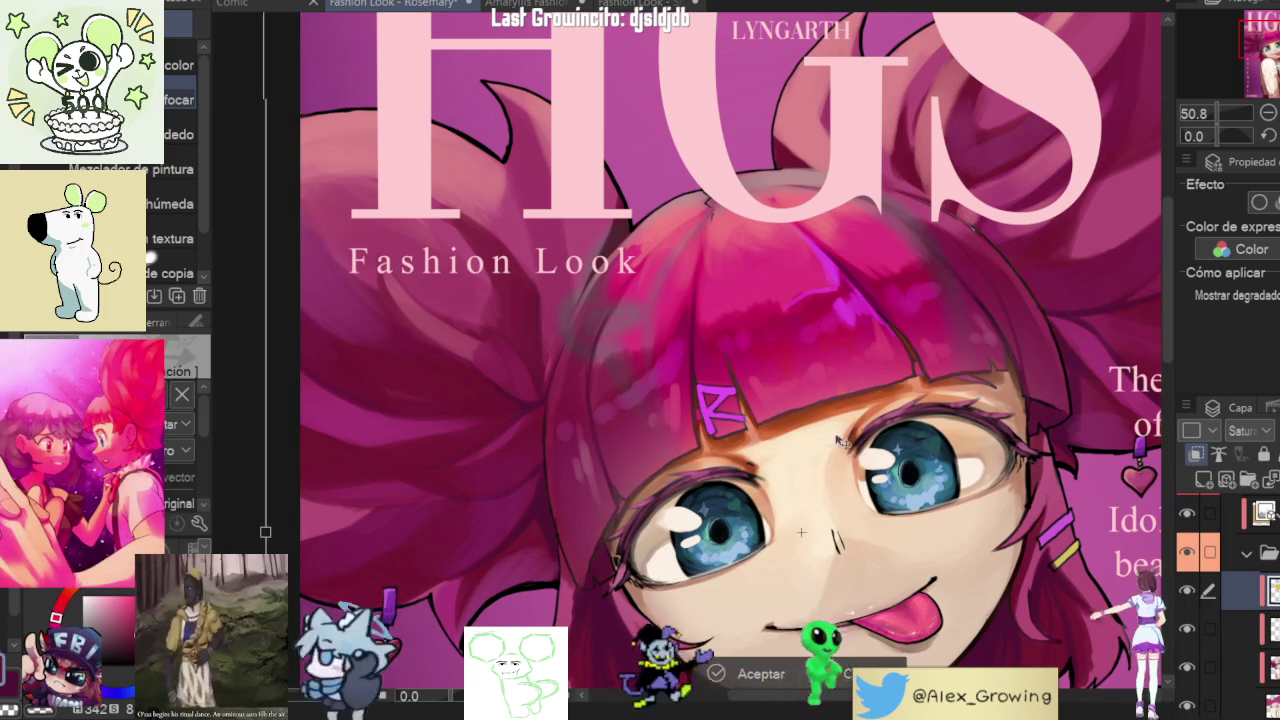
scroll(748, 440, down, 5)
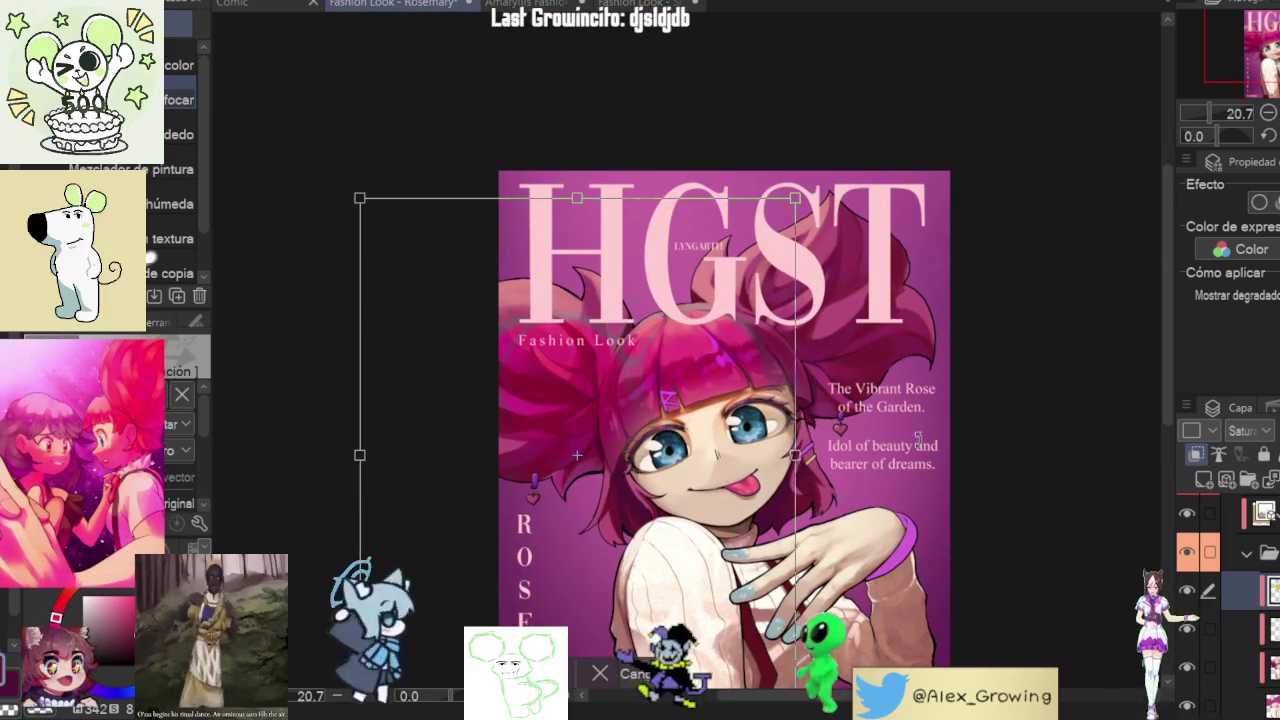
- Rotate, enlarge and reposition the hair overlay layer, then commit the transform
drag(707, 530, 597, 470)
drag(592, 456, 645, 456)
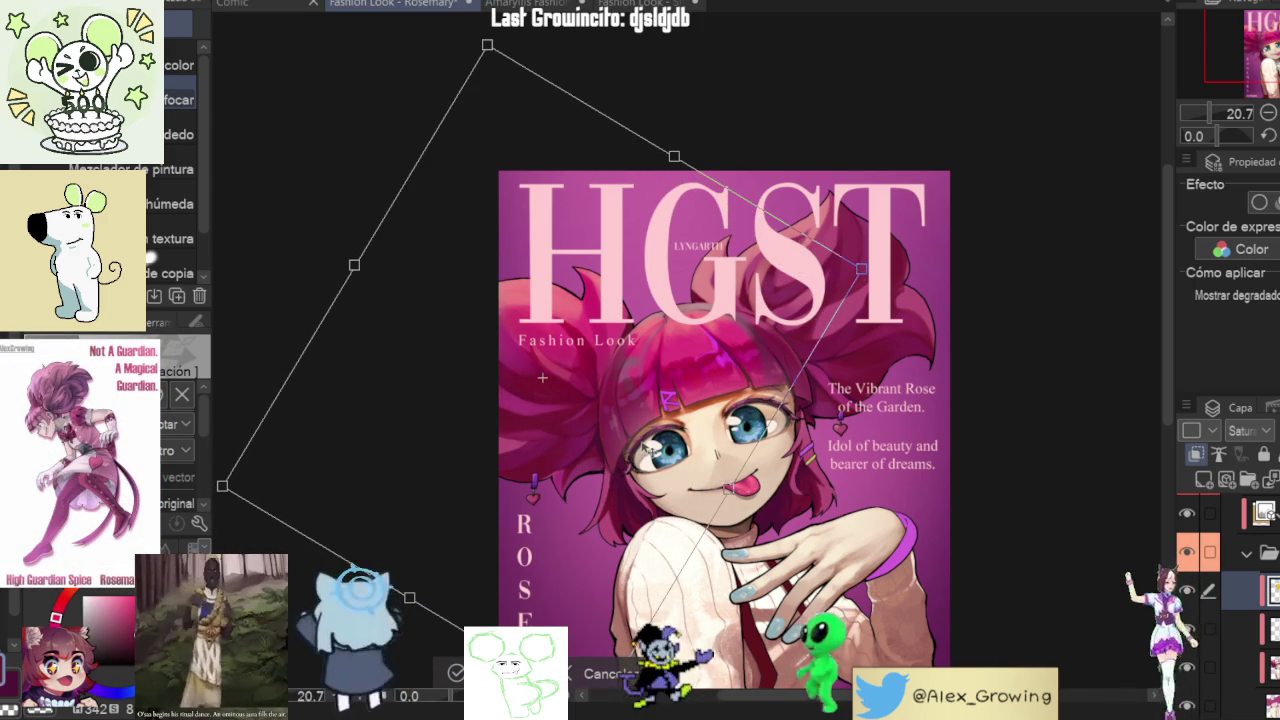
drag(645, 456, 646, 445)
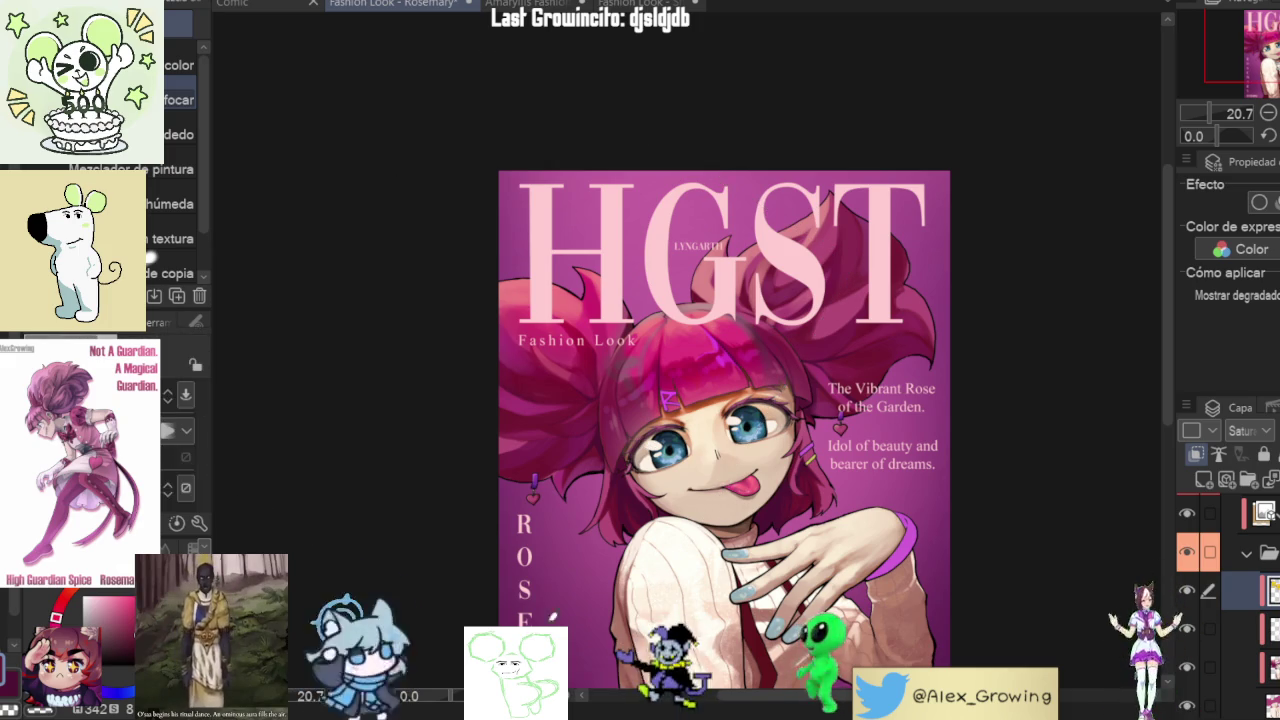
mouse_move(986, 474)
mouse_down()
mouse_move(763, 285)
mouse_move(1068, 268)
mouse_move(1030, 269)
mouse_up()
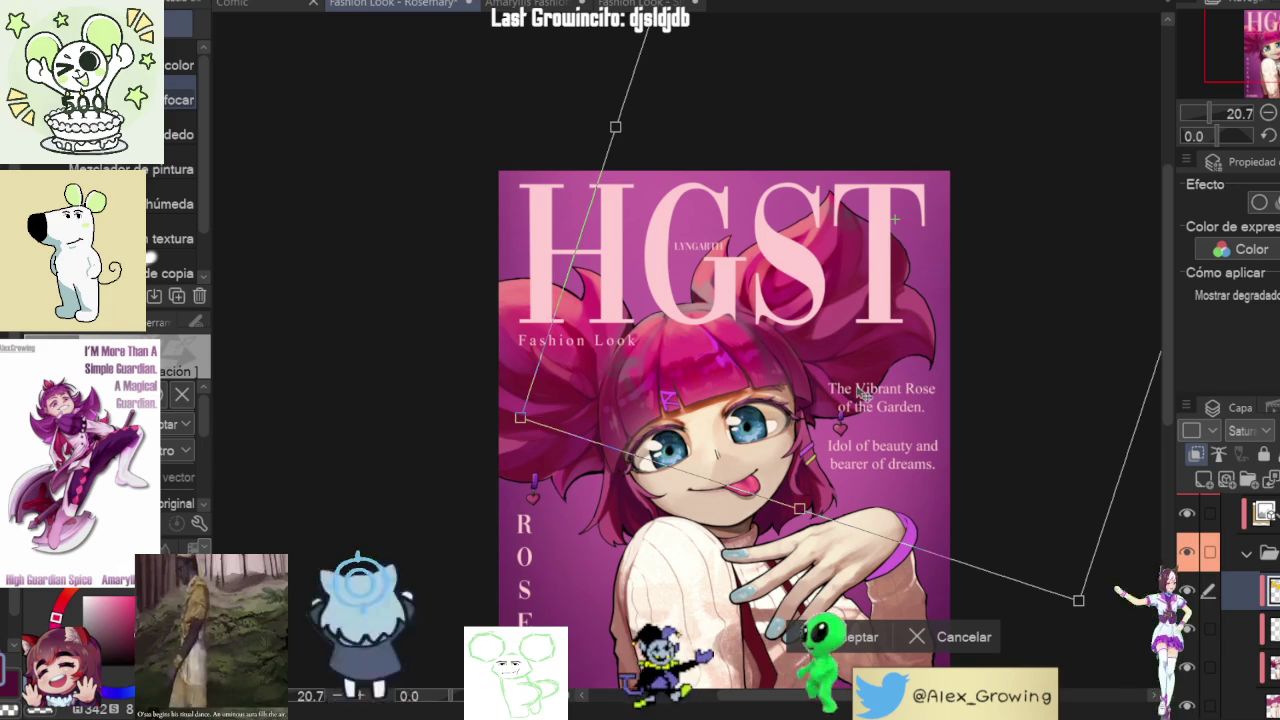
drag(1030, 269, 997, 289)
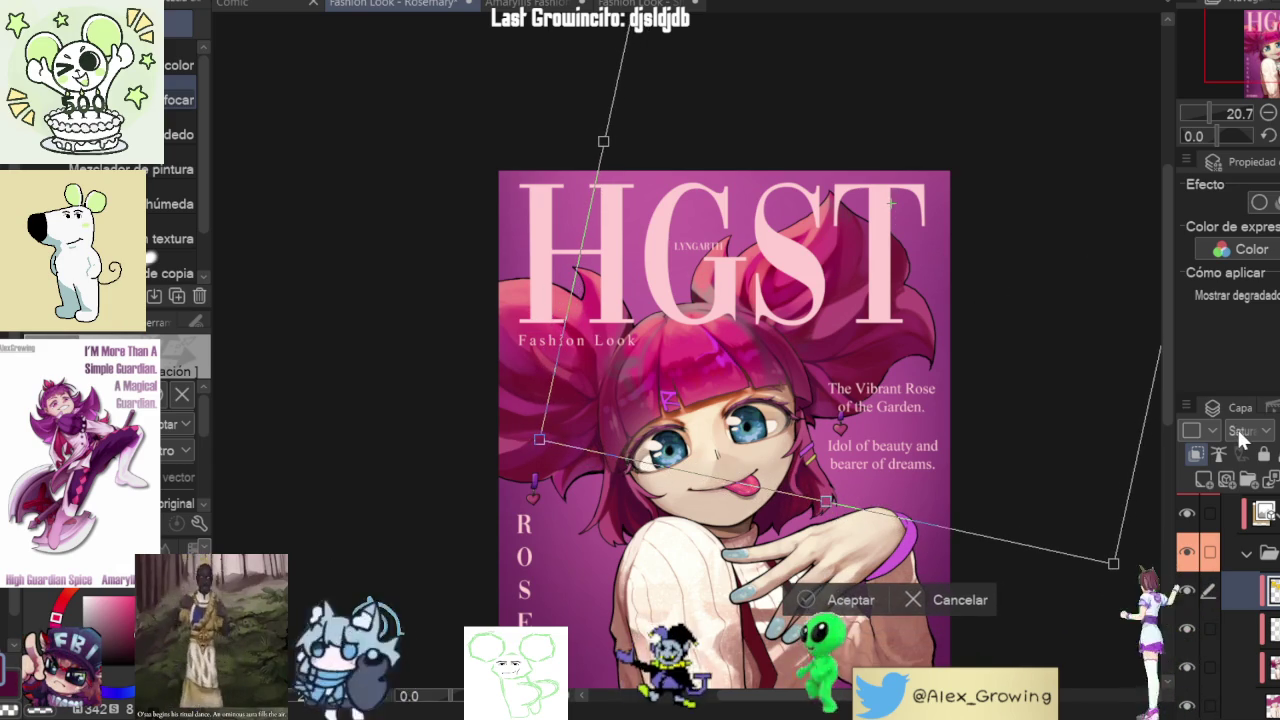
key(Return)
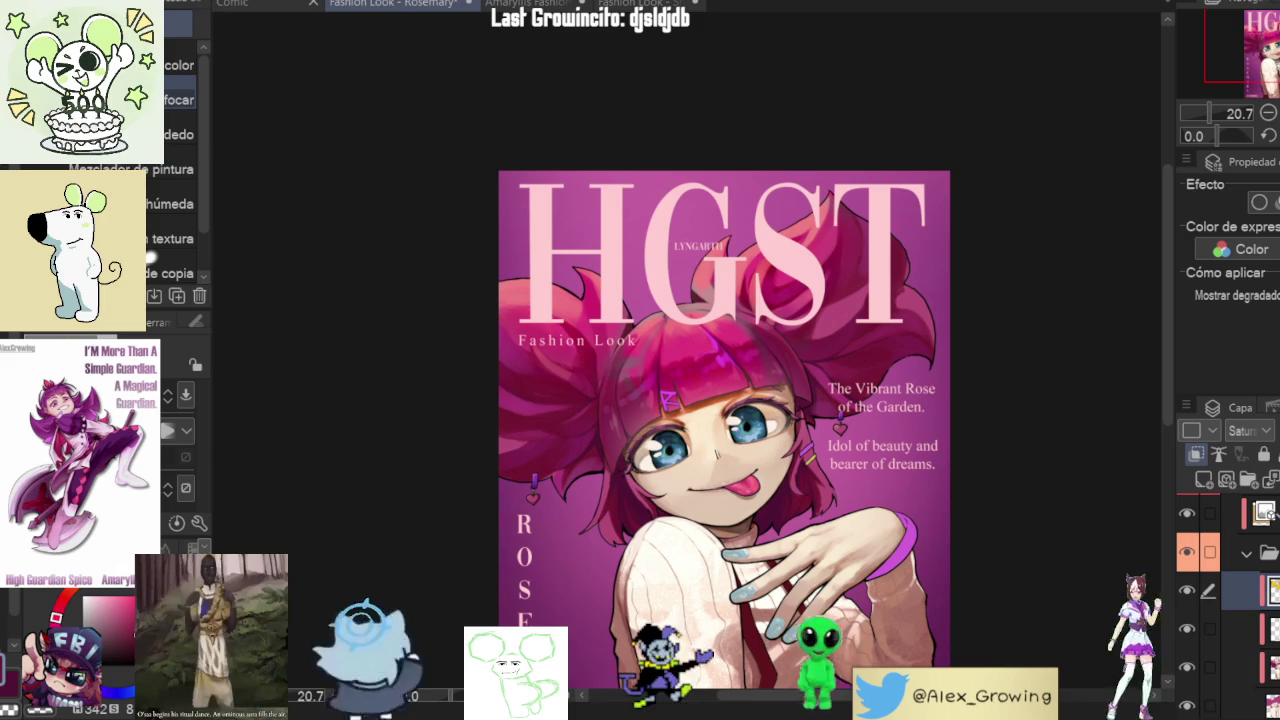
- Compare the overlay in Normal blending, restore Saturation, and fit the cover to the window
key(ctrl+z)
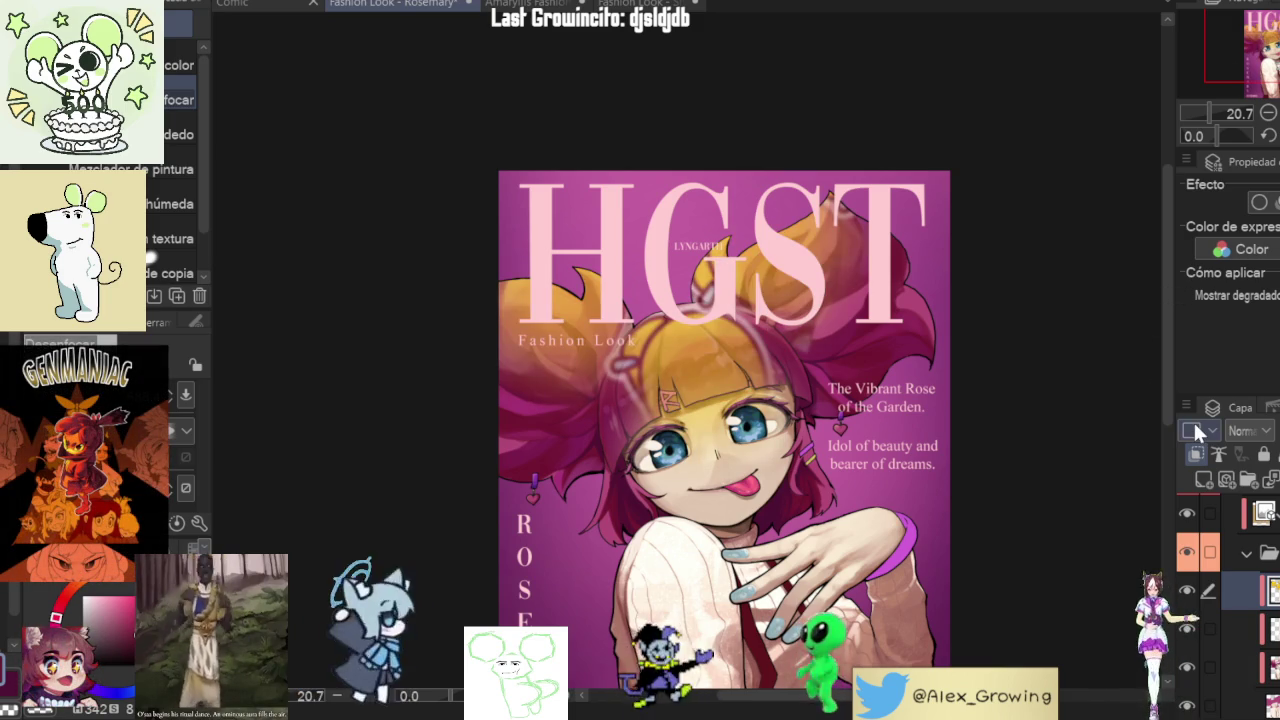
key(ctrl+y)
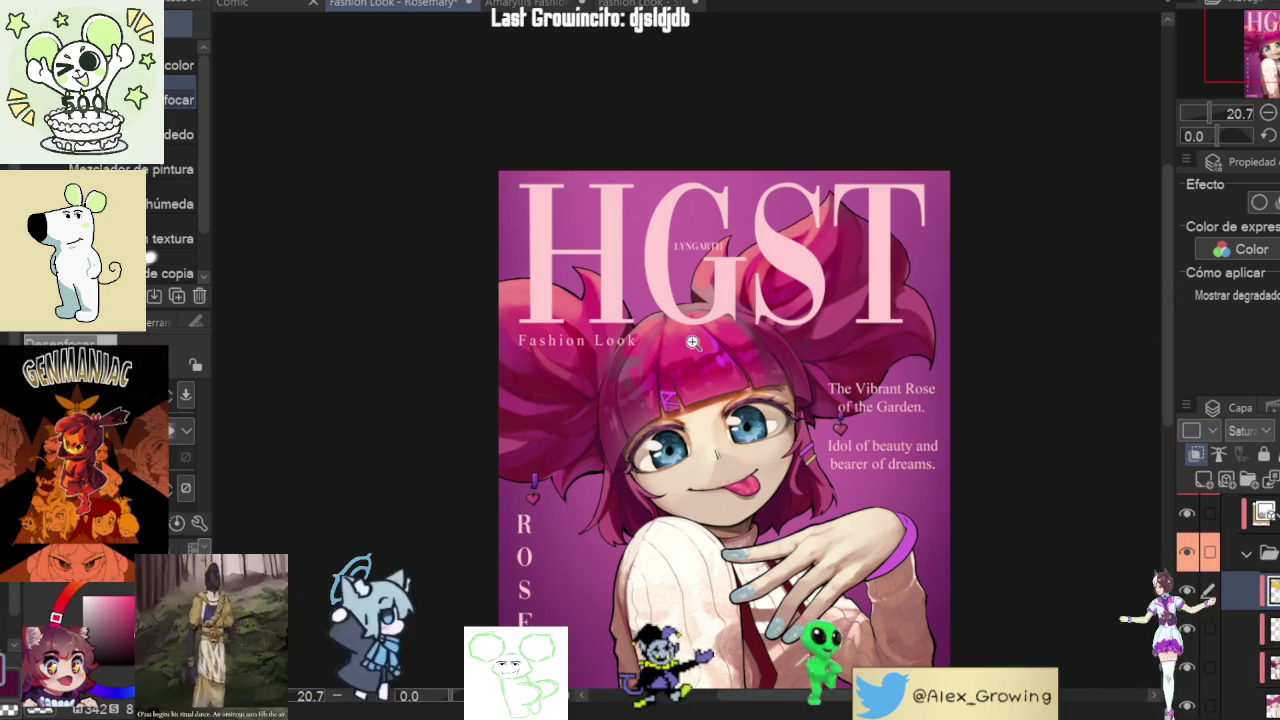
scroll(1032, 314, up, 3)
scroll(1032, 314, down, 1)
scroll(1032, 314, down, 3)
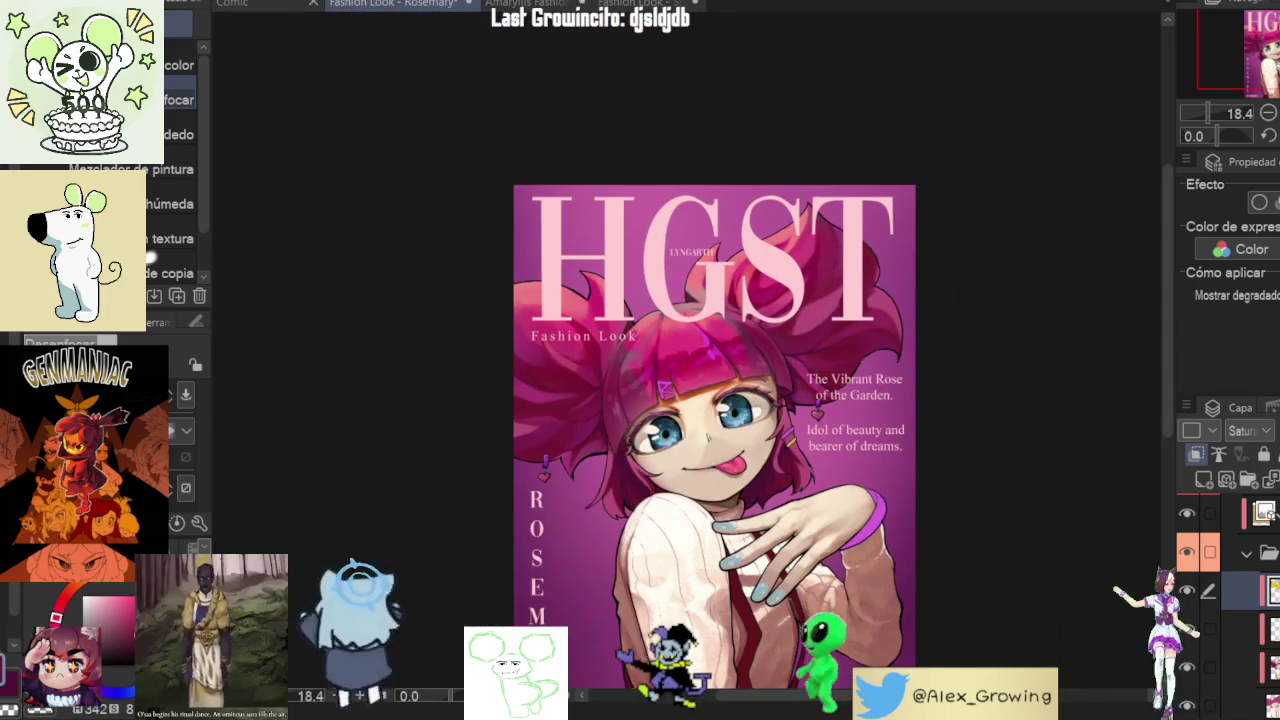
key(ctrl+0)
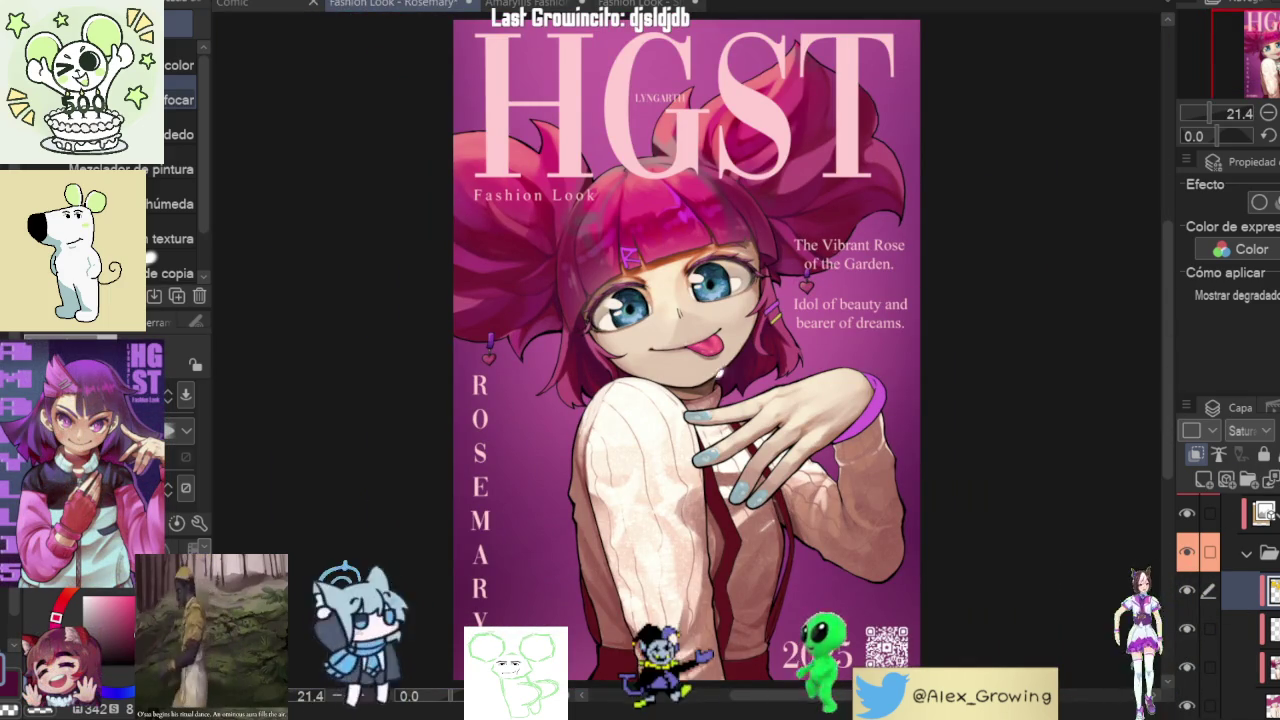
- Pan the view to the left hair and hide the hair shading layer
scroll(795, 372, up, 2)
scroll(795, 372, up, 3)
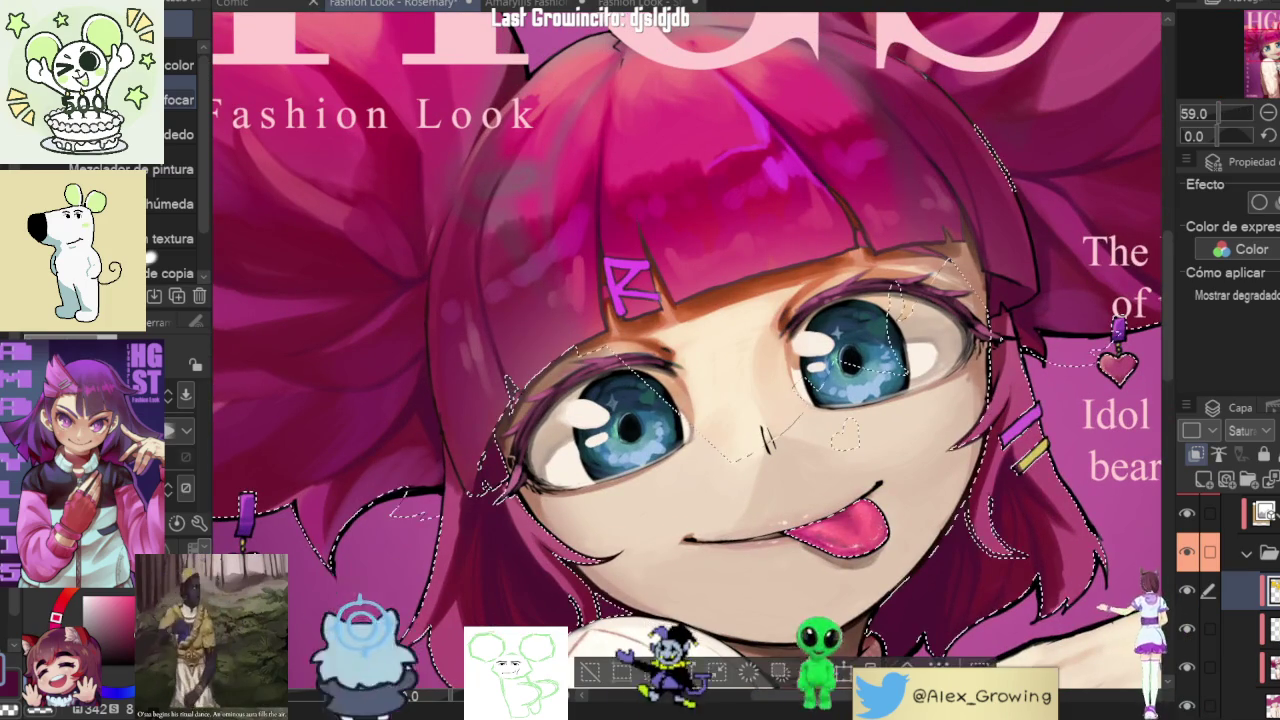
scroll(1230, 600, down, 1)
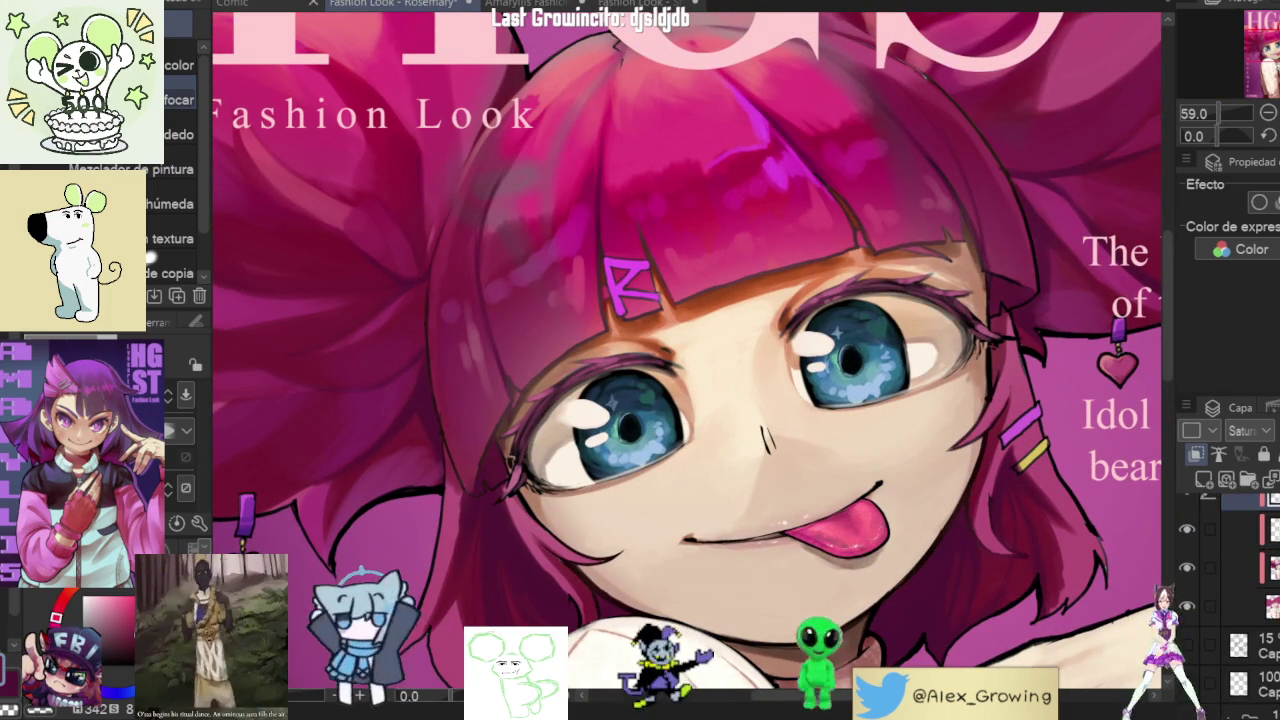
scroll(532, 510, up, 1)
drag(532, 510, 722, 610)
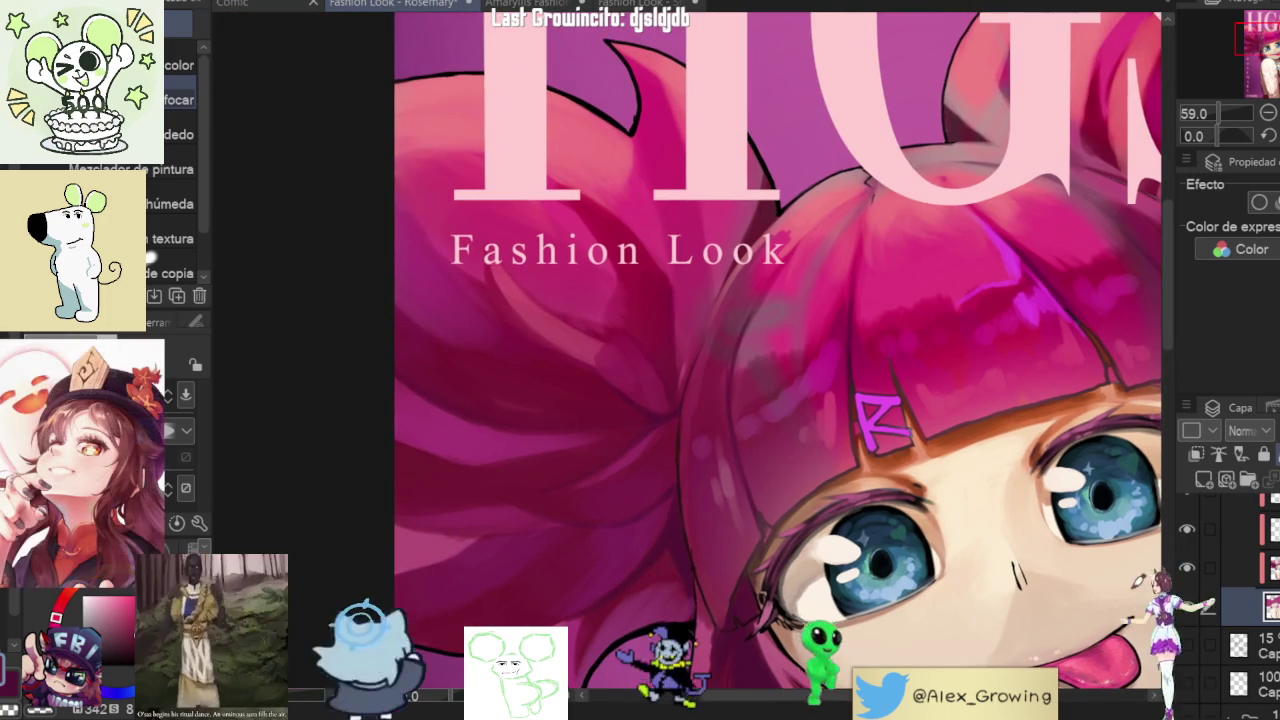
click(1187, 606)
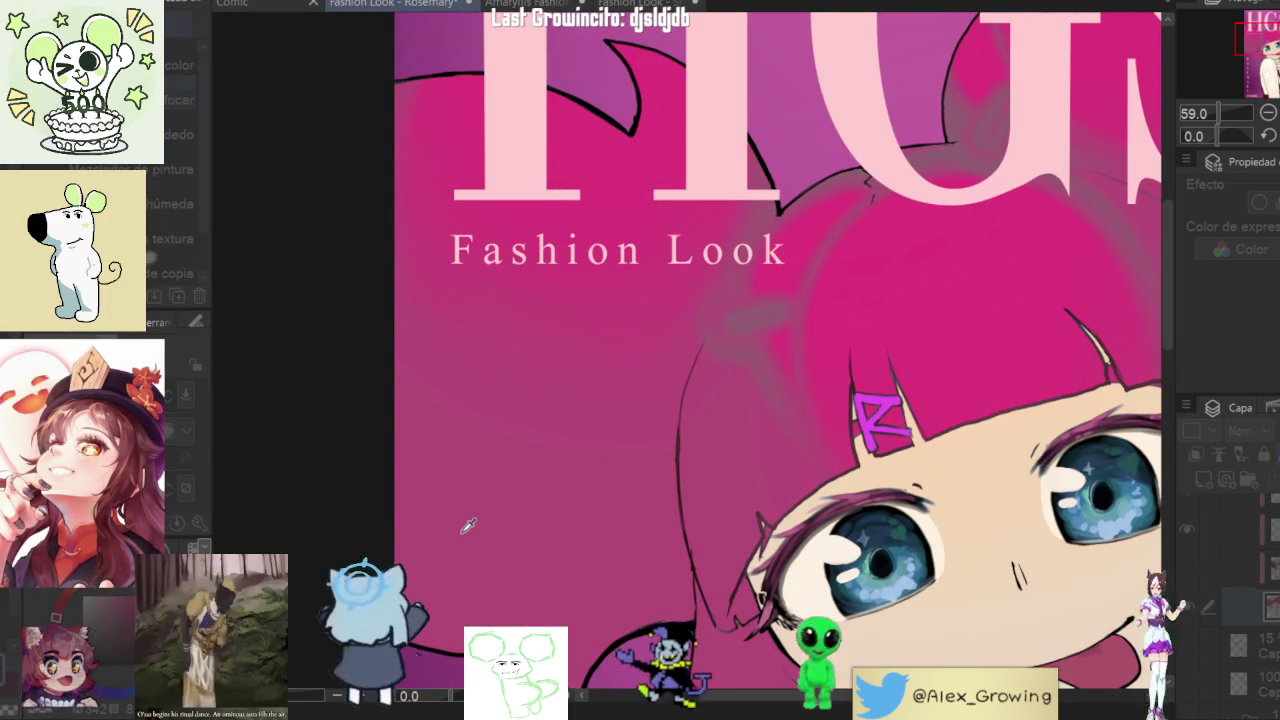
- Select the hair from the layer's pixels and turn it into a Saturation layer
click(853, 244)
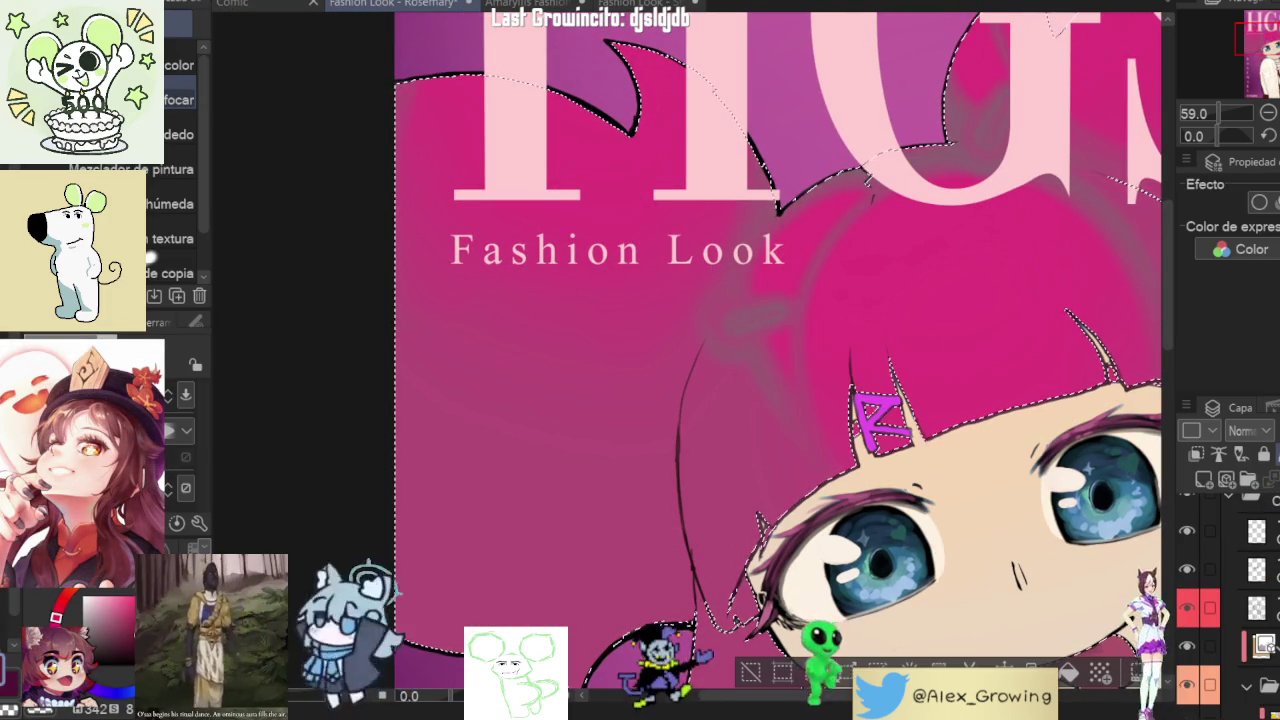
scroll(1220, 600, down, 1)
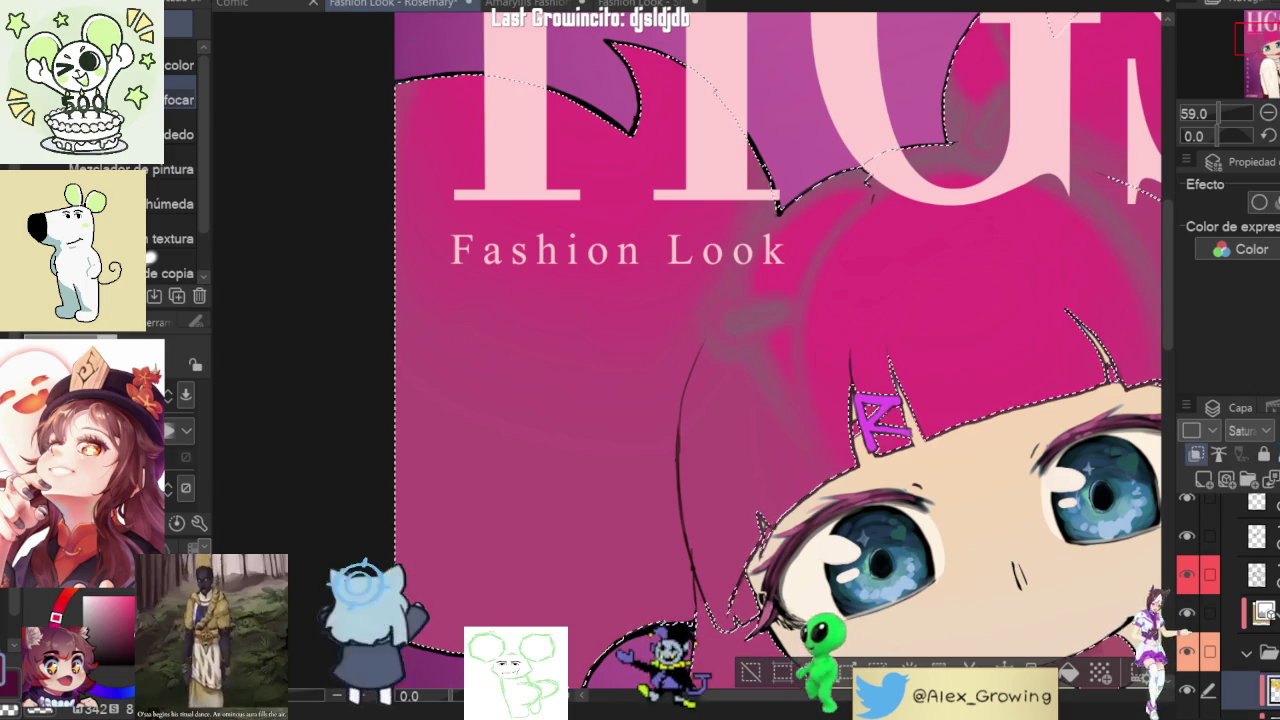
key(ctrl+d)
scroll(1228, 600, down, 3)
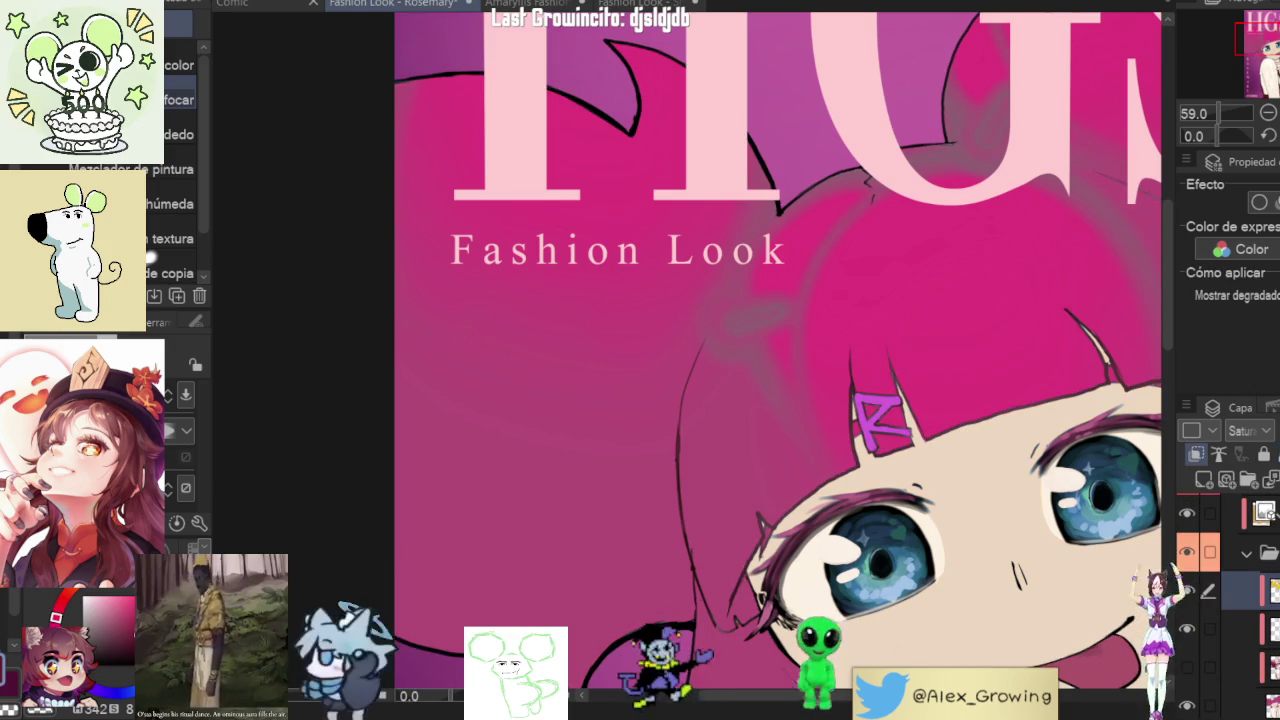
scroll(1210, 622, down, 3)
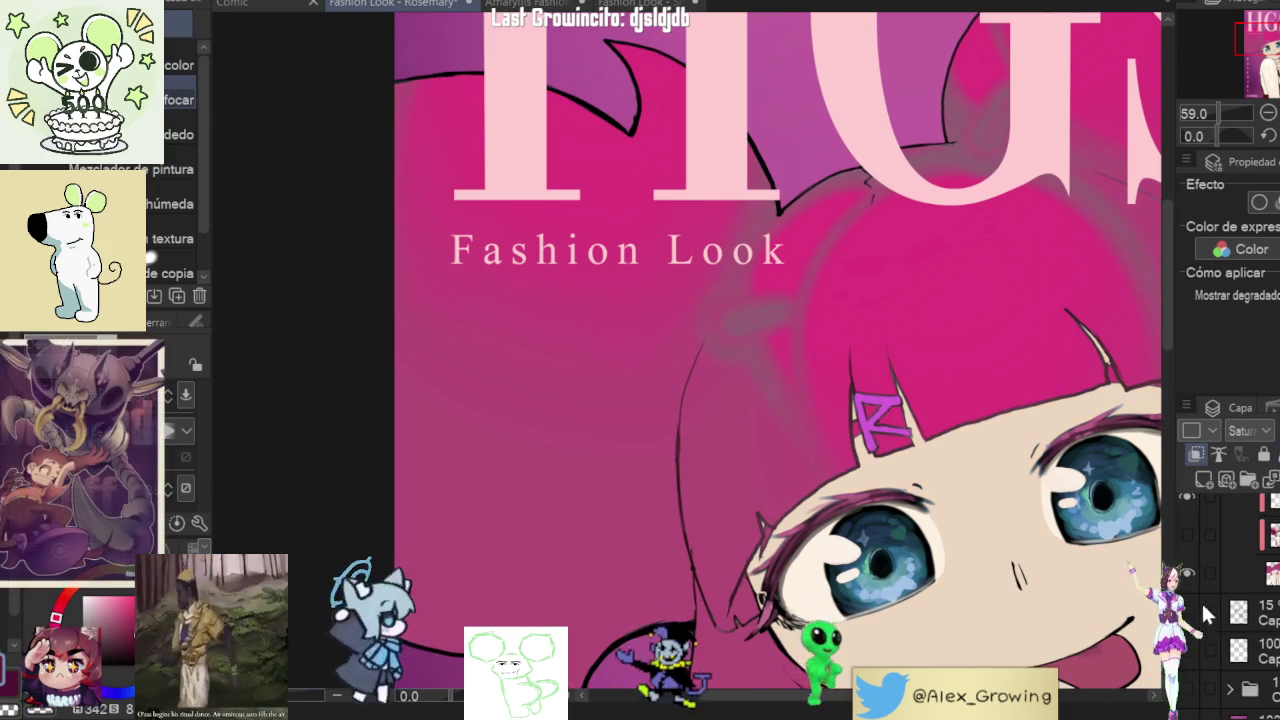
scroll(932, 366, down, 5)
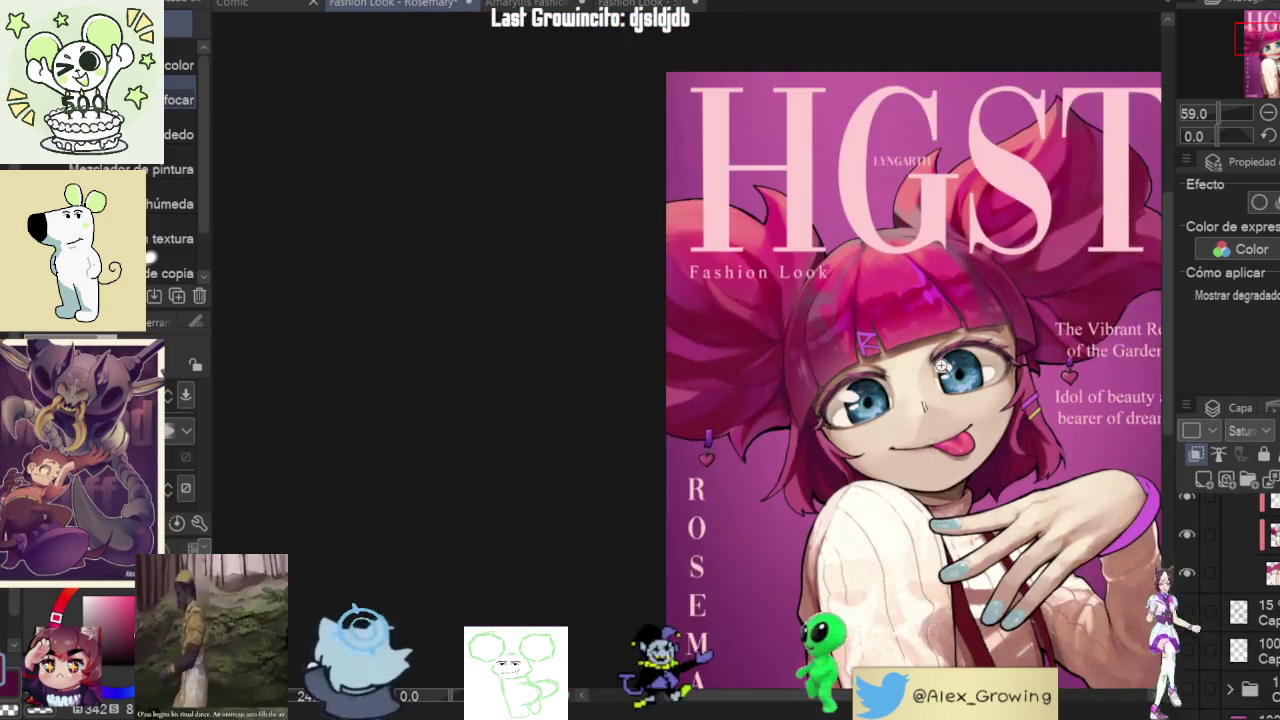
- Show the purple hair tint layer and check the fitted cover mirrored, then upright
scroll(932, 366, up, 5)
scroll(1226, 558, down, 2)
click(1190, 626)
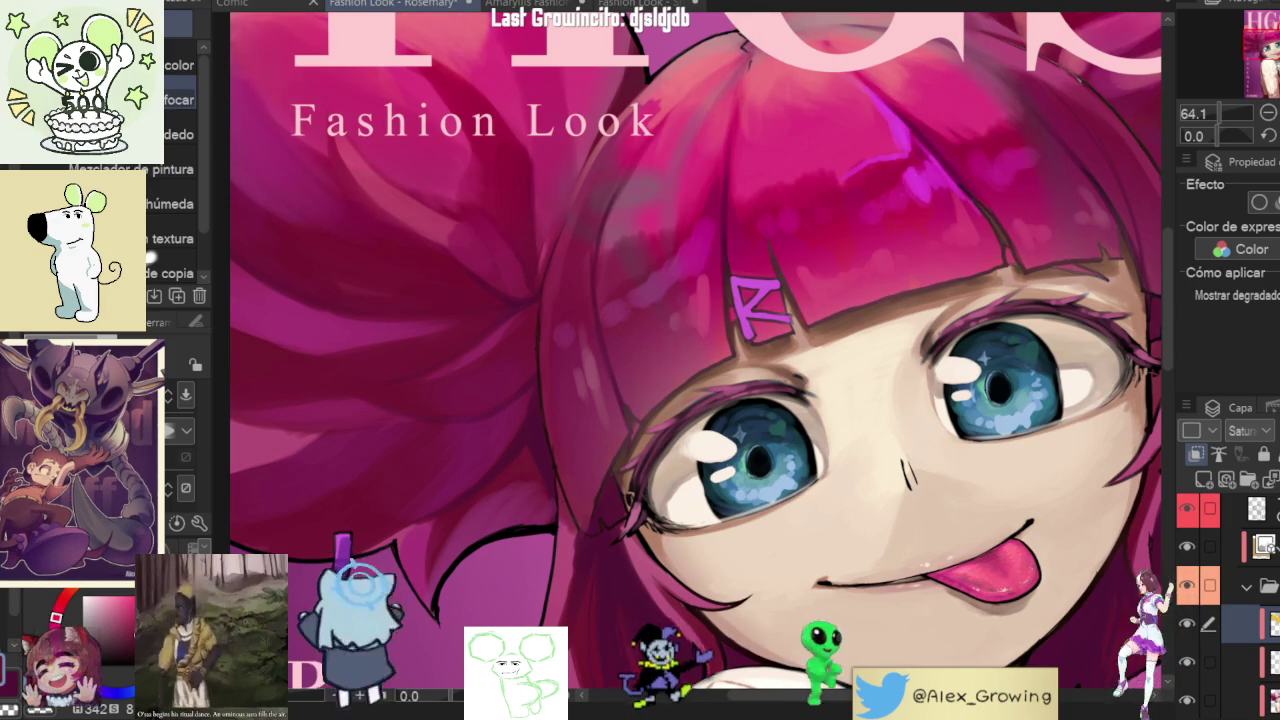
key(ctrl+0)
key(h)
key(h)
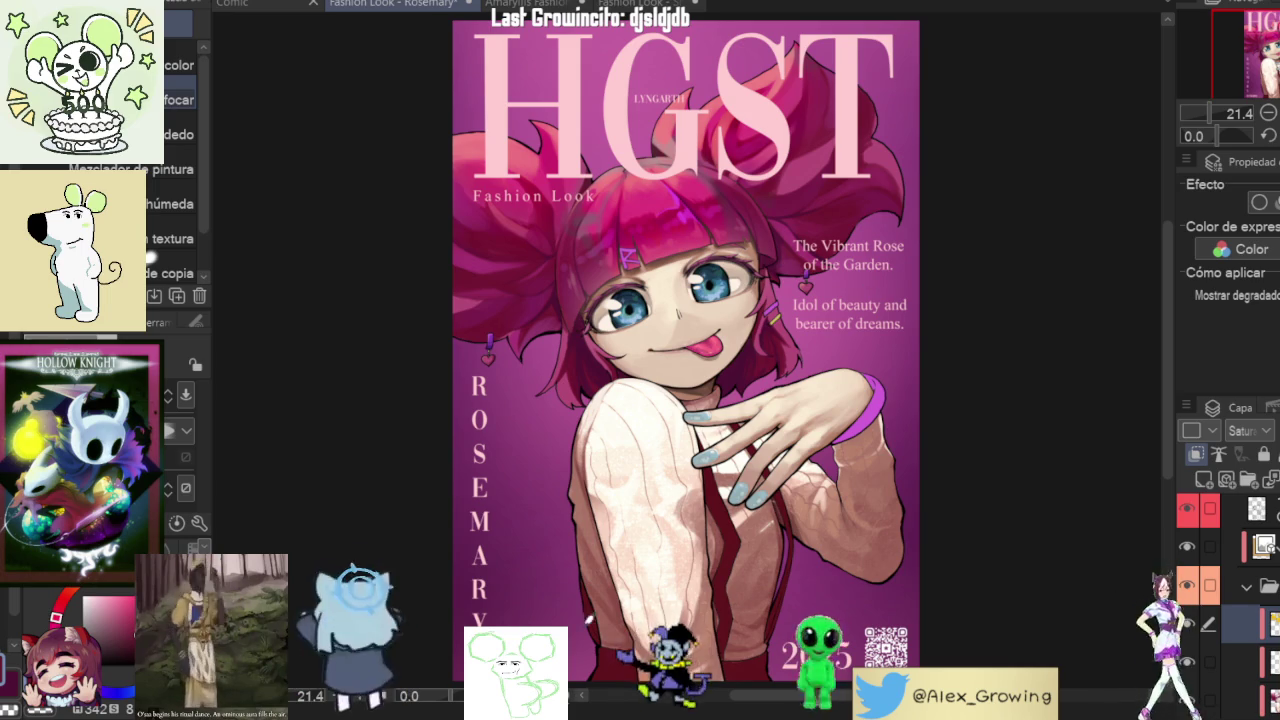
- Fit the whole cover to the window and toggle the shading layer off and on to compare
scroll(891, 420, up, 5)
scroll(893, 427, down, 5)
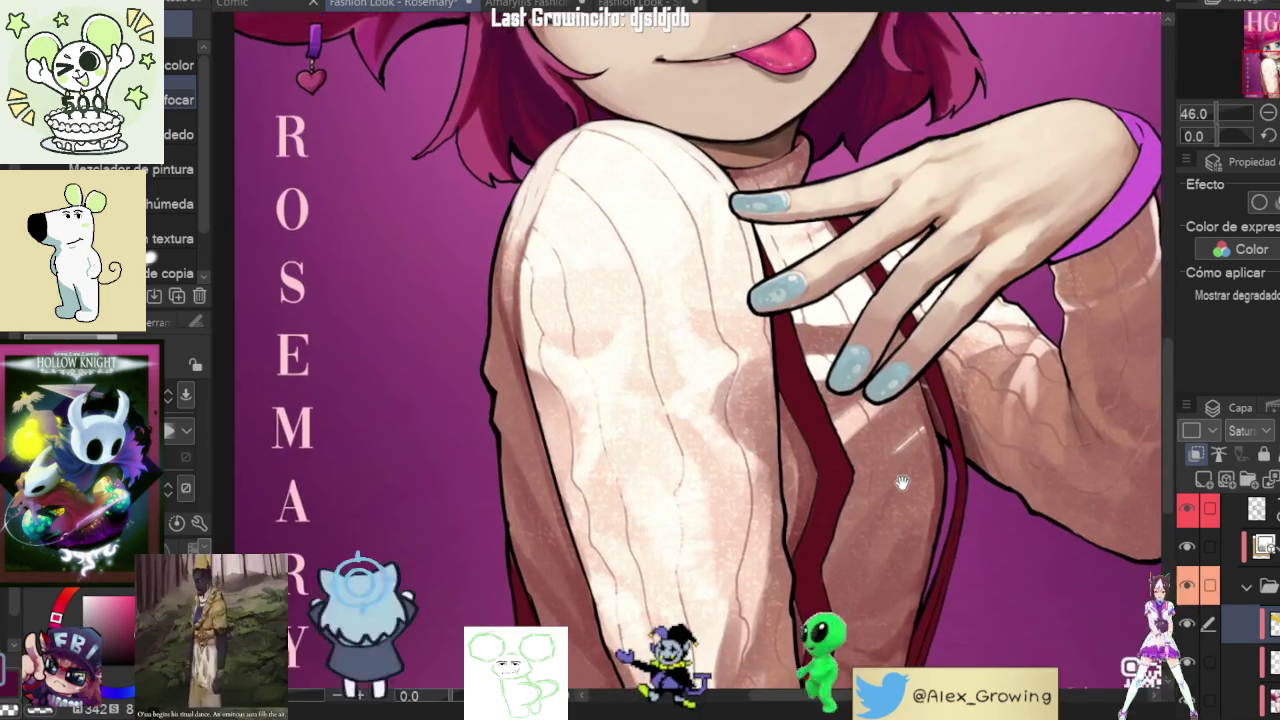
scroll(895, 331, up, 4)
key(ctrl+0)
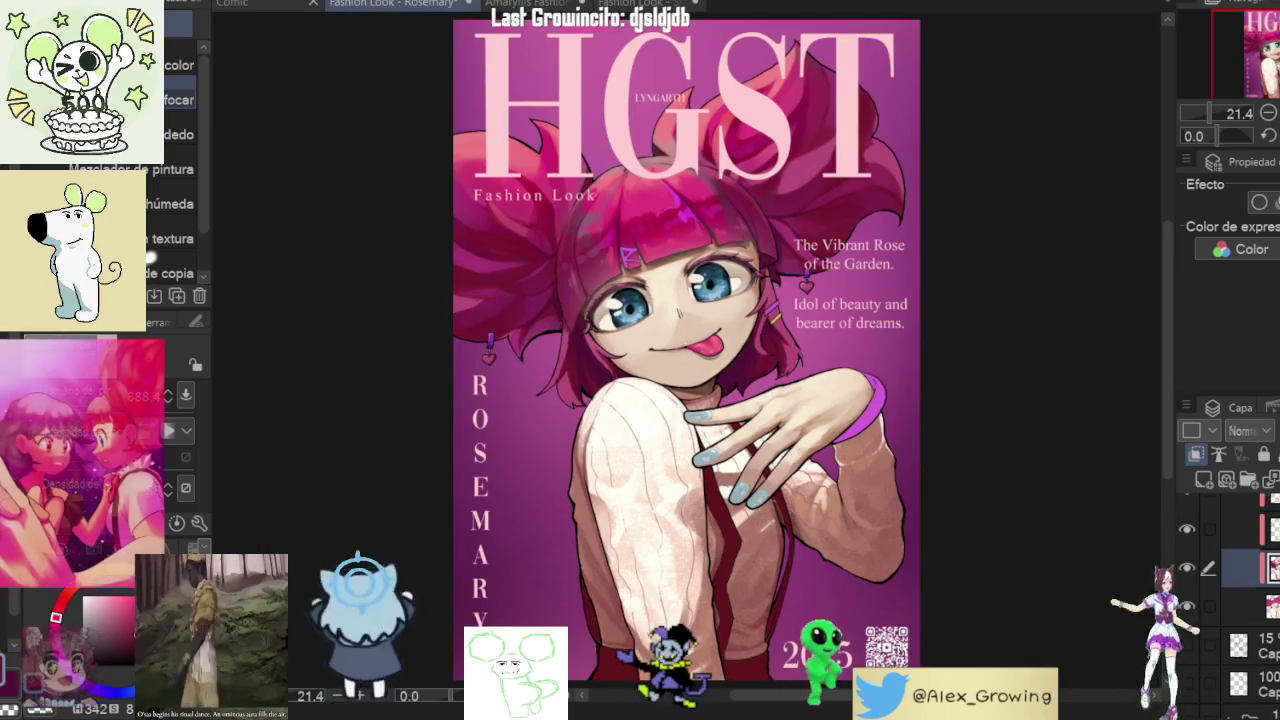
click(1237, 570)
click(1187, 567)
click(1187, 567)
click(1187, 568)
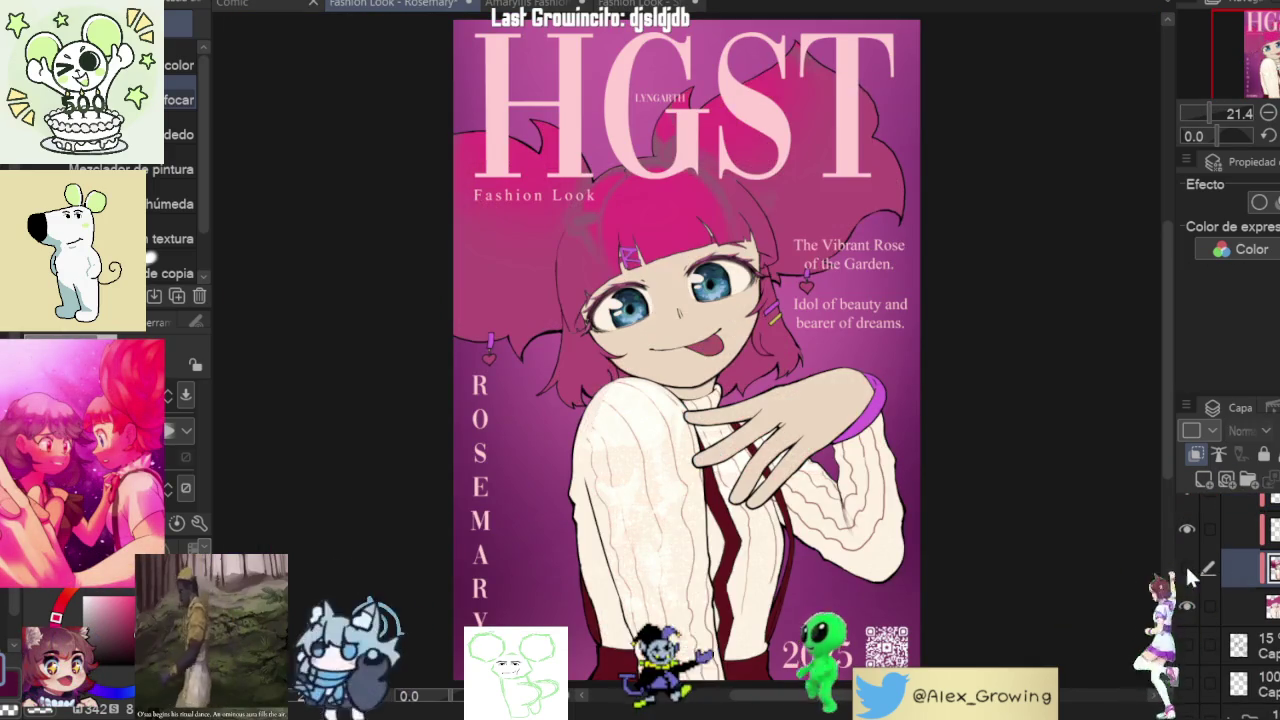
click(1187, 568)
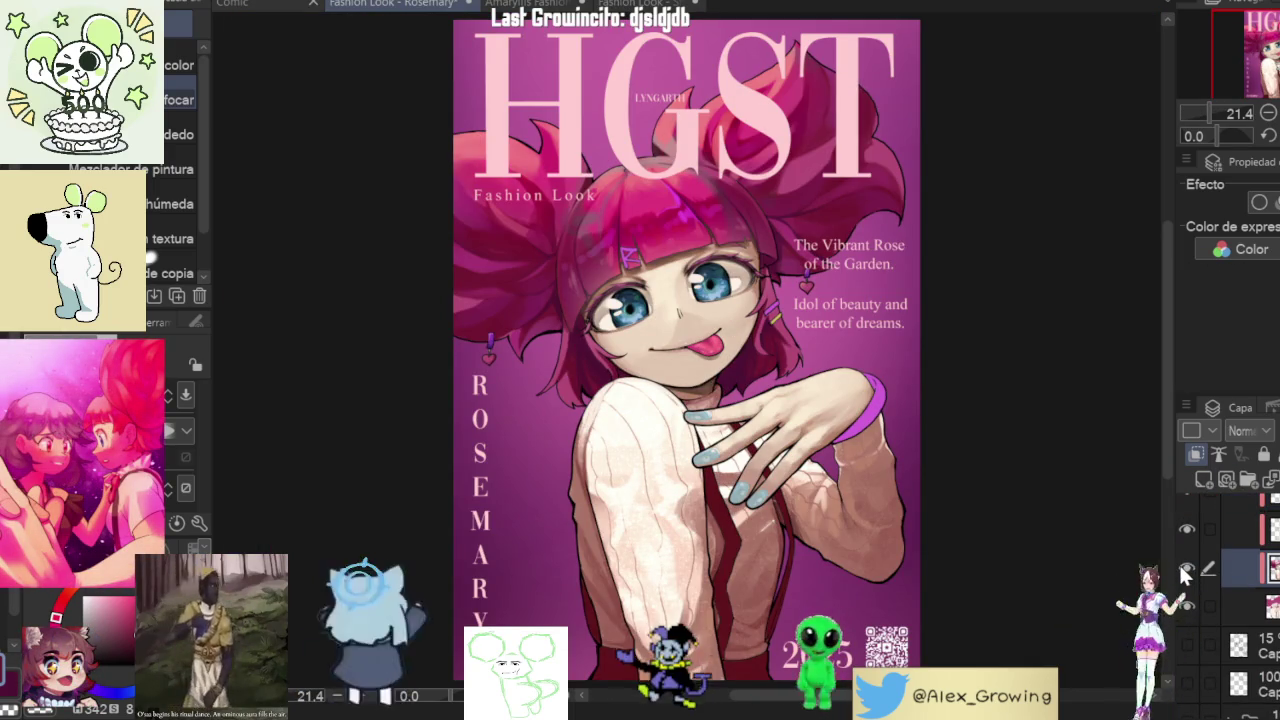
key(p)
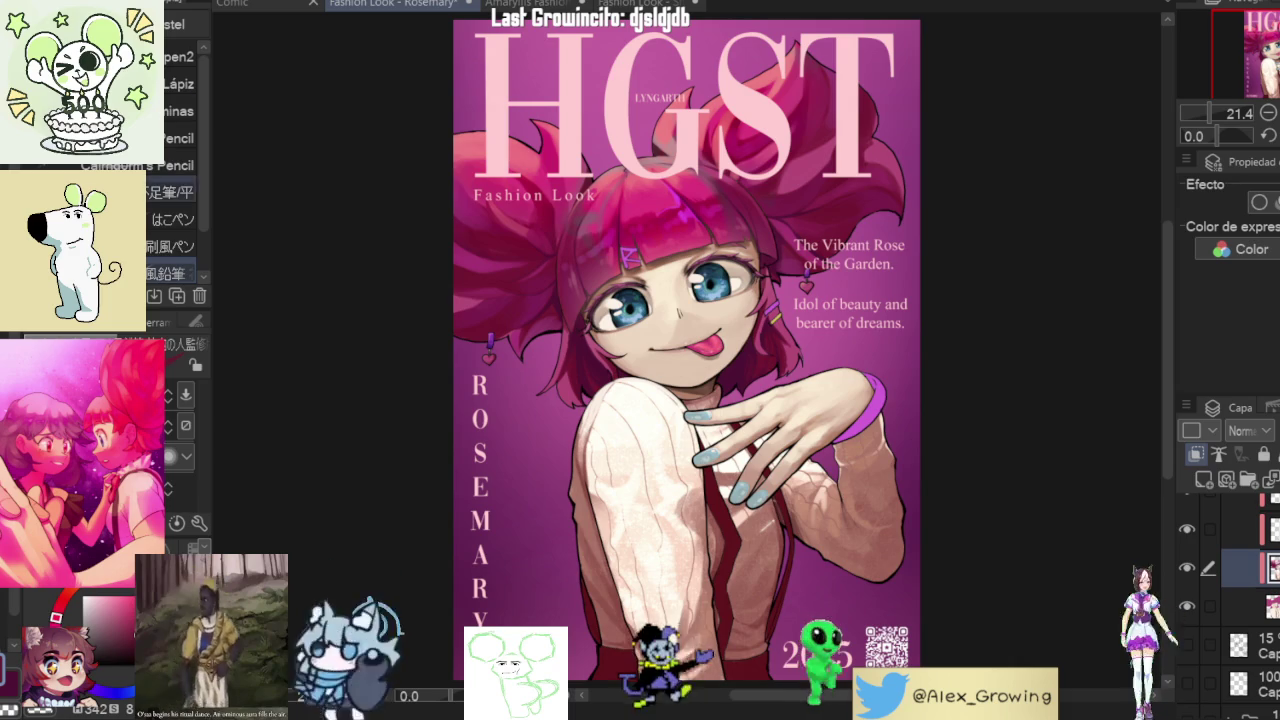
- With a brush selected, zoom into the lower sweater and tilt the view along the strap
key(b)
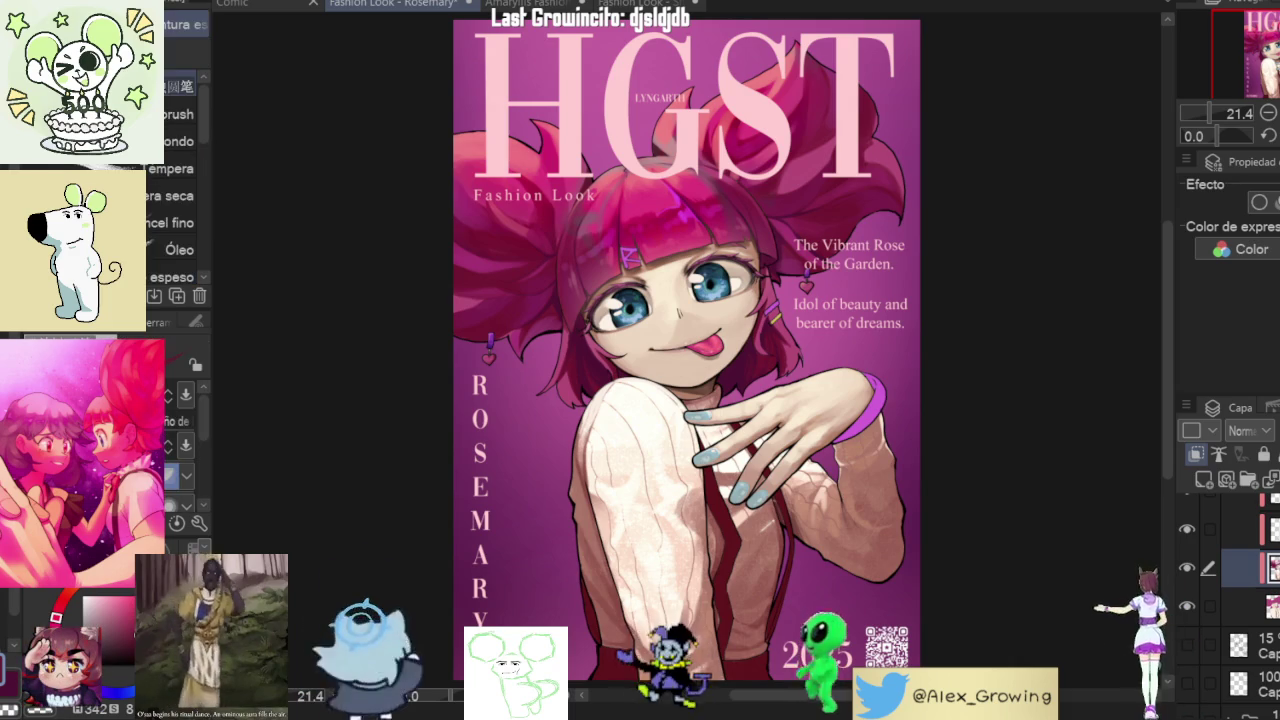
scroll(789, 593, up, 3)
drag(789, 593, 710, 484)
scroll(710, 484, up, 3)
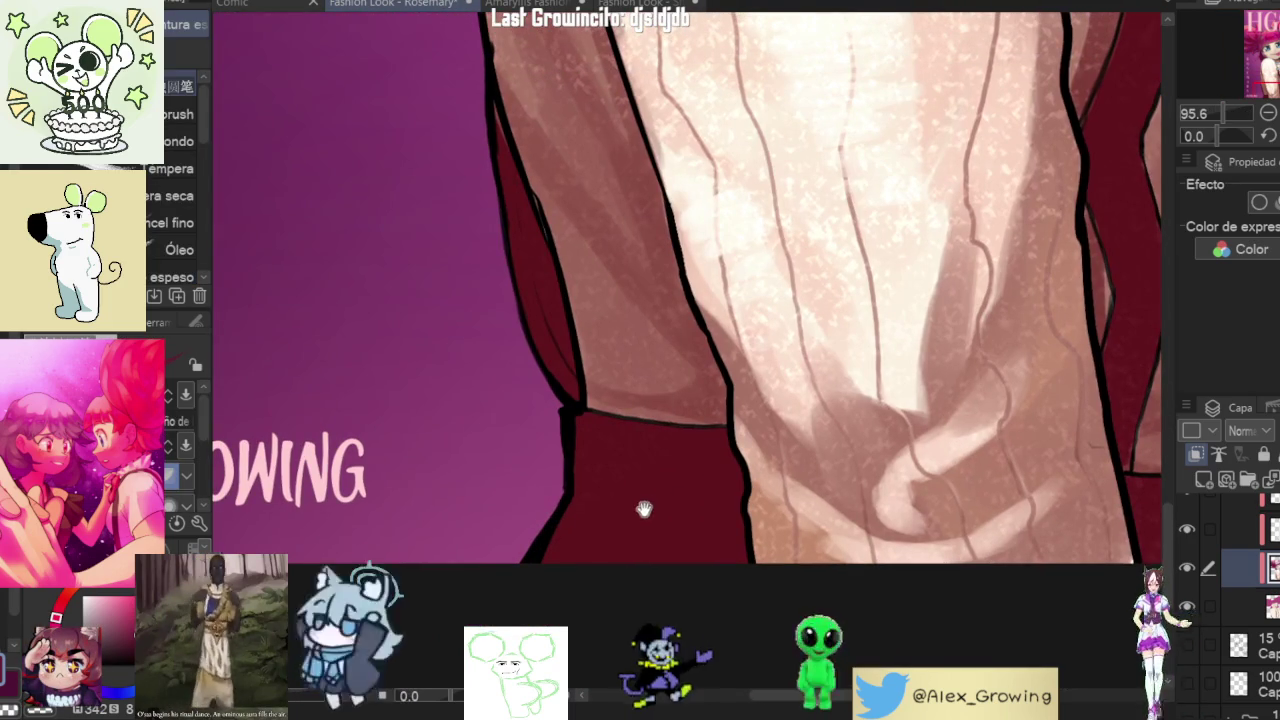
drag(623, 503, 726, 358)
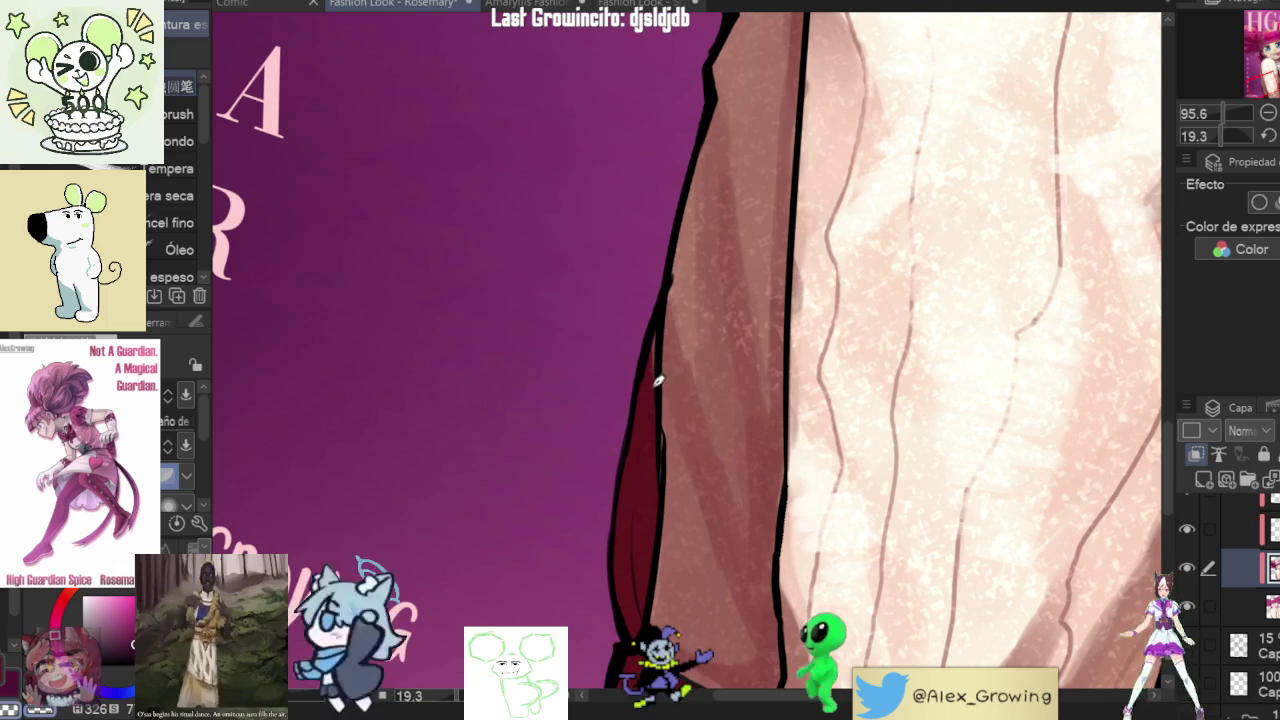
mouse_move(743, 401)
mouse_down()
mouse_move(922, 285)
mouse_move(884, 302)
mouse_up()
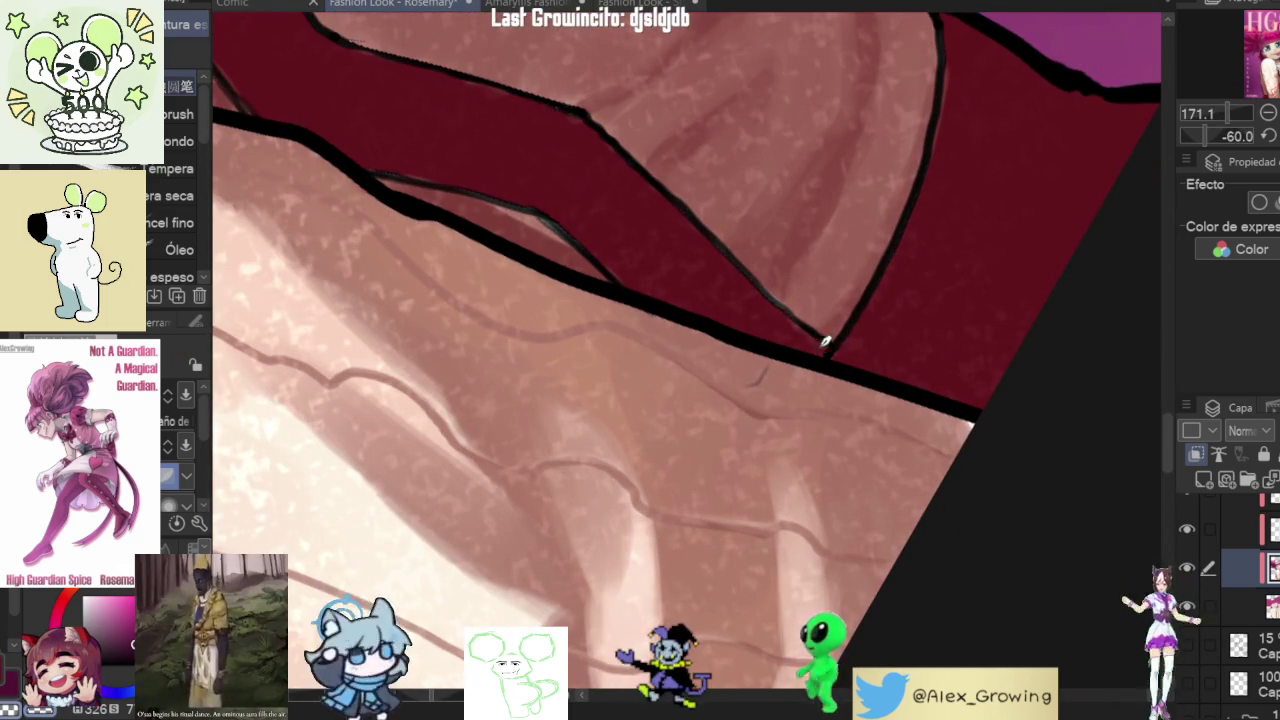
- Follow the dark red strap down toward the nails, rotating and zooming to frame its edges
scroll(870, 320, up, 3)
scroll(843, 343, up, 3)
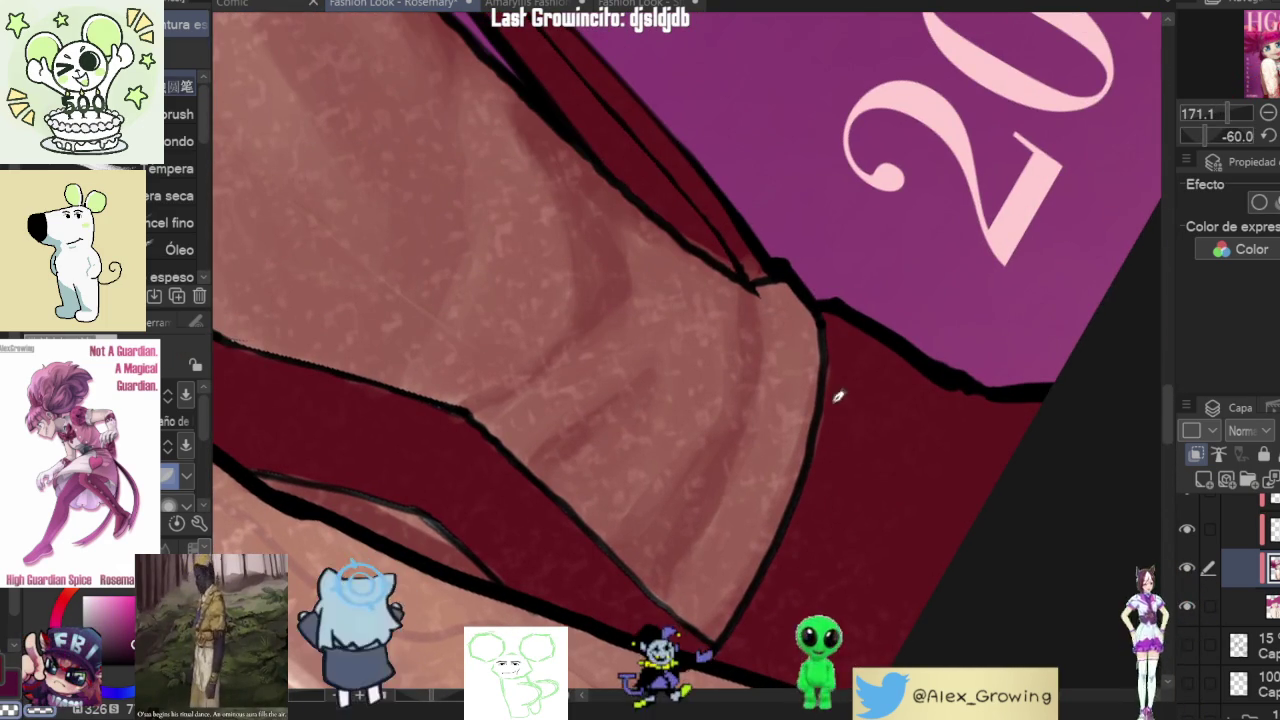
drag(838, 403, 820, 428)
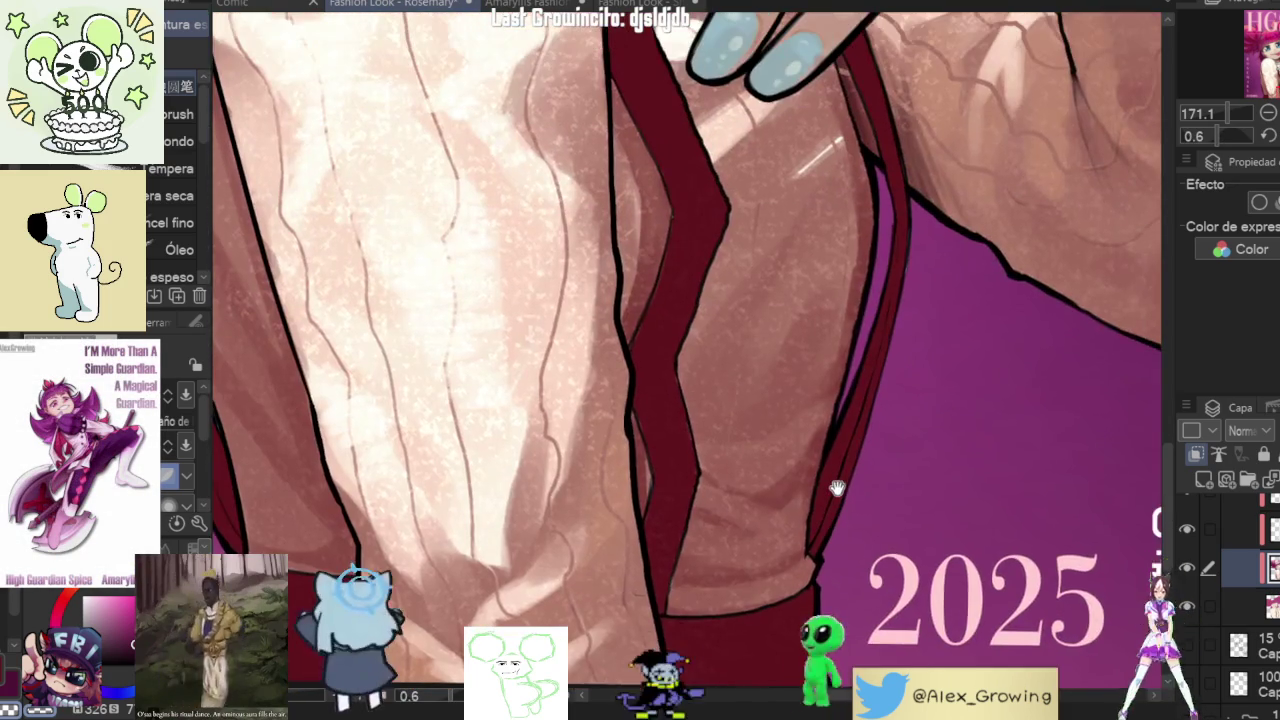
mouse_move(856, 317)
mouse_down()
mouse_move(711, 457)
mouse_move(707, 508)
mouse_up()
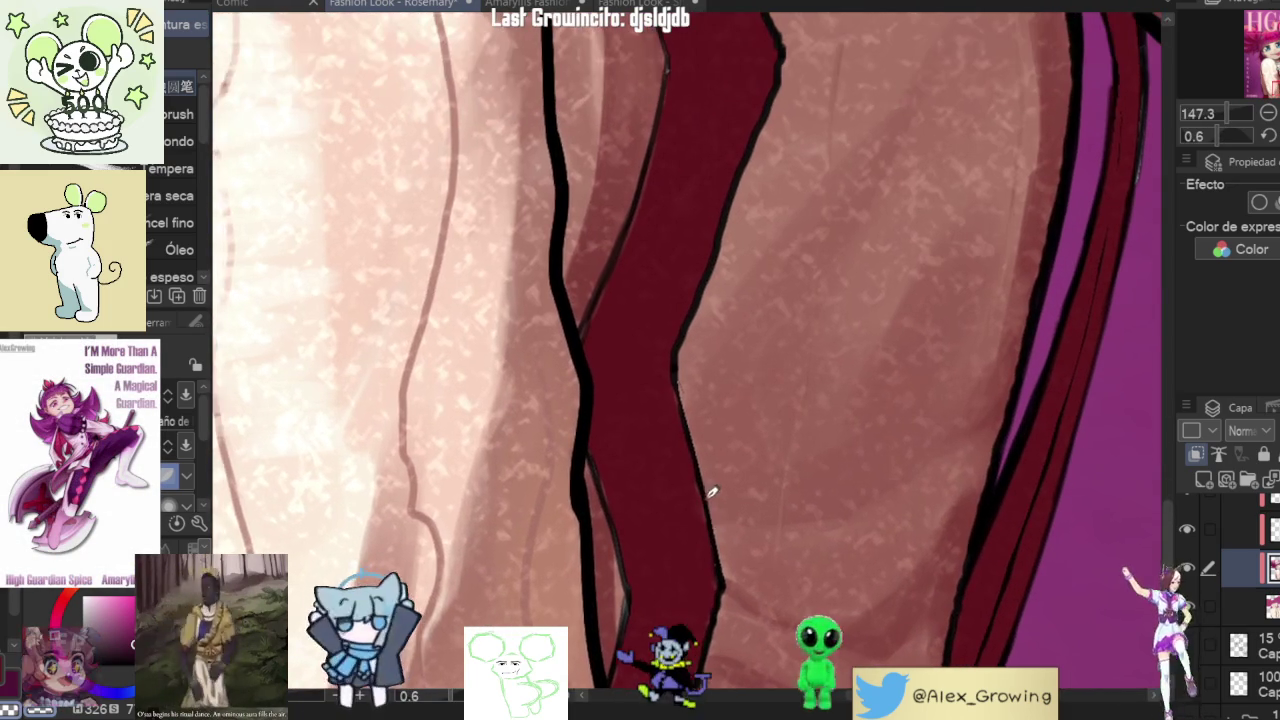
drag(687, 431, 682, 541)
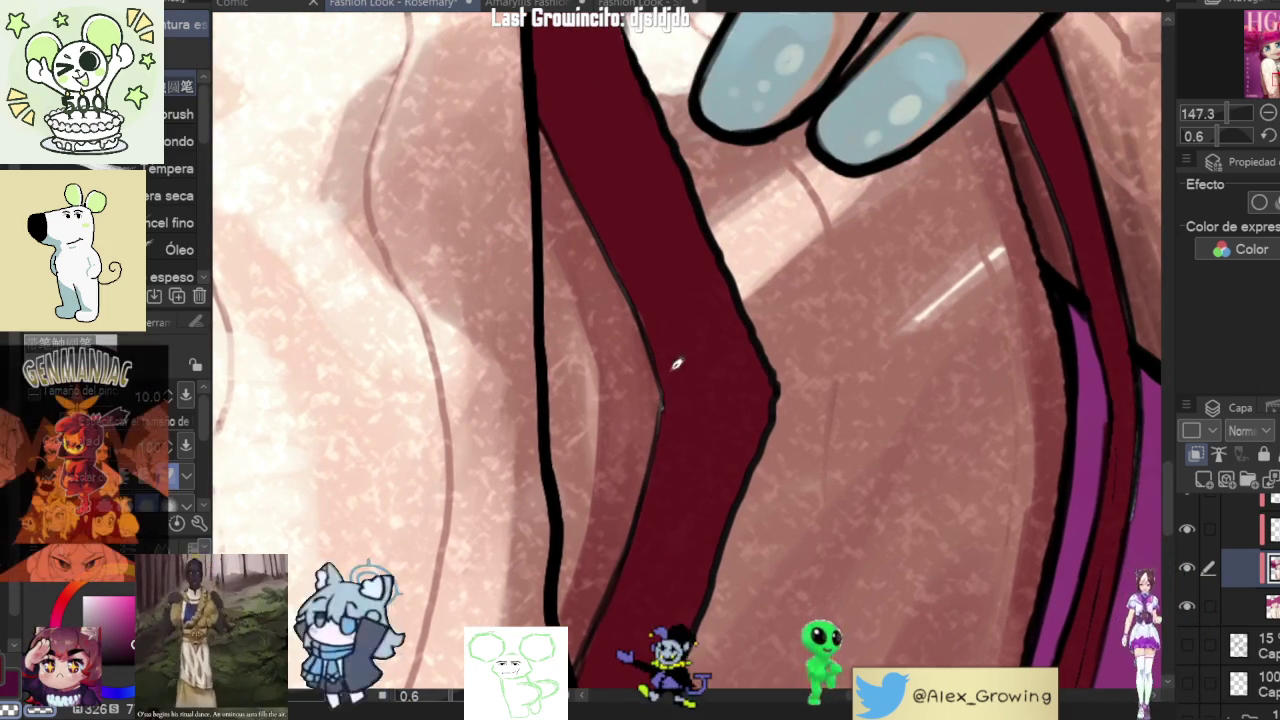
scroll(672, 392, down, 3)
drag(924, 333, 760, 503)
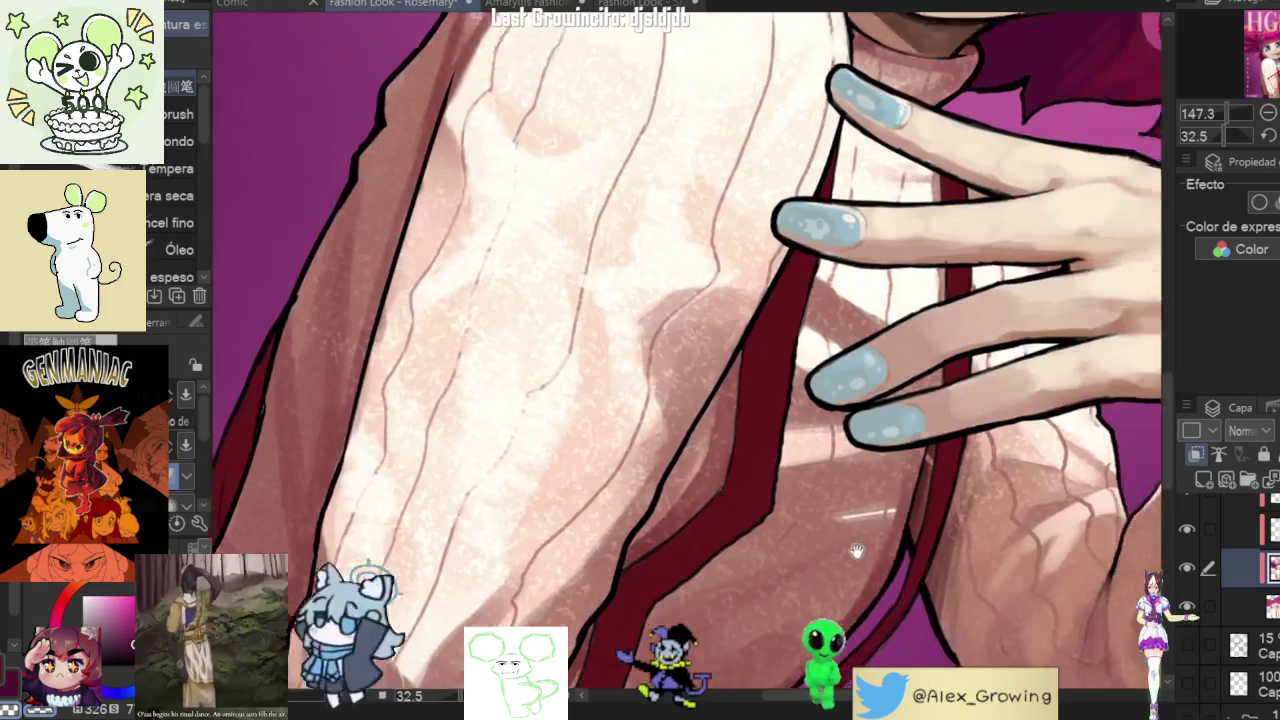
drag(830, 399, 790, 338)
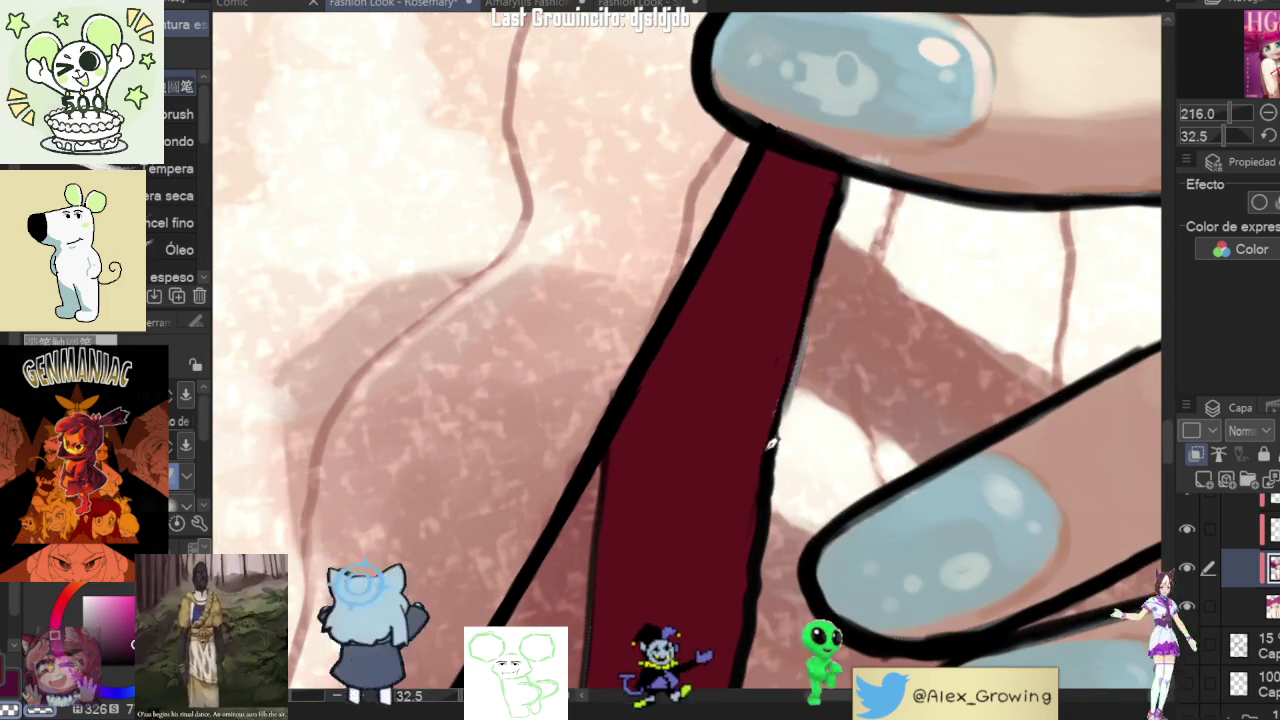
mouse_move(824, 357)
mouse_down()
mouse_move(885, 392)
mouse_move(949, 370)
mouse_move(952, 323)
mouse_move(899, 400)
mouse_move(978, 452)
mouse_move(993, 374)
mouse_move(1060, 380)
mouse_up()
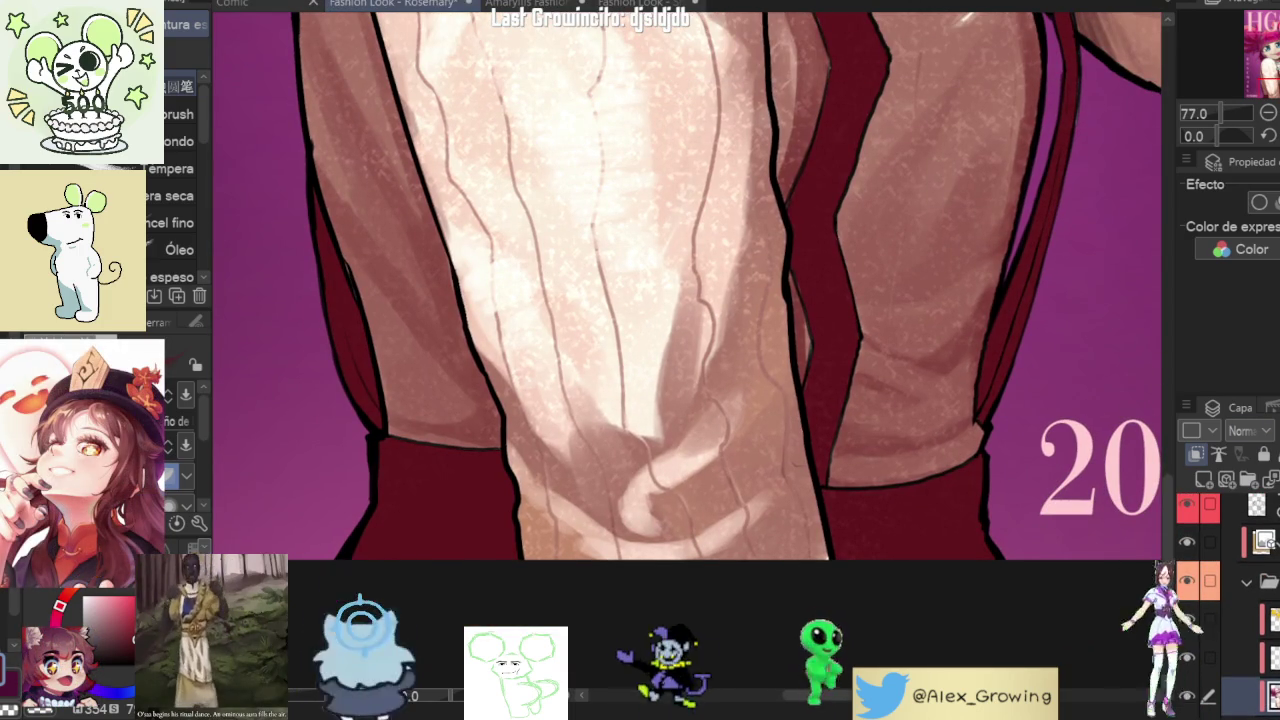
ctrl+click(1256, 506)
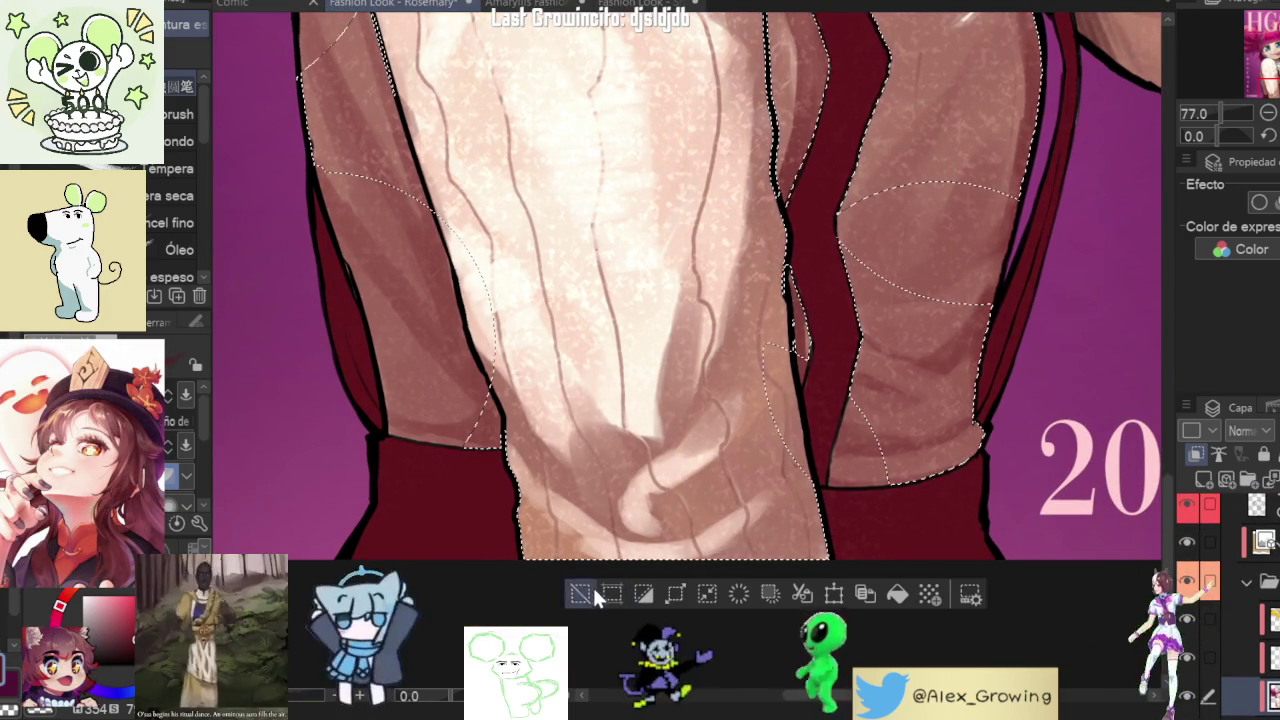
key(ctrl+d)
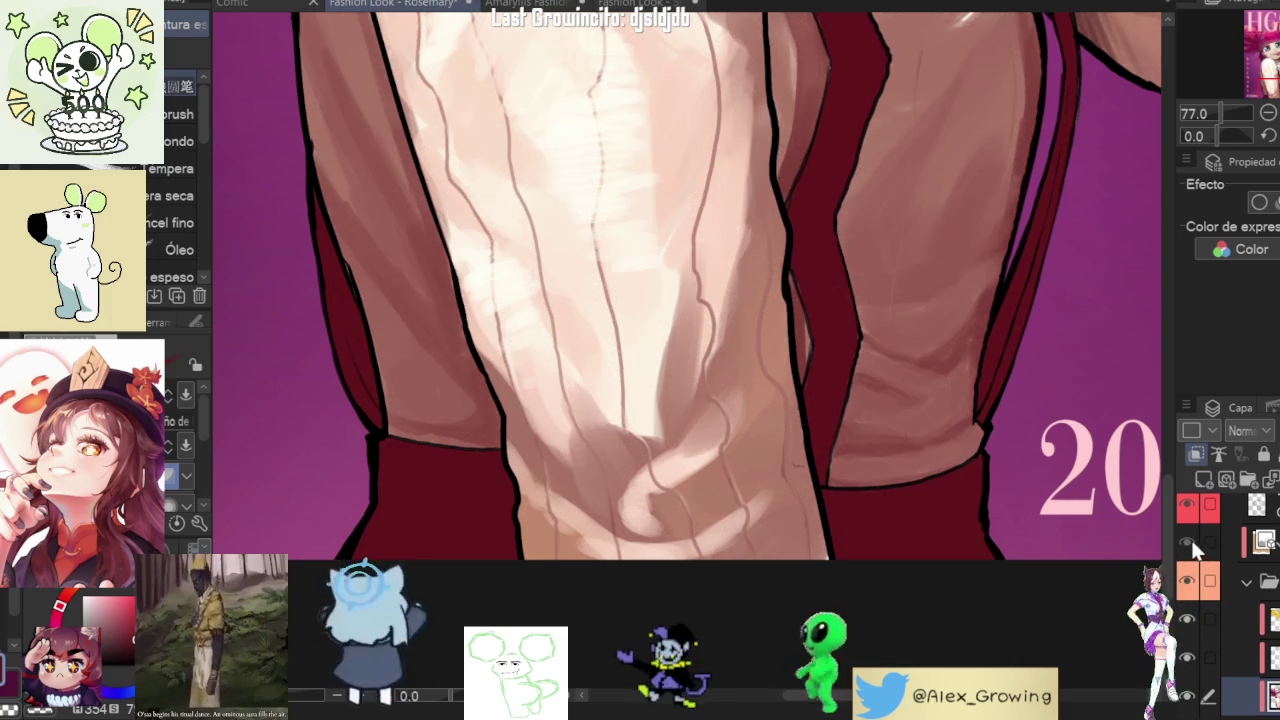
key(ctrl+z)
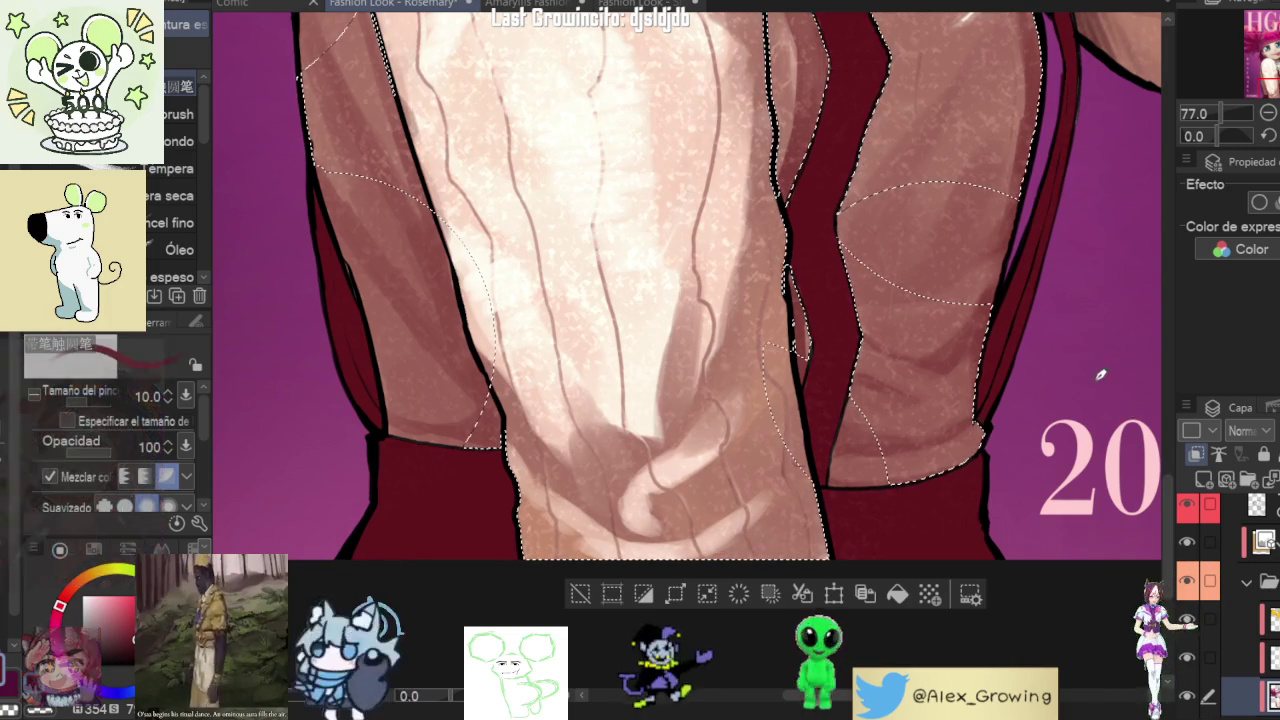
click(580, 594)
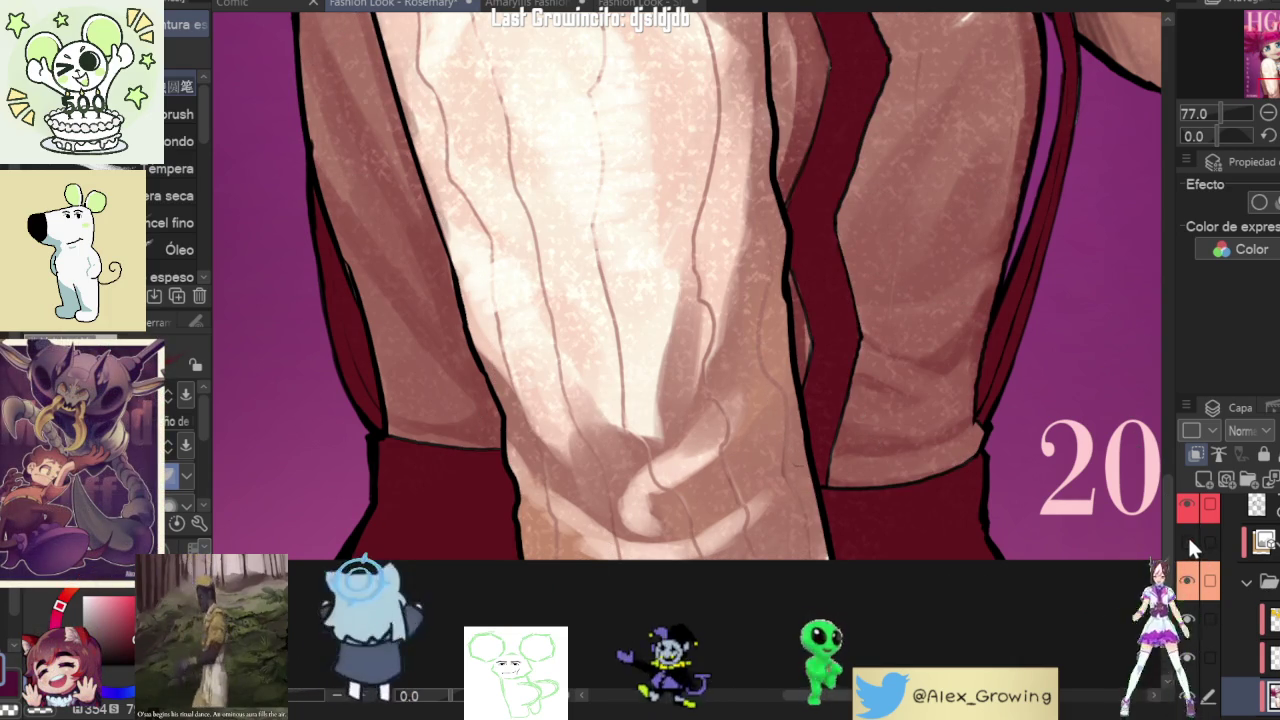
key(j)
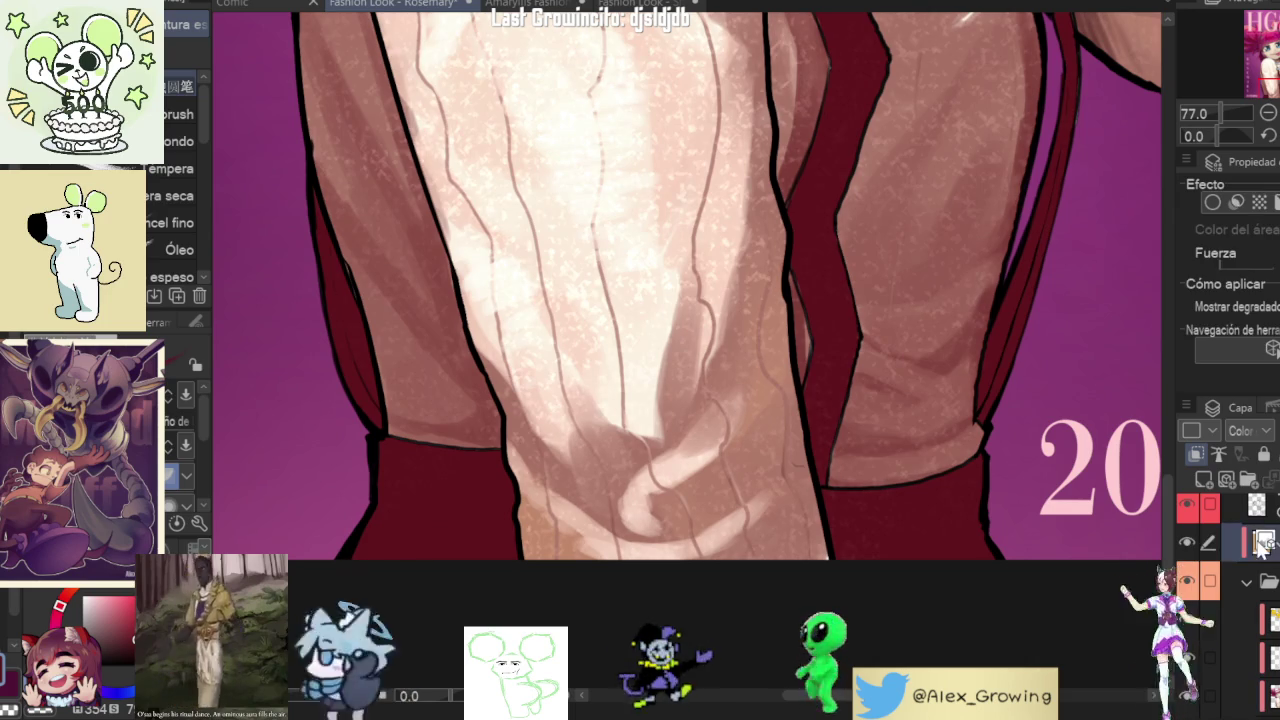
scroll(925, 575, up, 3)
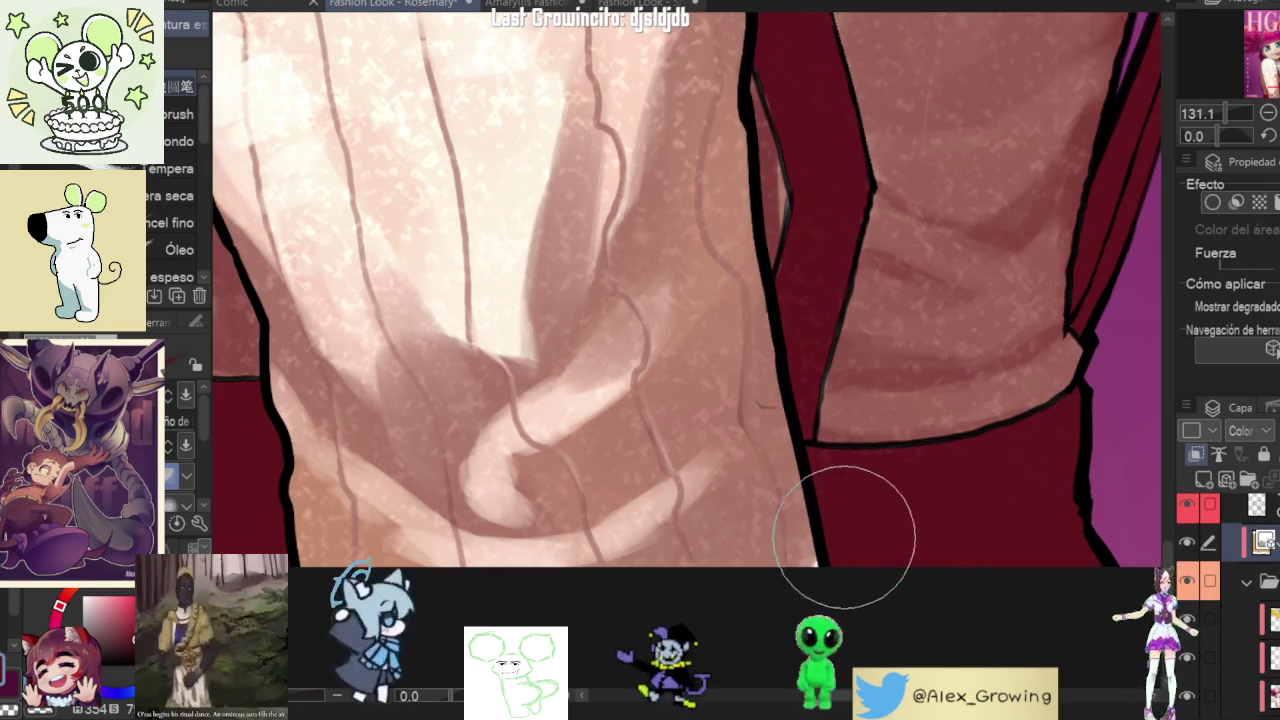
scroll(900, 460, down, 3)
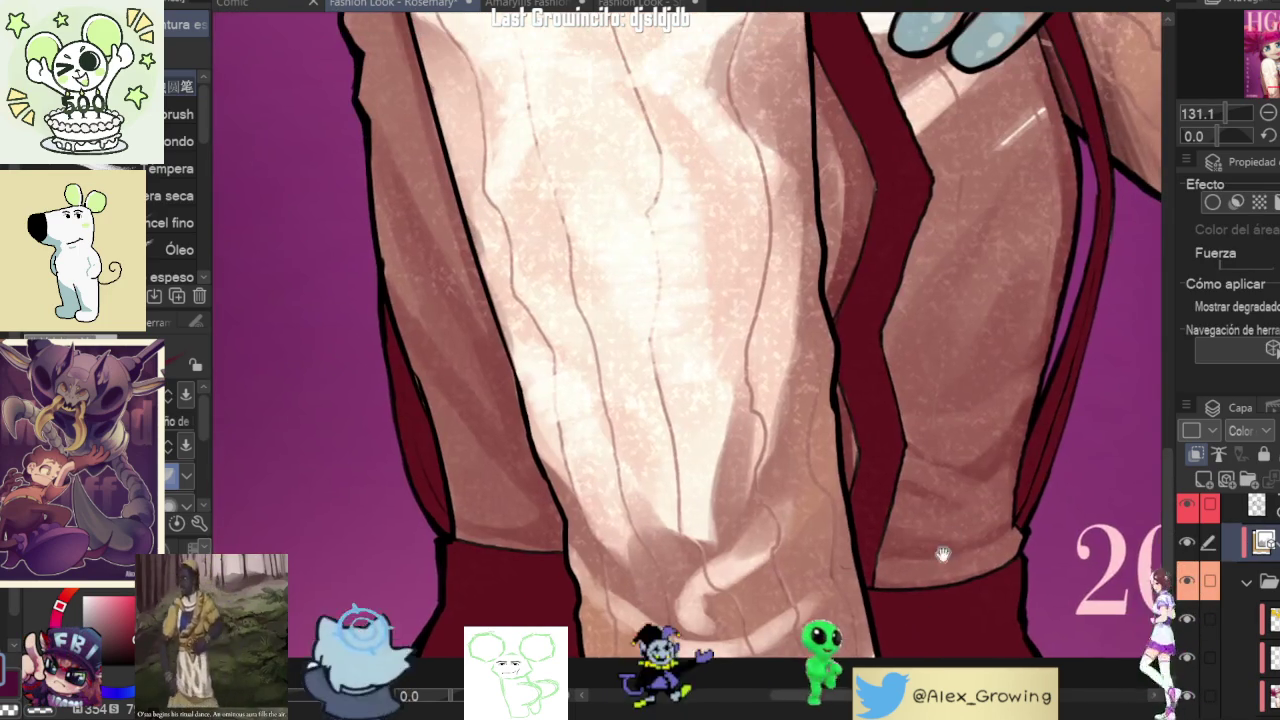
scroll(916, 315, down, 2)
scroll(950, 340, down, 2)
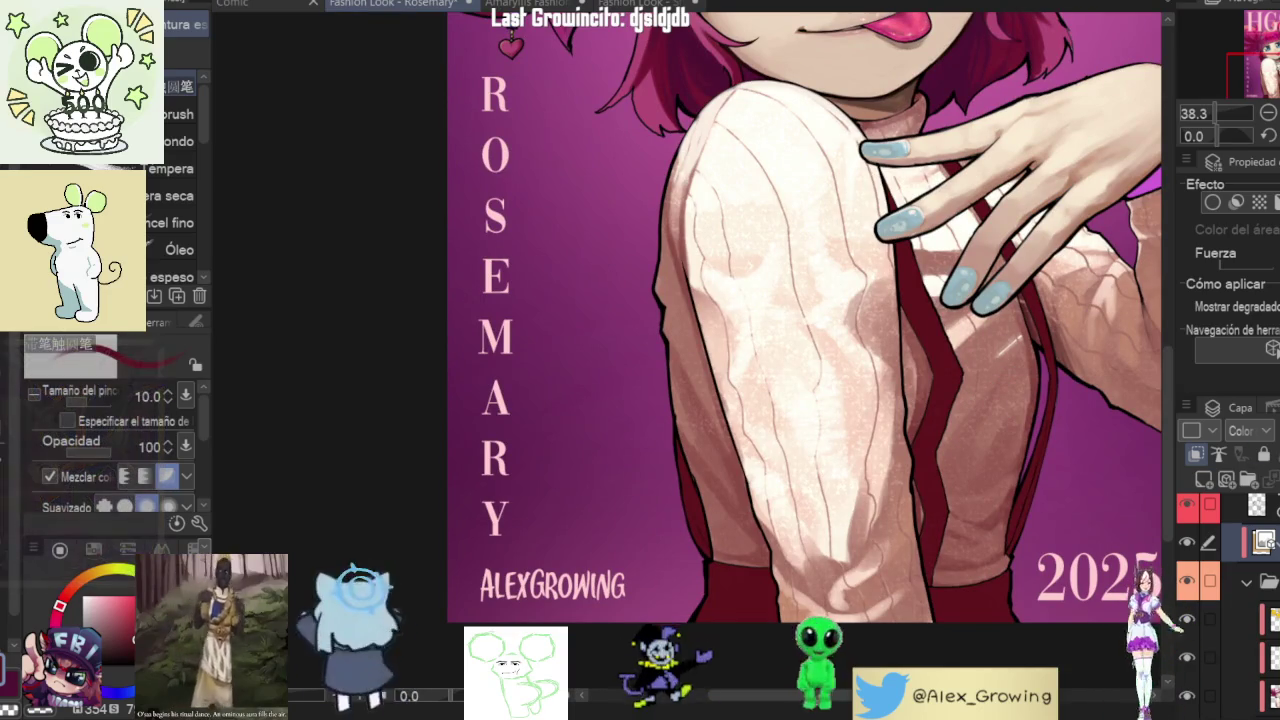
click(1195, 606)
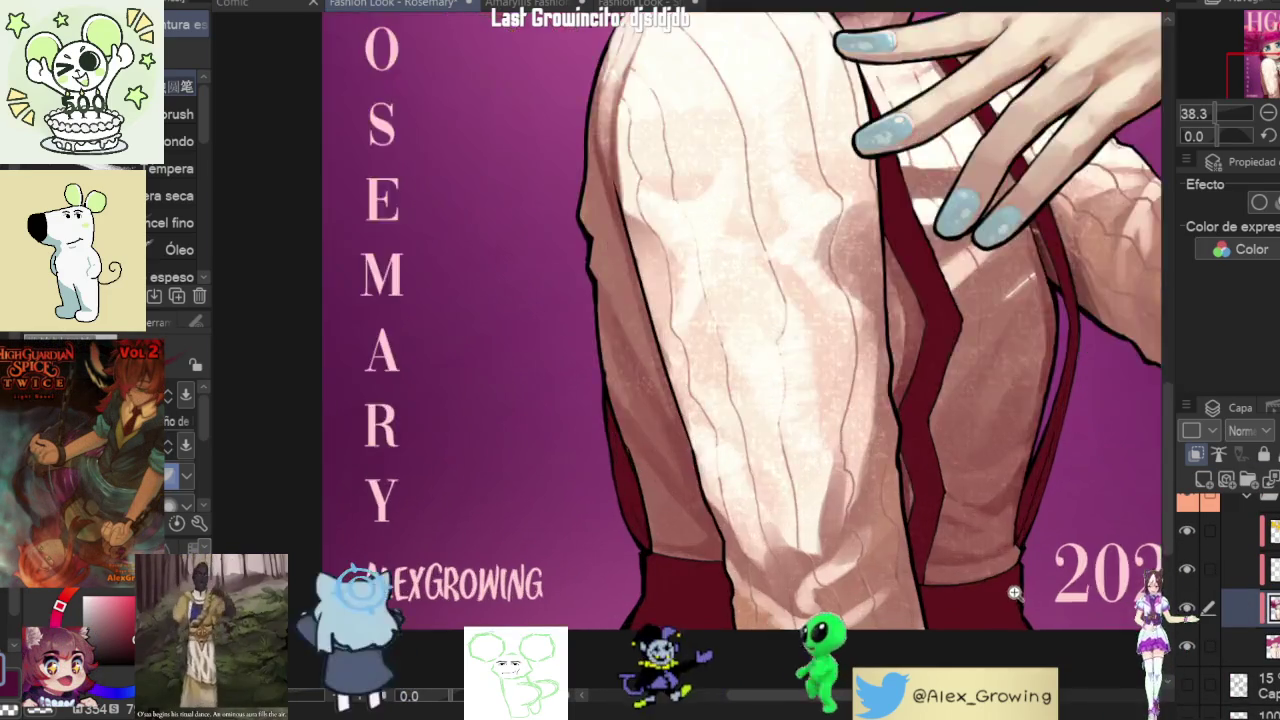
- Paint a thicker black outline along the strap's left edge, then rotate and zoom out to review
scroll(943, 620, up, 3)
scroll(1024, 596, up, 2)
scroll(1024, 596, down, 2)
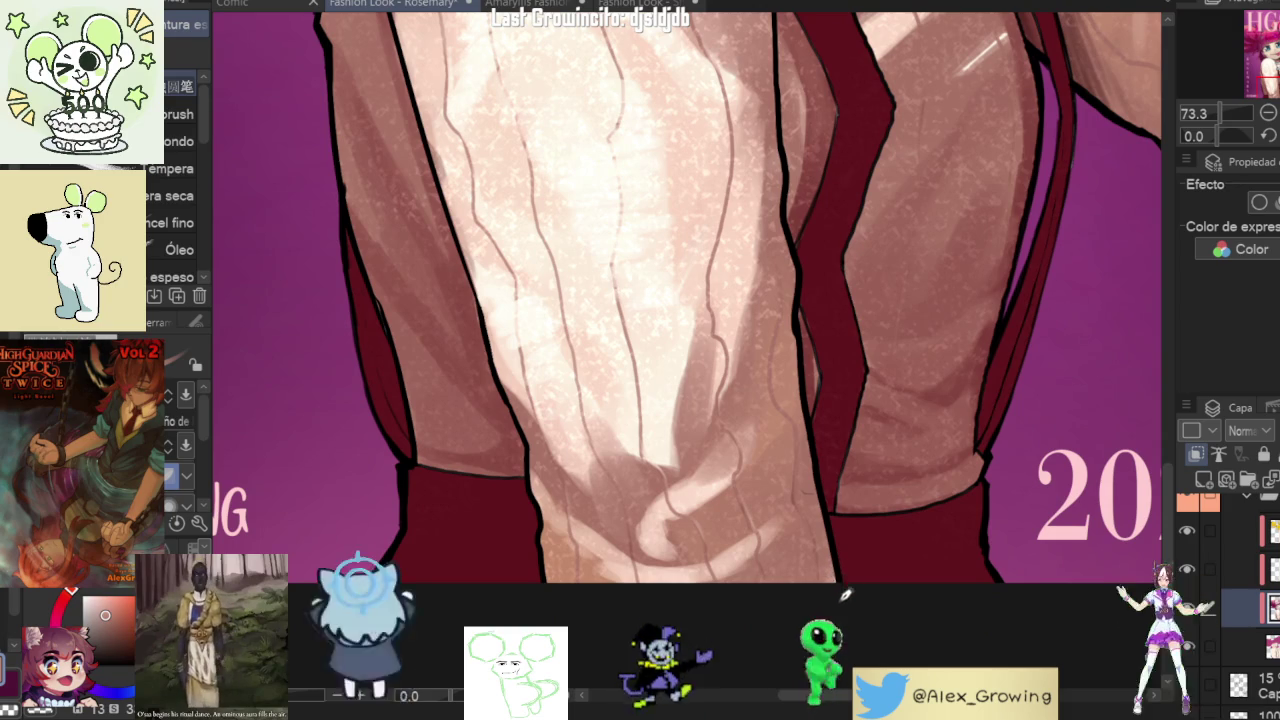
drag(845, 585, 828, 553)
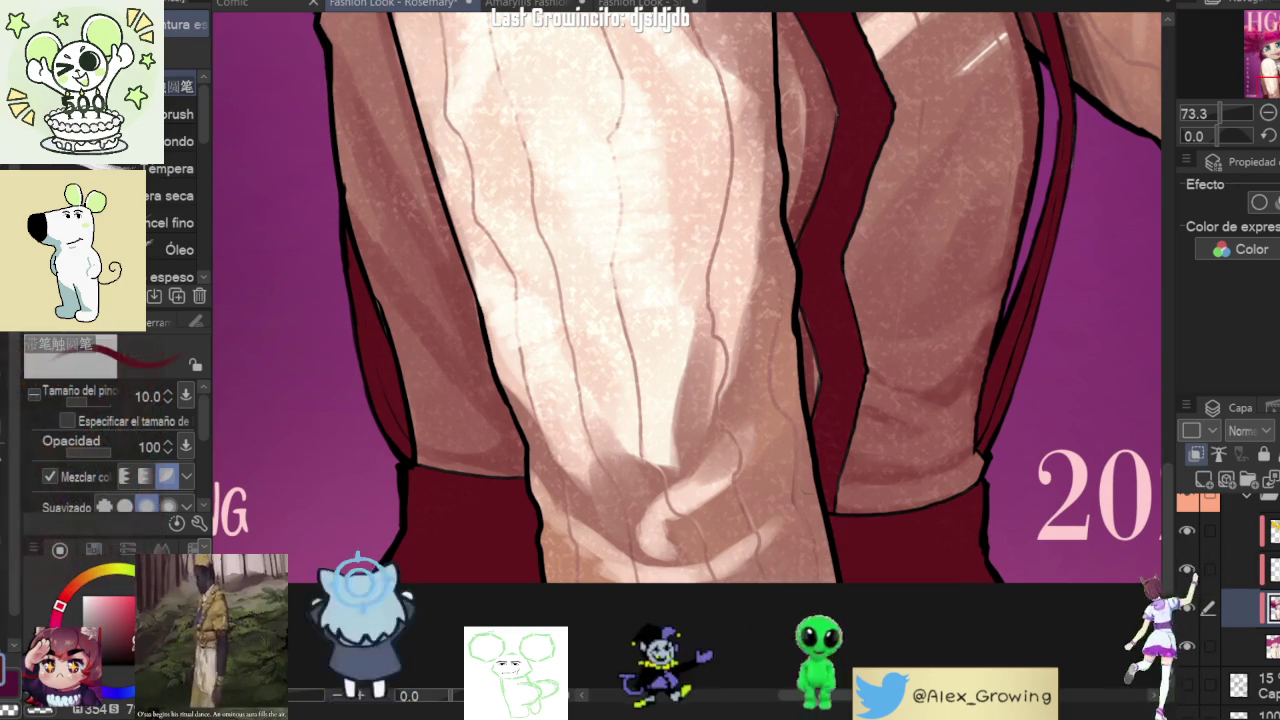
mouse_move(900, 540)
mouse_down()
mouse_move(1005, 437)
mouse_move(947, 427)
mouse_move(937, 459)
mouse_up()
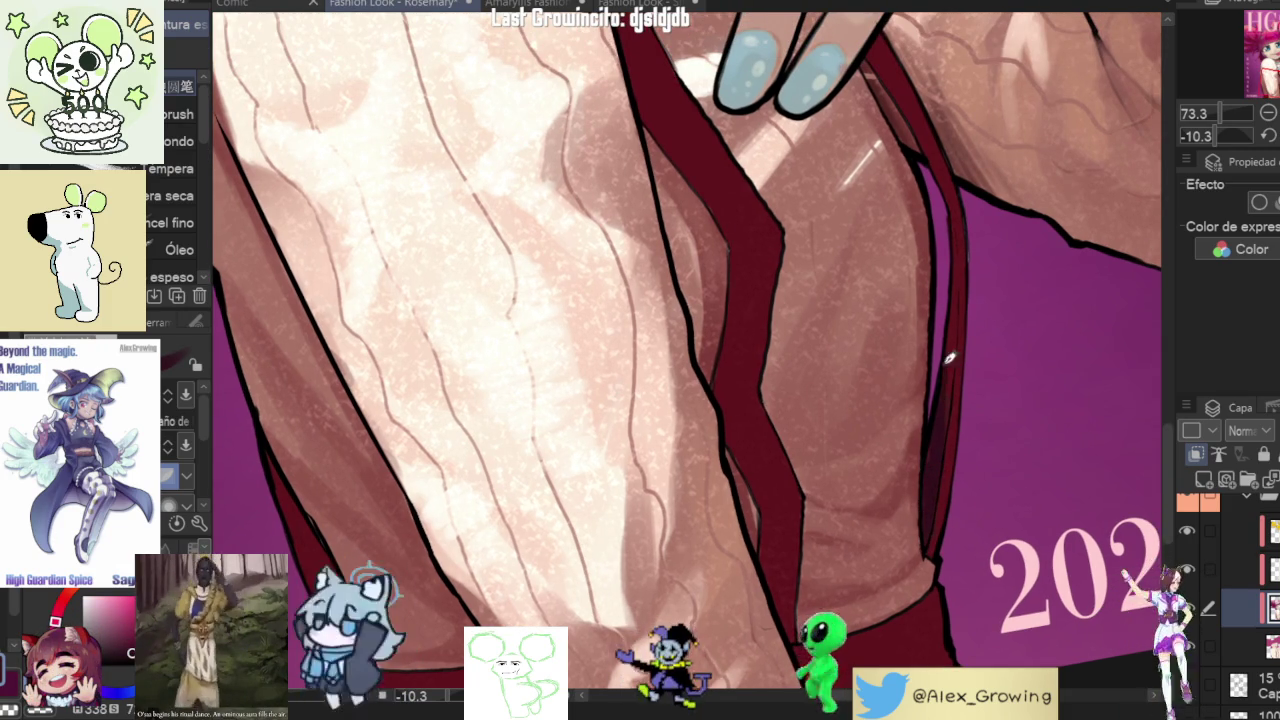
mouse_move(947, 428)
mouse_down()
mouse_move(729, 144)
mouse_move(805, 357)
mouse_up()
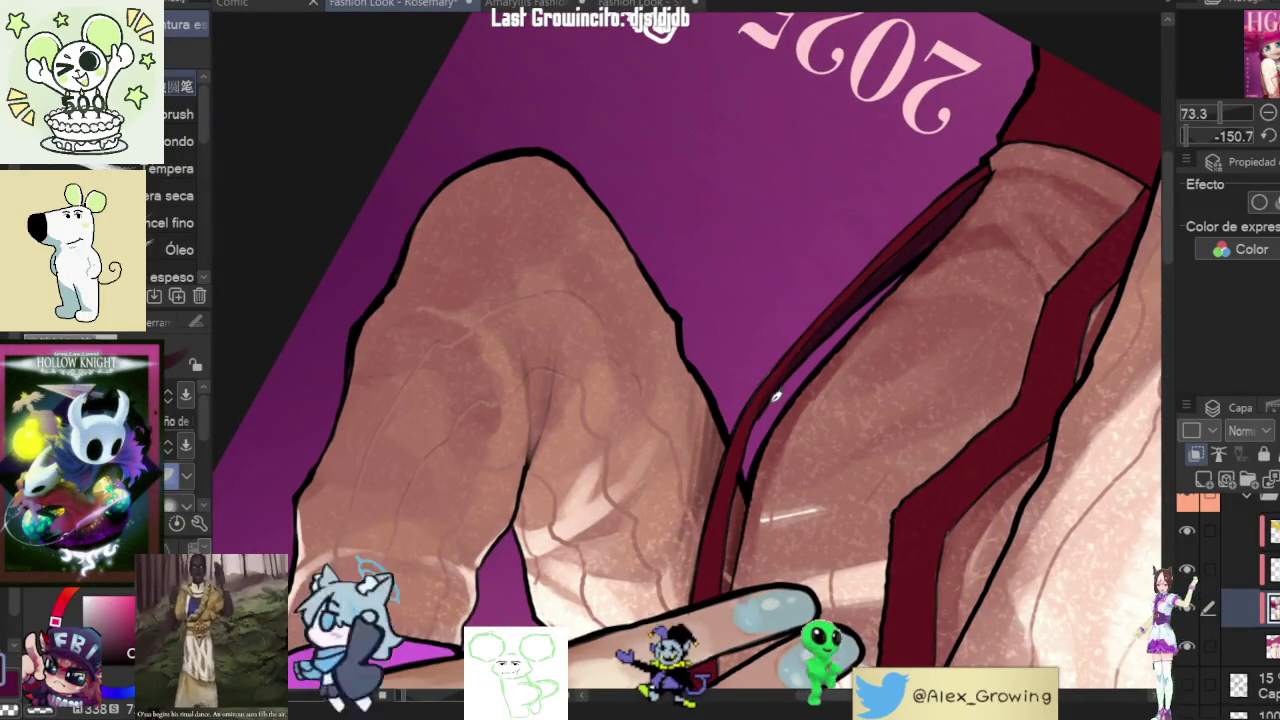
drag(932, 240, 700, 400)
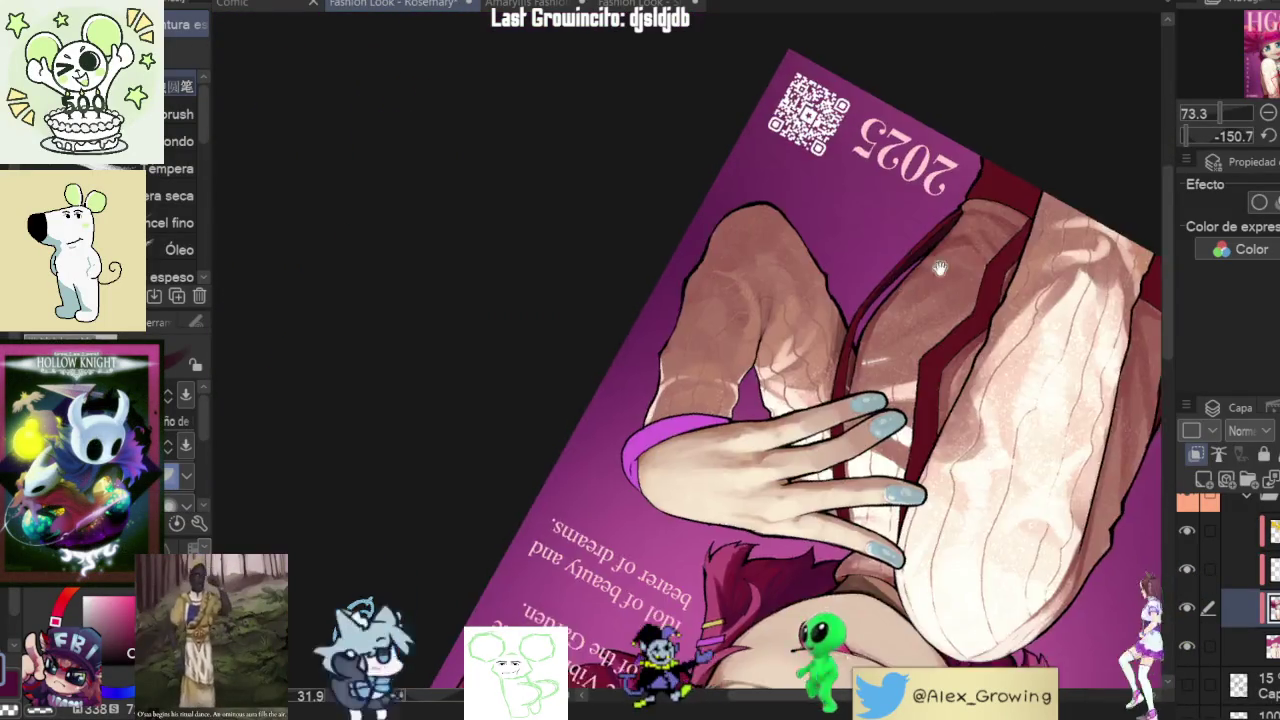